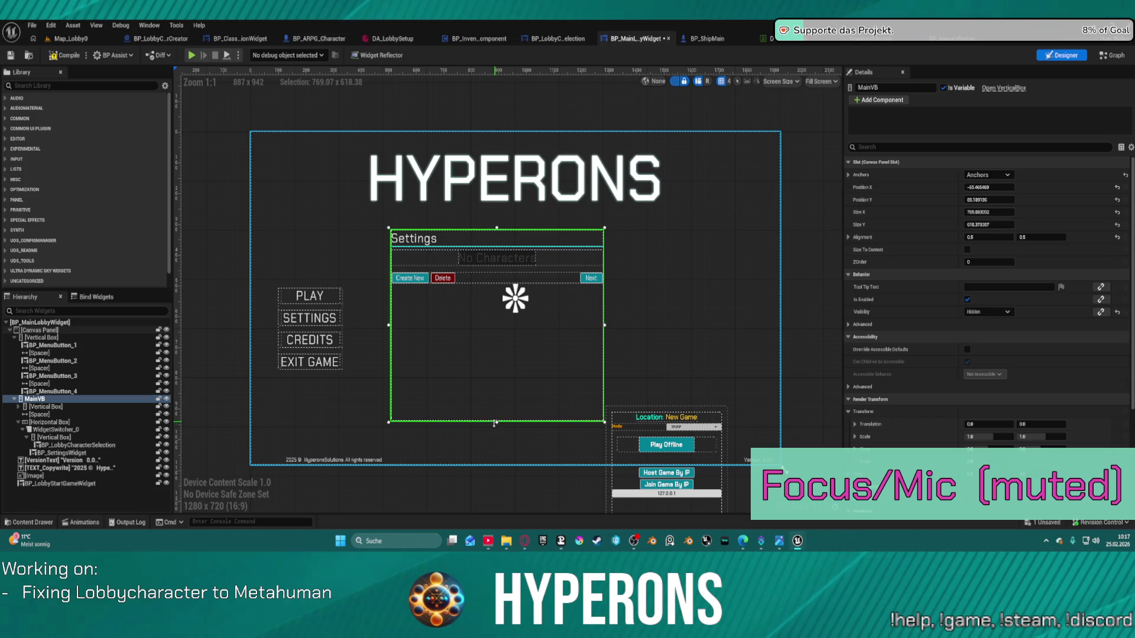
- Shorten the MainVB menu panel slightly and launch a standalone preview into Create New
left_click_drag(491, 422, 491, 420)
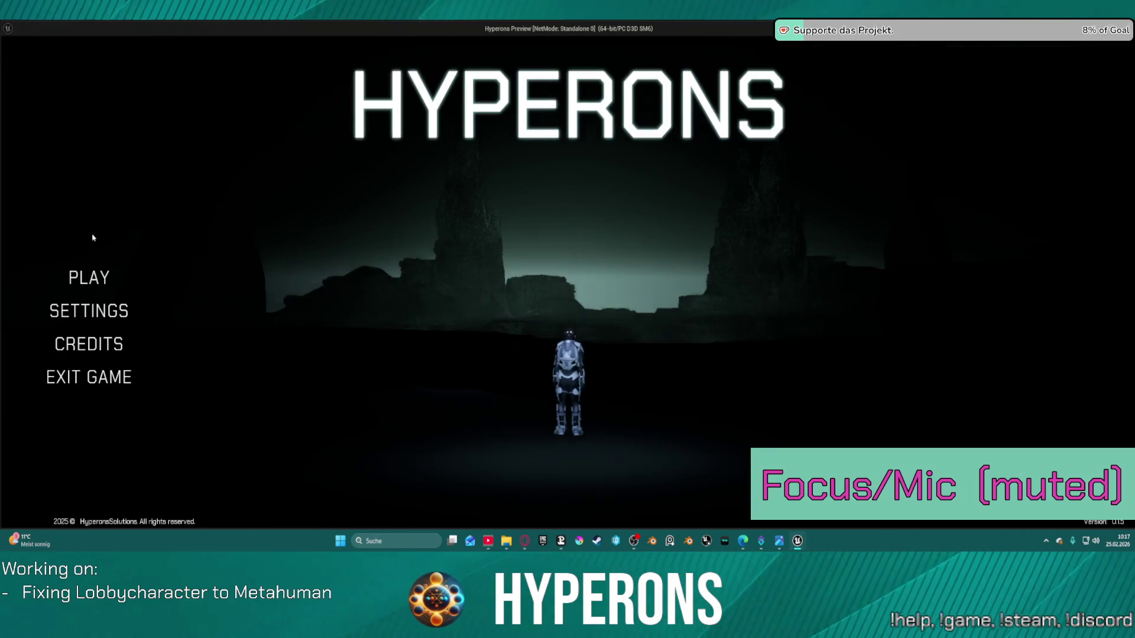
left_click(88, 278)
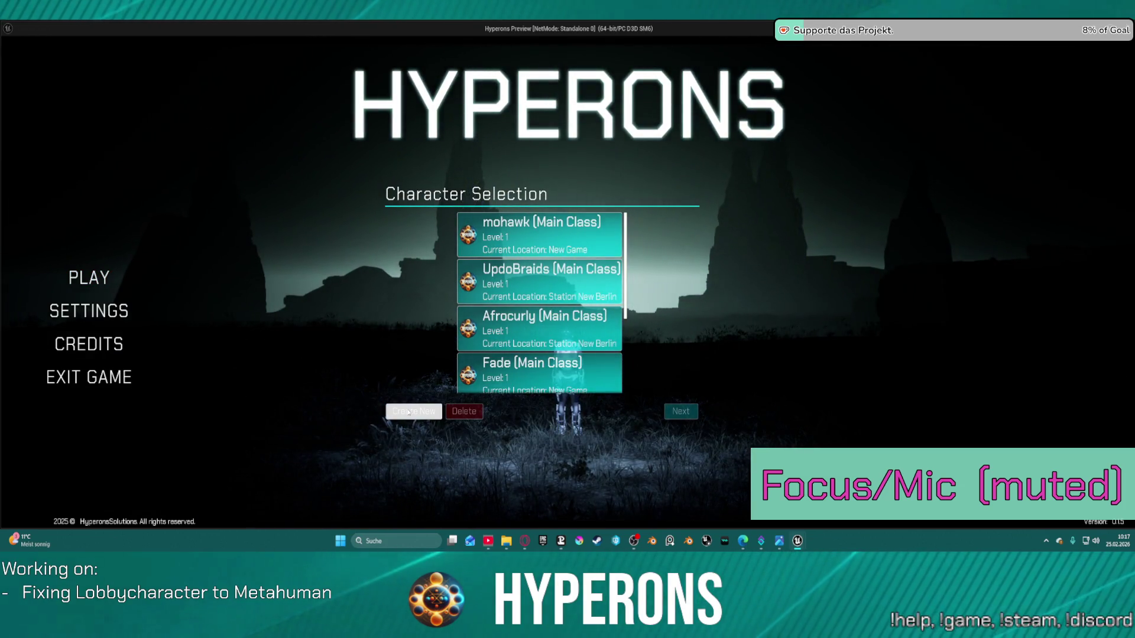
left_click(408, 412)
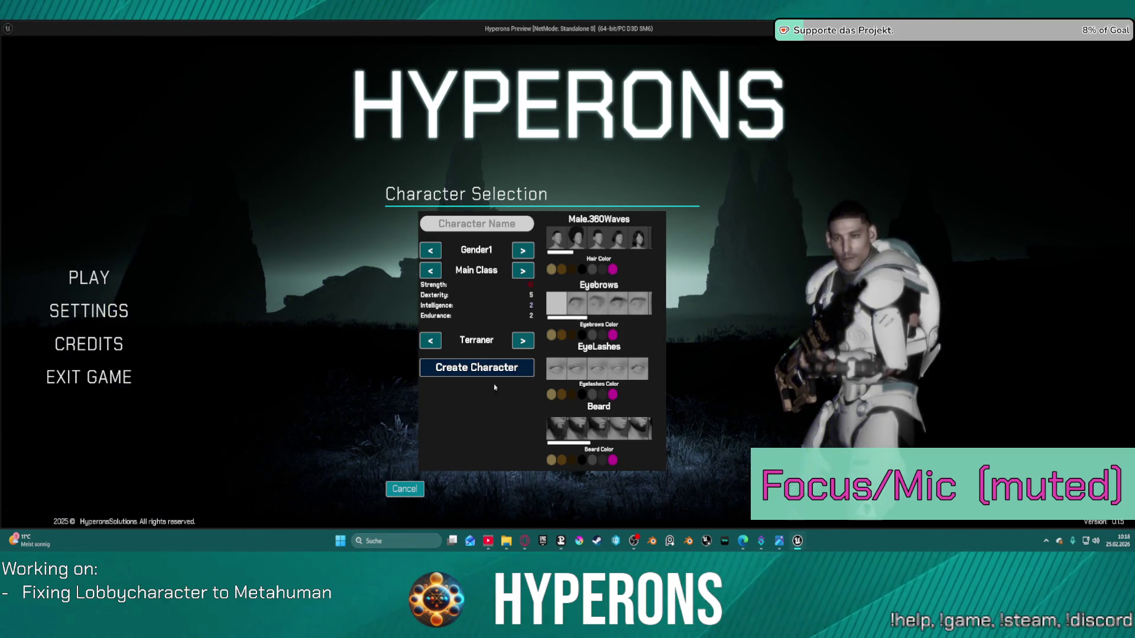
- Try AfroCurly hair, another appearance option, an eyebrow style and eyelash colour, then close the preview
left_click(576, 238)
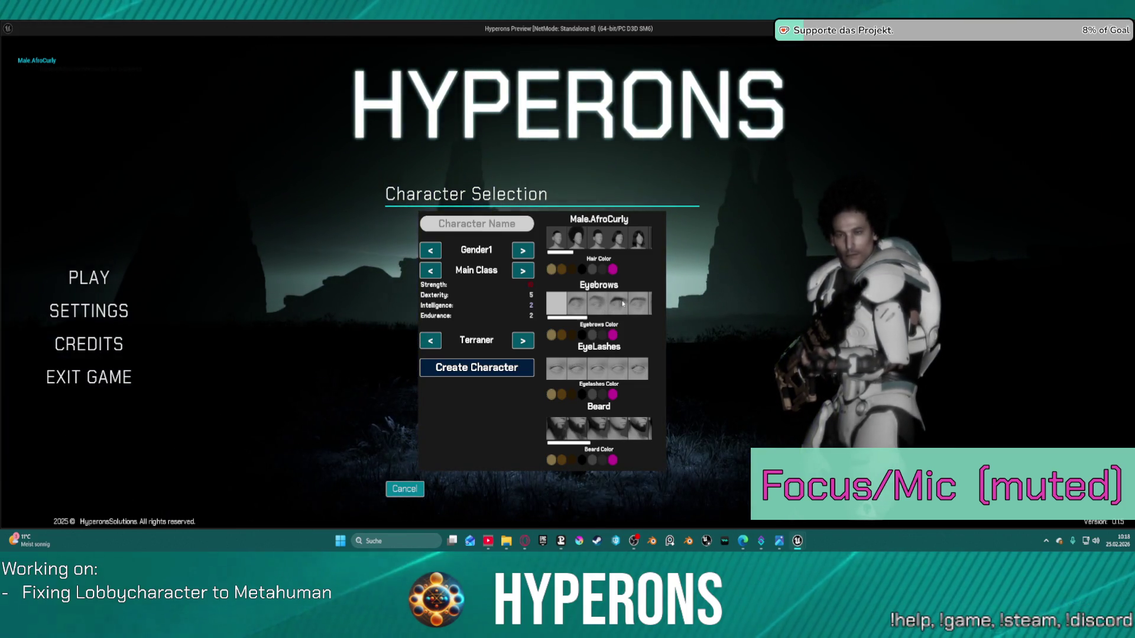
left_click(641, 306)
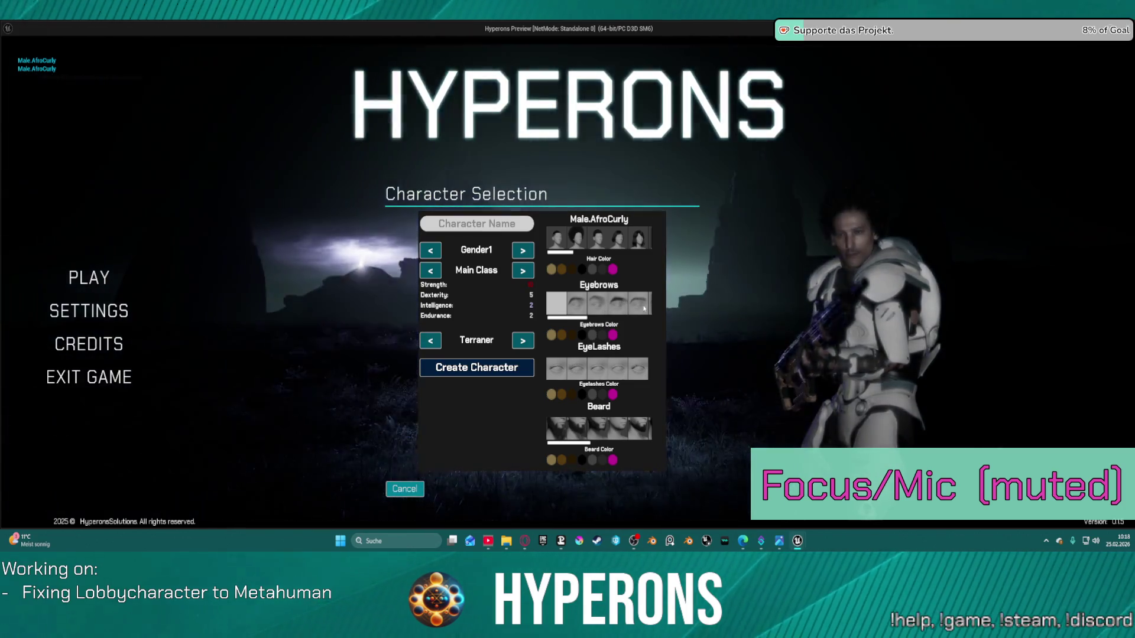
scroll(633, 302, "down", 2)
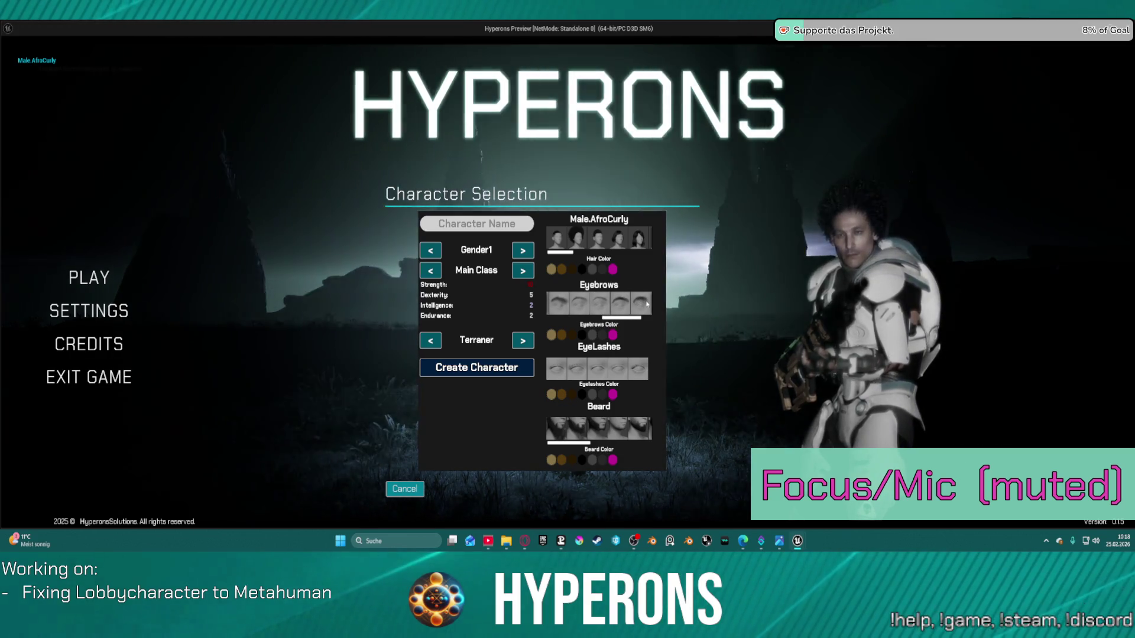
left_click(597, 372)
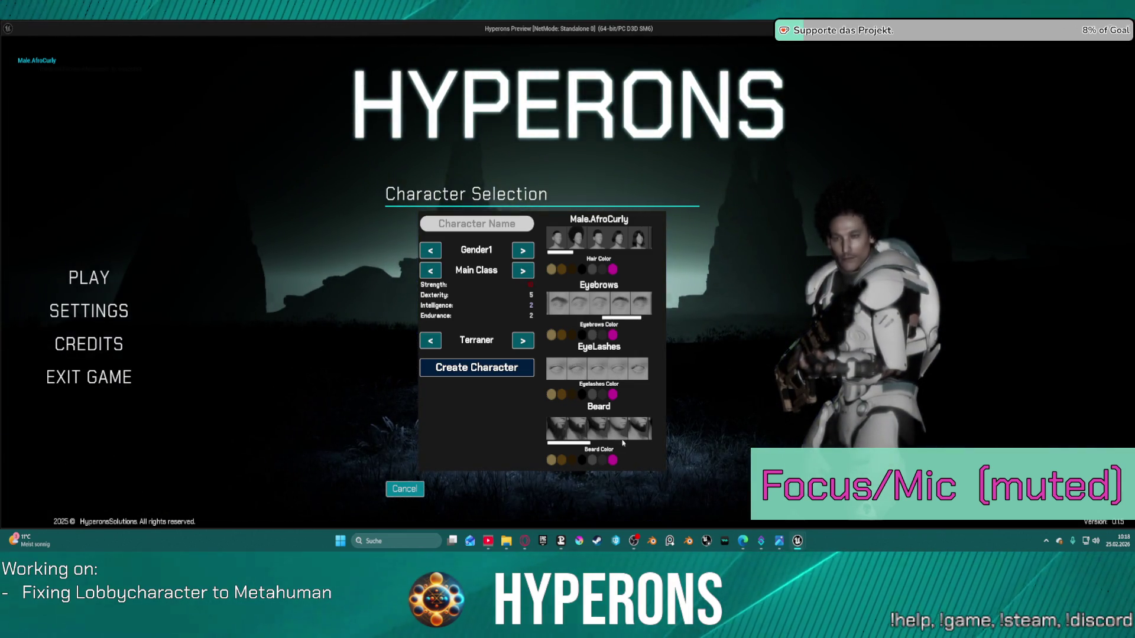
left_click(612, 396)
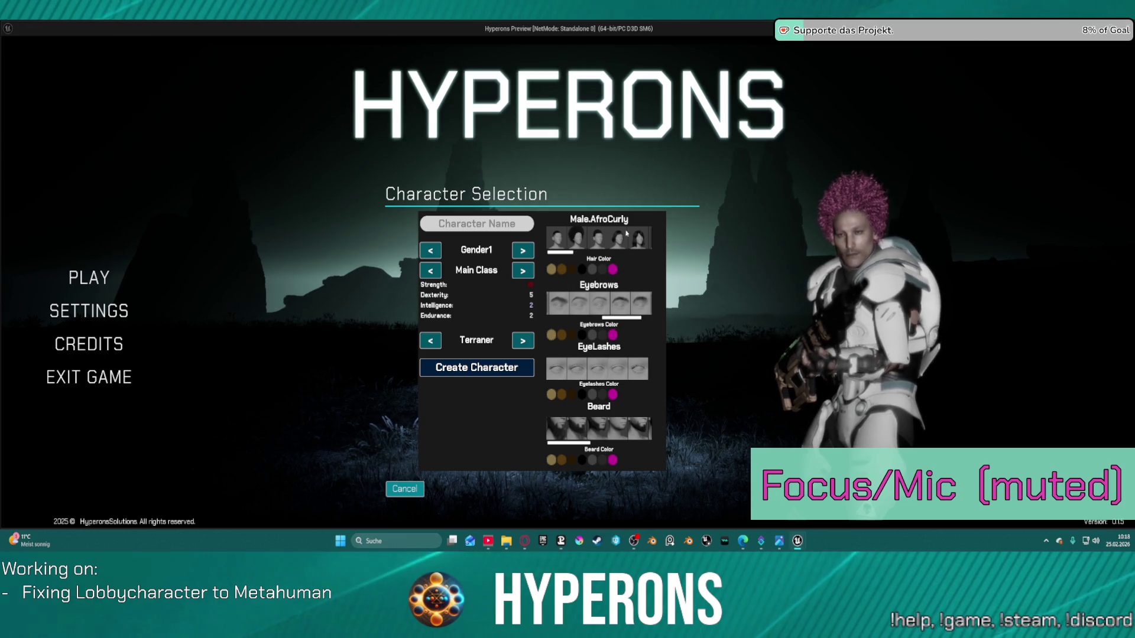
key("Escape")
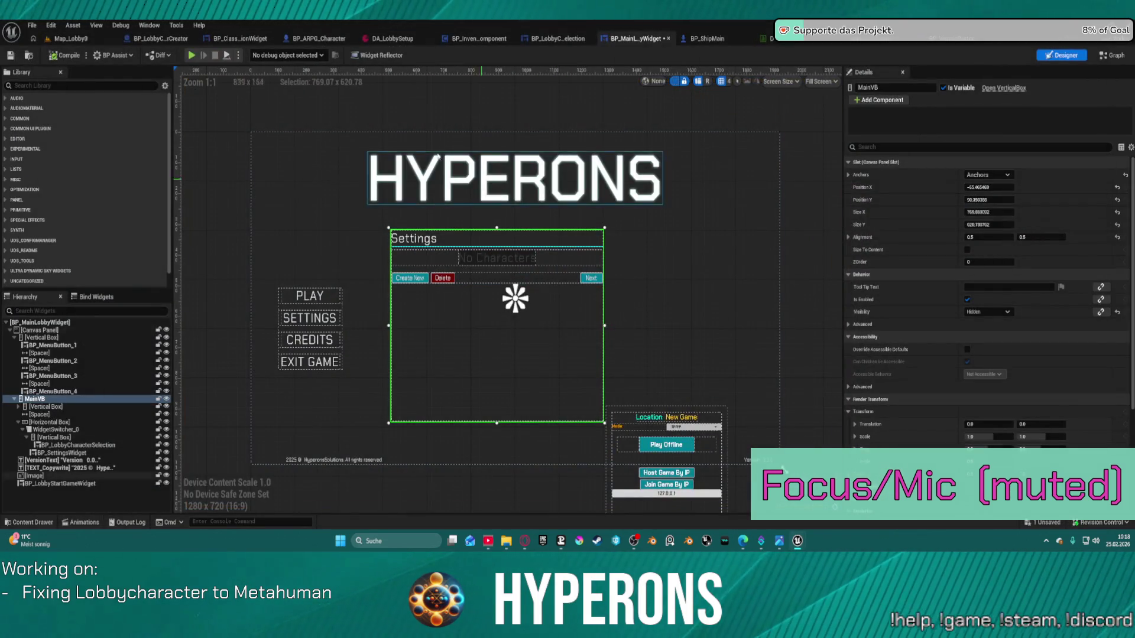
- Nudge the LobbyCharacterPosition marker in Map_Lobby0, then open BP_MainLobbyWidget's event graph
left_click(144, 39)
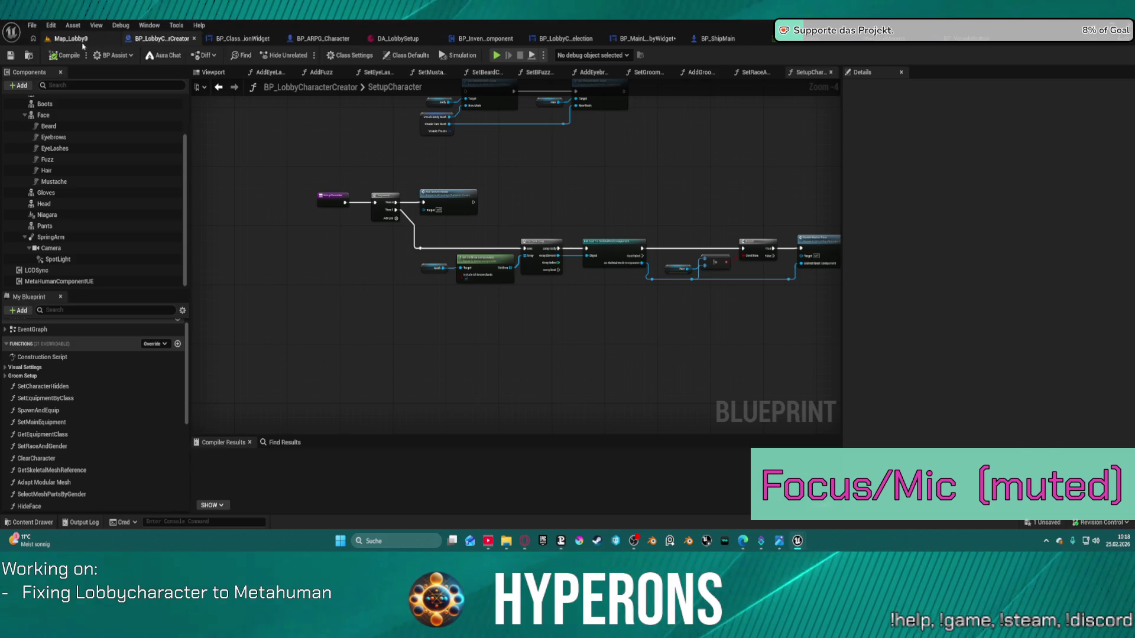
left_click(83, 42)
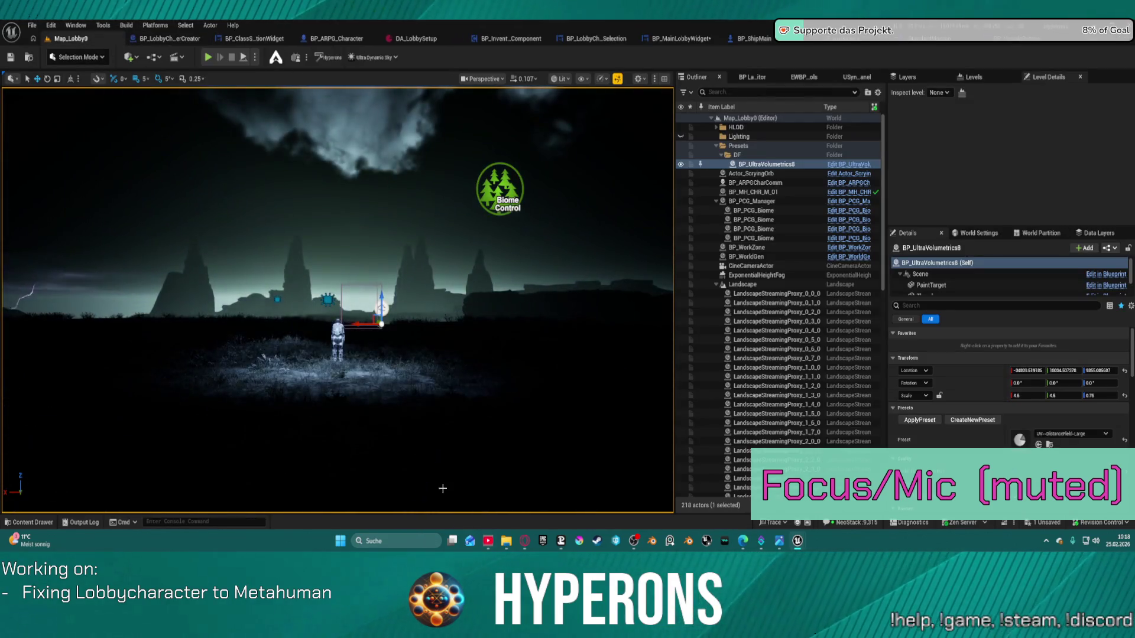
left_click(443, 488)
key("f")
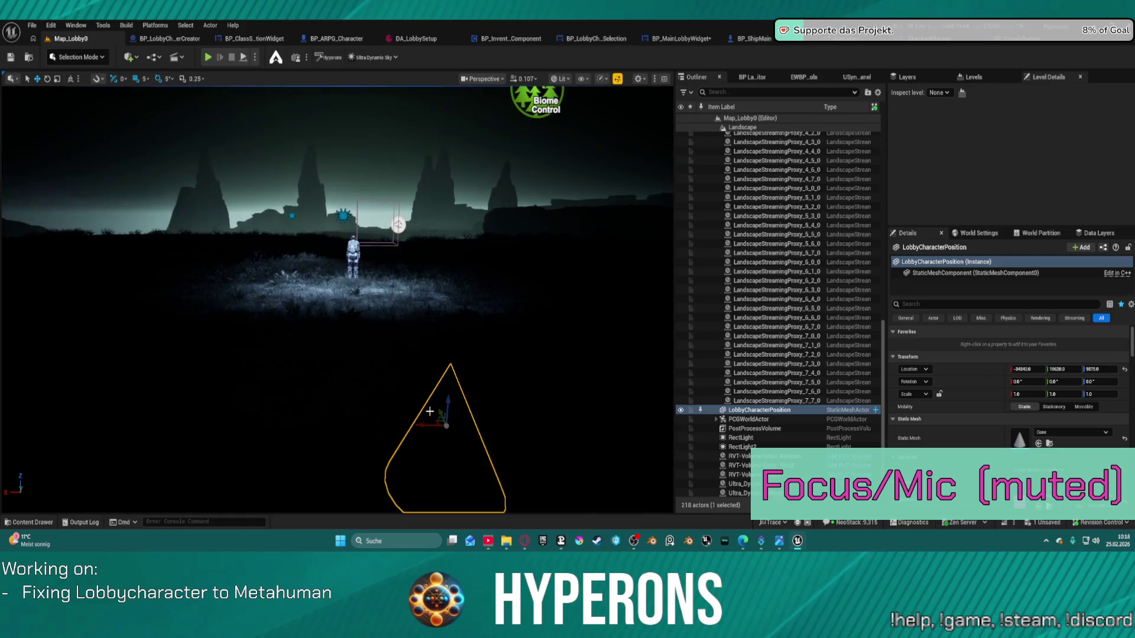
mouse_move(440, 414)
left_mouse_down()
mouse_move(462, 458)
mouse_move(440, 460)
left_mouse_up()
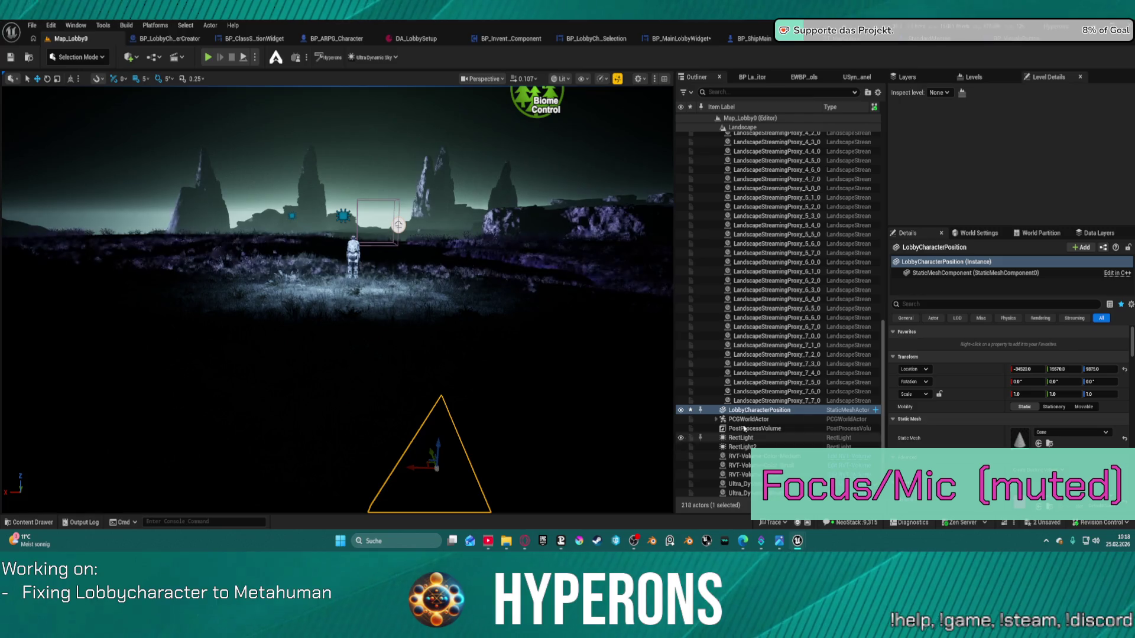
left_click(673, 38)
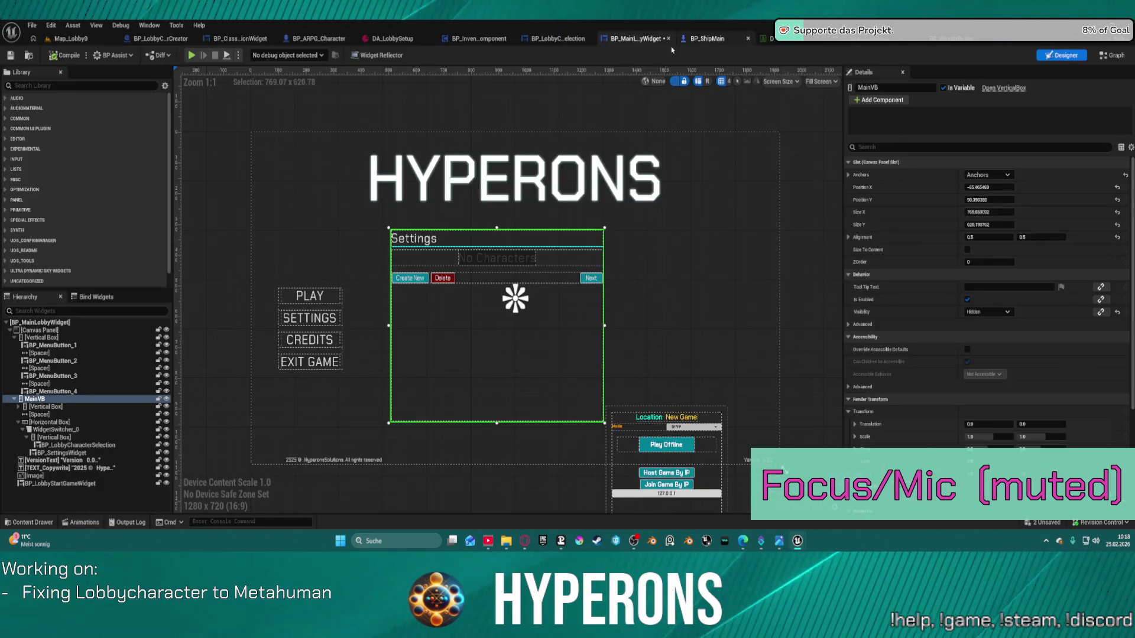
double_click(444, 335)
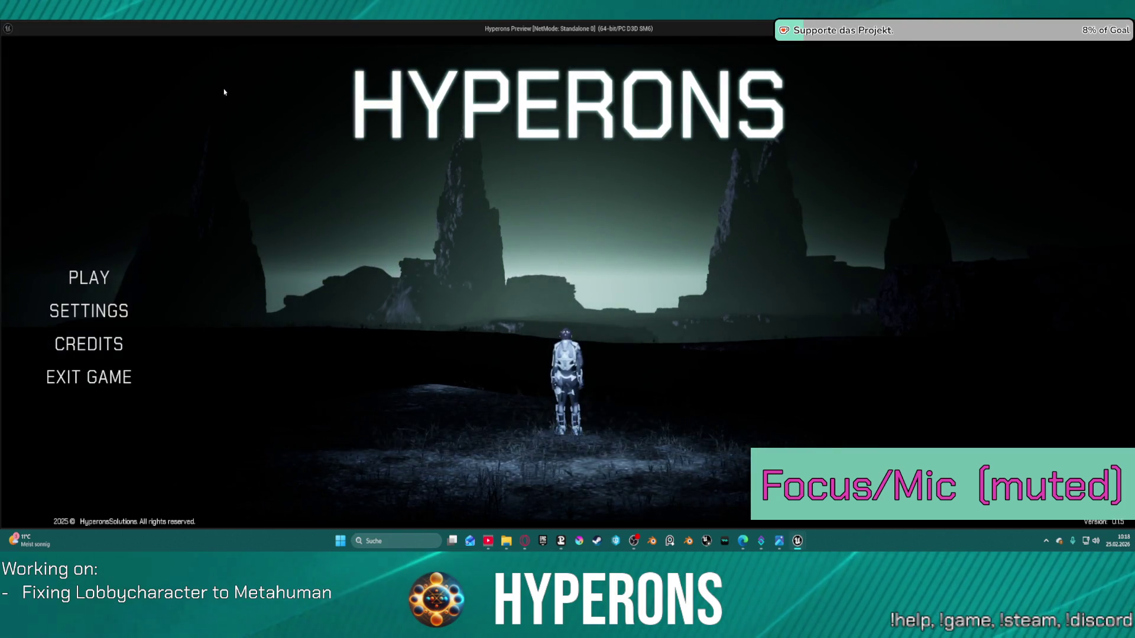
- Check the lobby character's new spot in the in-game Create New screen, then exit the preview
left_click(88, 277)
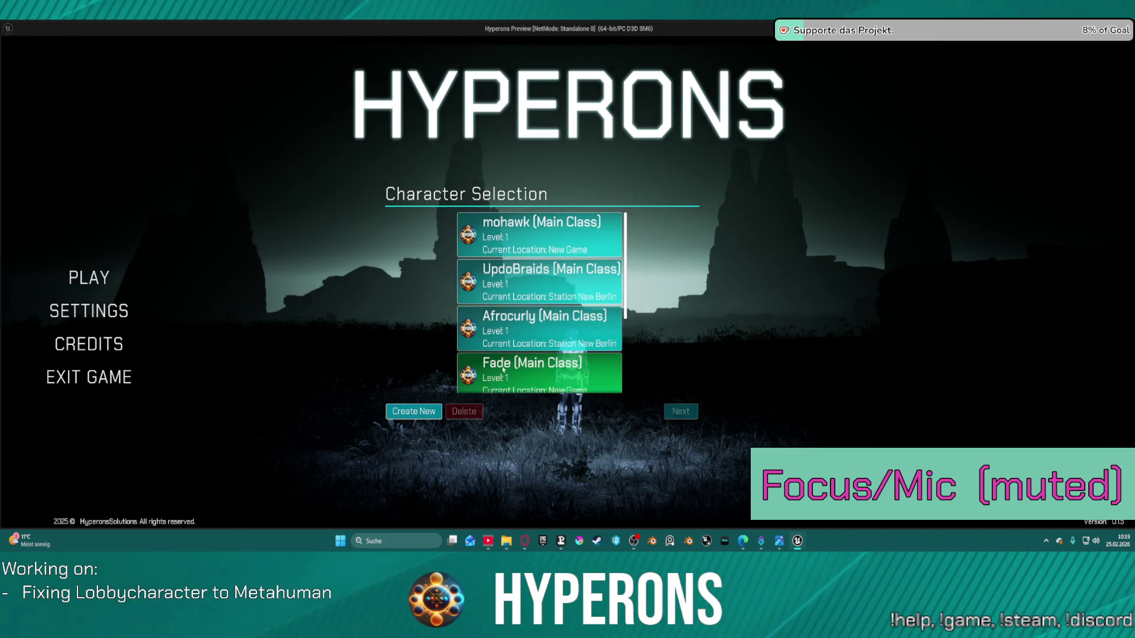
left_click(425, 411)
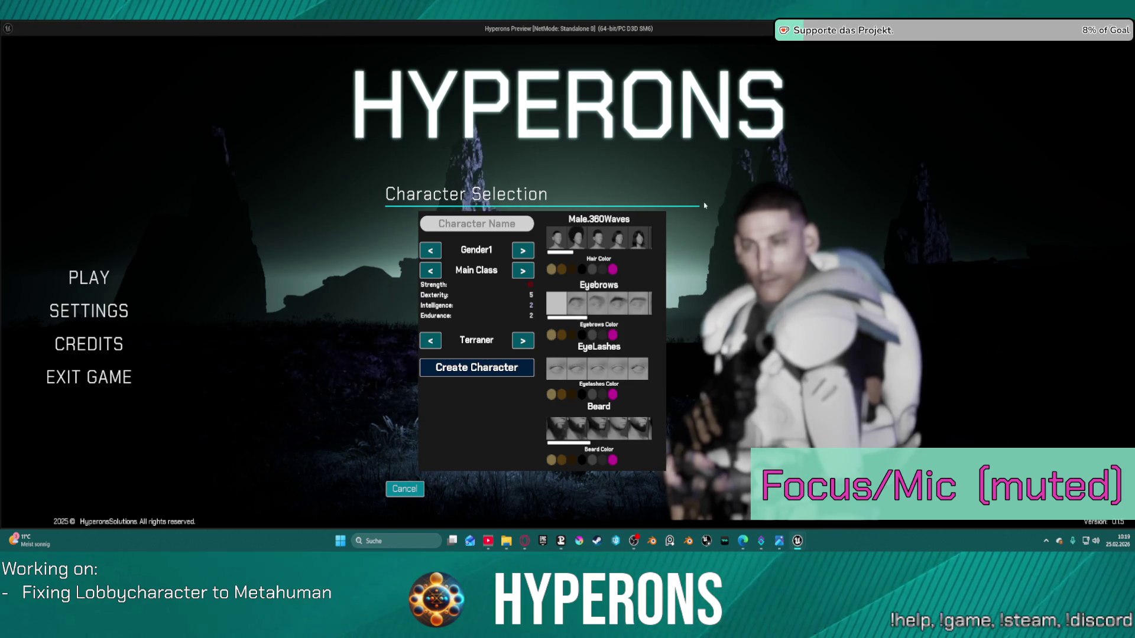
key("Escape")
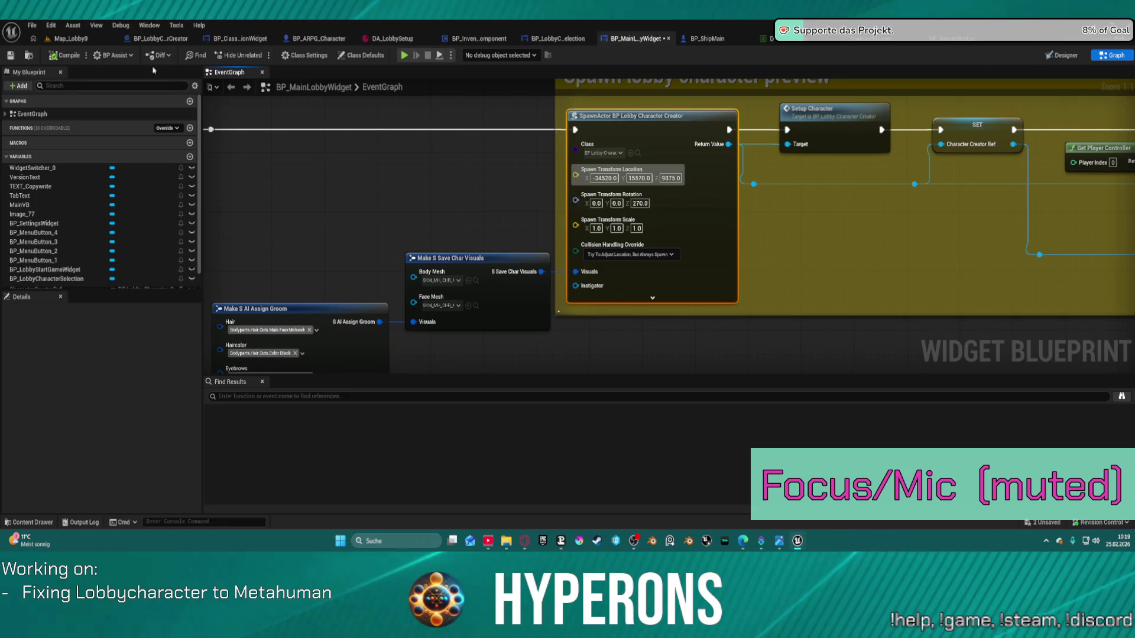
- Open Map_Lobby0 and select the CineCameraActor in the Outliner
left_click(72, 43)
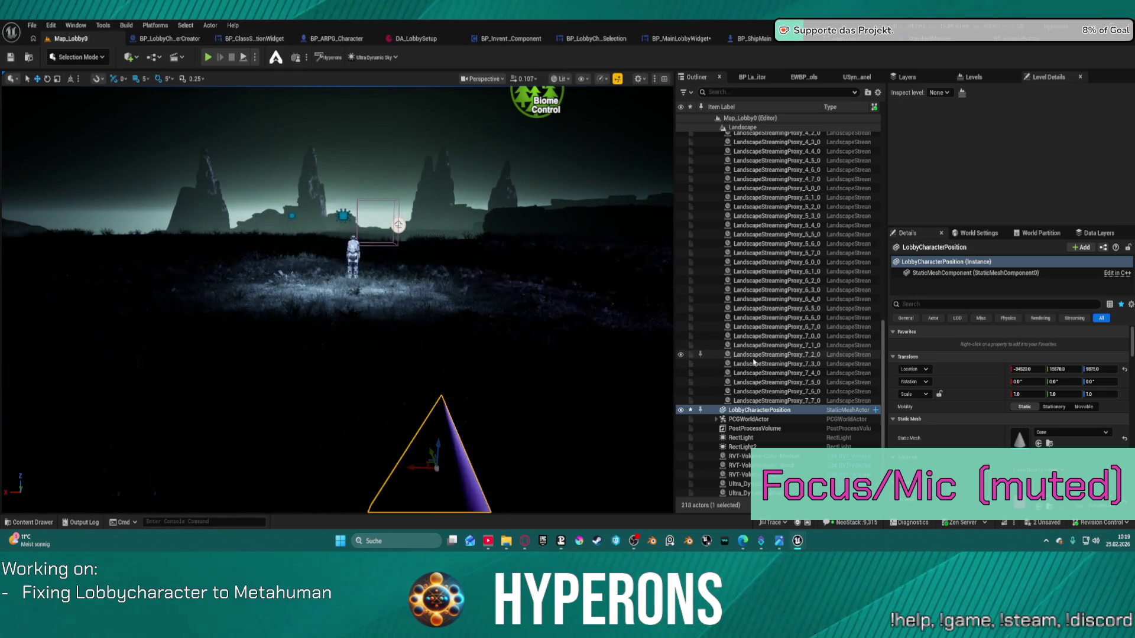
scroll(754, 361, "down", 1)
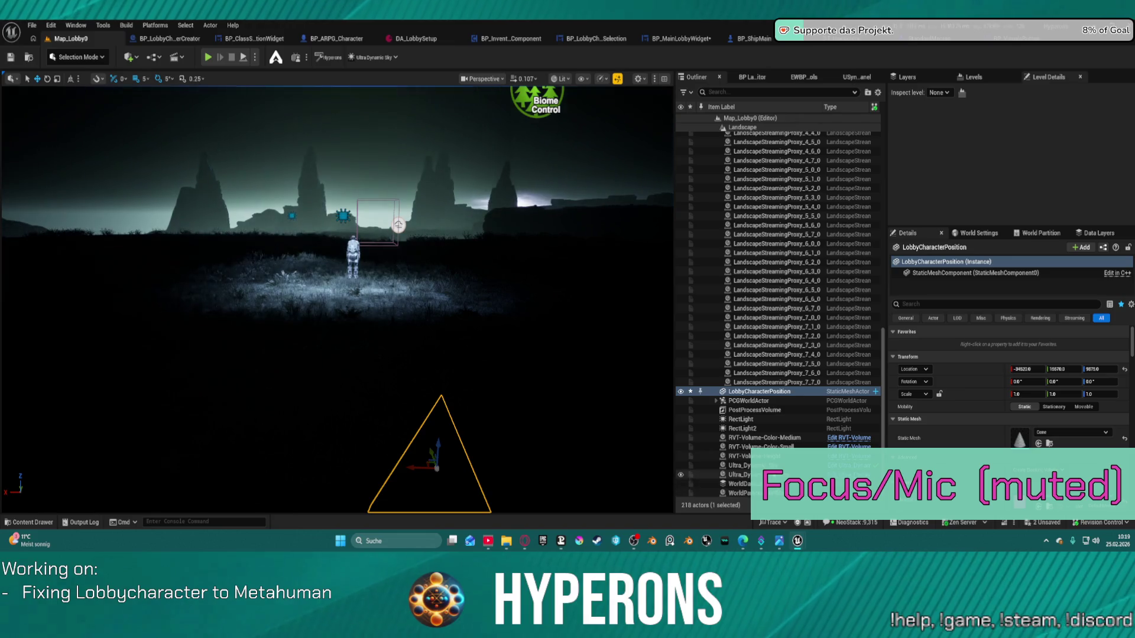
scroll(804, 366, "up", 10)
scroll(797, 342, "up", 9)
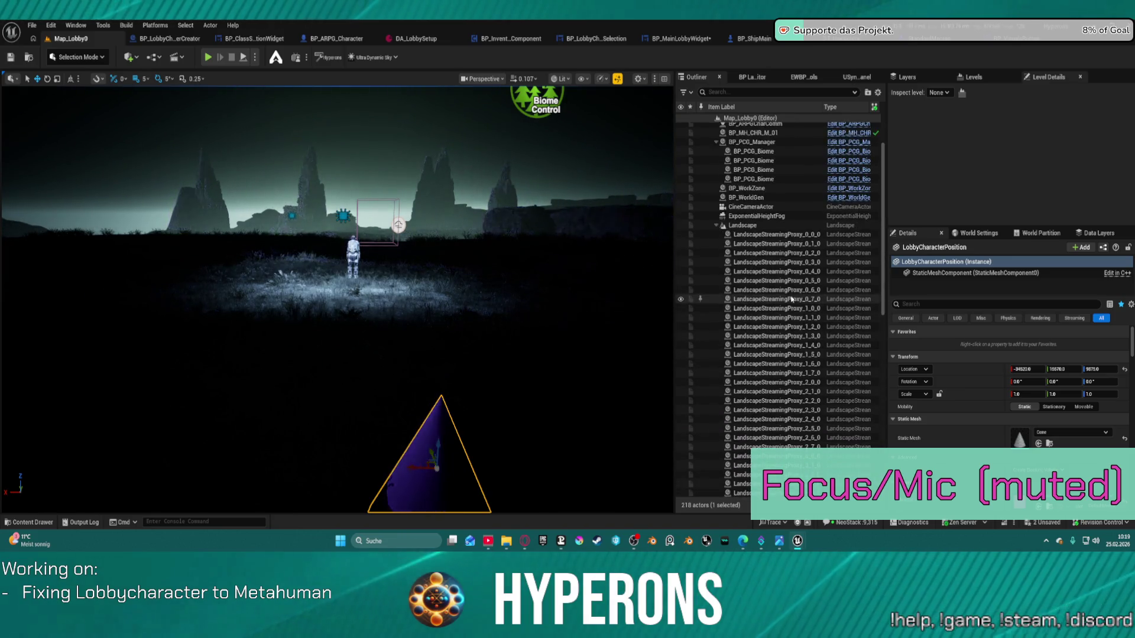
left_click(788, 268)
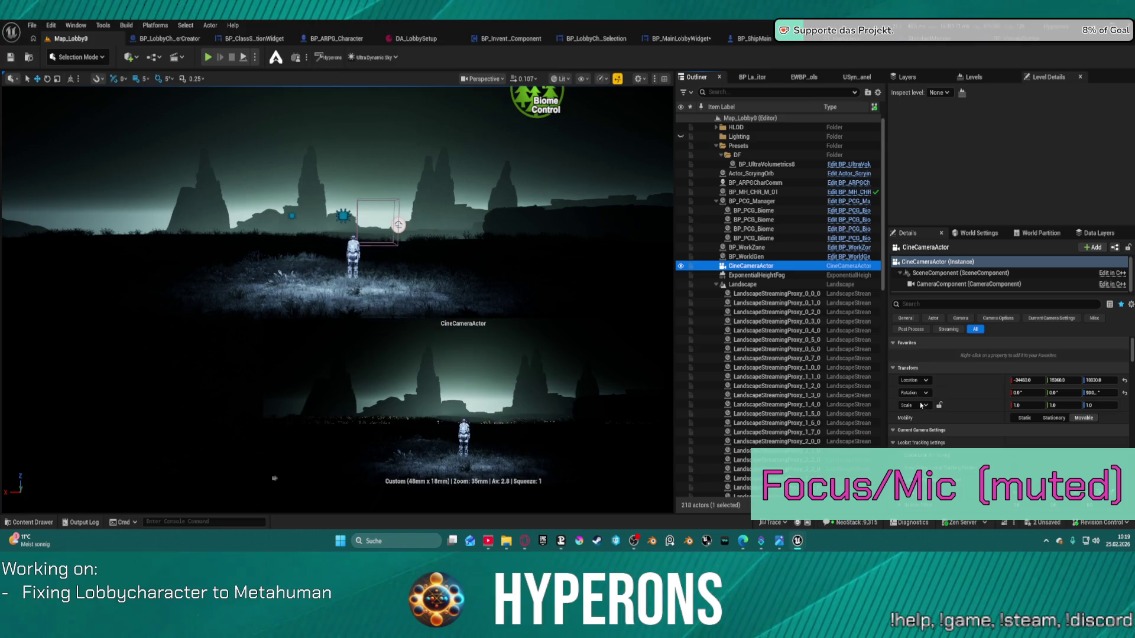
- Set the cine camera's Actor to Track to LobbyCharacterPosition and test play to Character Selection
scroll(1040, 402, "down", 2)
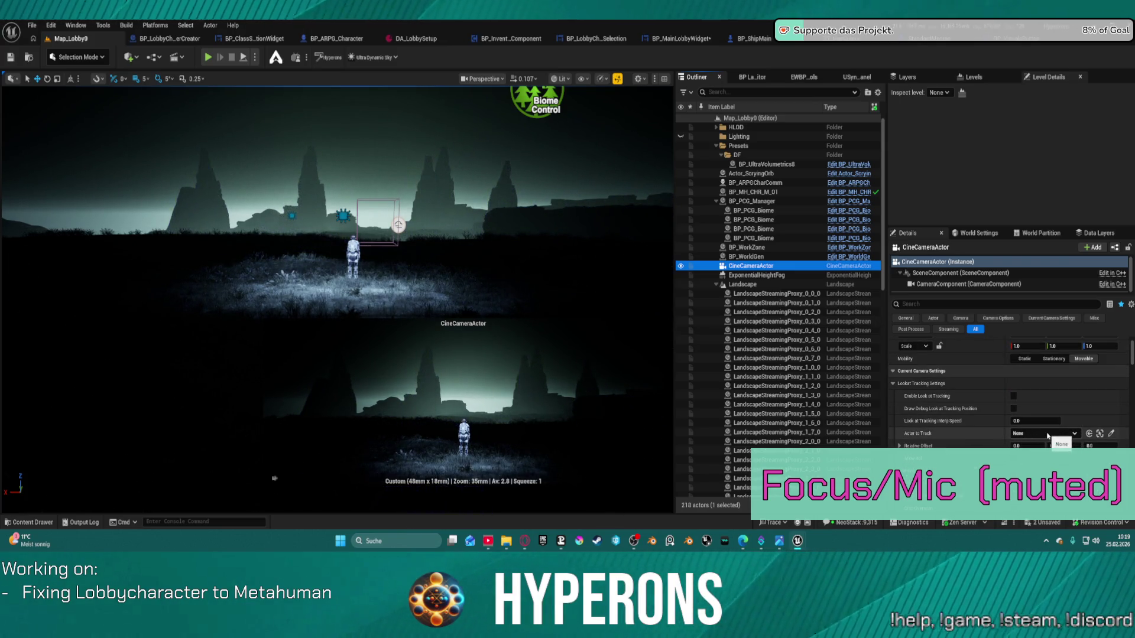
scroll(1051, 431, "down", 2)
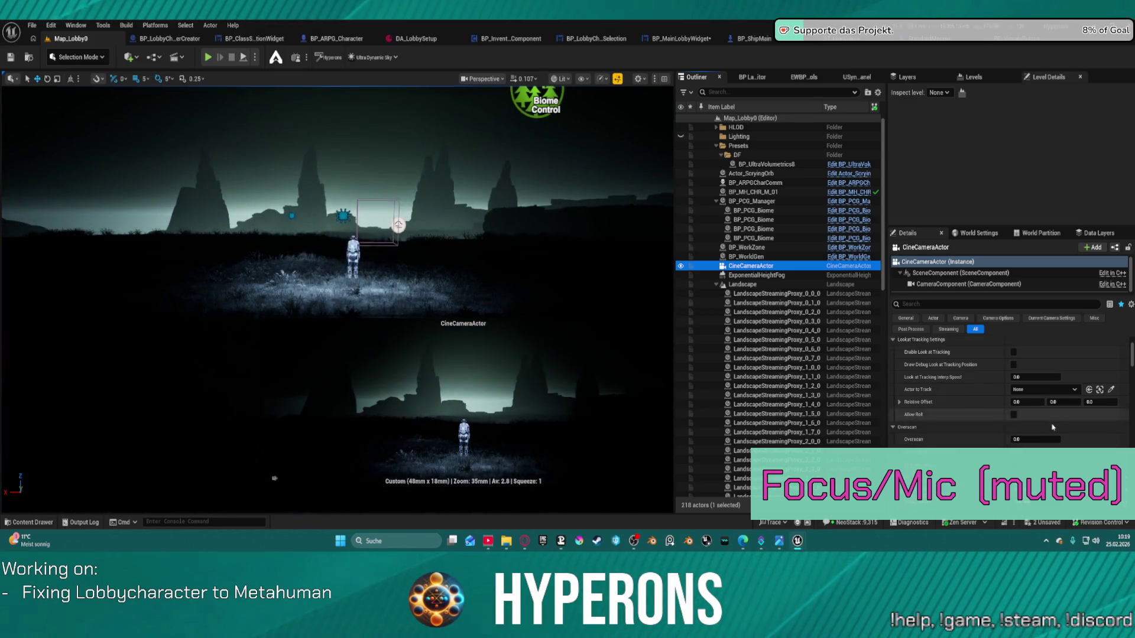
scroll(1052, 427, "down", 1)
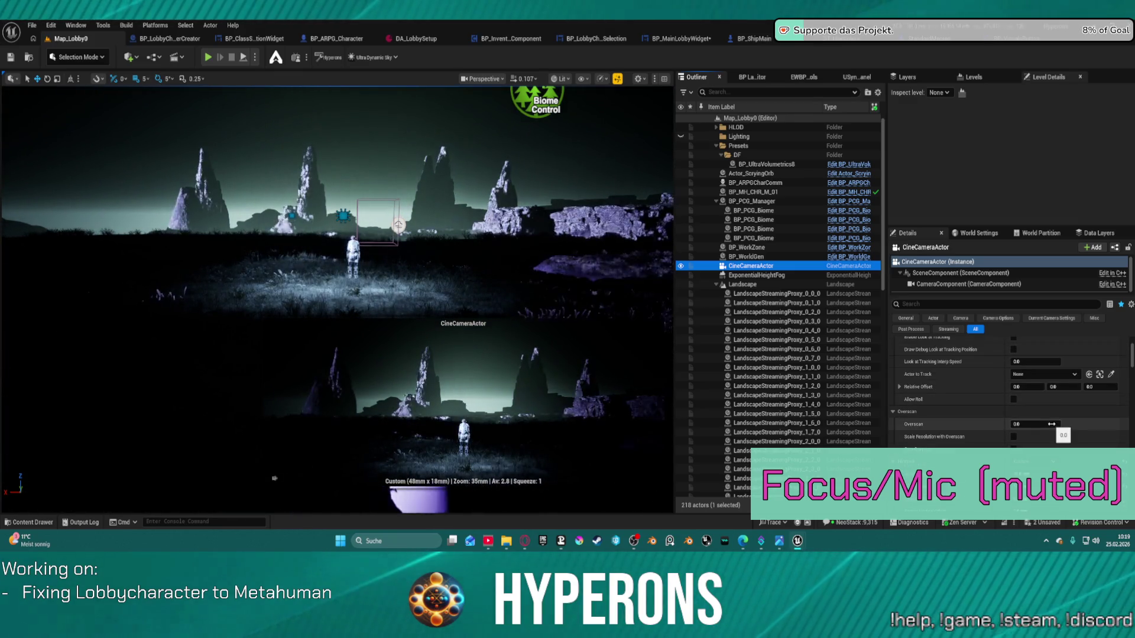
scroll(1051, 426, "up", 1)
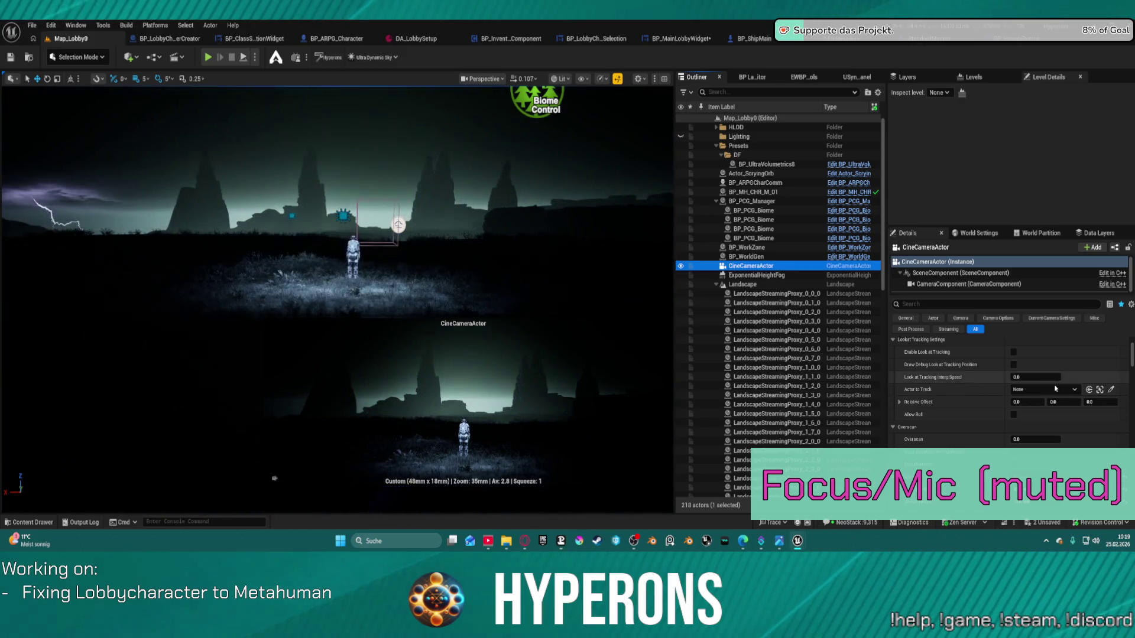
left_click(1058, 389)
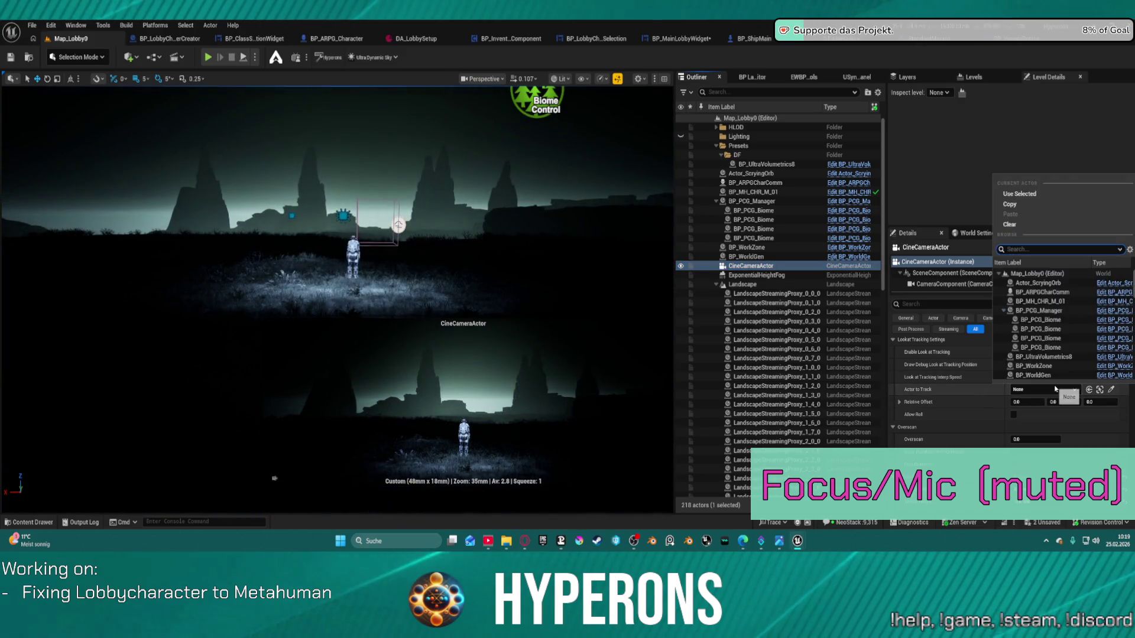
scroll(1064, 366, "down", 10)
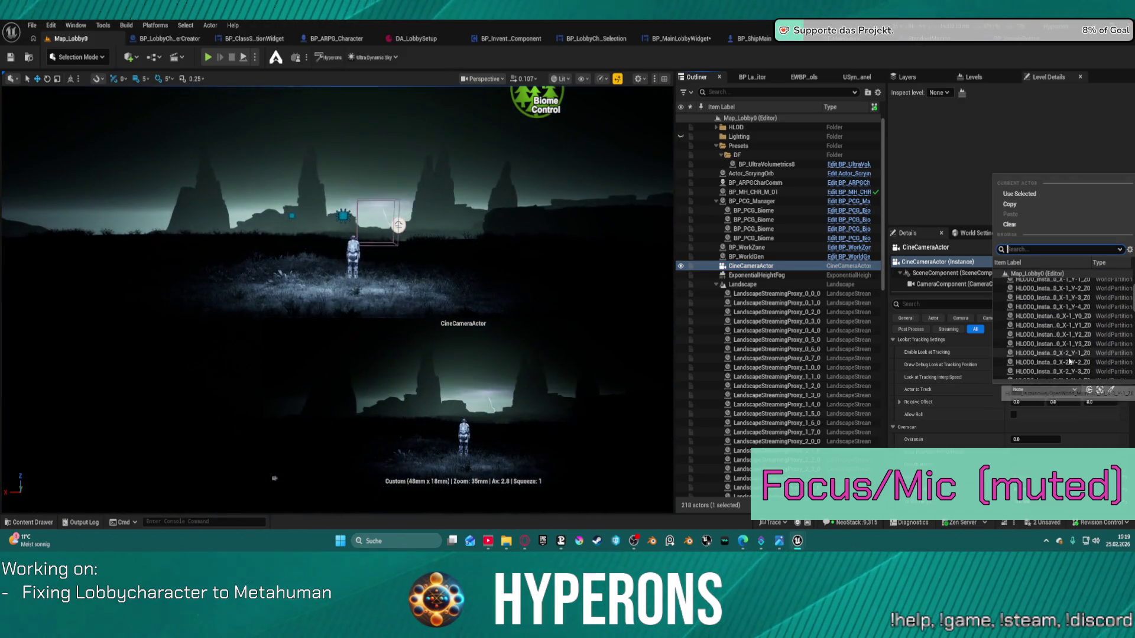
scroll(1071, 349, "down", 10)
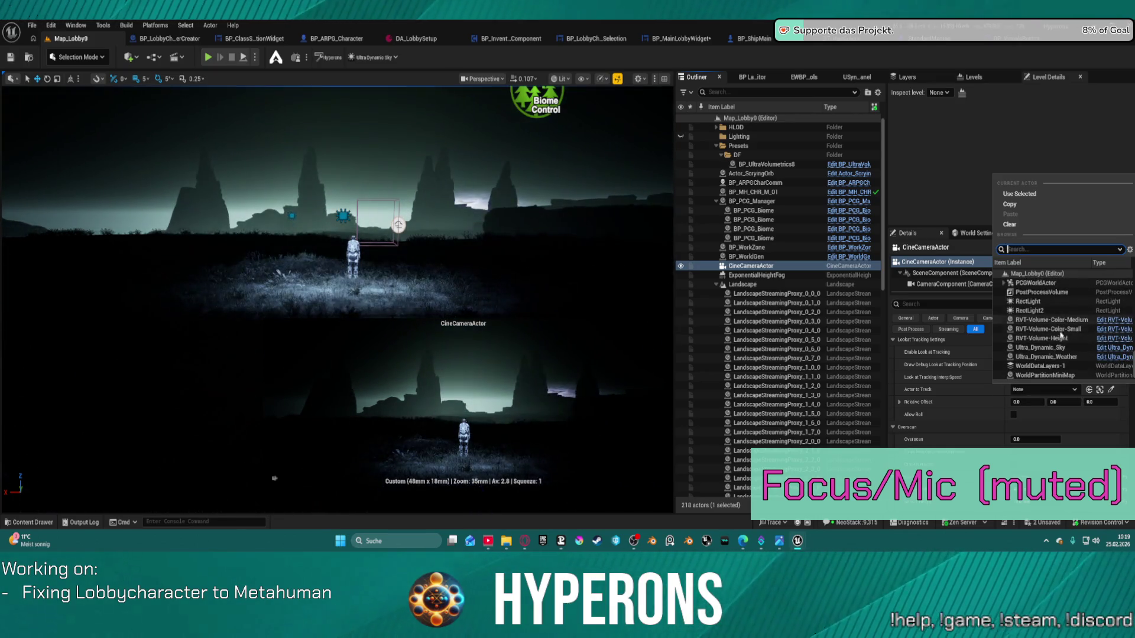
scroll(1064, 335, "up", 4)
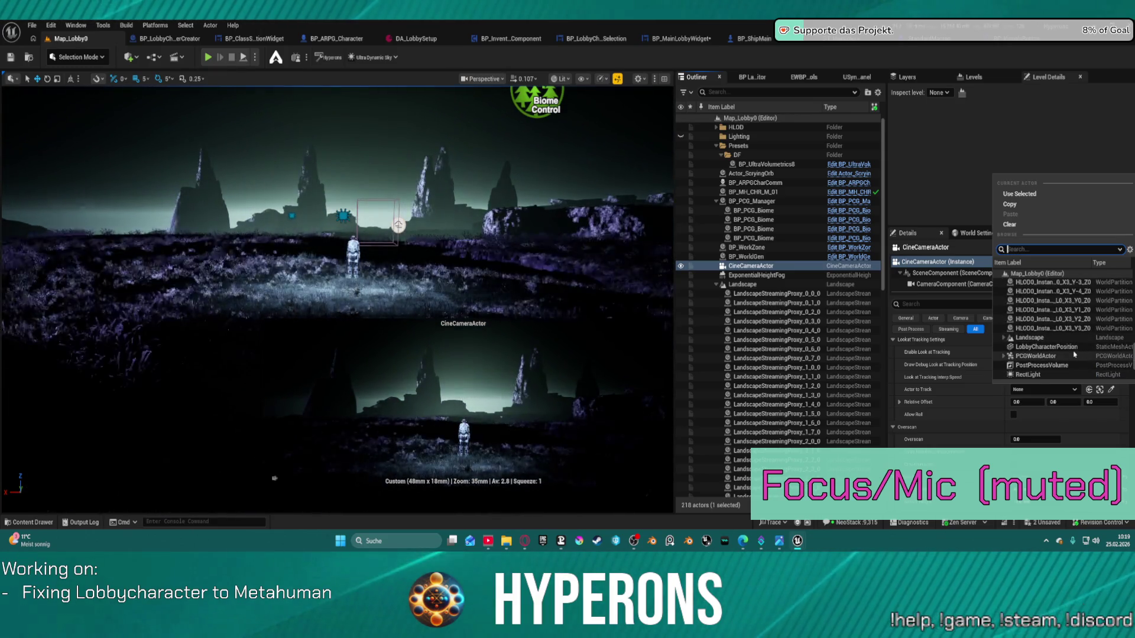
left_click(1069, 347)
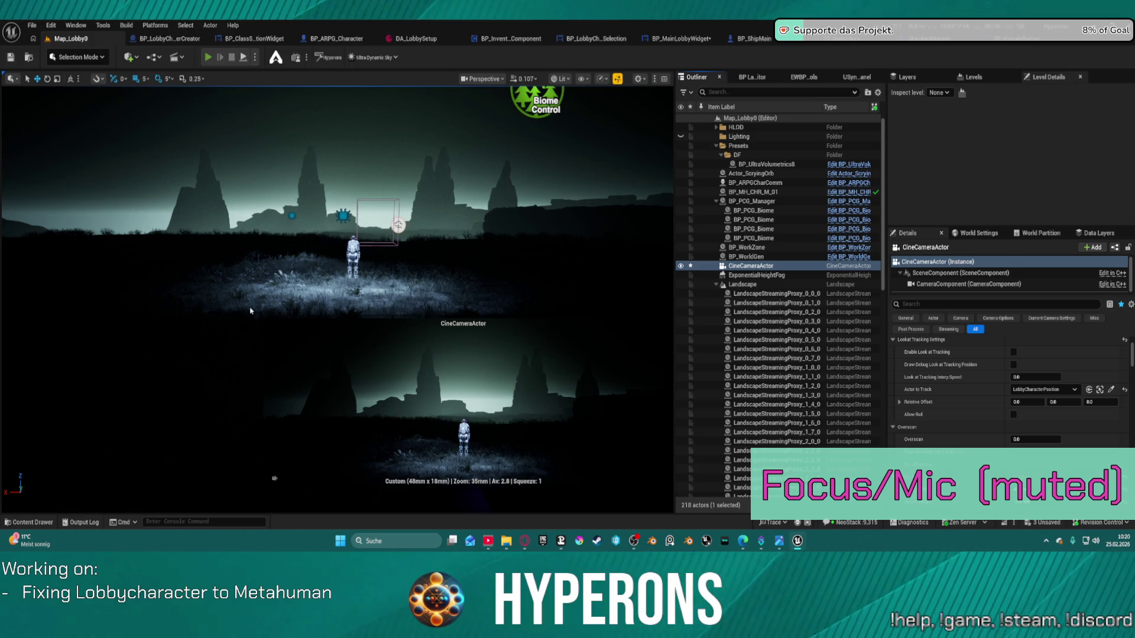
key("alt+p")
left_click(79, 295)
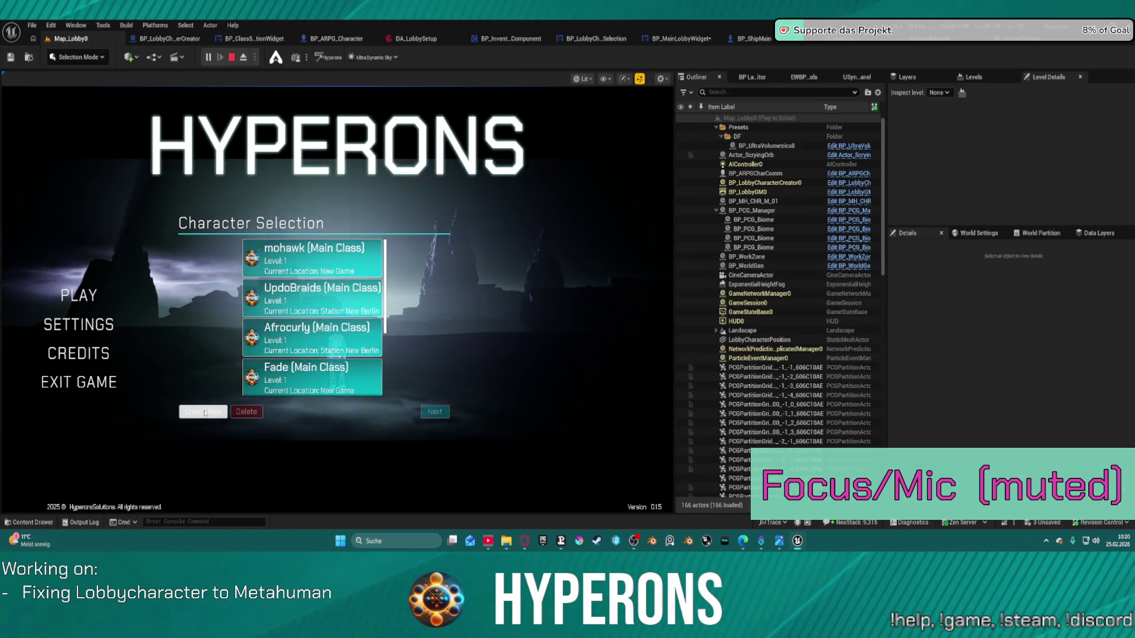
left_click(204, 412)
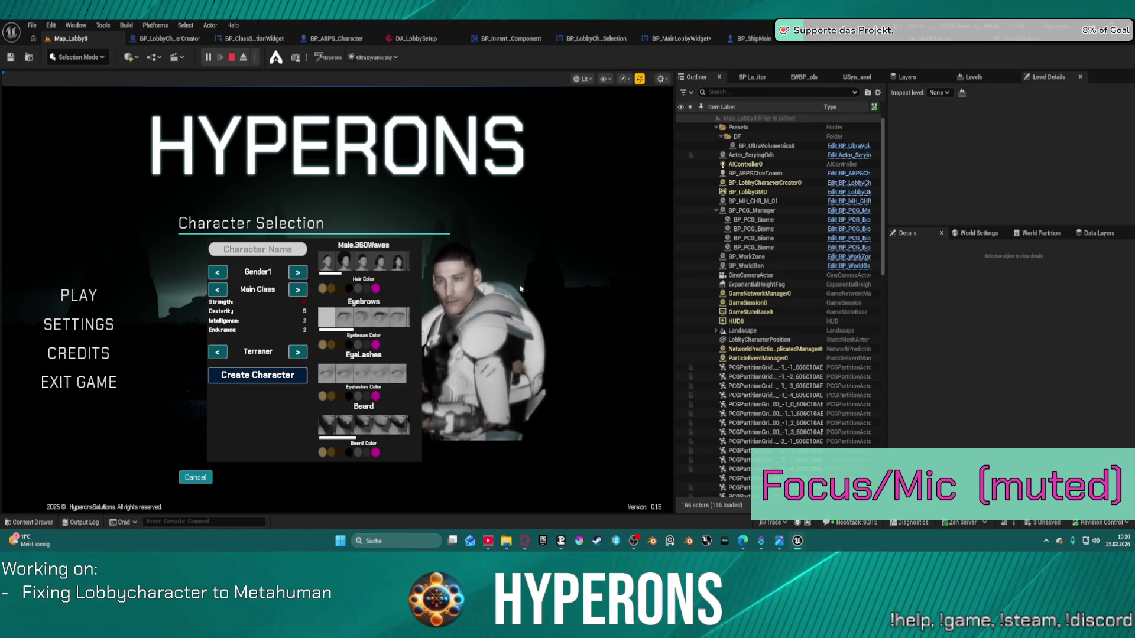
key("Escape")
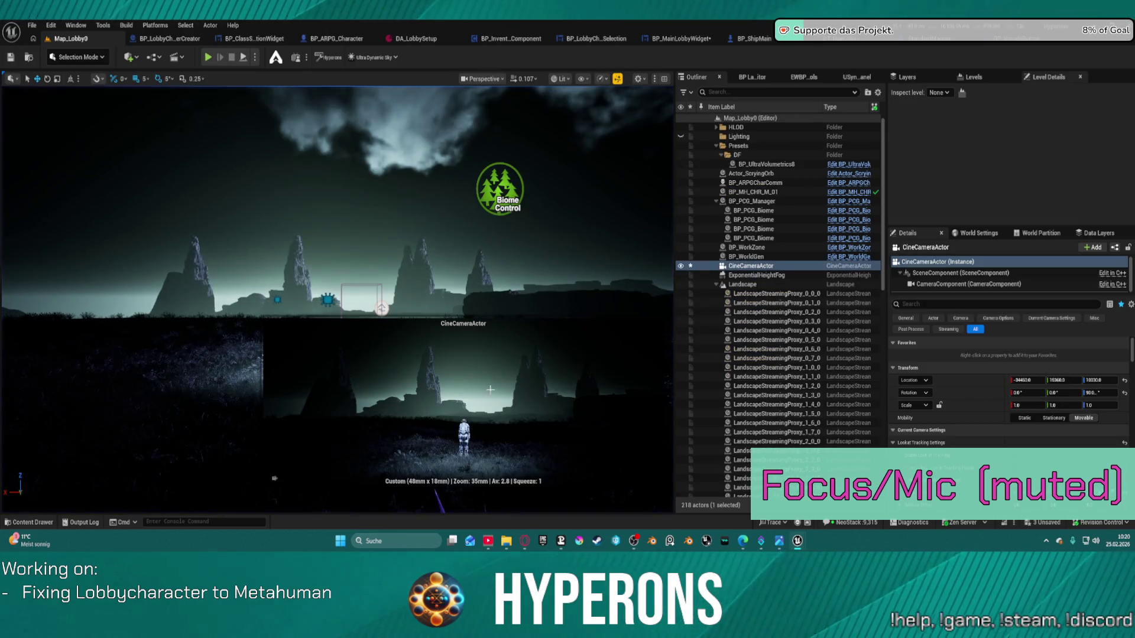
- Move the LobbyCharacterPosition cone to the right and refocus the view on it
left_click_drag(467, 251, 467, 287)
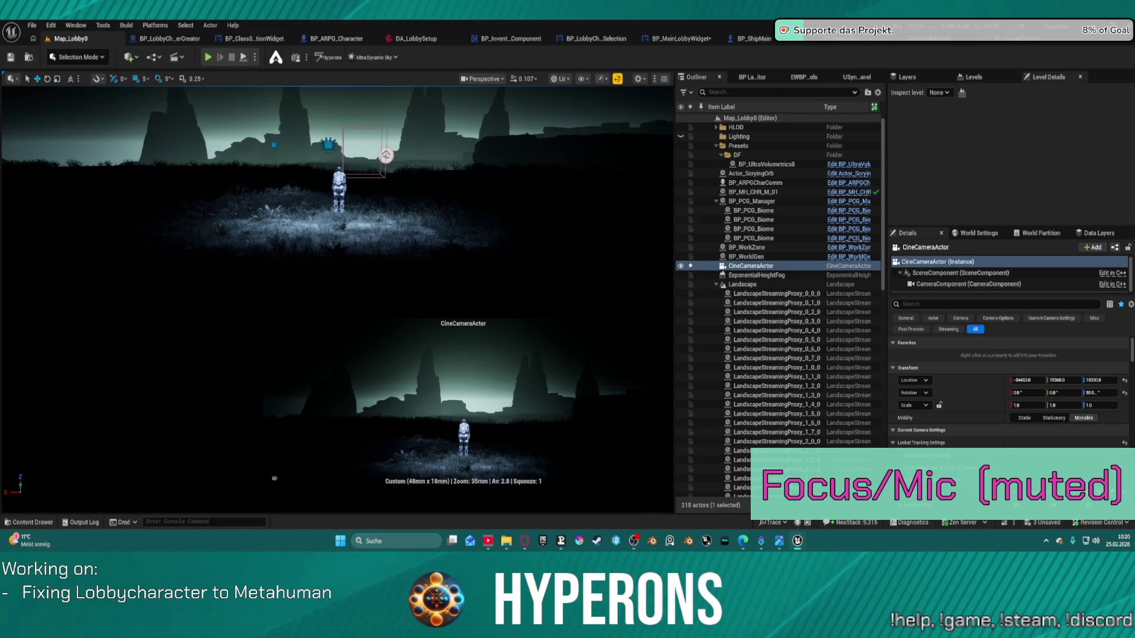
left_click_drag(490, 246, 504, 229)
left_click(504, 229)
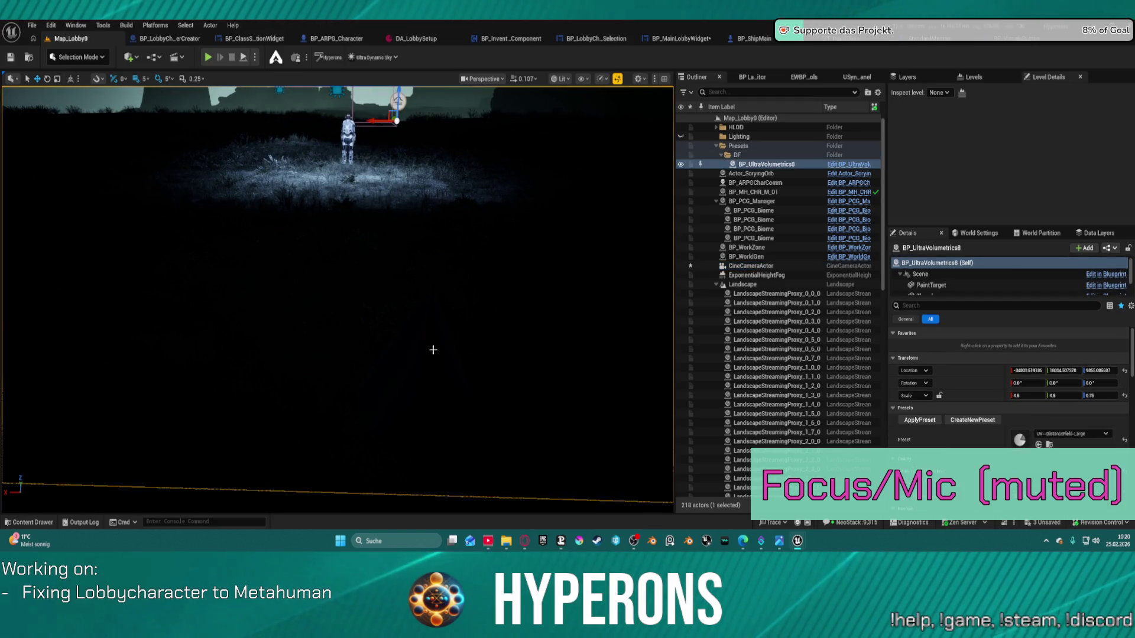
left_click(426, 364)
key("f")
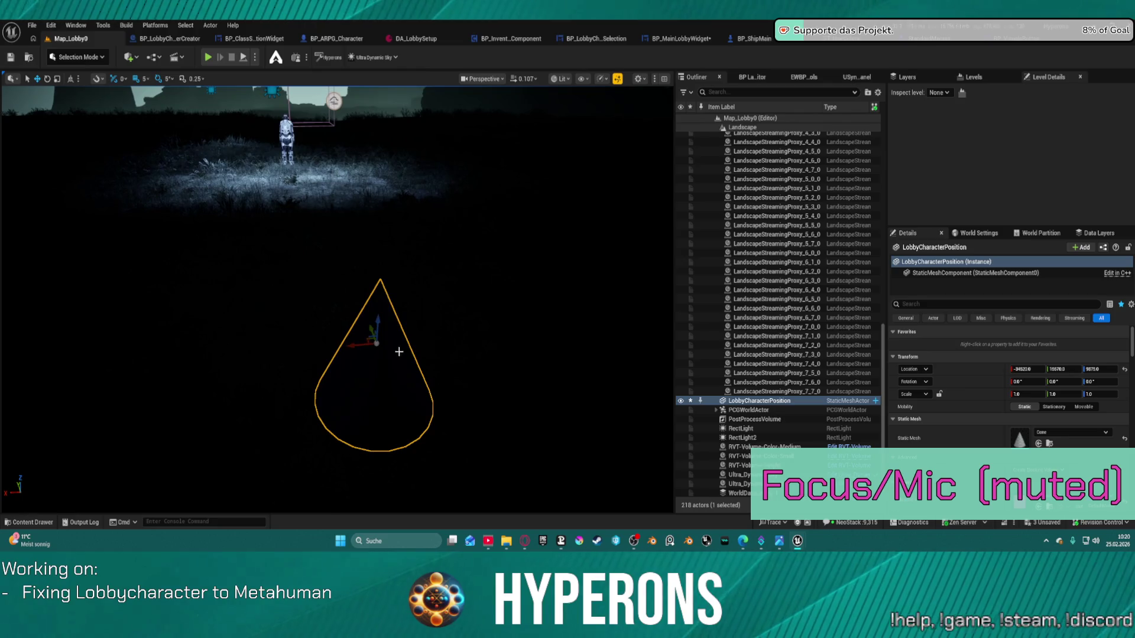
mouse_move(360, 347)
left_mouse_down()
mouse_move(387, 335)
mouse_move(370, 338)
mouse_move(405, 393)
left_mouse_up()
key("f")
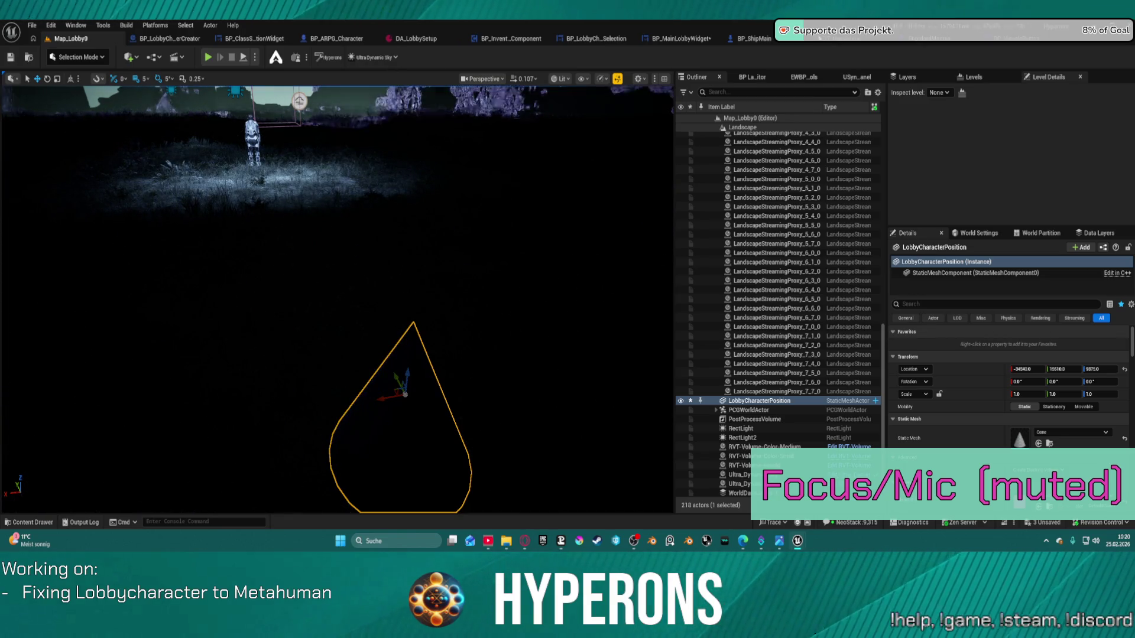
- Paste the marker's location into SpawnActor's Spawn Transform Location in BP_MainLobbyWidget and test play
left_click(685, 38)
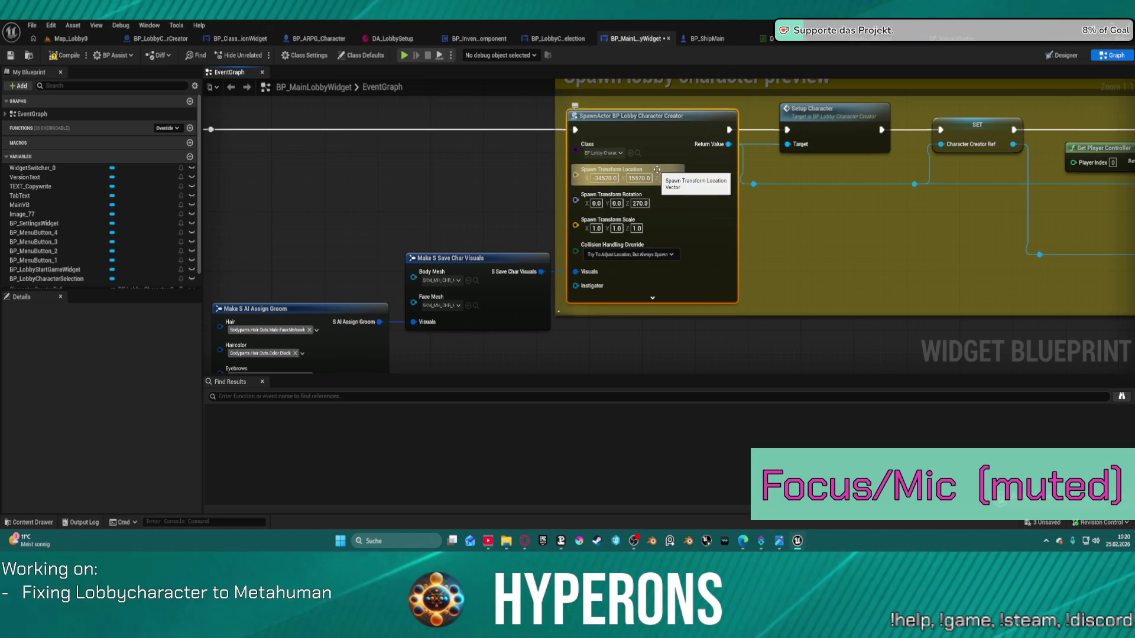
key("ctrl+v")
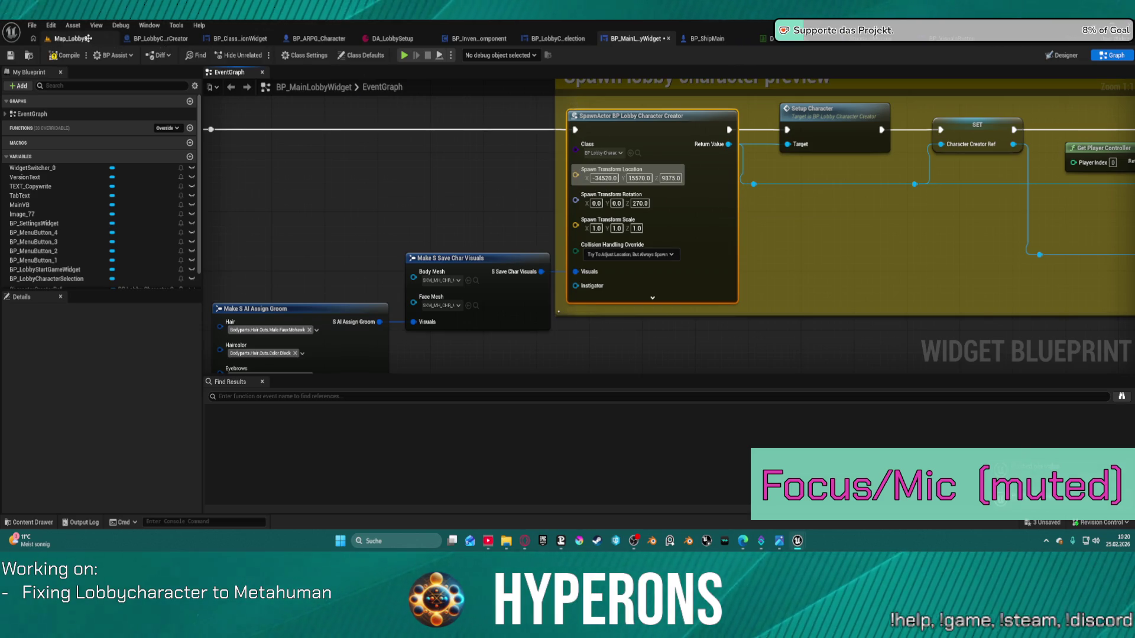
left_click(87, 38)
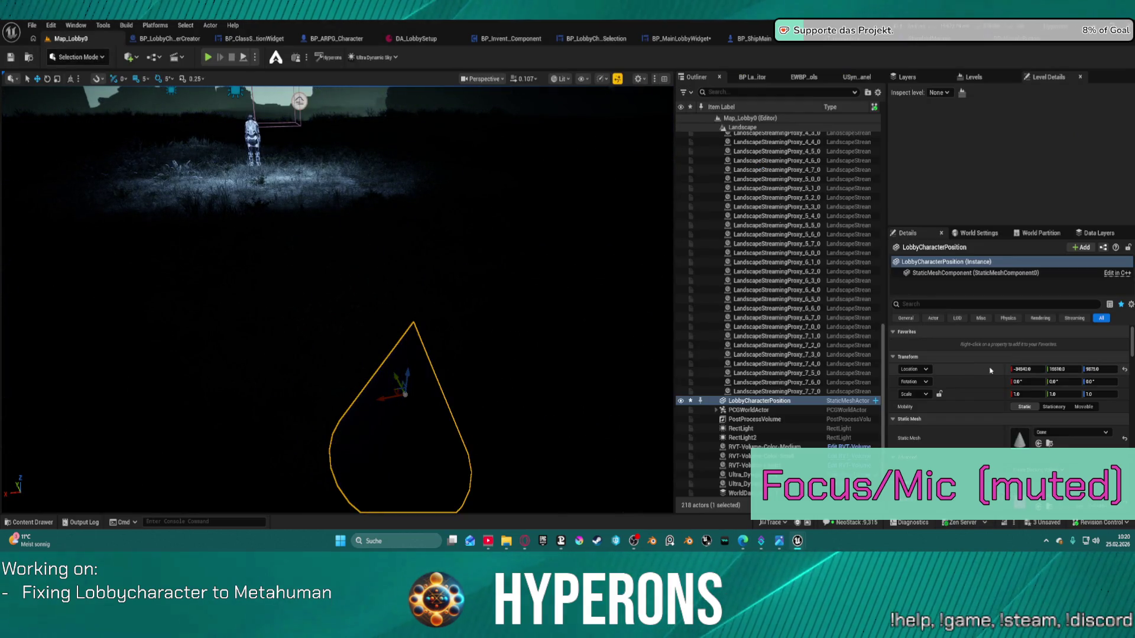
scroll(989, 369, "down", 1)
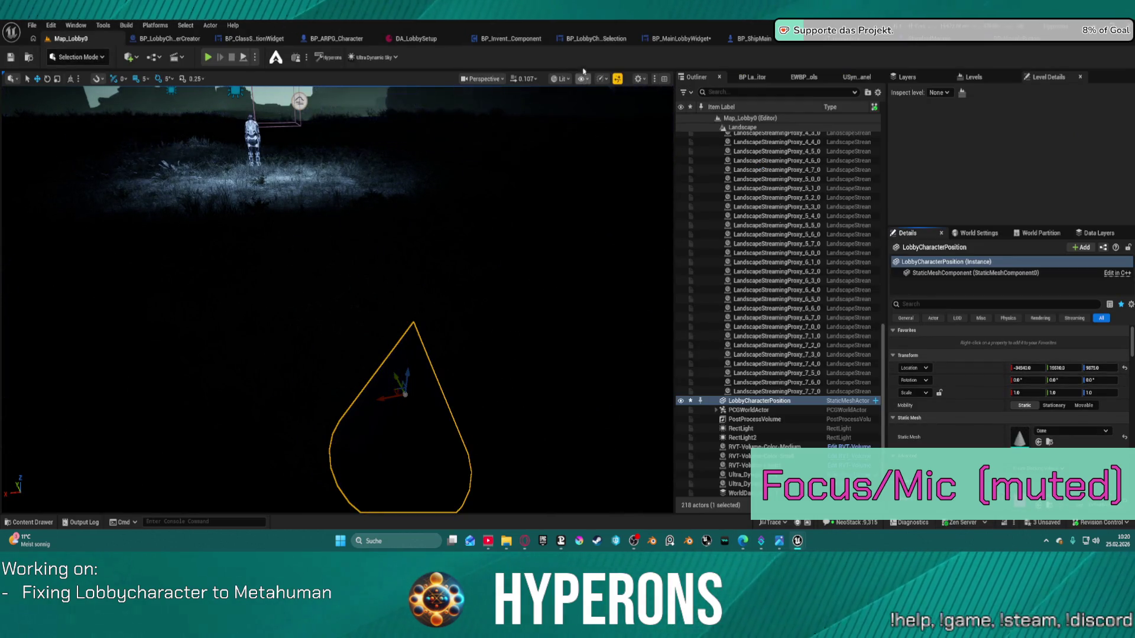
left_click(678, 39)
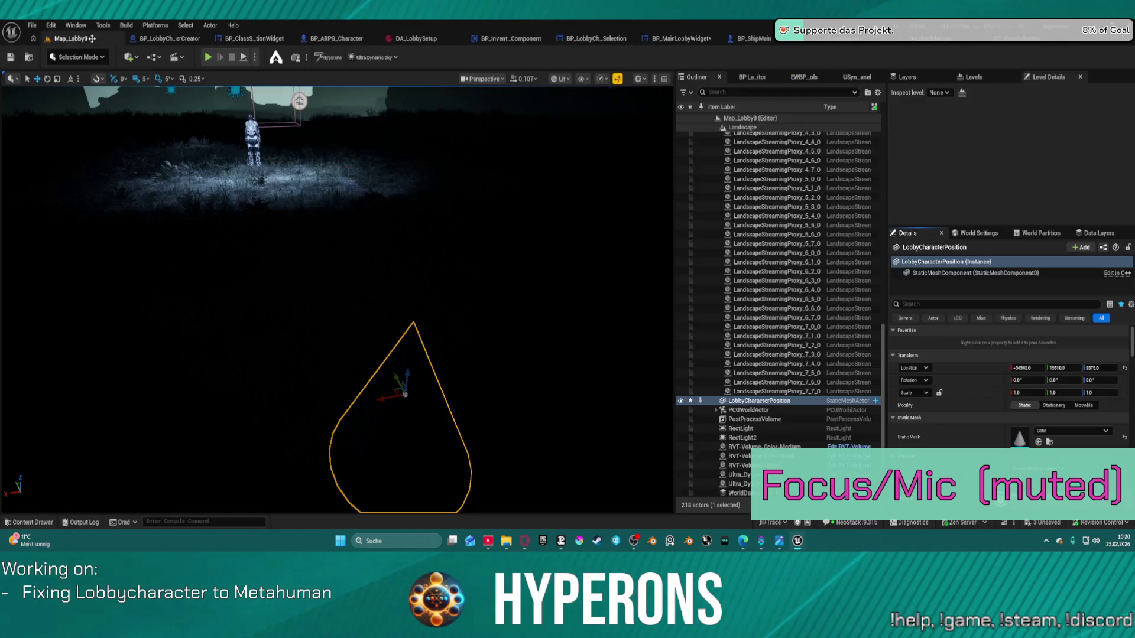
left_click(71, 39)
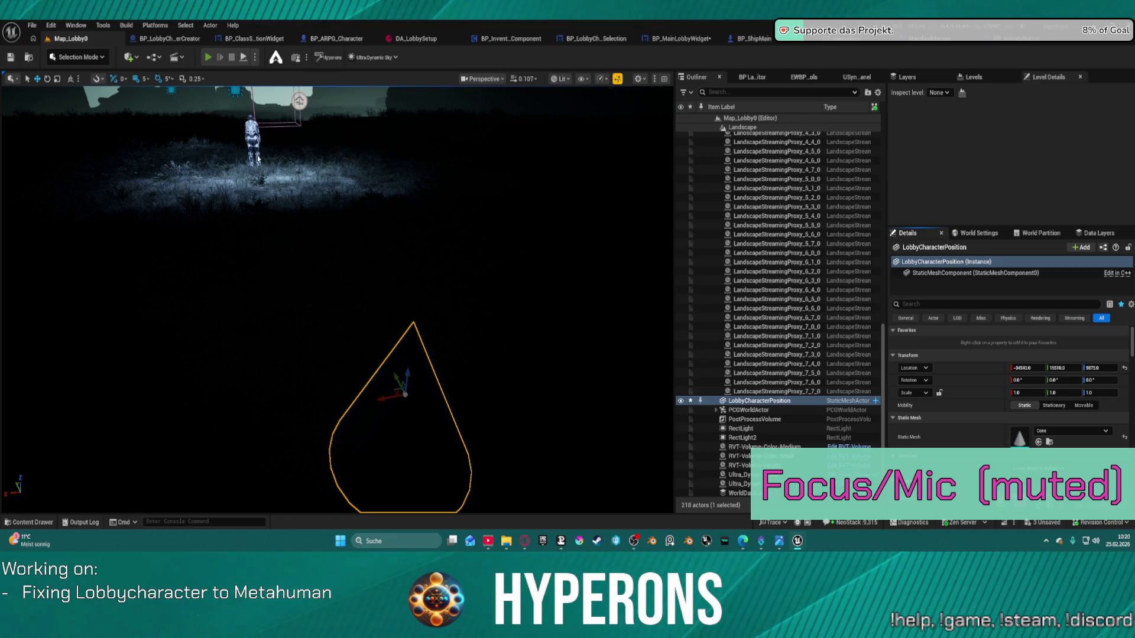
key("alt+p")
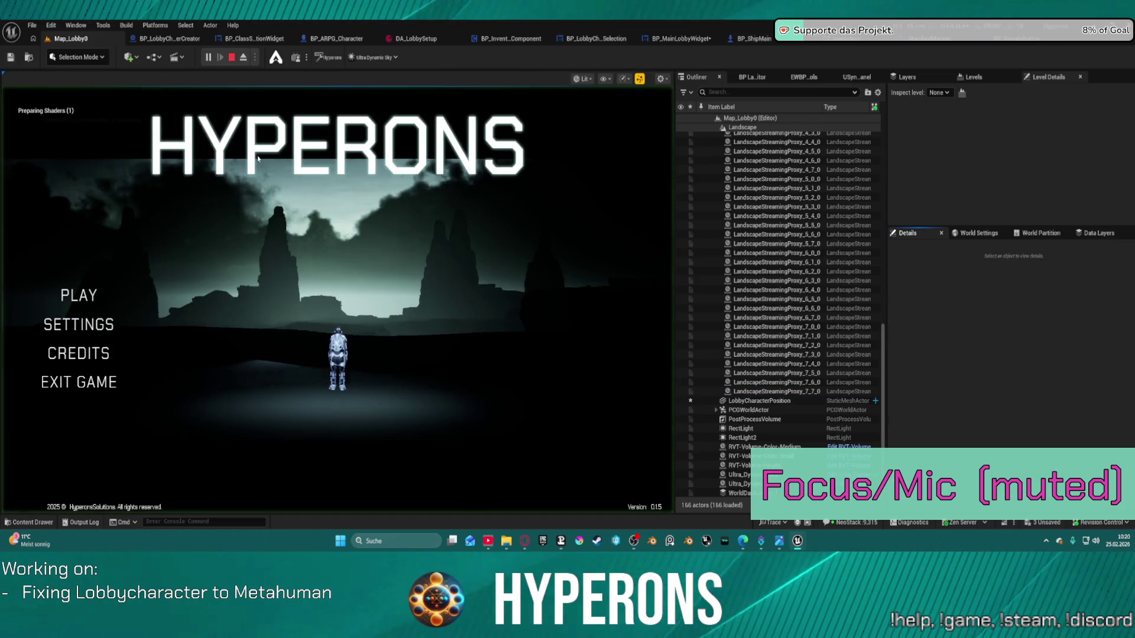
left_click(80, 295)
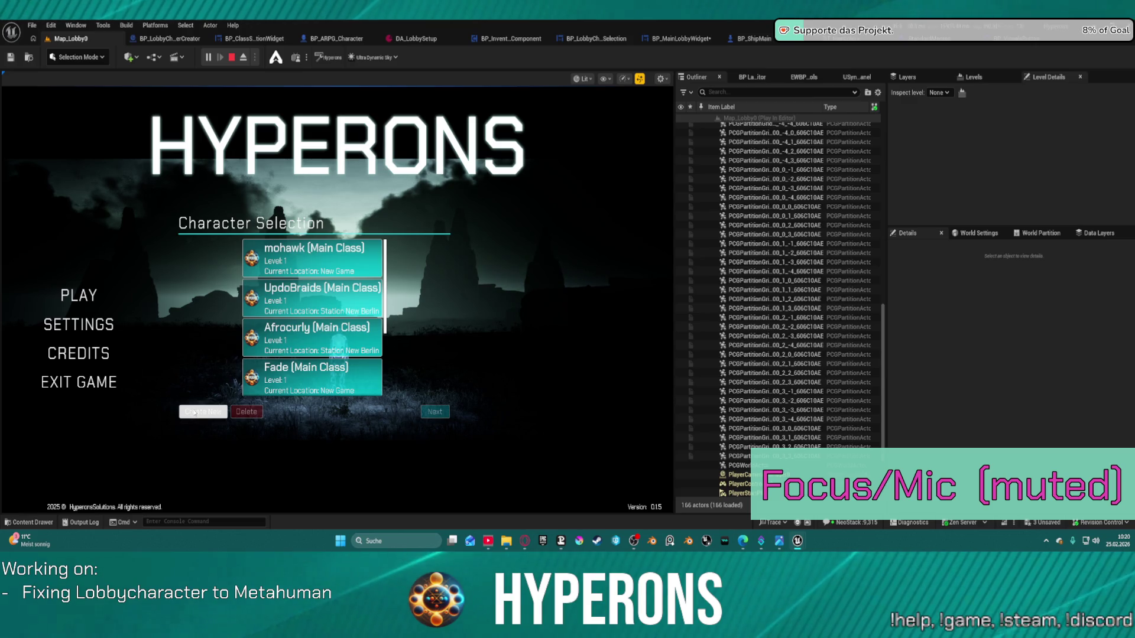
left_click(195, 412)
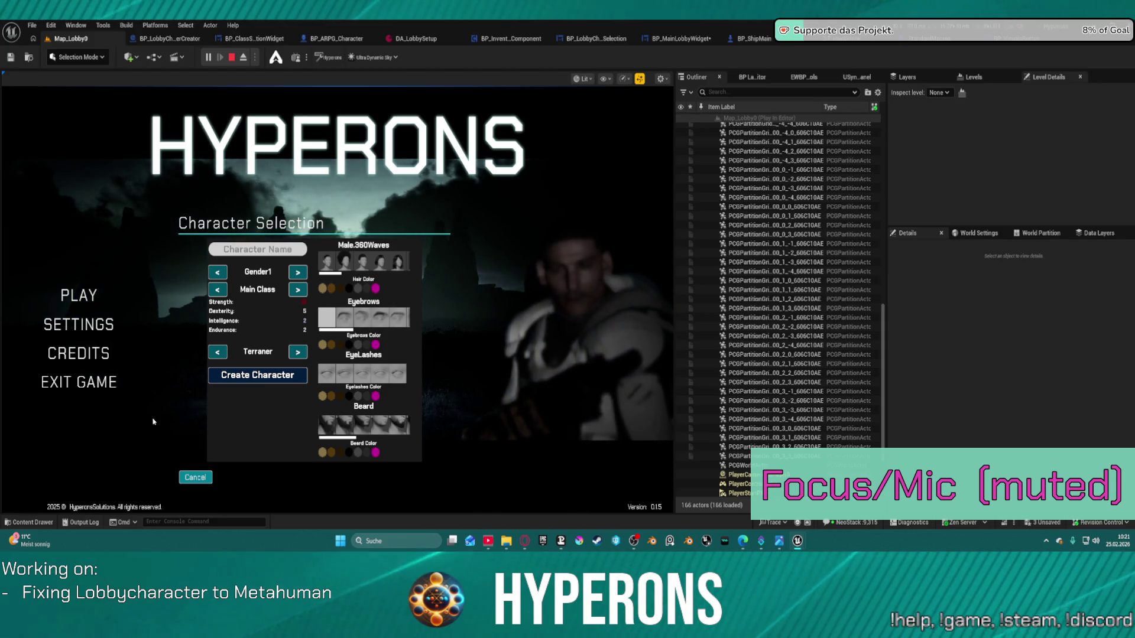
key("Escape")
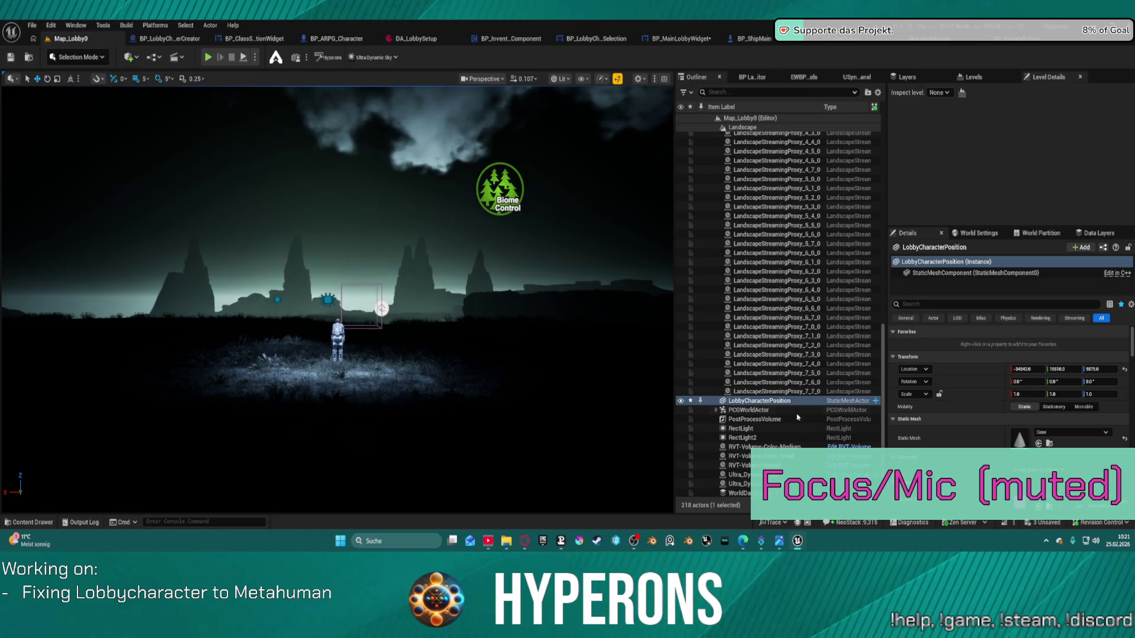
- Select the CineCameraActor in the Outliner and delete it from Map_Lobby0
scroll(786, 421, "down", 1)
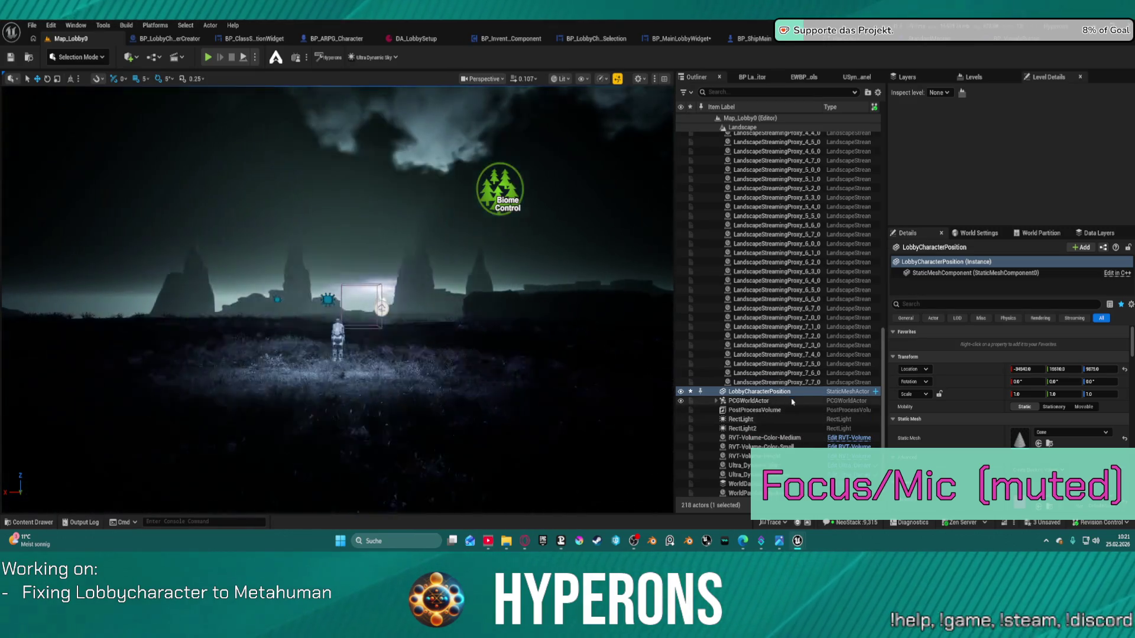
scroll(786, 416, "up", 2)
scroll(783, 384, "up", 10)
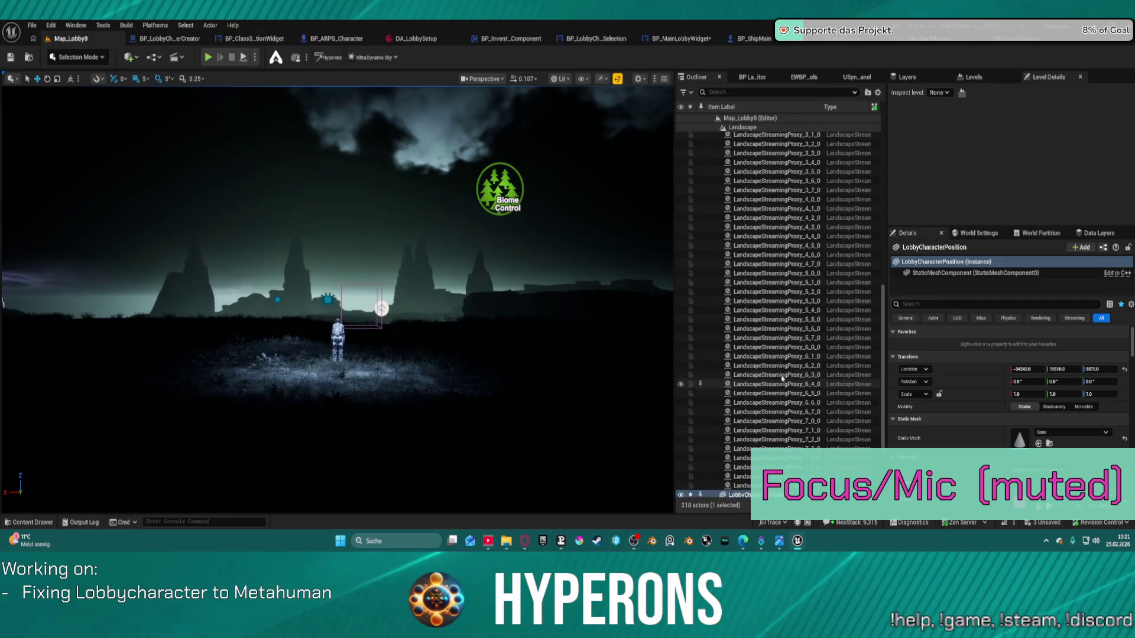
scroll(789, 289, "up", 9)
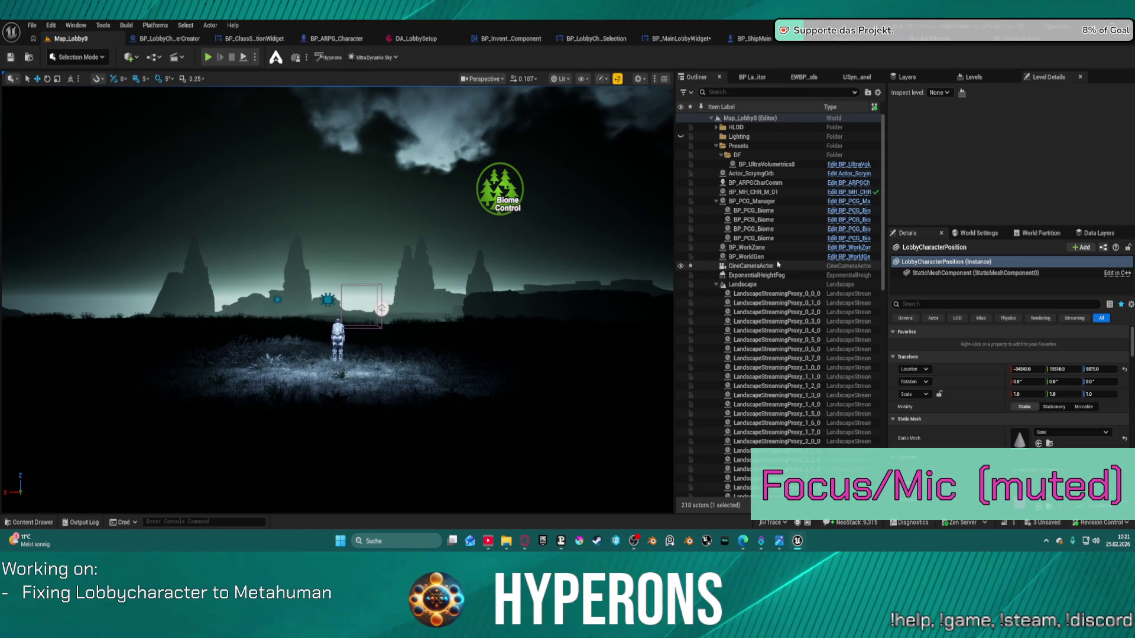
left_click(759, 266)
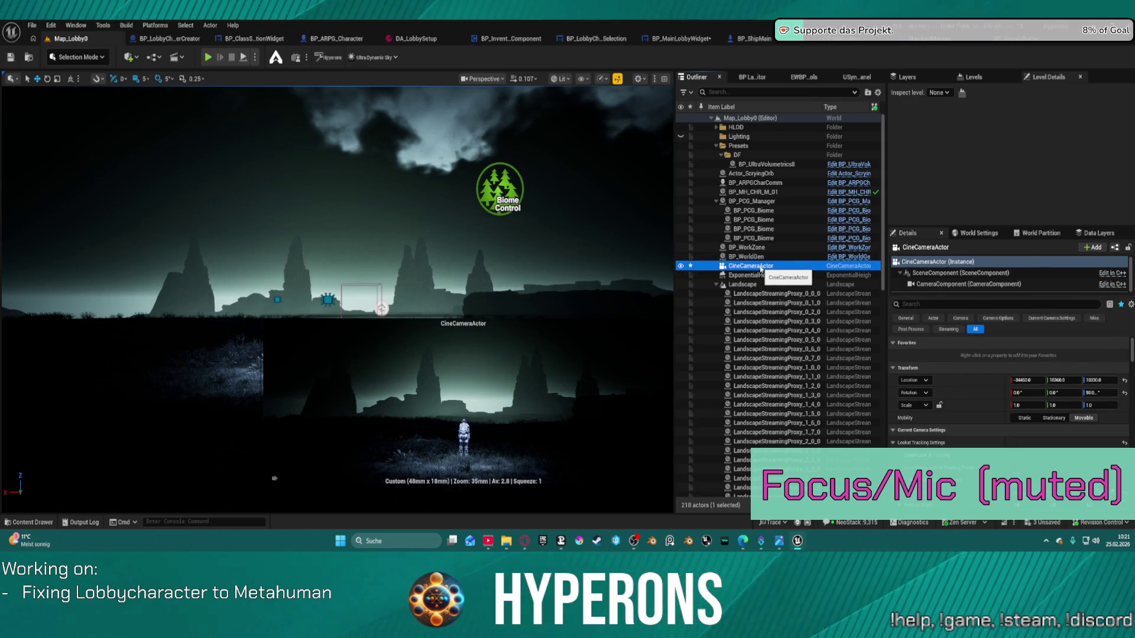
key("Delete")
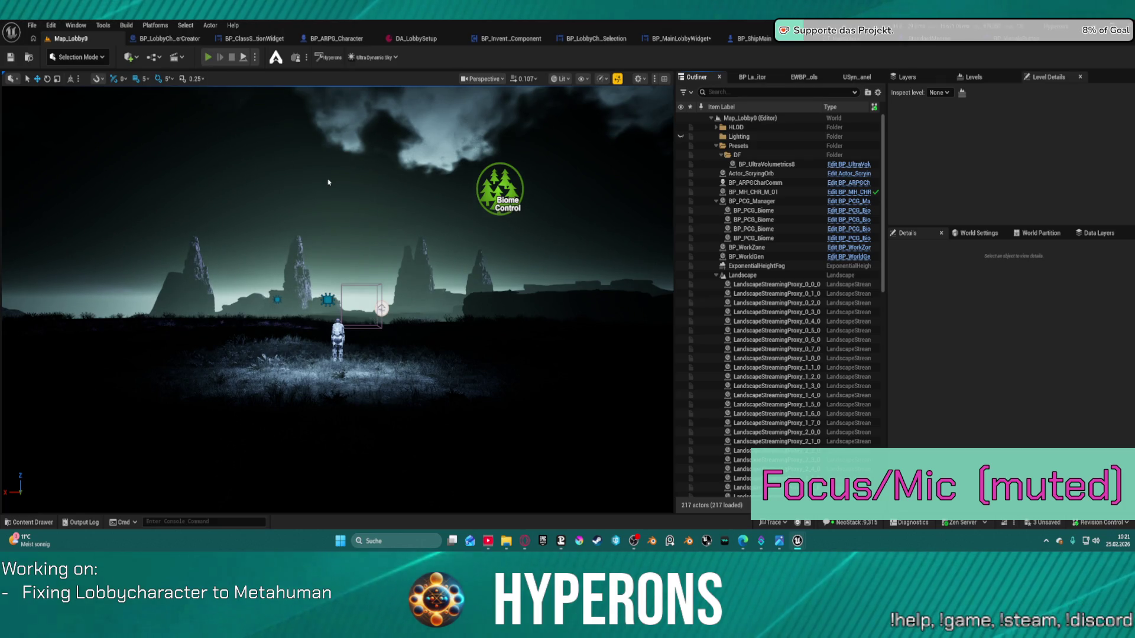
- Test play to the character creator to check the preview, then stop the session
key("alt+p")
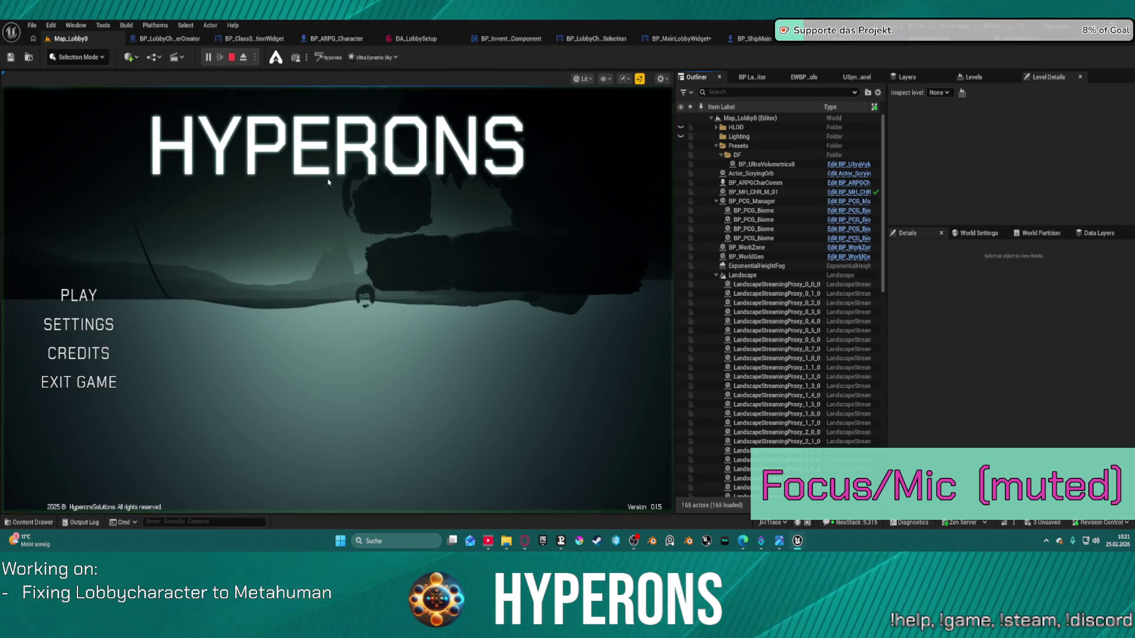
left_click(82, 299)
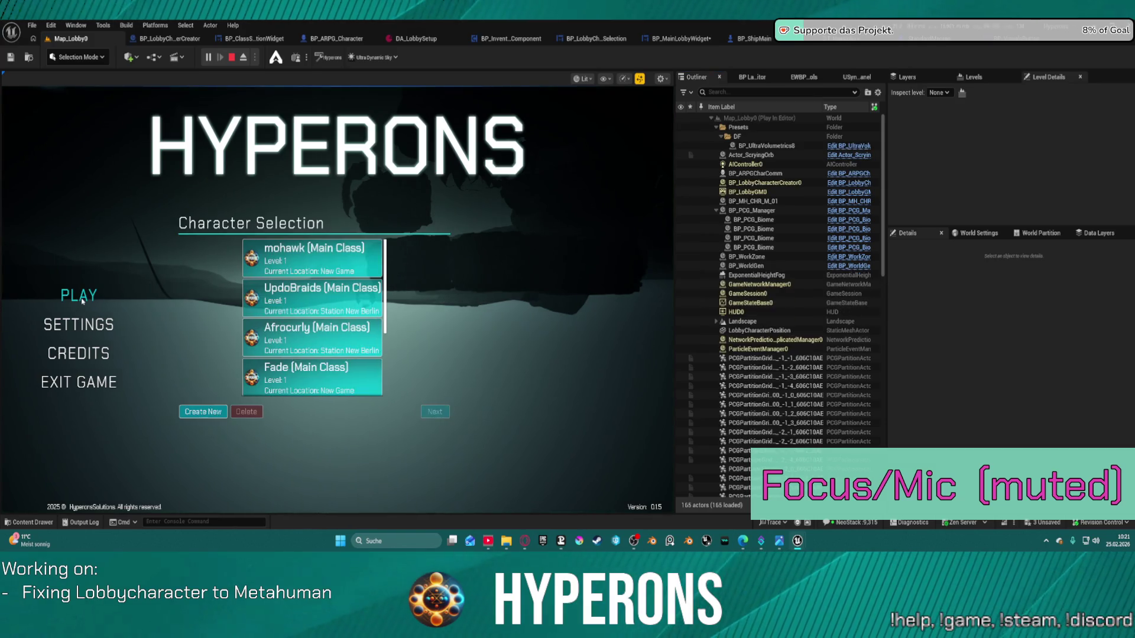
left_click(203, 414)
key("Escape")
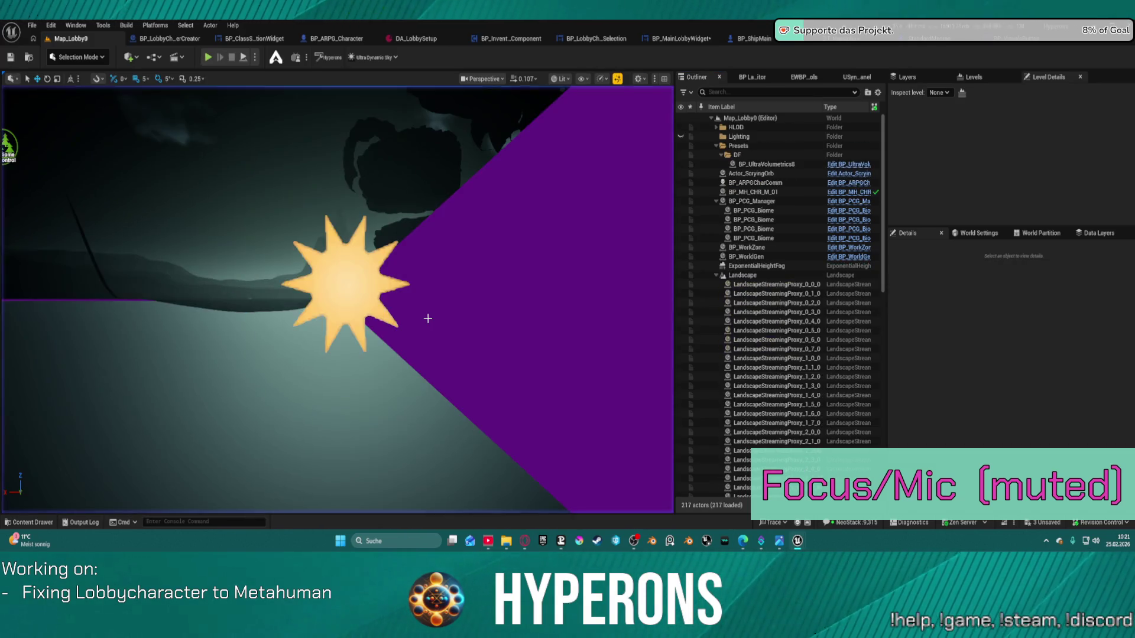
- Paste the cine camera back into the lobby level and open the Quick Add actor list
key("ctrl+v")
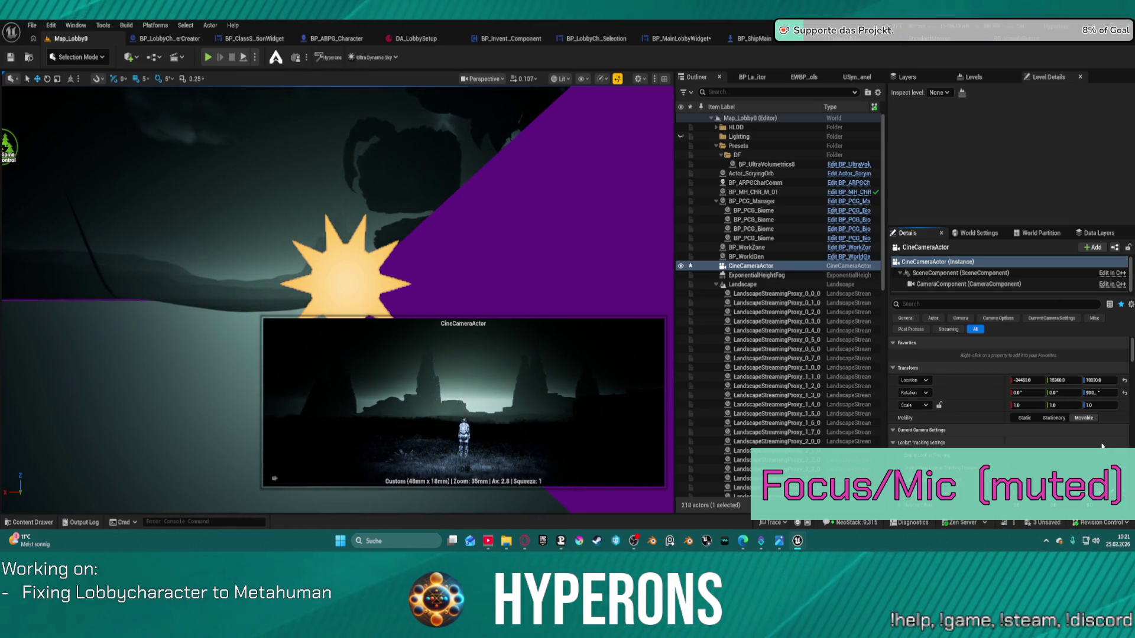
scroll(1093, 422, "down", 10)
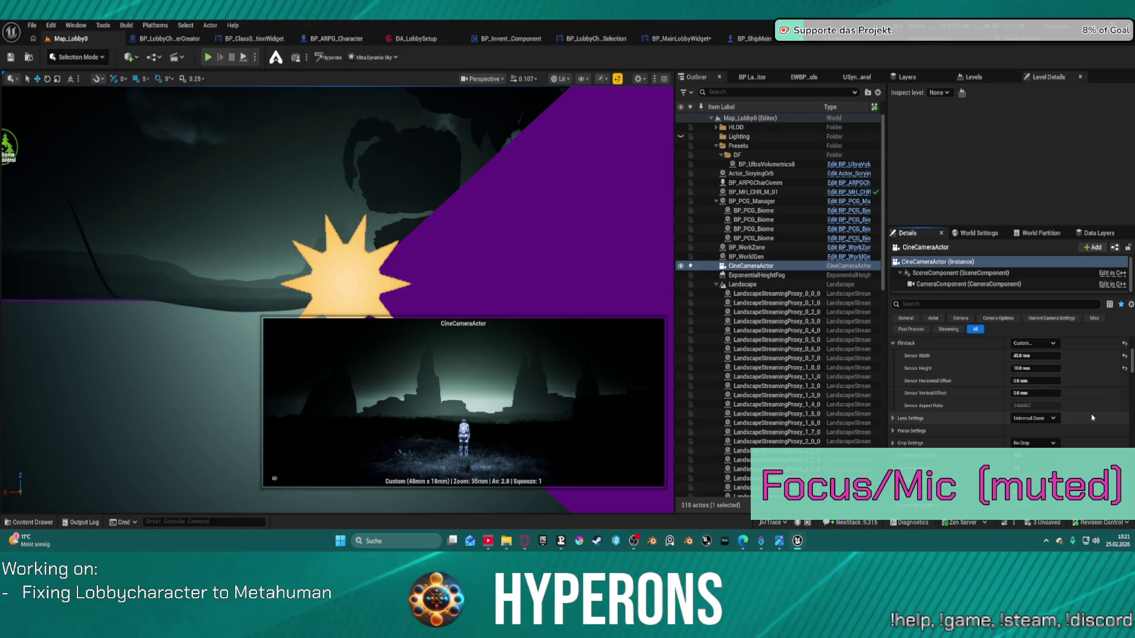
scroll(1092, 417, "down", 1)
scroll(1092, 415, "down", 15)
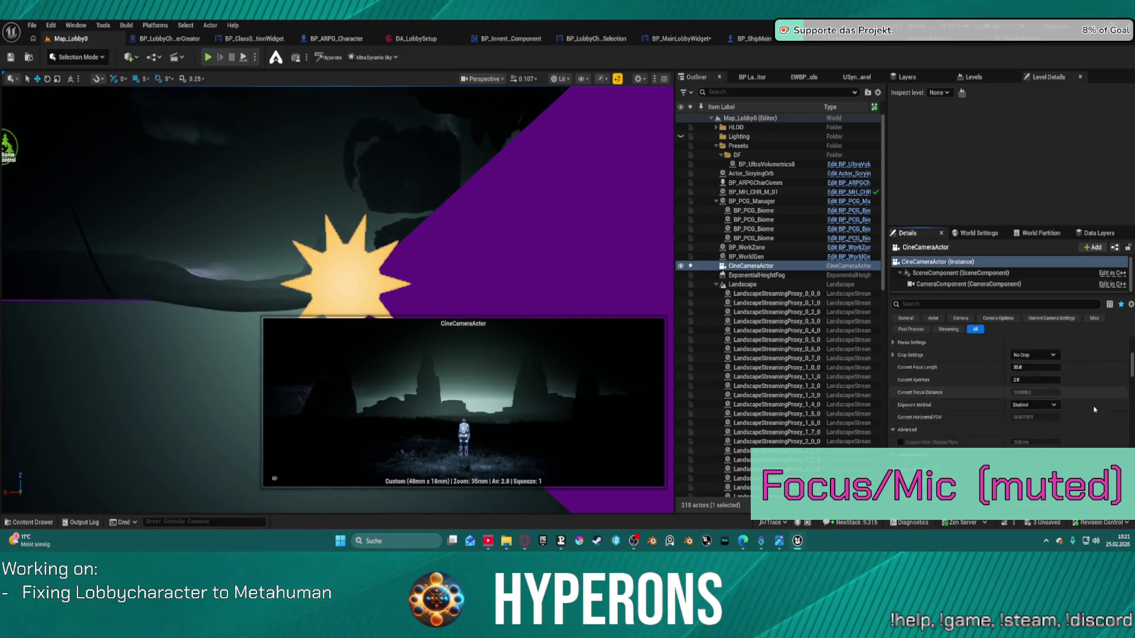
scroll(1094, 407, "down", 3)
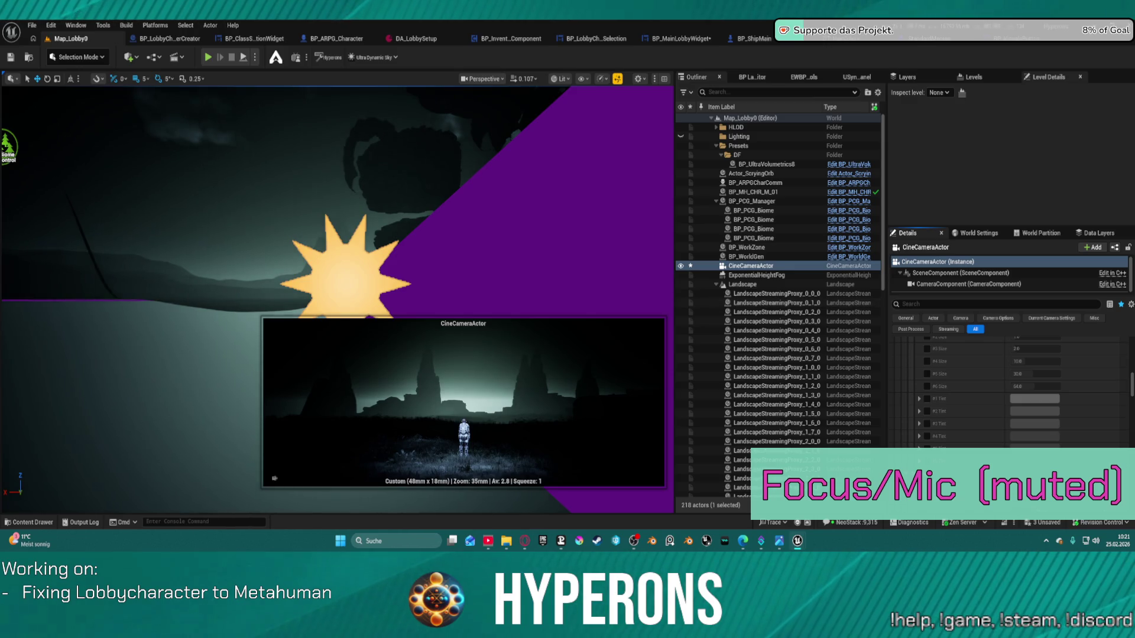
left_click(128, 57)
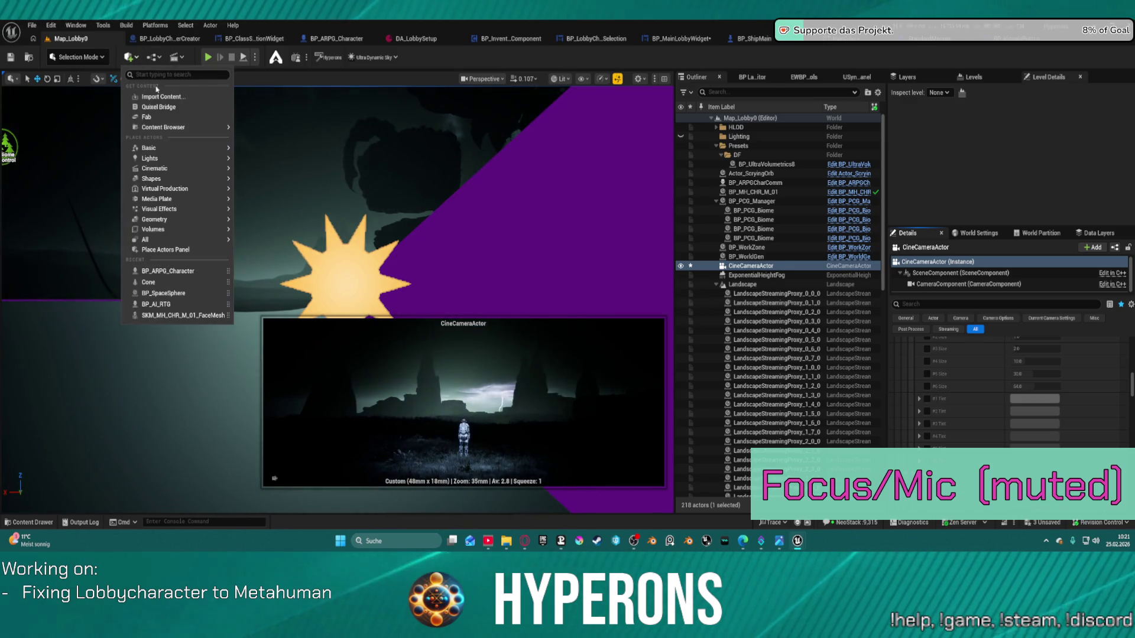
- Place a Camera Actor found by searching 'camera' in Quick Add, then start a test play
type("ca")
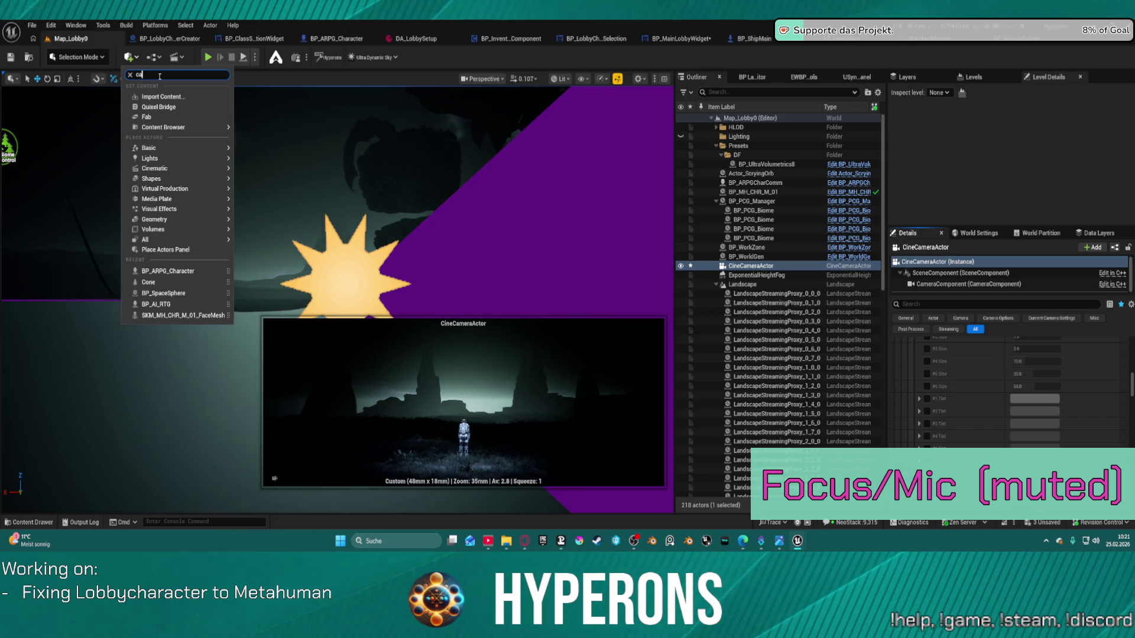
type("mera")
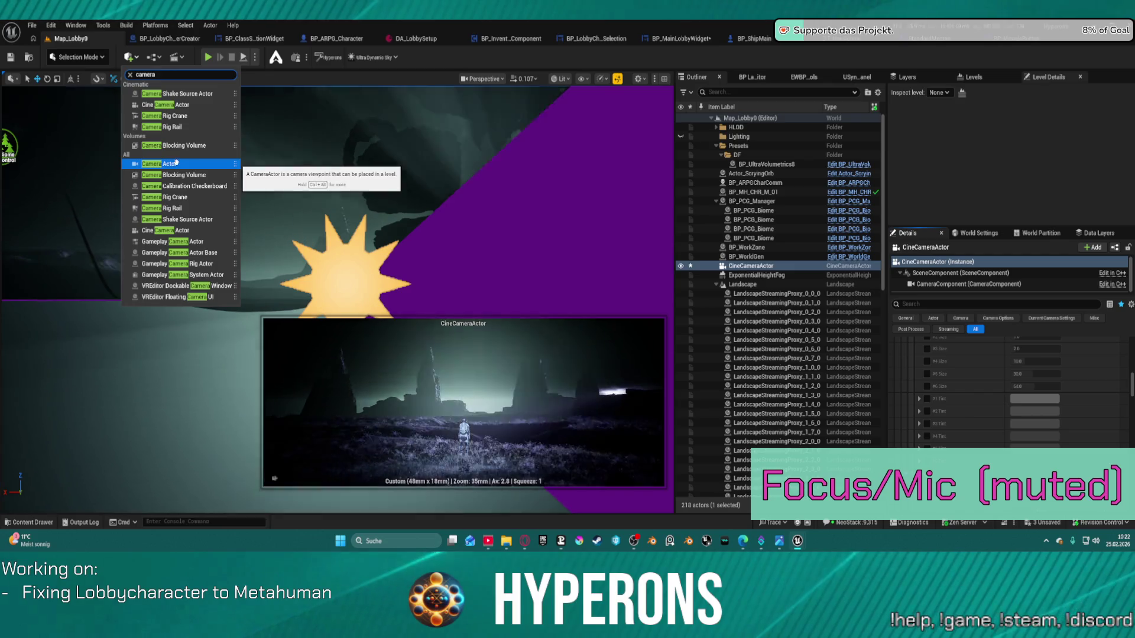
left_click(173, 164)
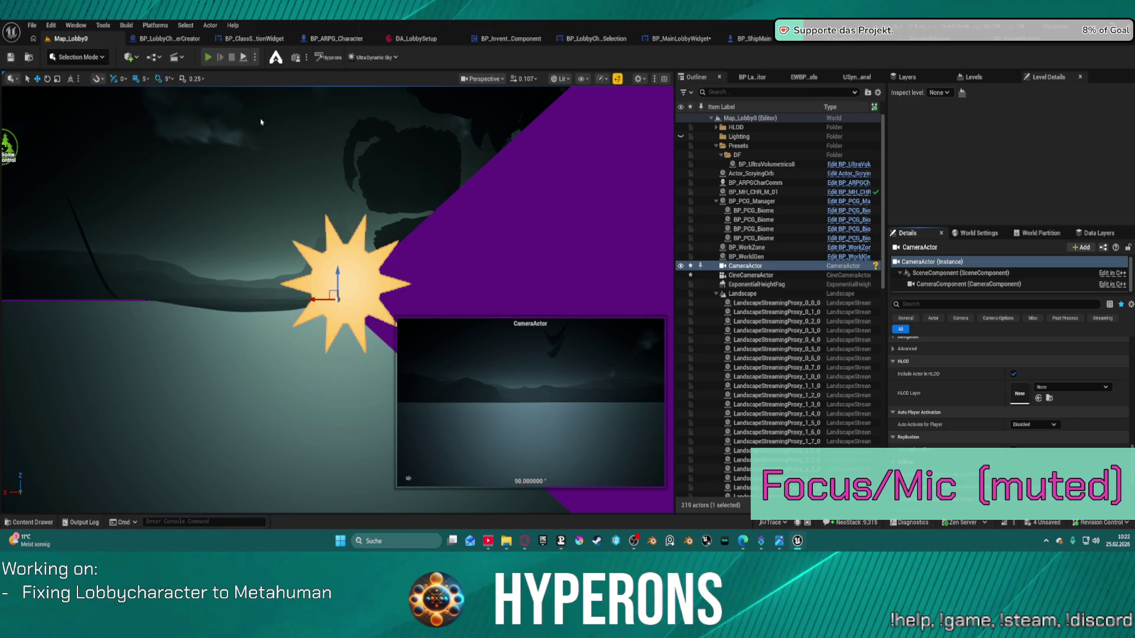
key("alt+p")
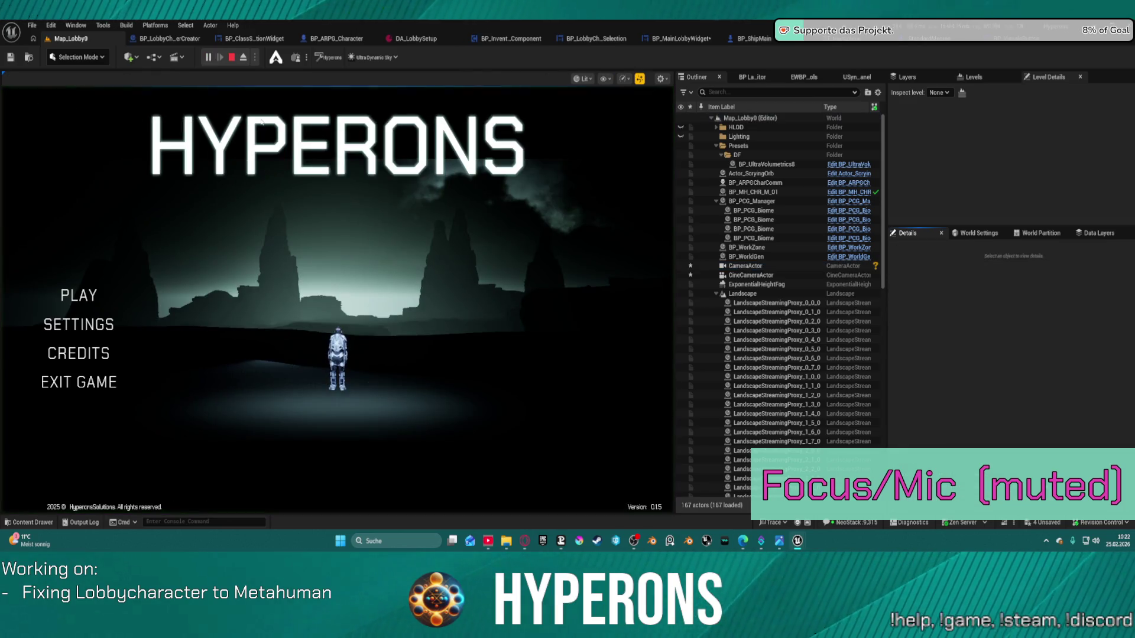
- Stop the play session, delete the CineCameraActor, then undo to restore it
key("Escape")
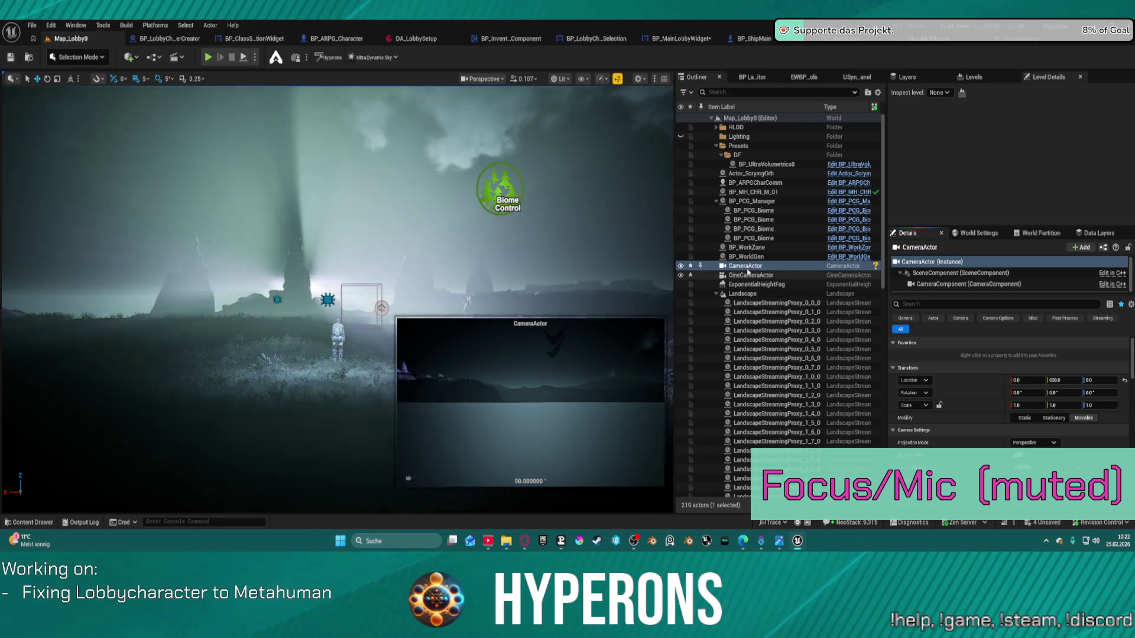
left_click(749, 267)
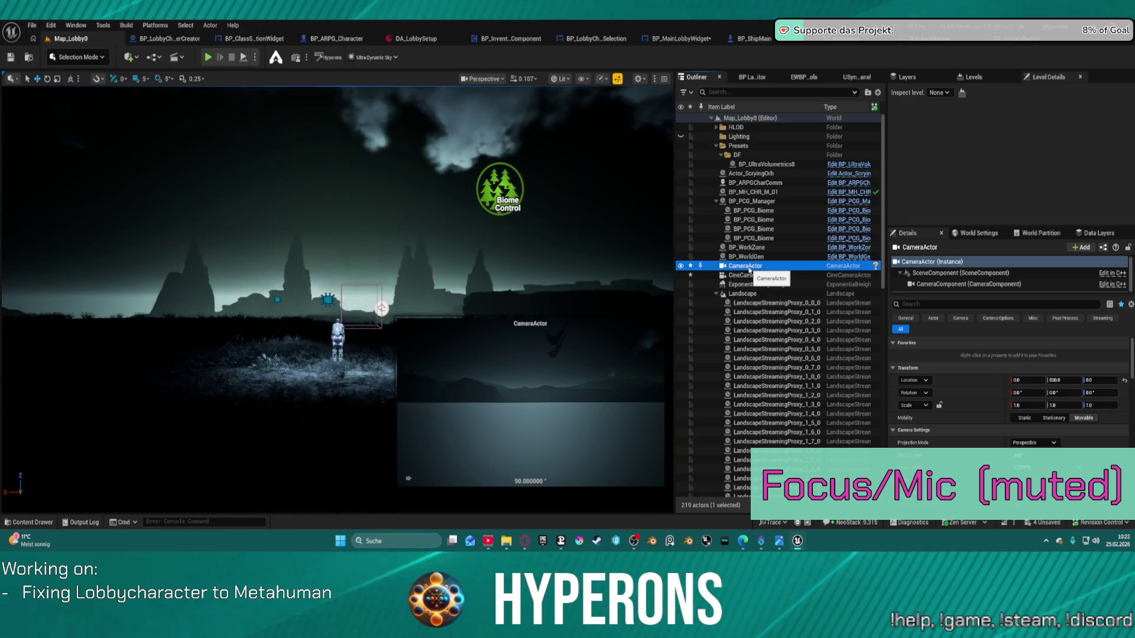
left_click(753, 276)
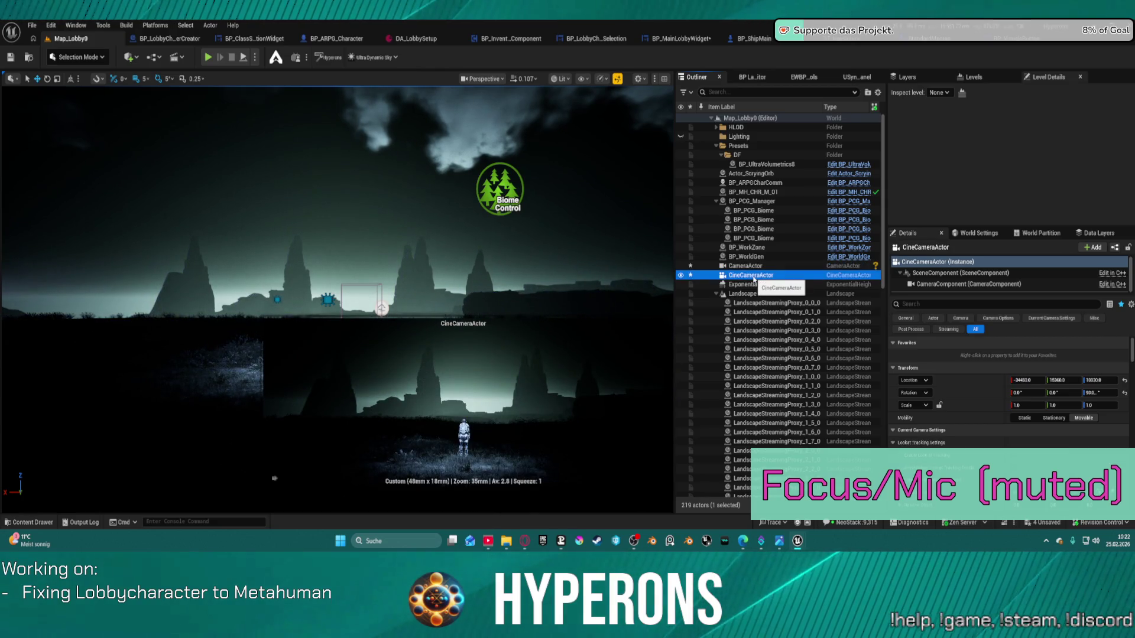
key("Delete")
key("ctrl+z")
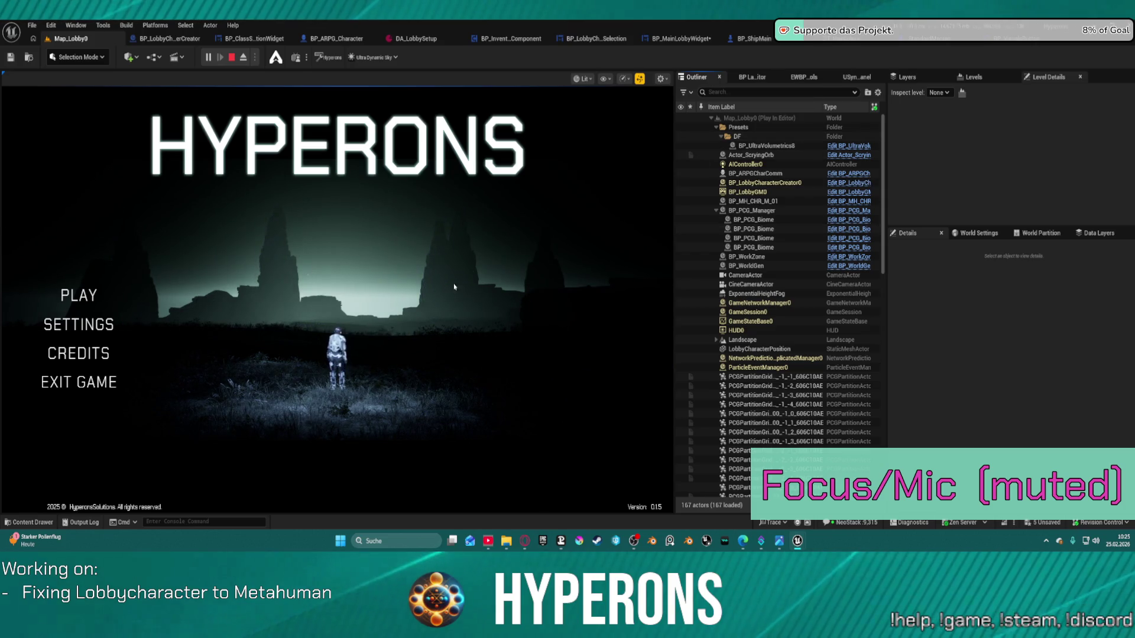
left_click(232, 58)
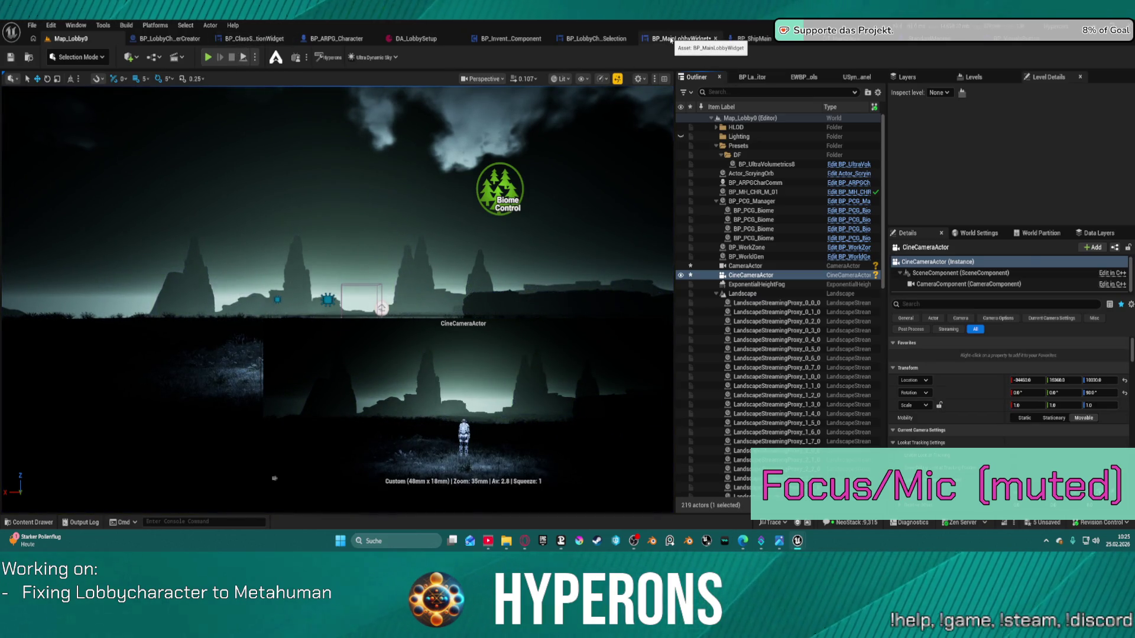
- Check the level's Game Mode in World Settings, then return to BP_MainLobbyWidget's event graph
scroll(973, 438, "down", 3)
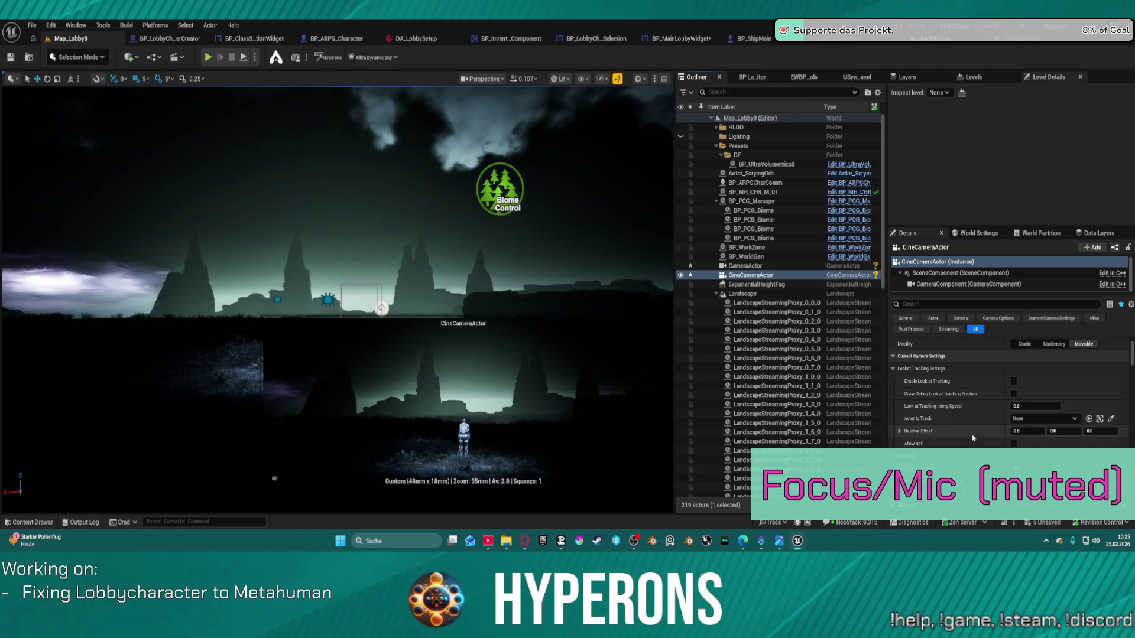
left_click(978, 233)
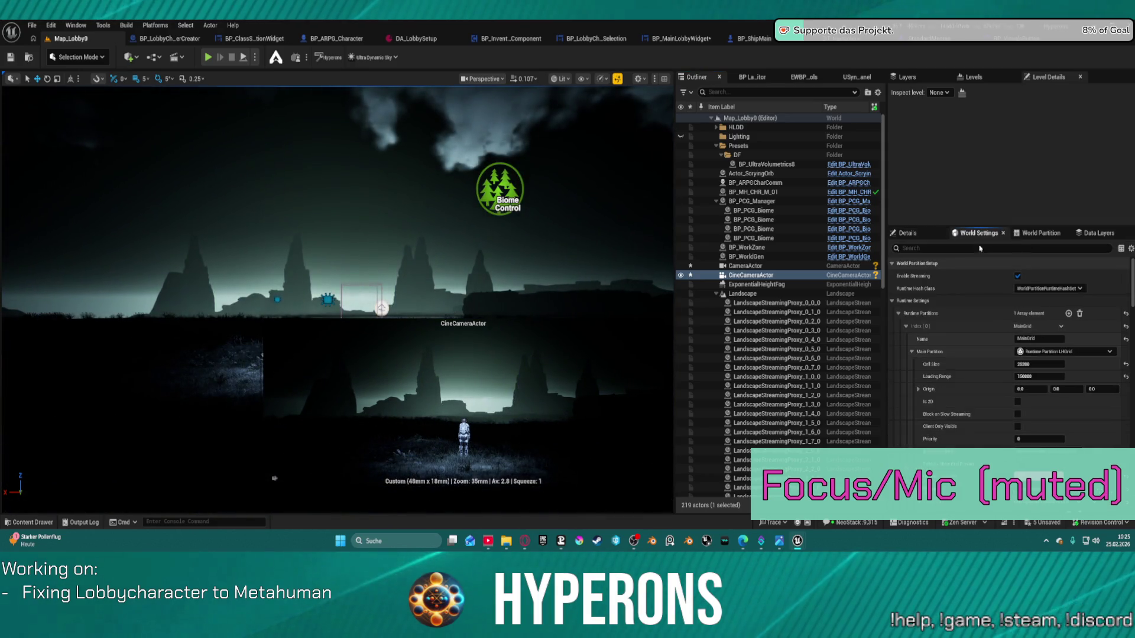
scroll(981, 389, "down", 5)
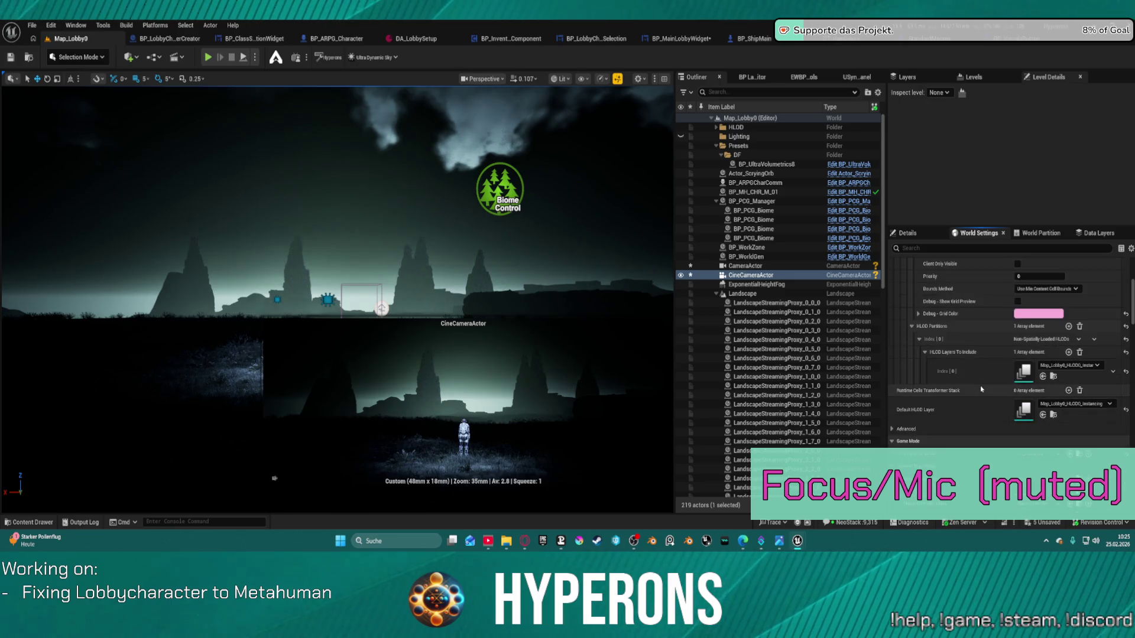
scroll(982, 389, "down", 3)
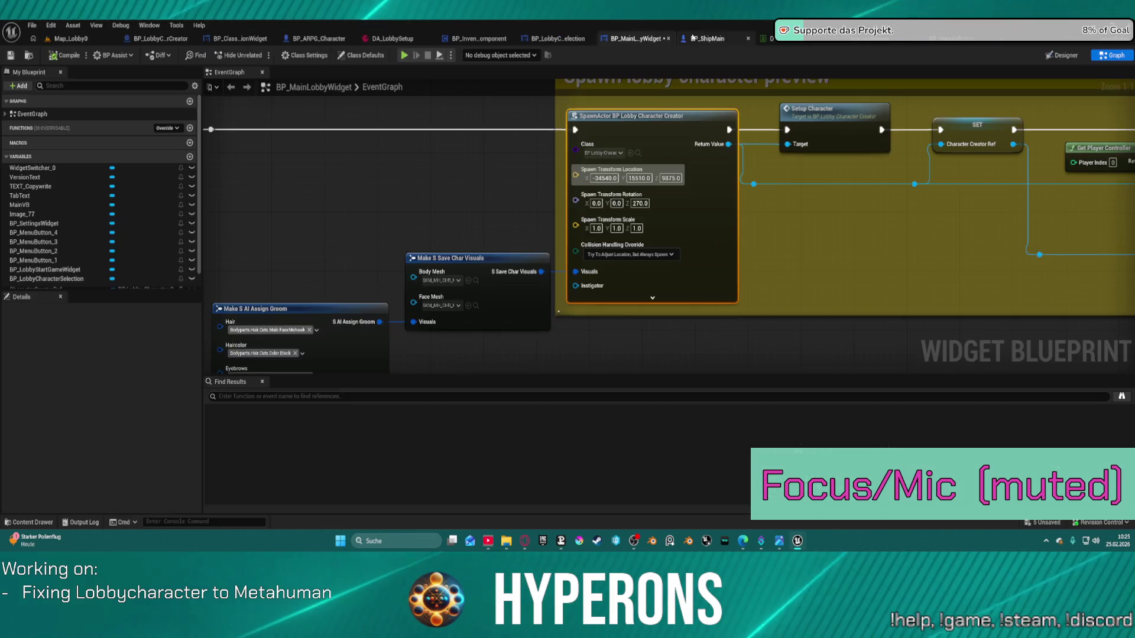
left_click(680, 38)
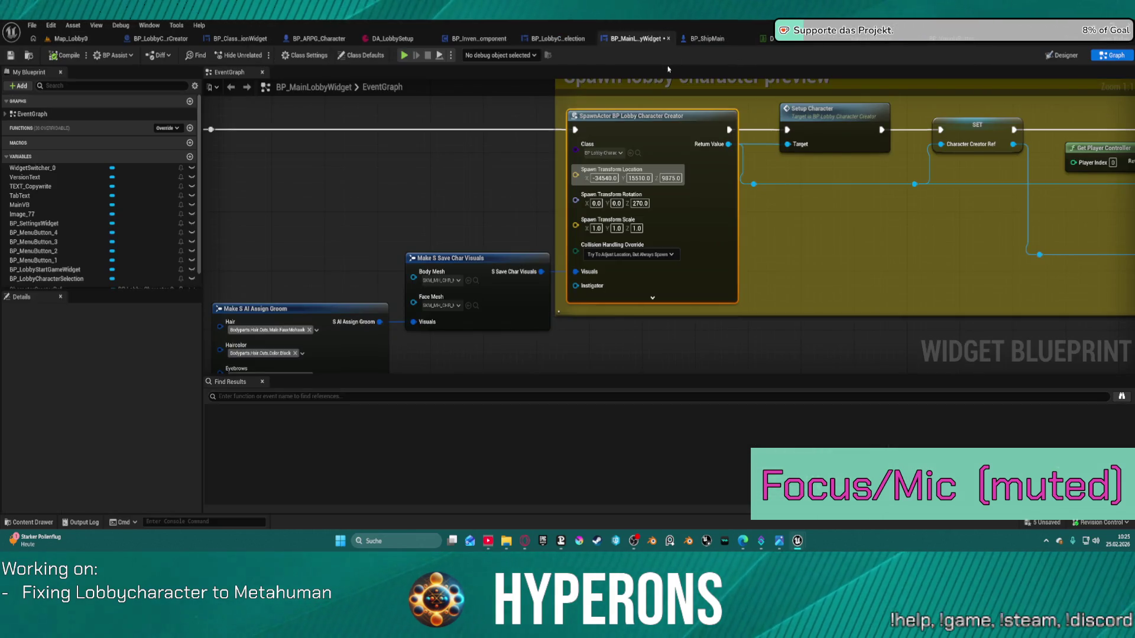
- Move from the character selection and creator tabs to BP_ClassSelectionWidget's EventGraph
scroll(516, 137, "down", 5)
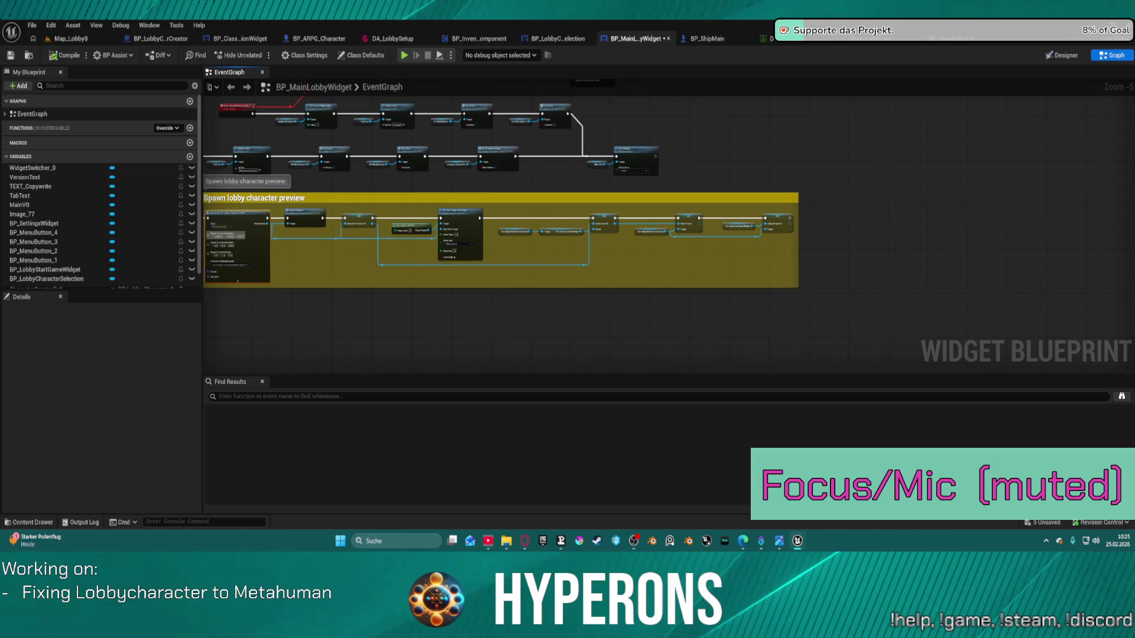
left_click(535, 39)
left_click(166, 39)
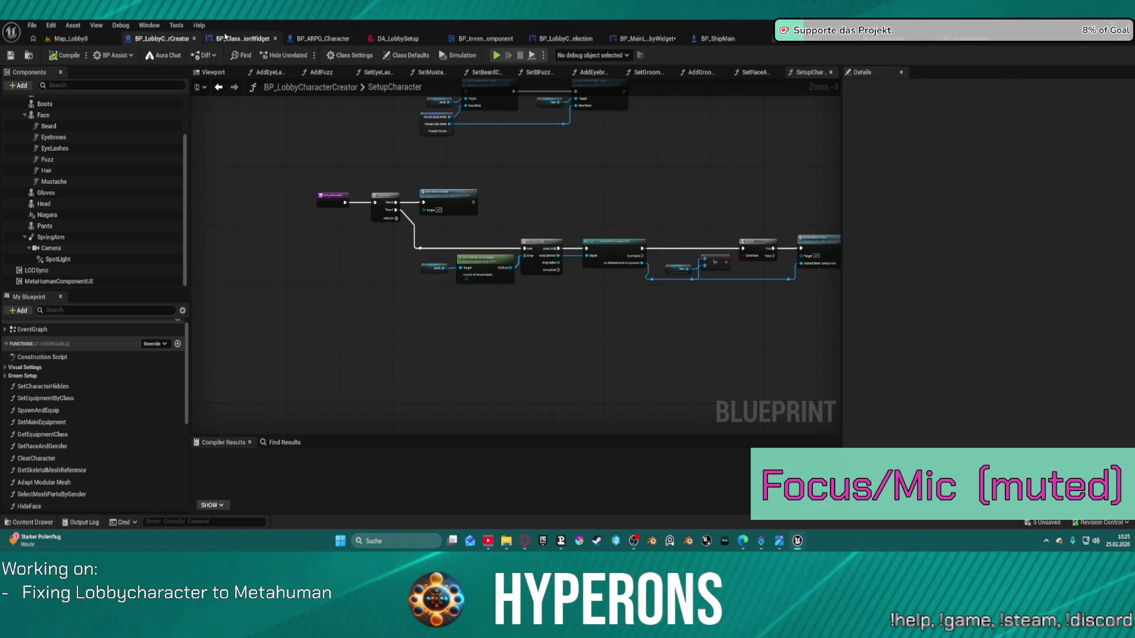
left_click(265, 37)
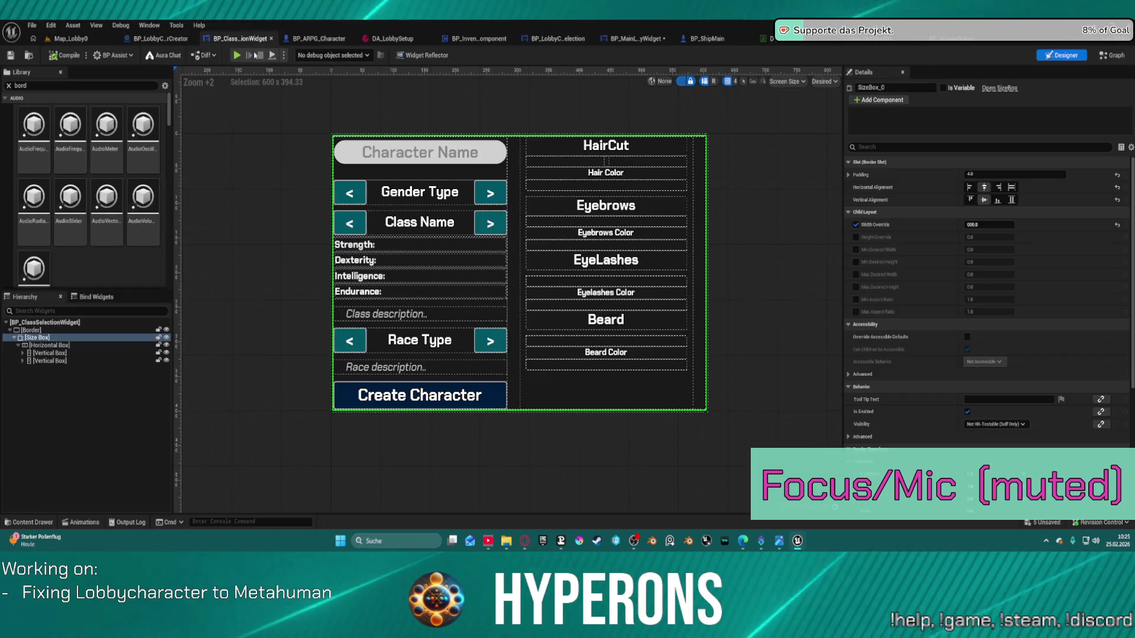
left_click(1111, 54)
scroll(495, 205, "down", 3)
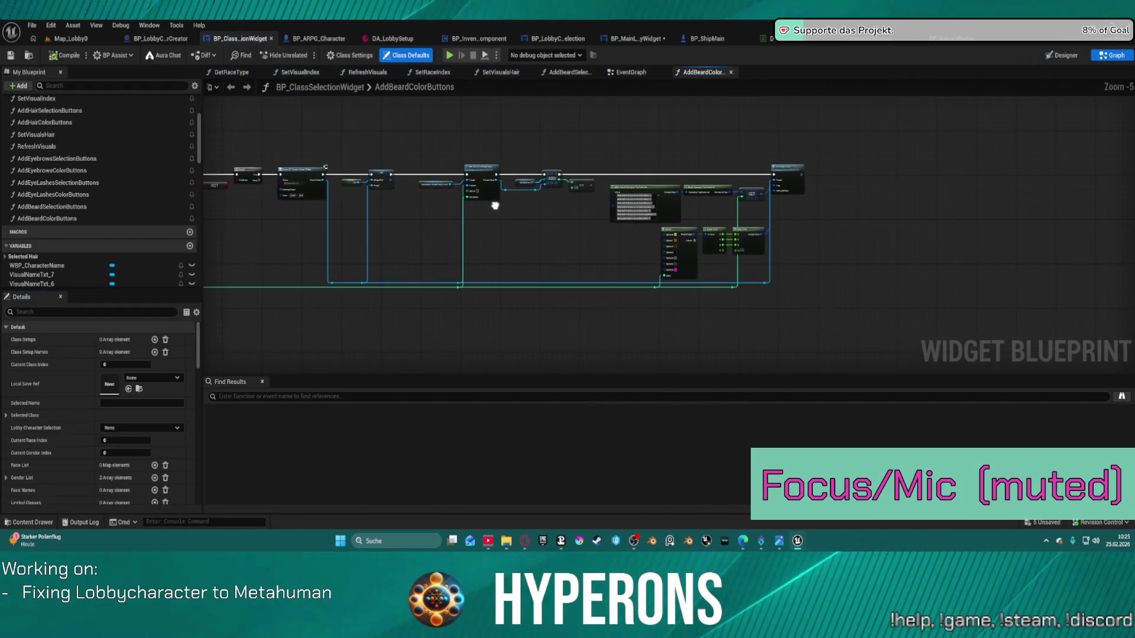
left_click(629, 72)
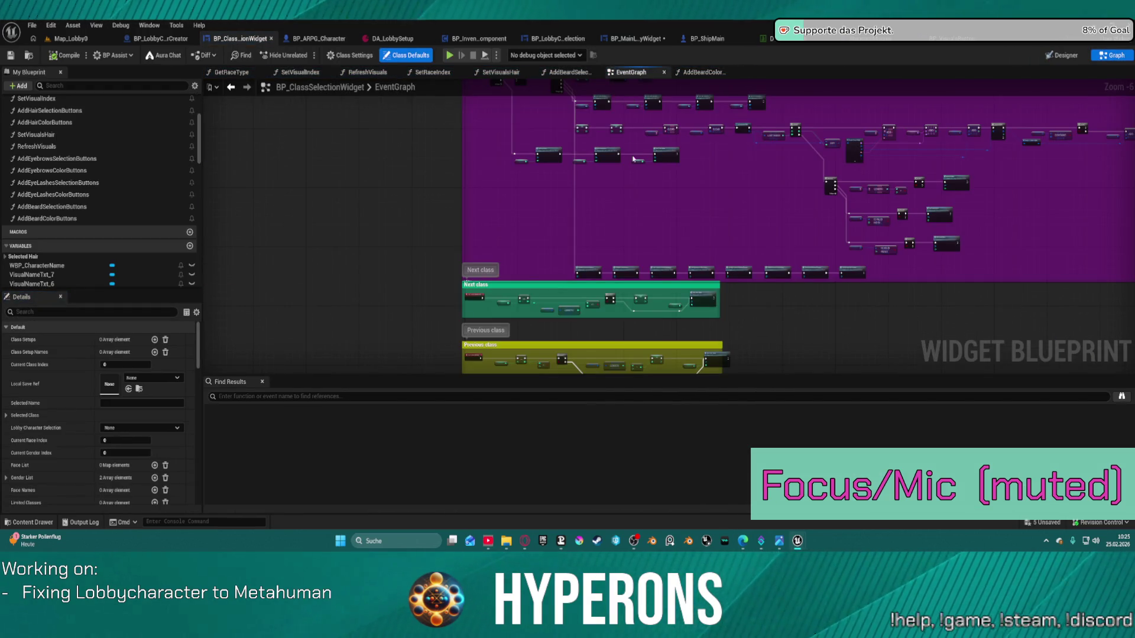
- Pan through the Create character, name-check, Add New Character and race/gender logic
left_click_drag(655, 231, 593, 101)
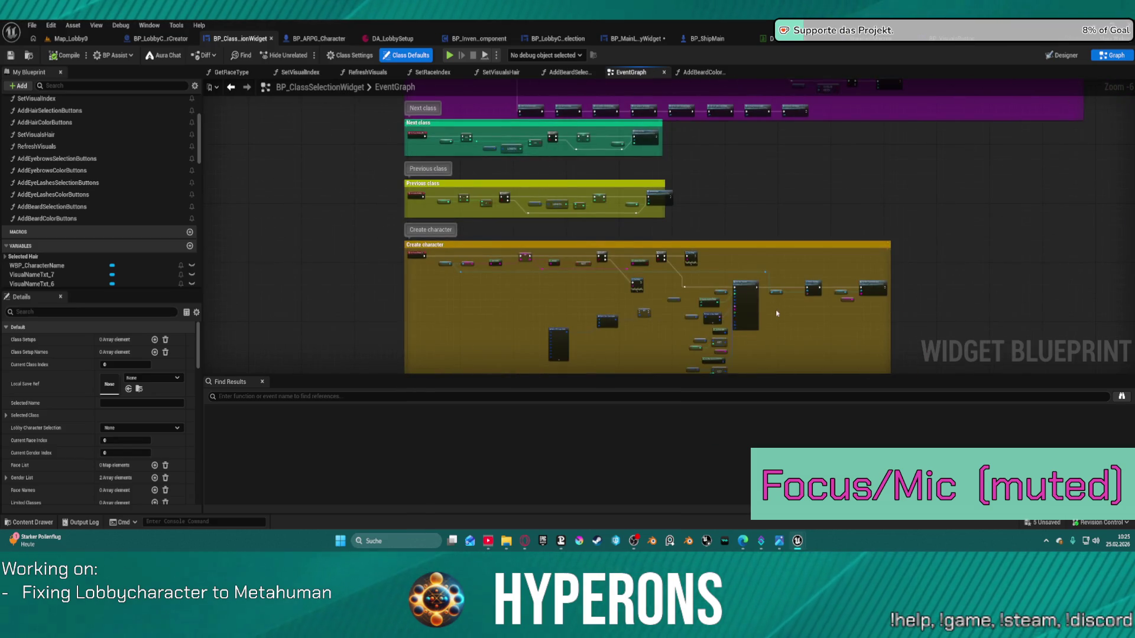
scroll(777, 313, "up", 4)
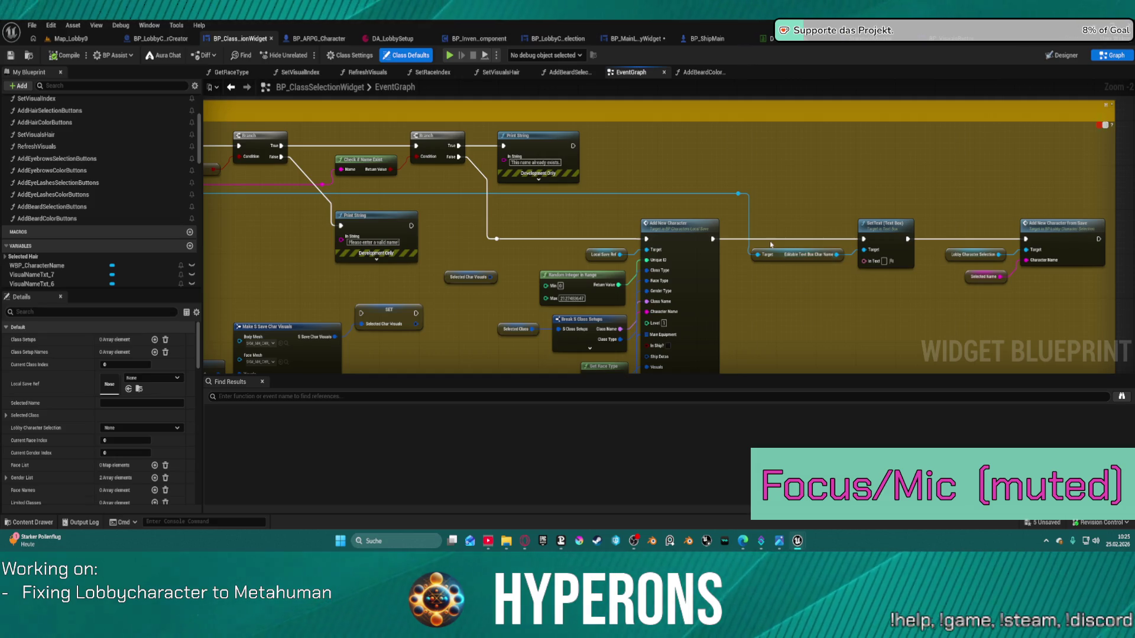
left_click_drag(528, 142, 772, 142)
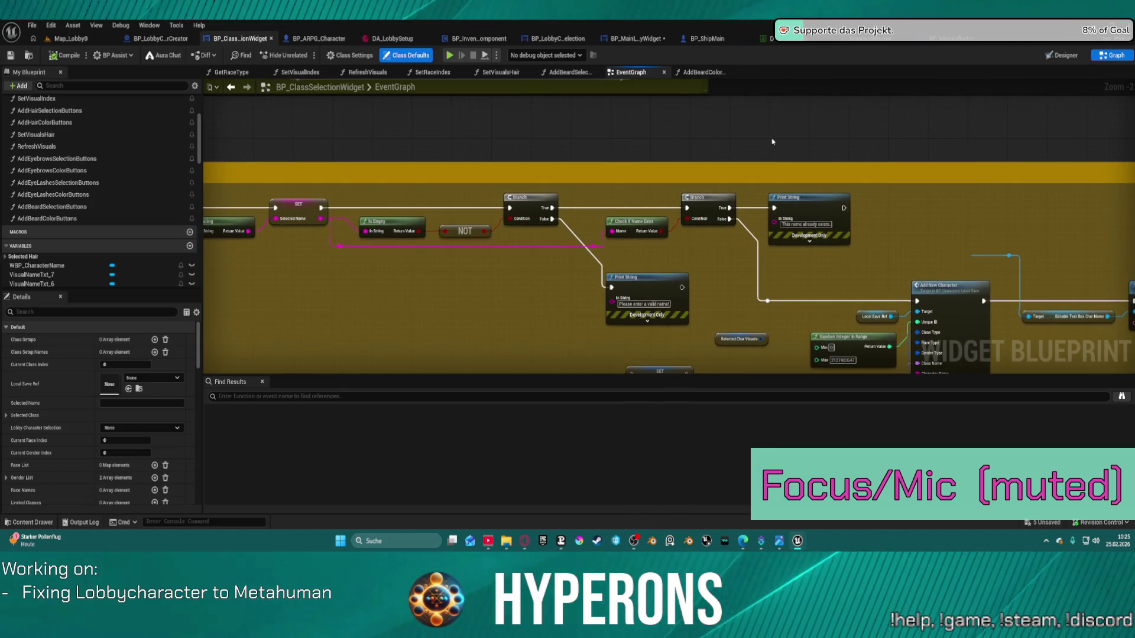
mouse_move(387, 168)
left_mouse_down()
mouse_move(753, 251)
mouse_move(752, 230)
mouse_move(656, 194)
mouse_move(420, 156)
left_mouse_up()
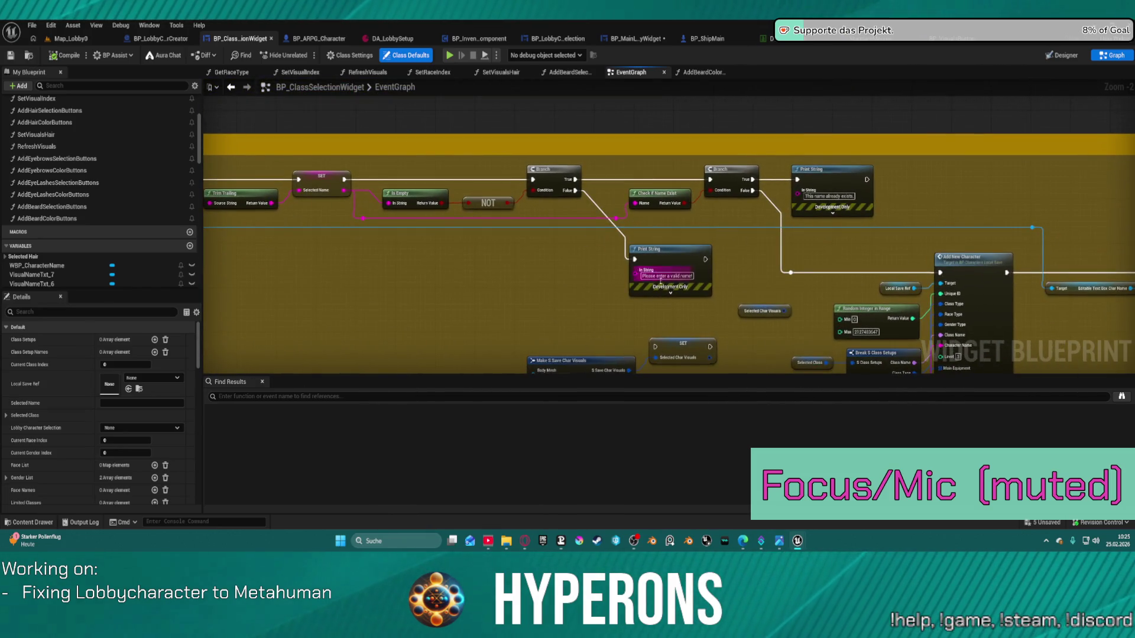
mouse_move(656, 275)
left_mouse_down()
mouse_move(390, 212)
mouse_move(322, 157)
mouse_move(343, 106)
mouse_move(366, 100)
left_mouse_up()
scroll(322, 157, "down", 3)
left_click_drag(532, 237, 464, 148)
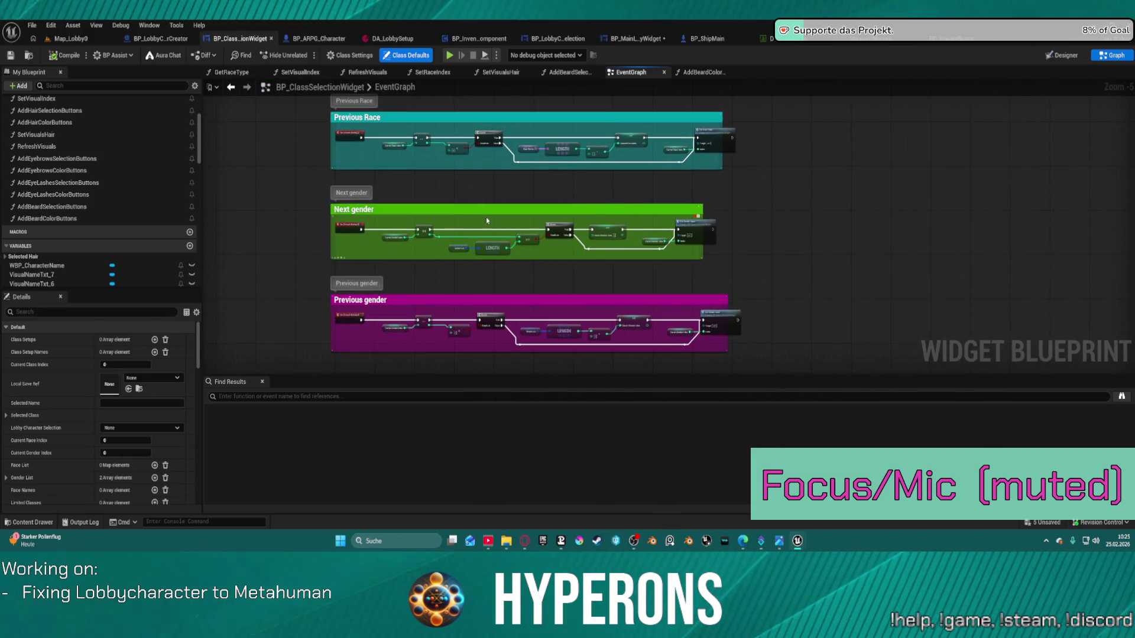
left_click_drag(666, 289, 695, 343)
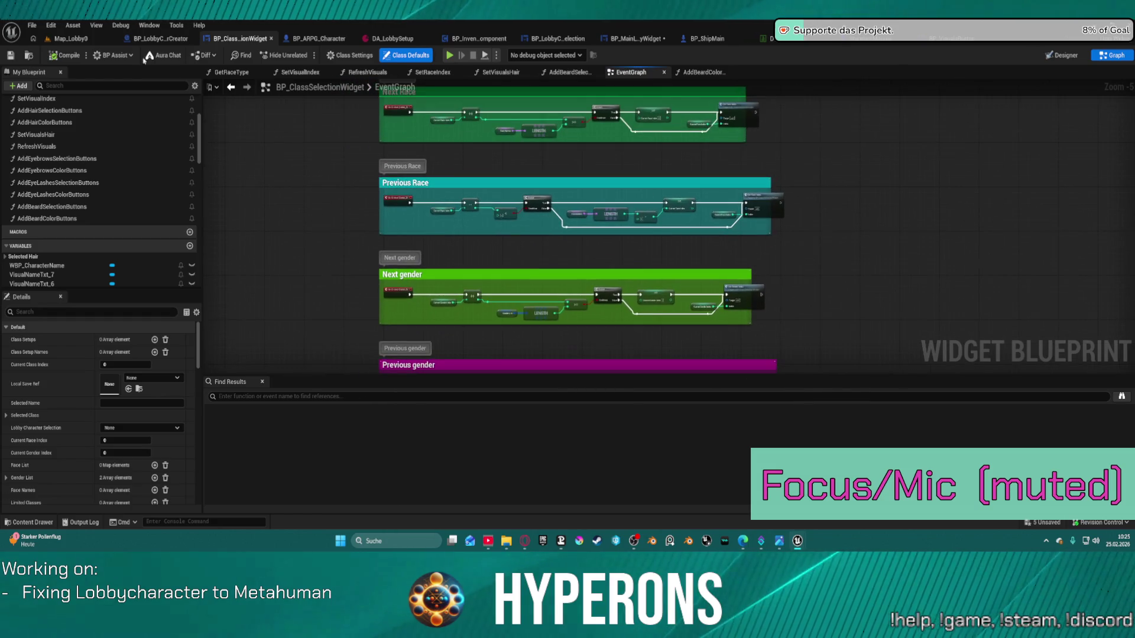
left_click(155, 38)
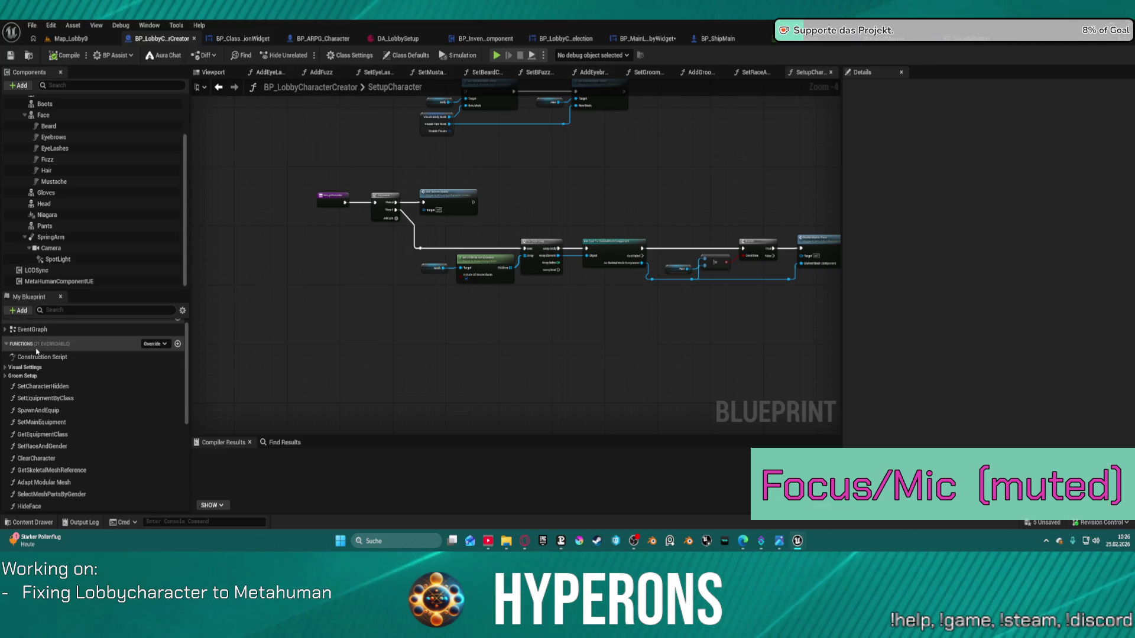
- Open the creator's EventGraph, then view BP_LobbyCharacterSelection's Designer with its Create New, Delete, Next buttons
double_click(34, 329)
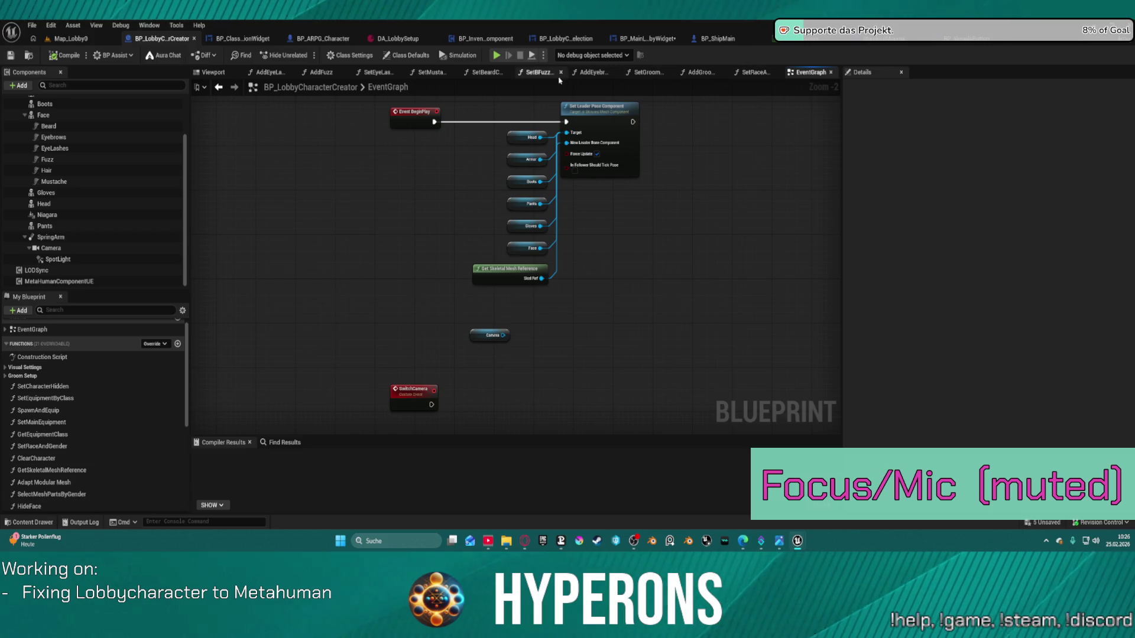
left_click(566, 39)
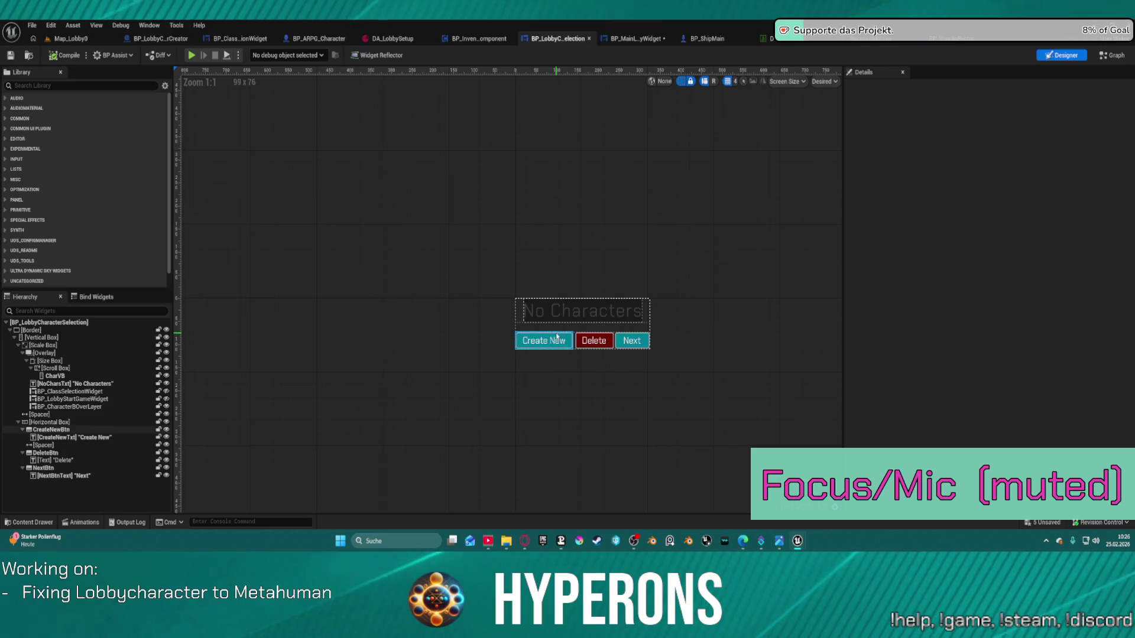
- In the selection widget's Graph, arrange the Char Preview, Set Active and Set Visibility nodes
left_click(1113, 55)
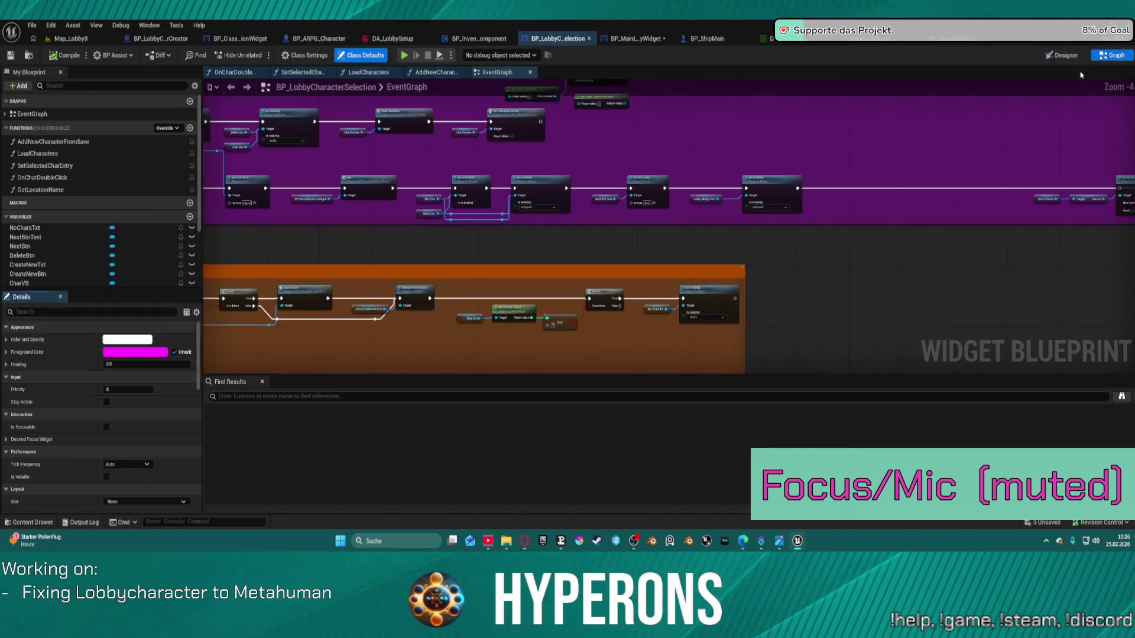
left_click_drag(449, 248, 455, 275)
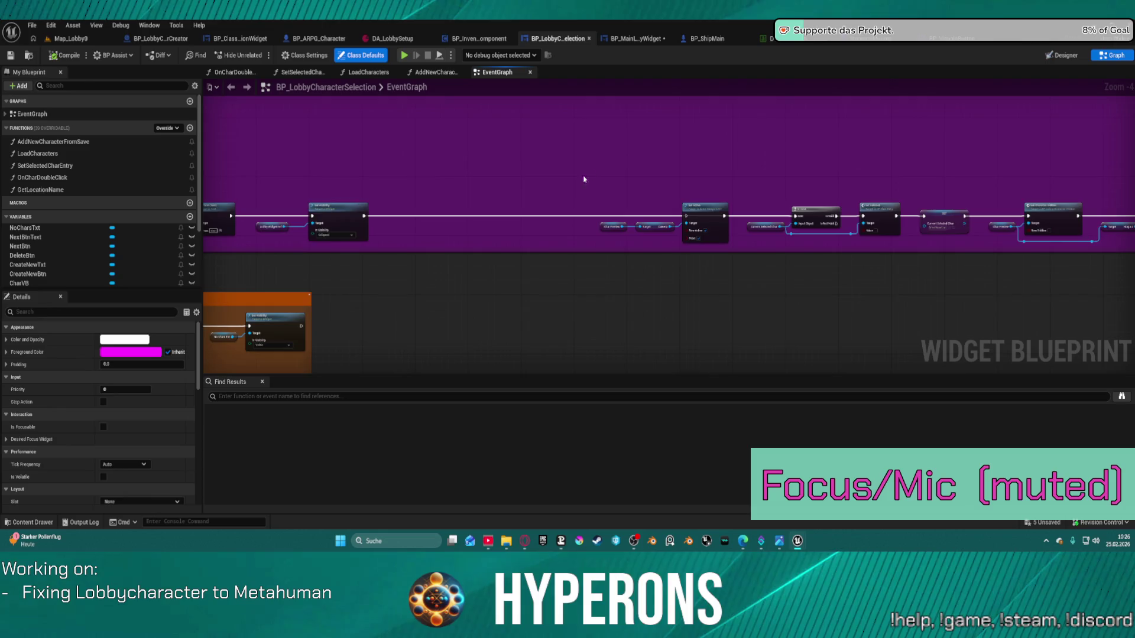
scroll(612, 180, "up", 4)
mouse_move(612, 181)
left_mouse_down()
mouse_move(636, 182)
mouse_move(800, 305)
left_mouse_up()
mouse_move(835, 244)
left_mouse_down()
mouse_move(591, 155)
mouse_move(612, 155)
left_mouse_up()
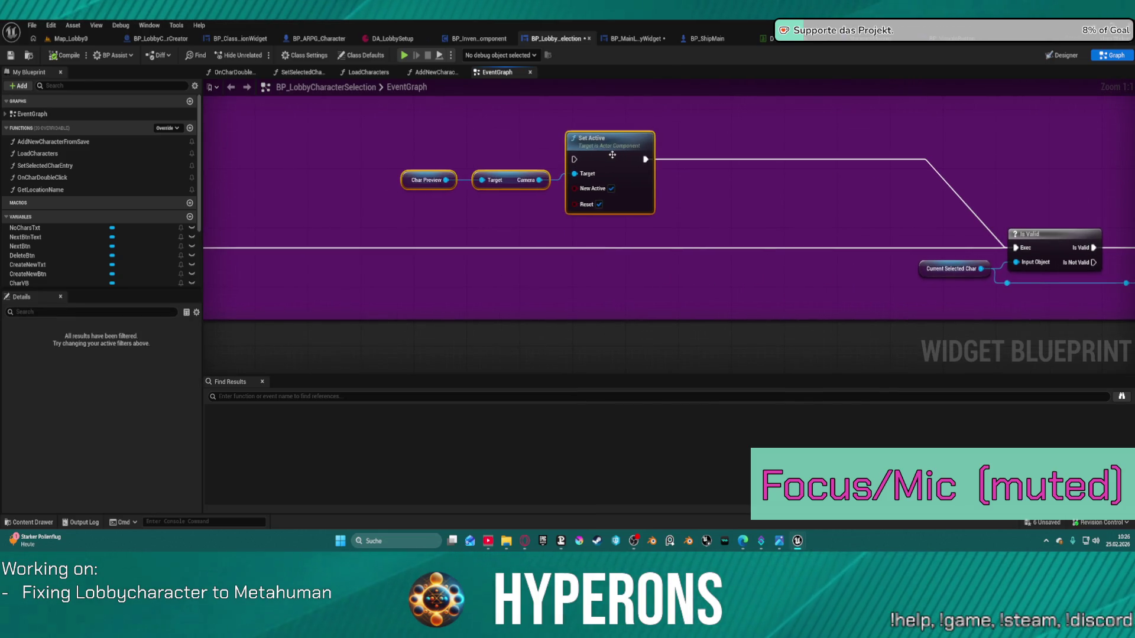
left_click_drag(550, 188, 781, 204)
- Add Get Player Controller feeding a Set View Target with Blend node wired after Set Visibility
right_click(535, 184)
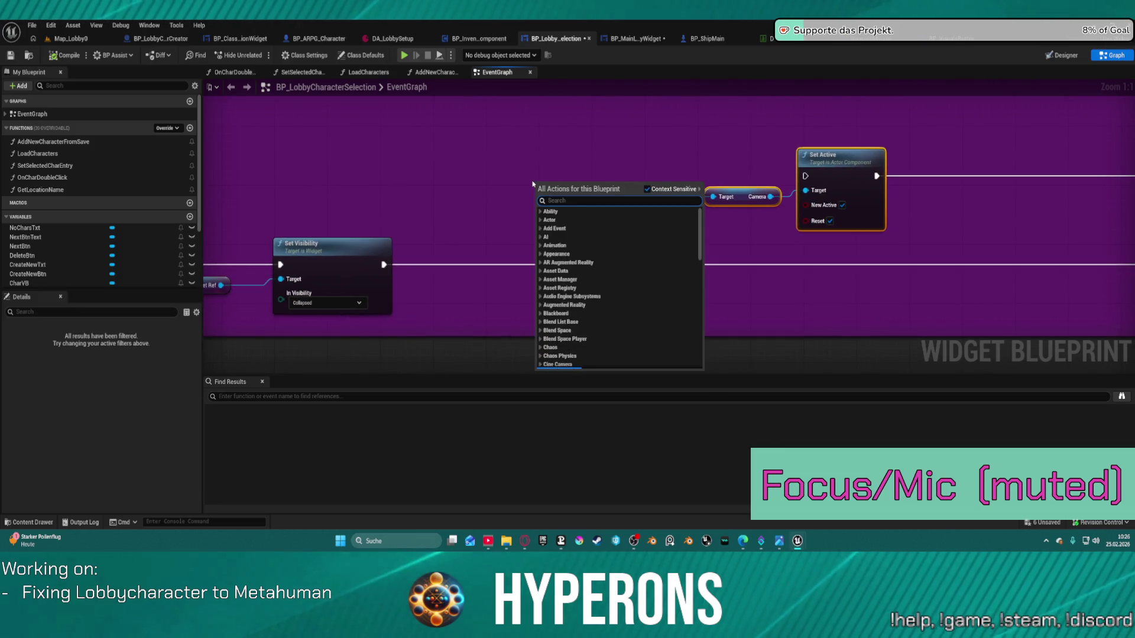
type("player cont")
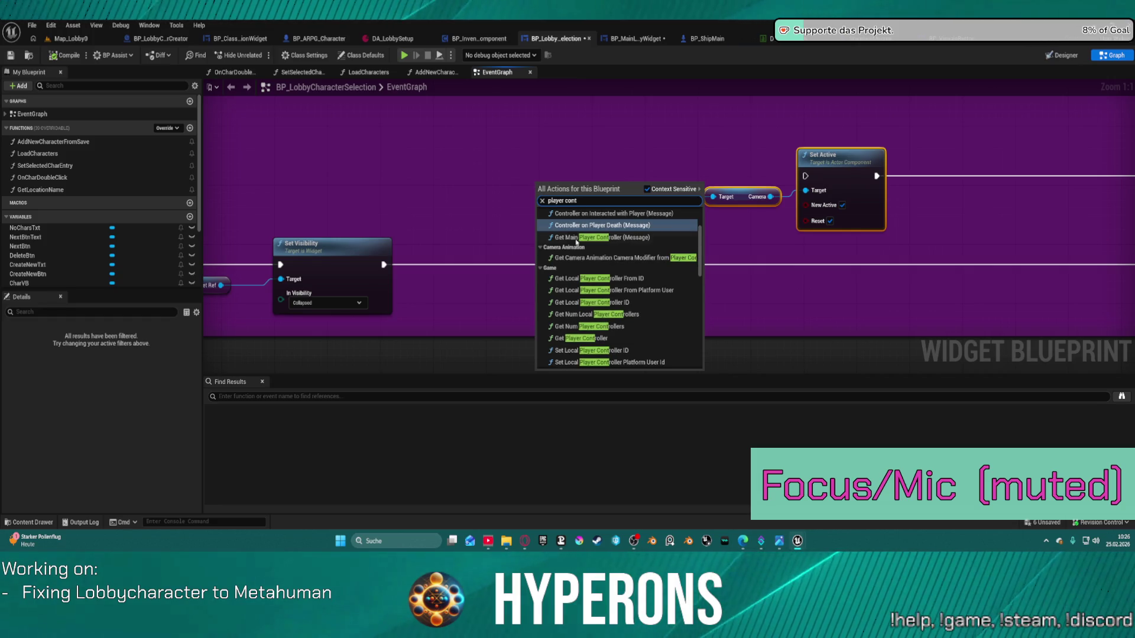
left_click(591, 338)
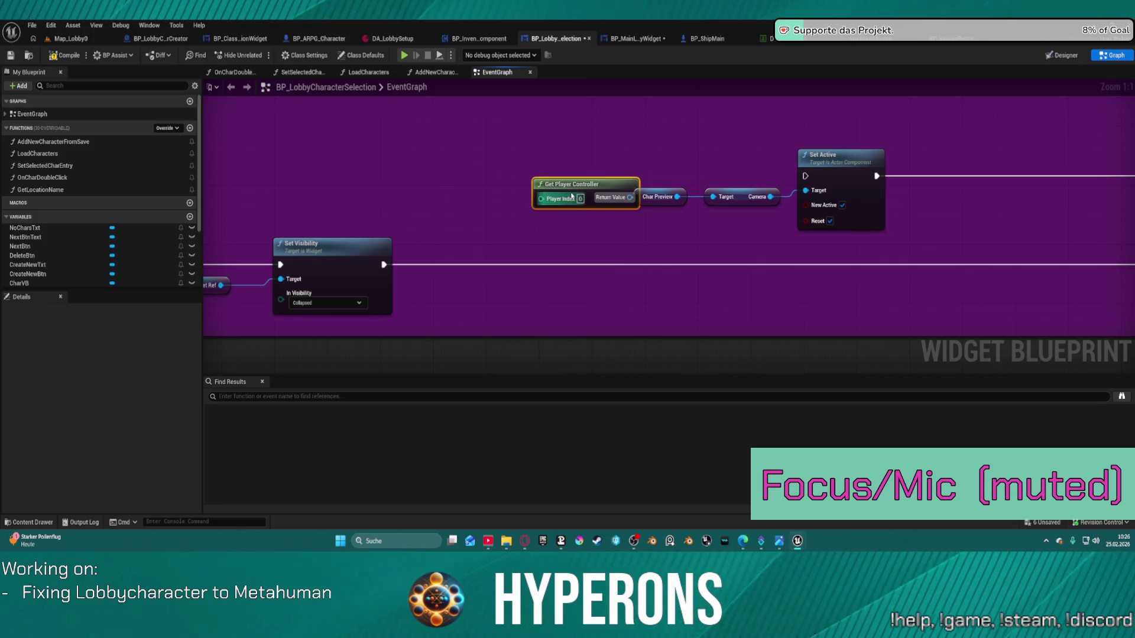
mouse_move(627, 194)
left_mouse_down()
mouse_move(482, 150)
mouse_move(508, 184)
left_mouse_up()
type("seq camera")
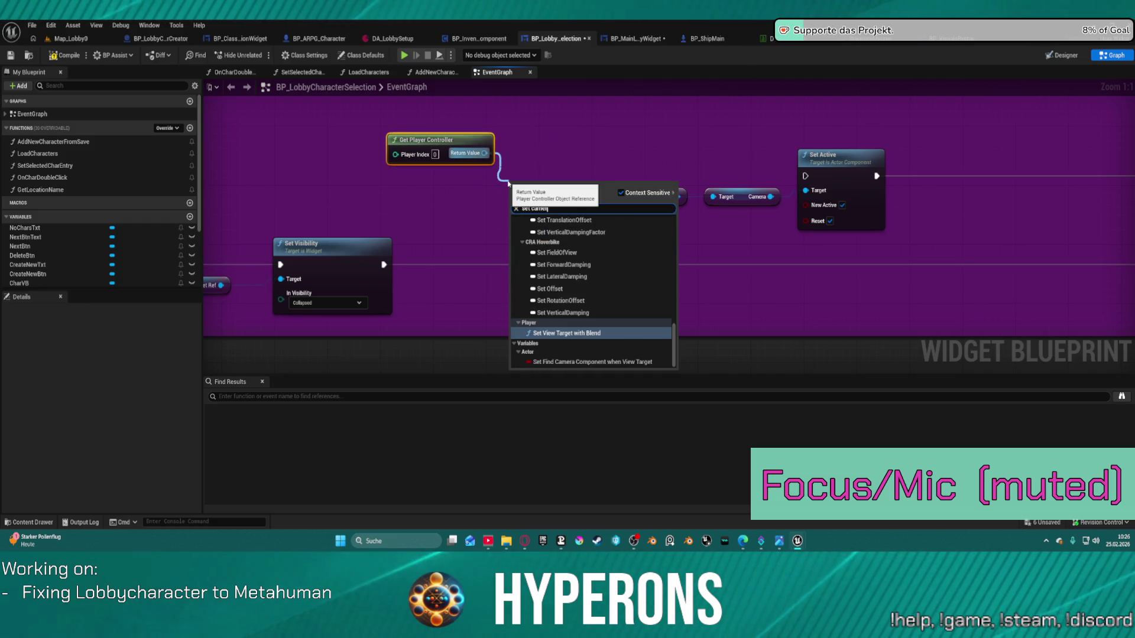
left_click(566, 332)
mouse_move(584, 231)
left_mouse_down()
mouse_move(735, 267)
mouse_move(665, 249)
mouse_move(678, 199)
left_mouse_up()
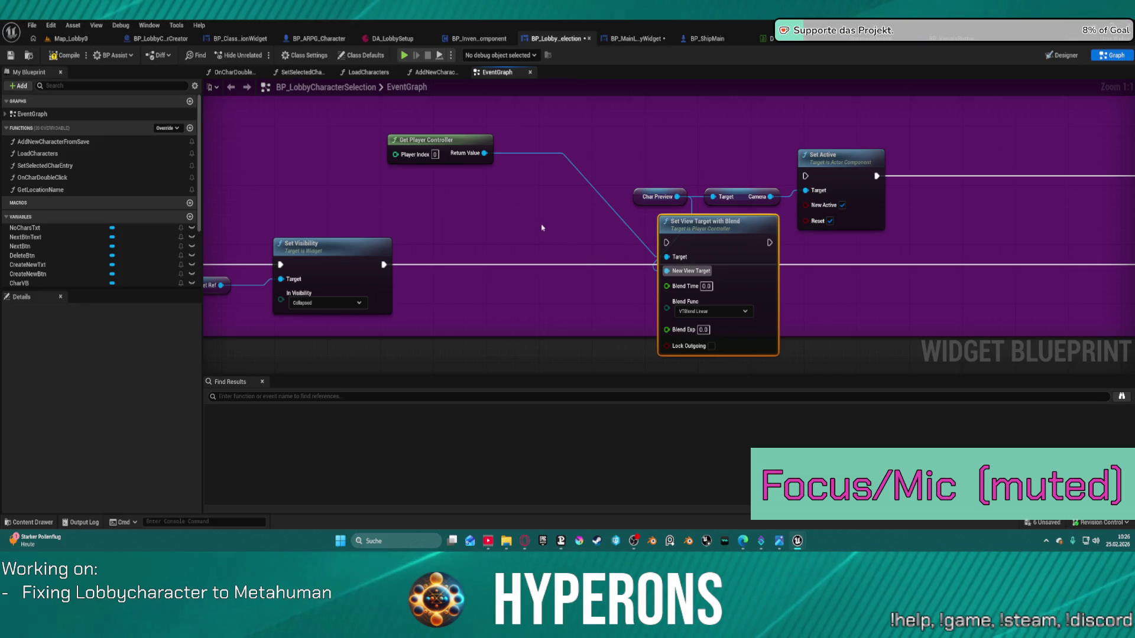
mouse_move(383, 264)
left_mouse_down()
mouse_move(798, 243)
mouse_move(769, 243)
left_mouse_up()
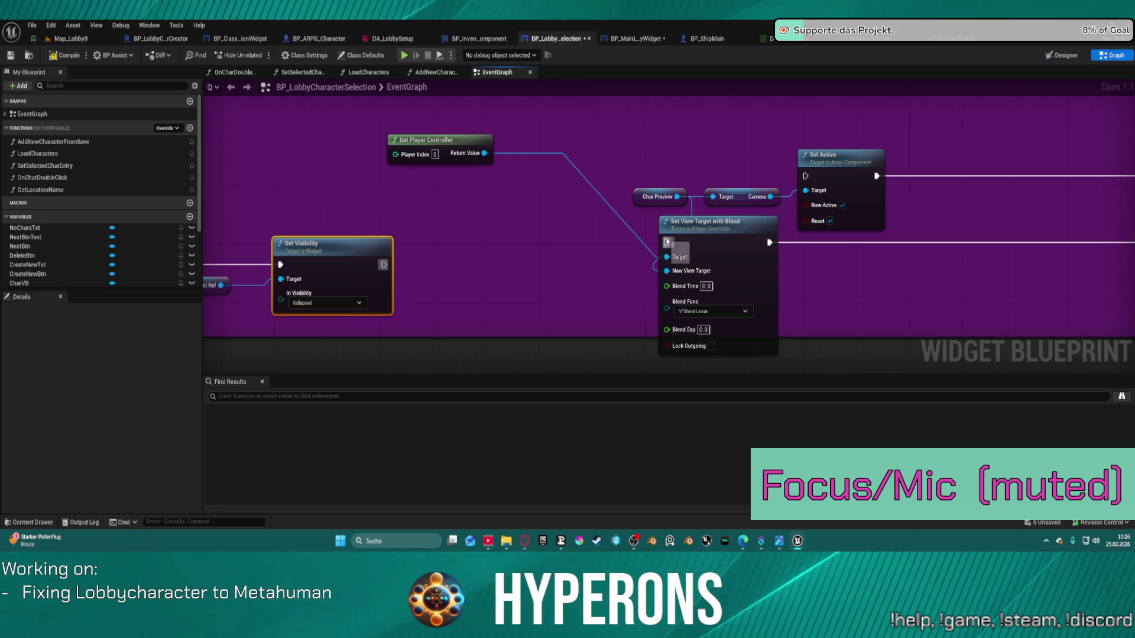
left_click_drag(667, 241, 393, 258)
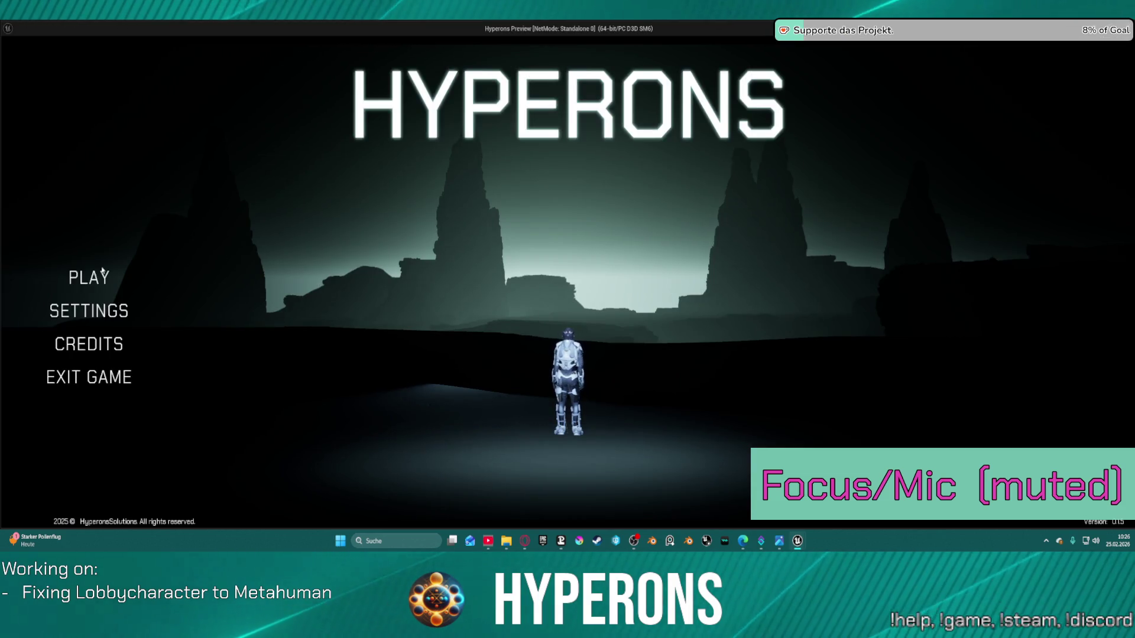
- Test the character selection and creation screens in the game preview, then close it
left_click(95, 276)
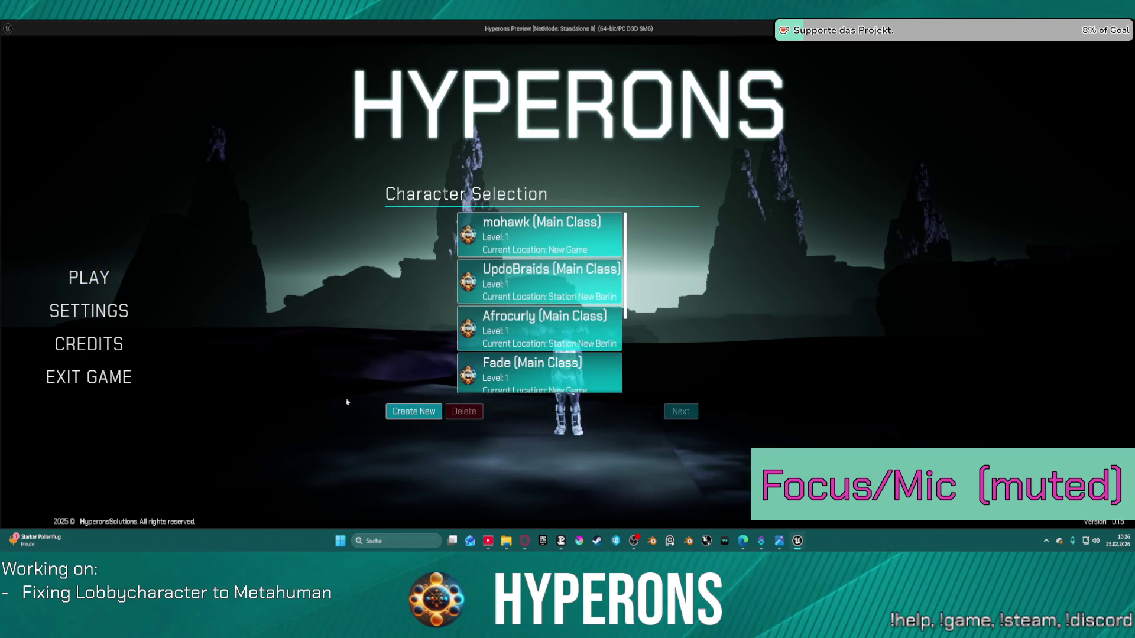
left_click(417, 413)
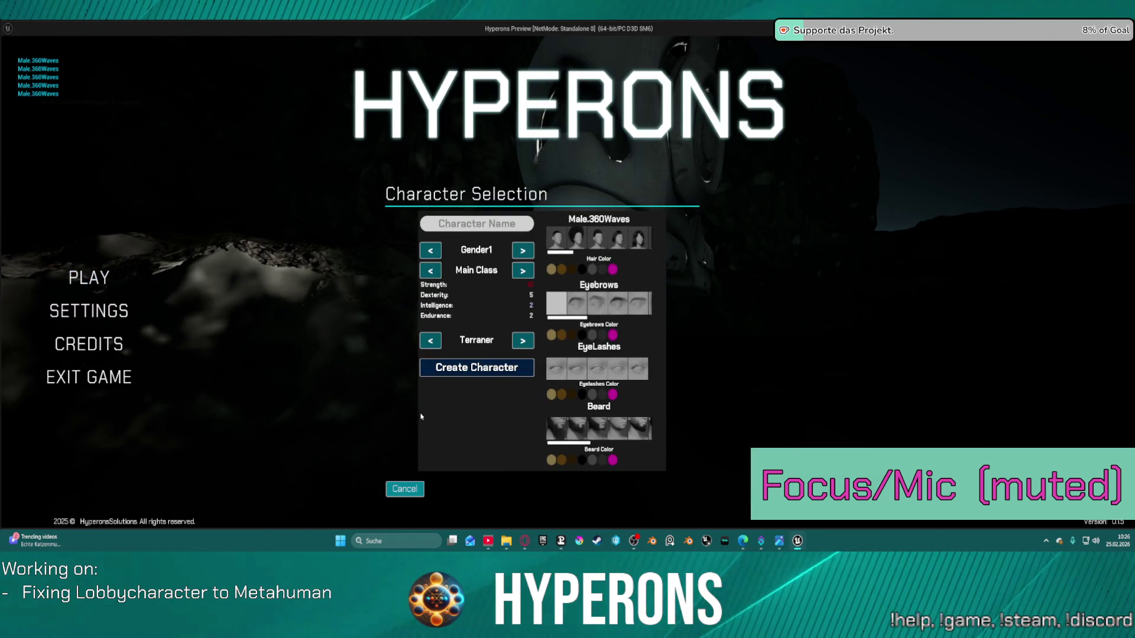
key("Escape")
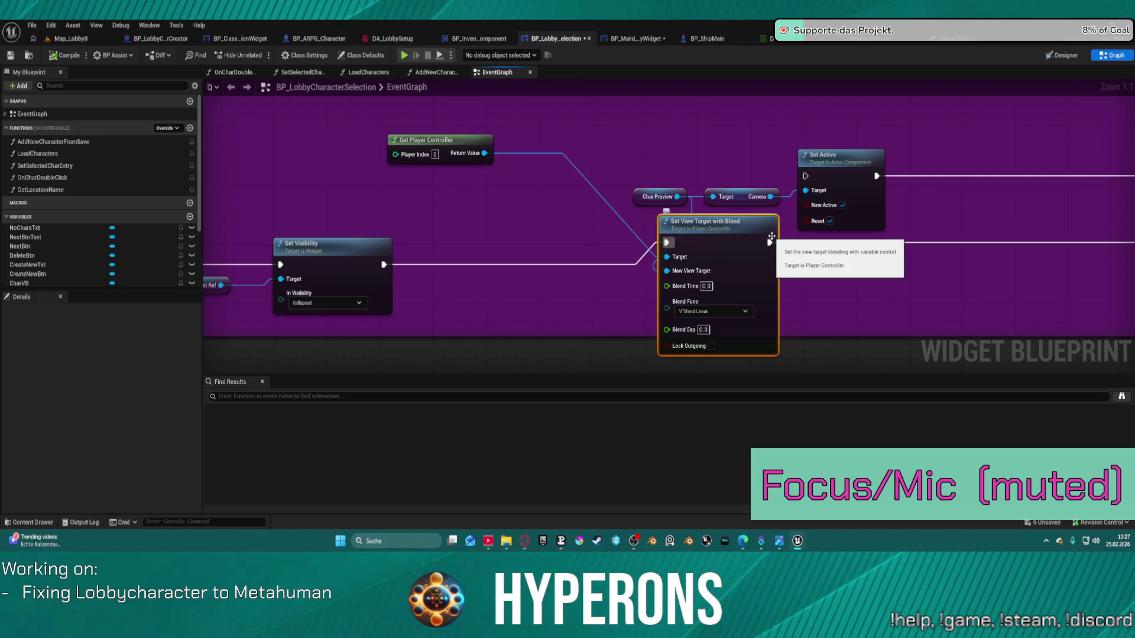
- Rewire the chain to Set Visibility → Set Active → Set View Target with Blend
mouse_move(805, 176)
left_mouse_down()
mouse_move(324, 232)
mouse_move(384, 264)
left_mouse_up()
mouse_move(876, 176)
left_mouse_down()
mouse_move(795, 227)
mouse_move(666, 243)
left_mouse_up()
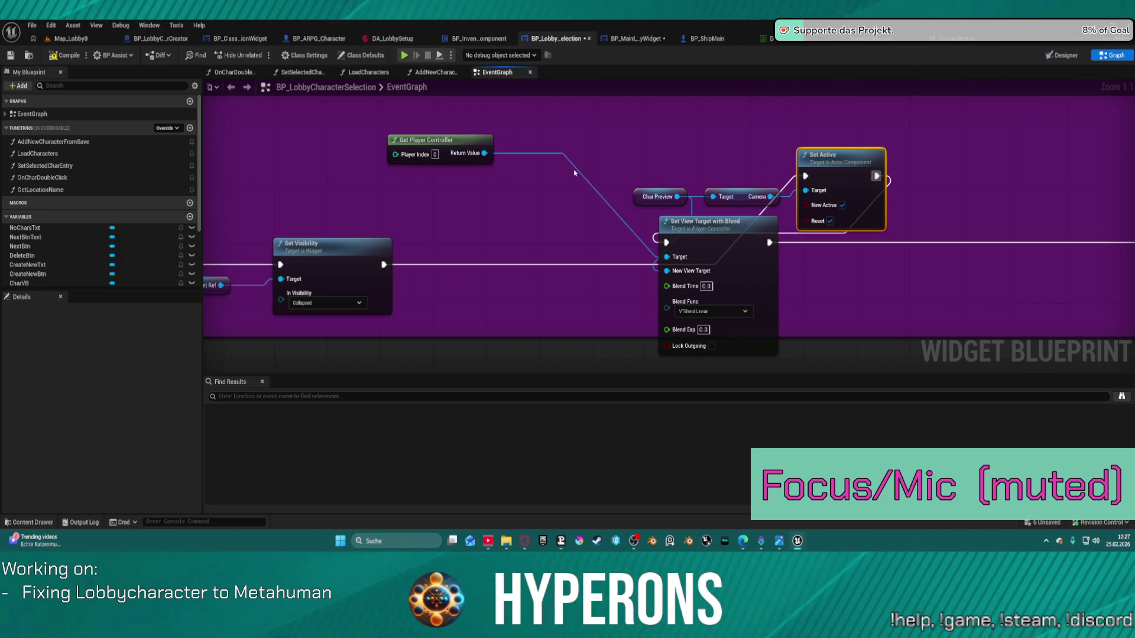
mouse_move(766, 223)
left_mouse_down()
mouse_move(811, 248)
mouse_move(970, 208)
left_mouse_up()
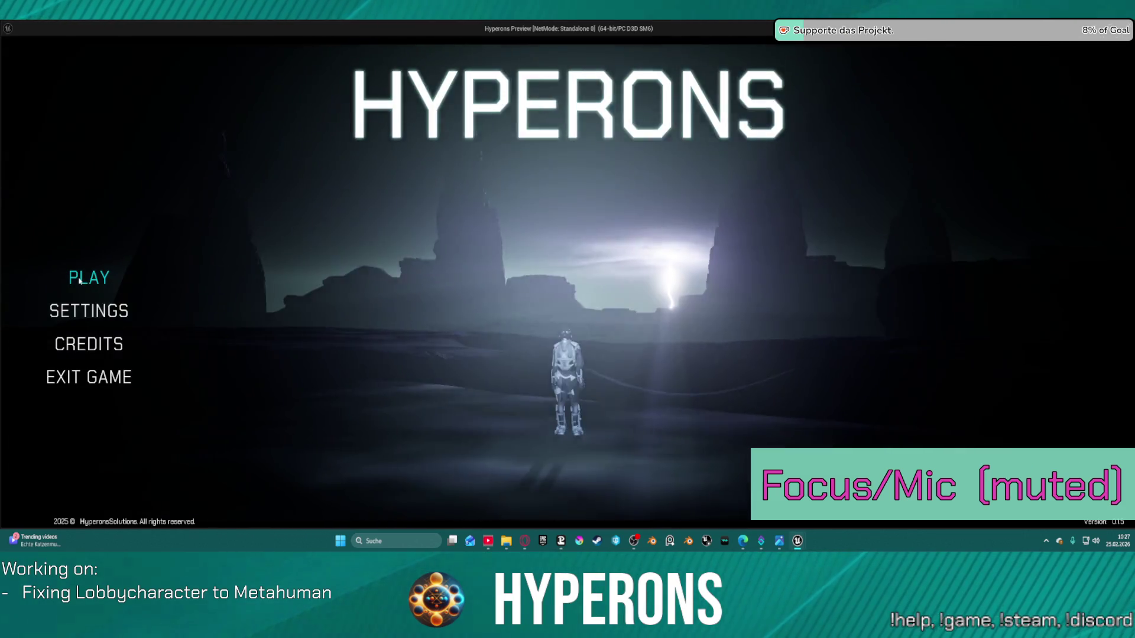
- Try PLAY and Create New in the preview, stop the session, and open BP_LobbyCharacterCreator
left_click(80, 281)
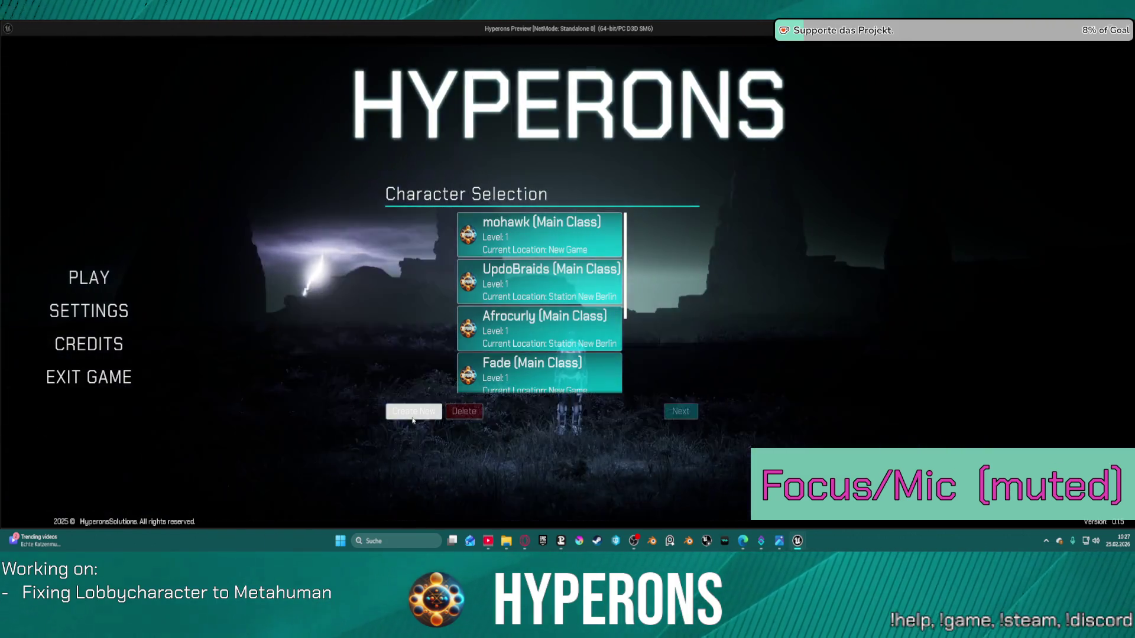
left_click(413, 412)
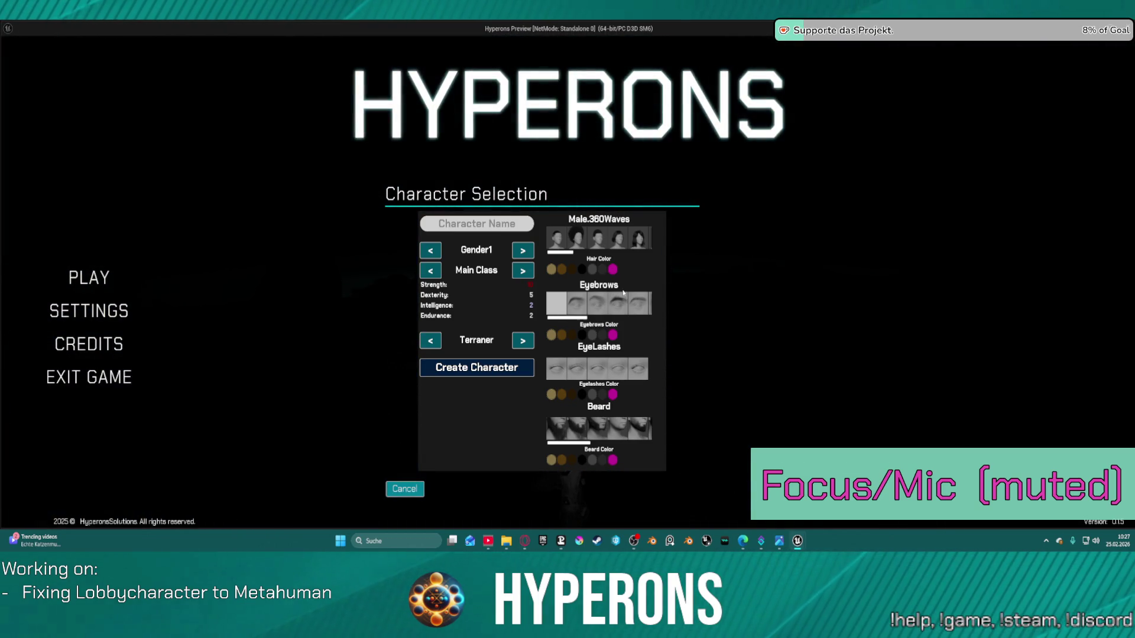
key("alt+Tab")
key("Escape")
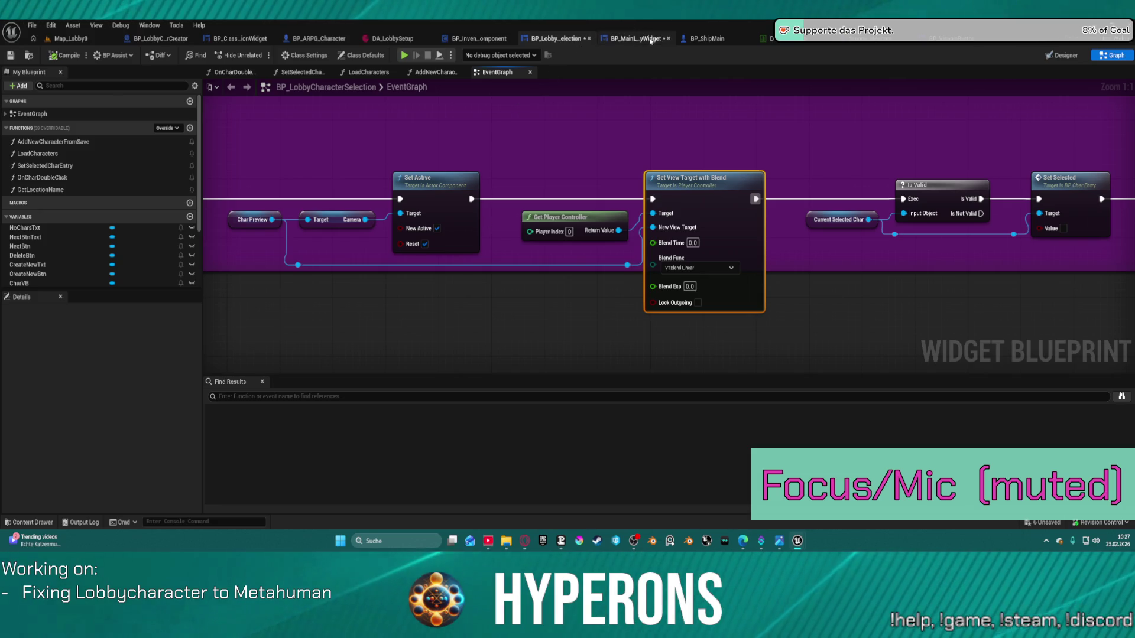
left_click(178, 40)
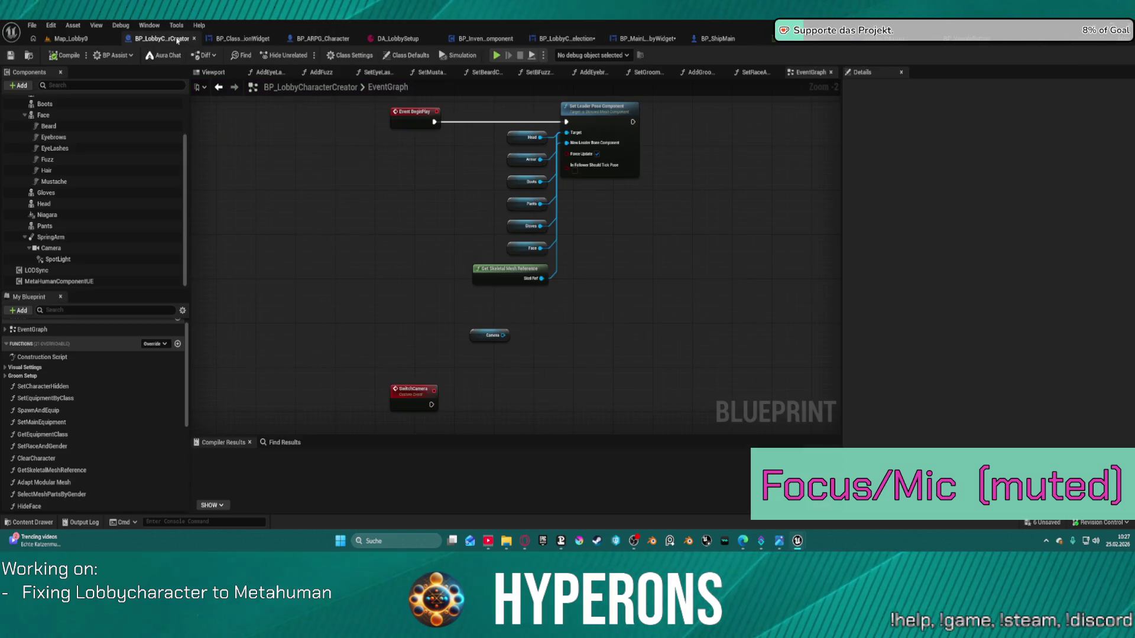
- In the Viewport, inspect the SpringArm and the SpotLight's cone around the character
left_click(214, 72)
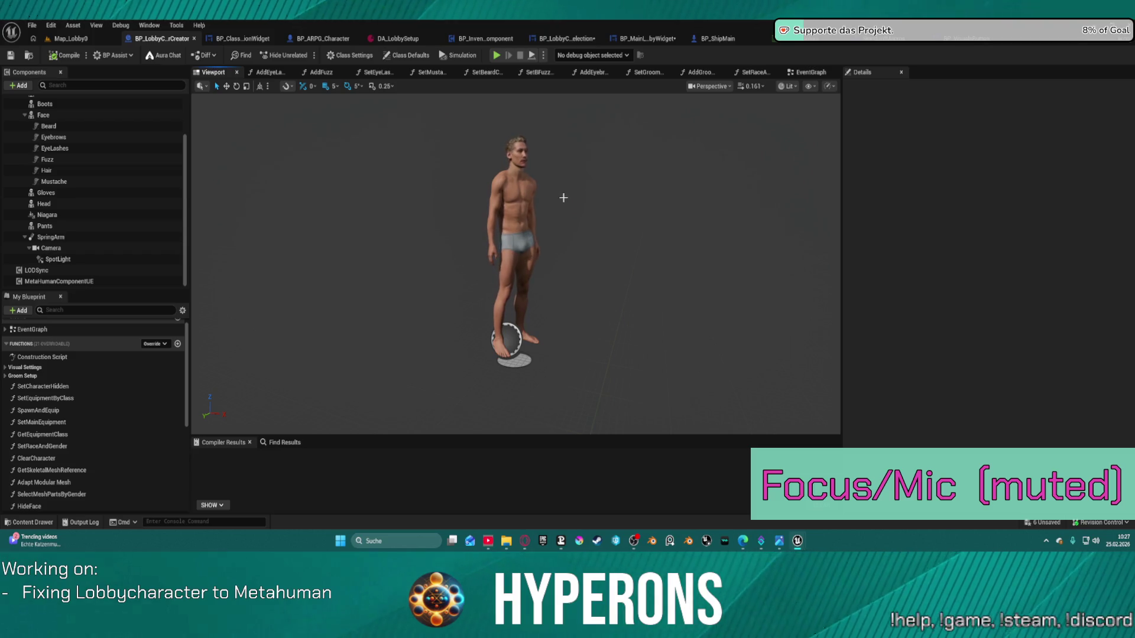
left_click(91, 237)
mouse_move(513, 231)
left_mouse_down()
mouse_move(455, 235)
mouse_move(554, 230)
mouse_move(436, 246)
left_mouse_up()
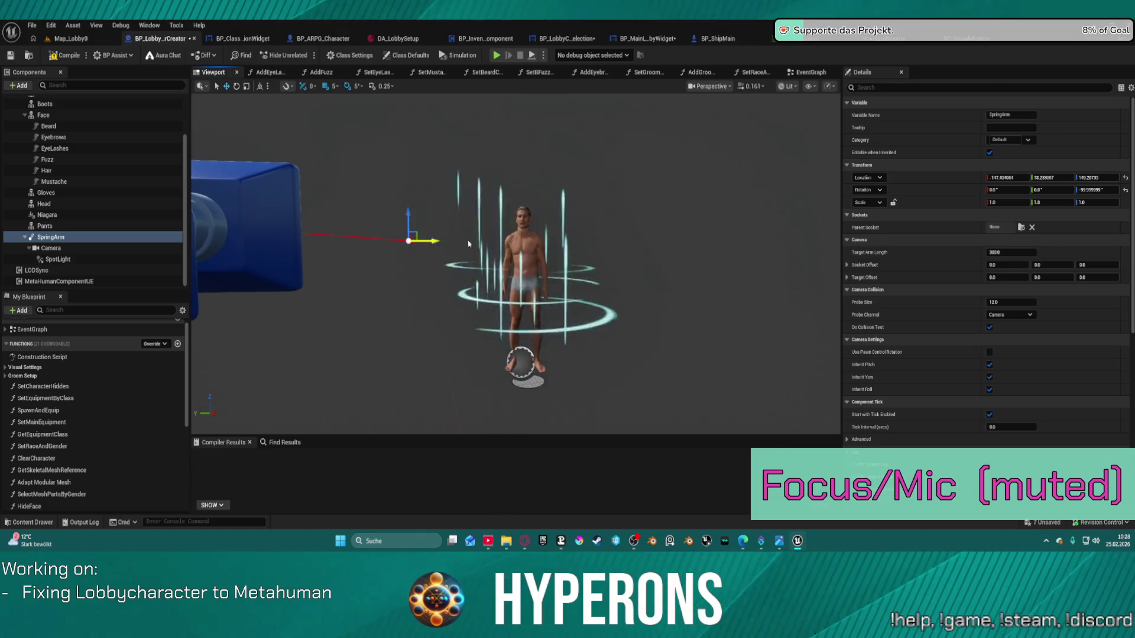
key("f")
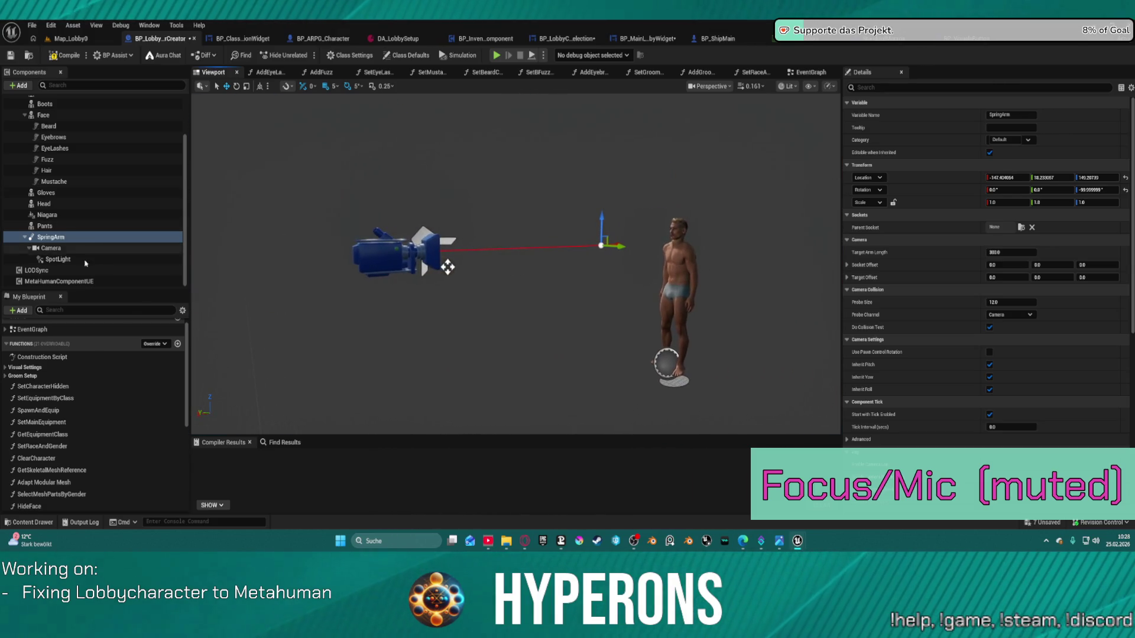
left_click(58, 259)
mouse_move(236, 254)
left_mouse_down()
mouse_move(272, 260)
mouse_move(237, 260)
mouse_move(254, 260)
left_mouse_up()
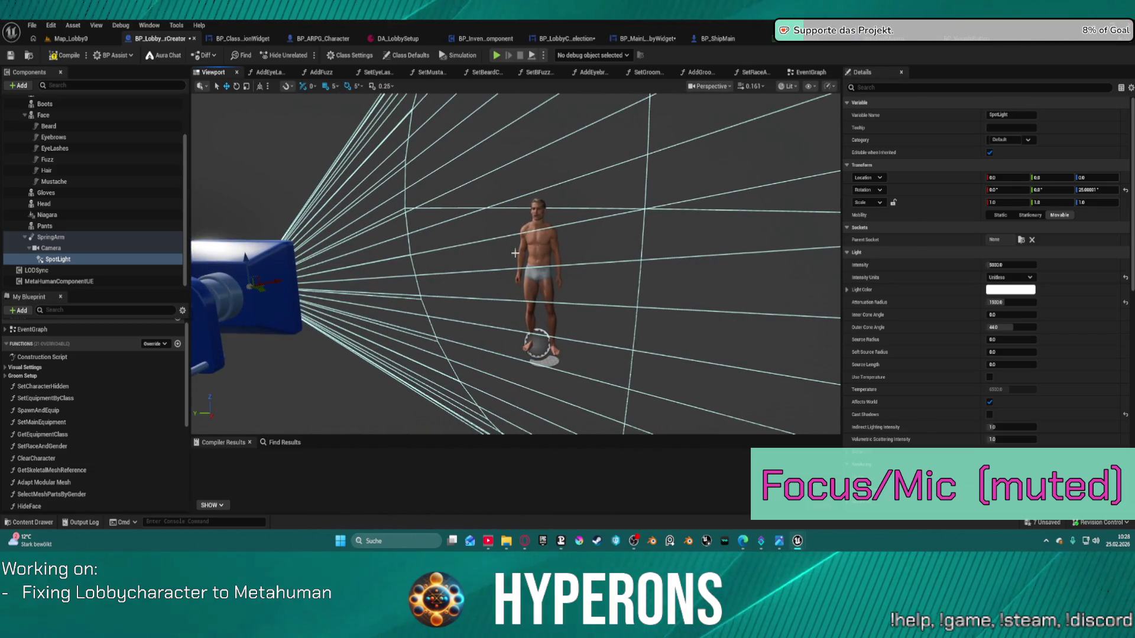
mouse_move(501, 251)
left_mouse_down()
mouse_move(520, 254)
mouse_move(508, 255)
left_mouse_up()
left_click_drag(378, 269, 392, 272)
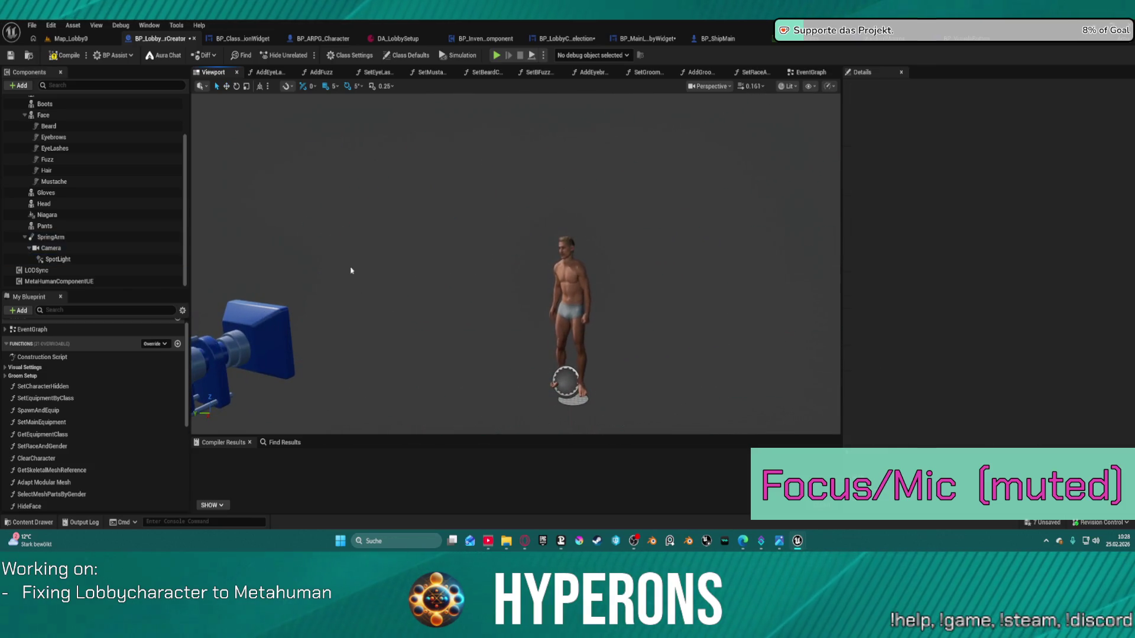
- Delete the SpotLight component, leaving only the Camera on the SpringArm
left_click(108, 258)
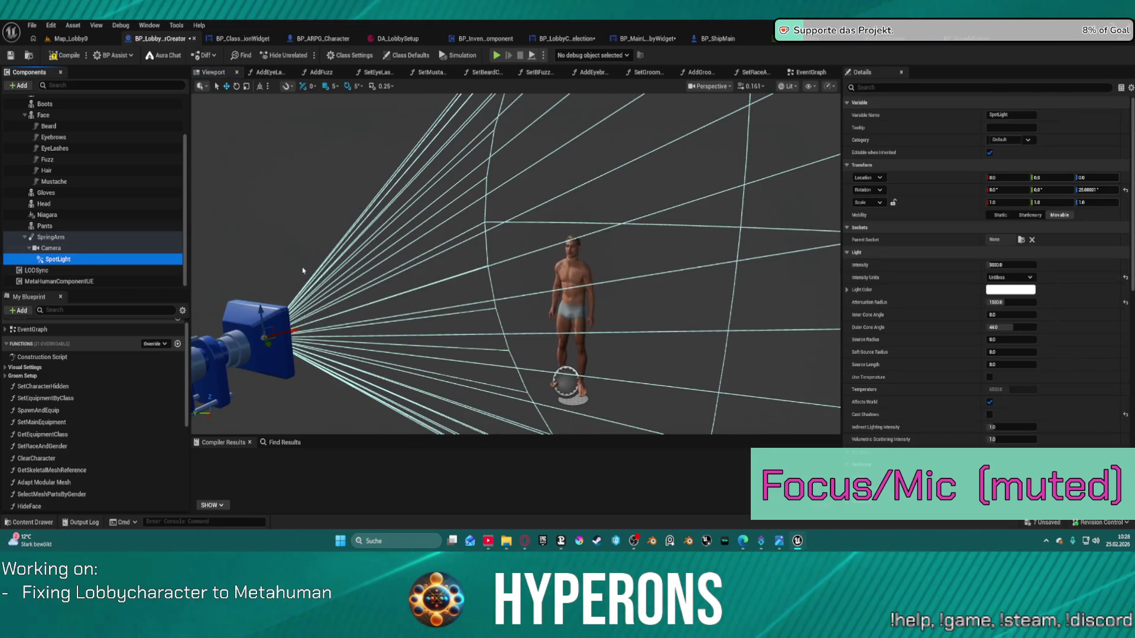
key("Delete")
left_click_drag(413, 293, 425, 283)
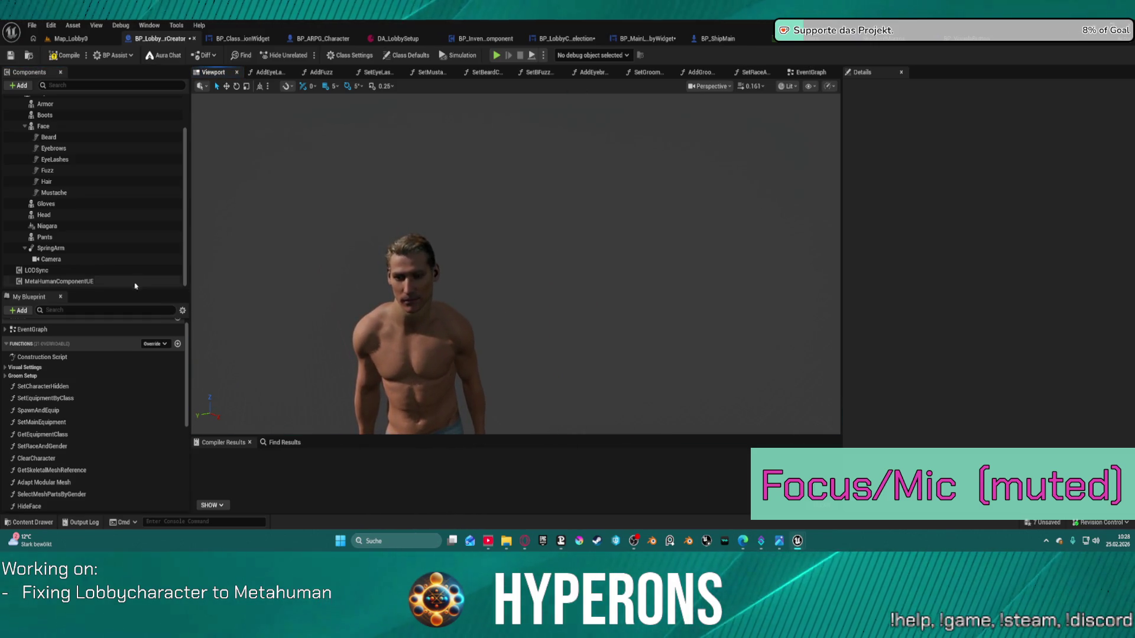
left_click(22, 87)
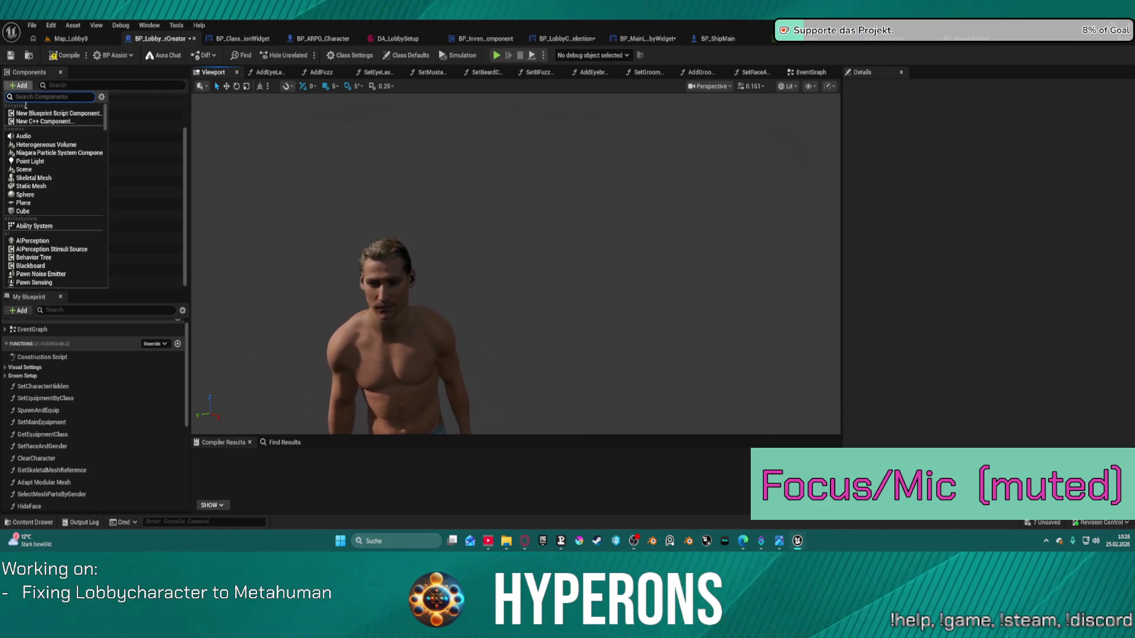
- Add a Rect Light component and bring the view closer to the character
type("recta")
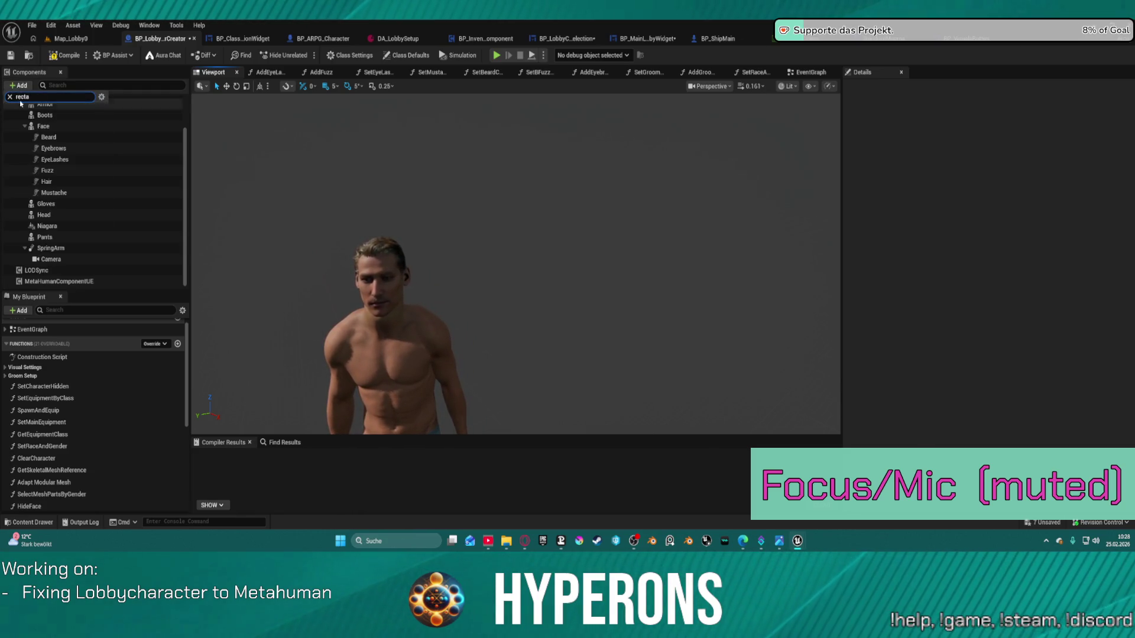
key("BackSpace")
key("BackSpace")
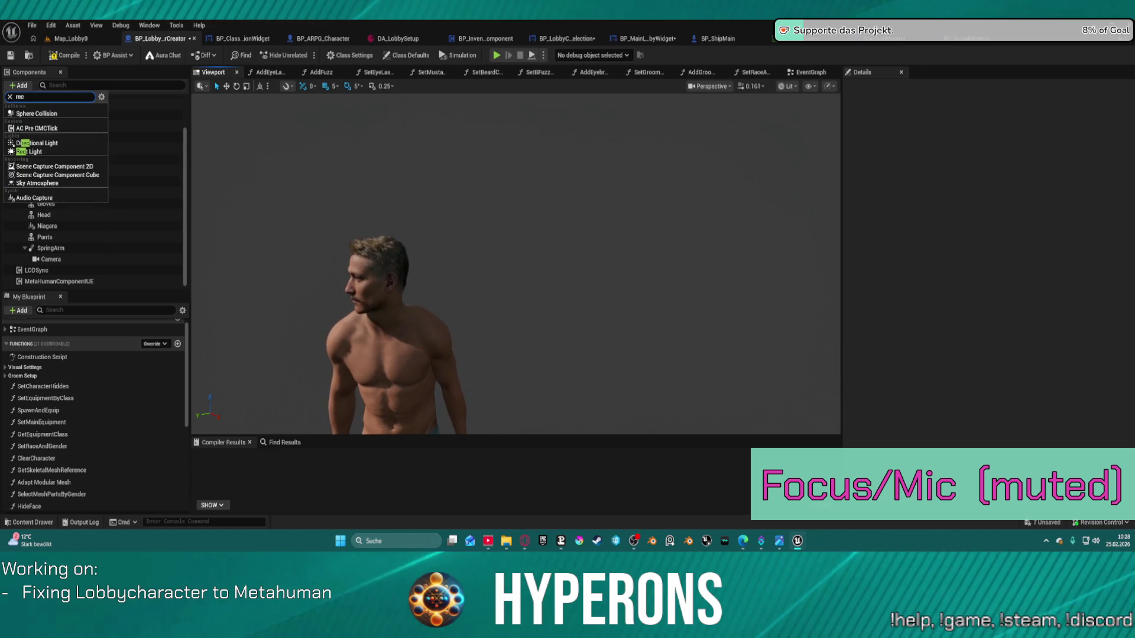
left_click(35, 155)
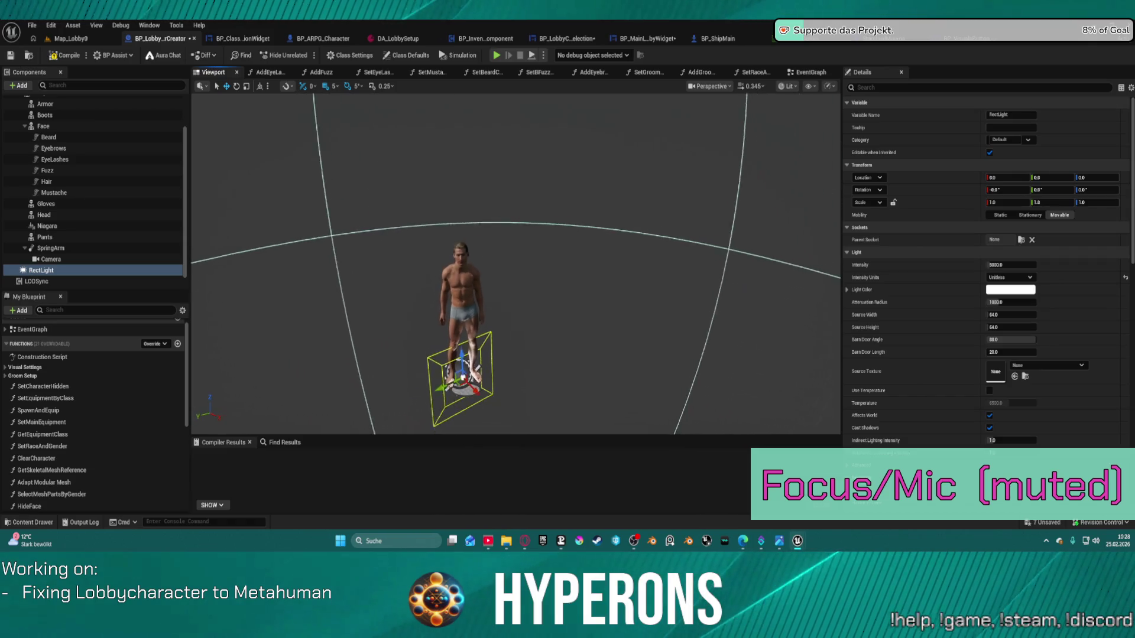
left_click_drag(479, 345, 465, 127)
- Set the RectLight's Attenuation Radius to 500
scroll(455, 127, "up", 3)
scroll(476, 141, "down", 3)
scroll(475, 141, "up", 5)
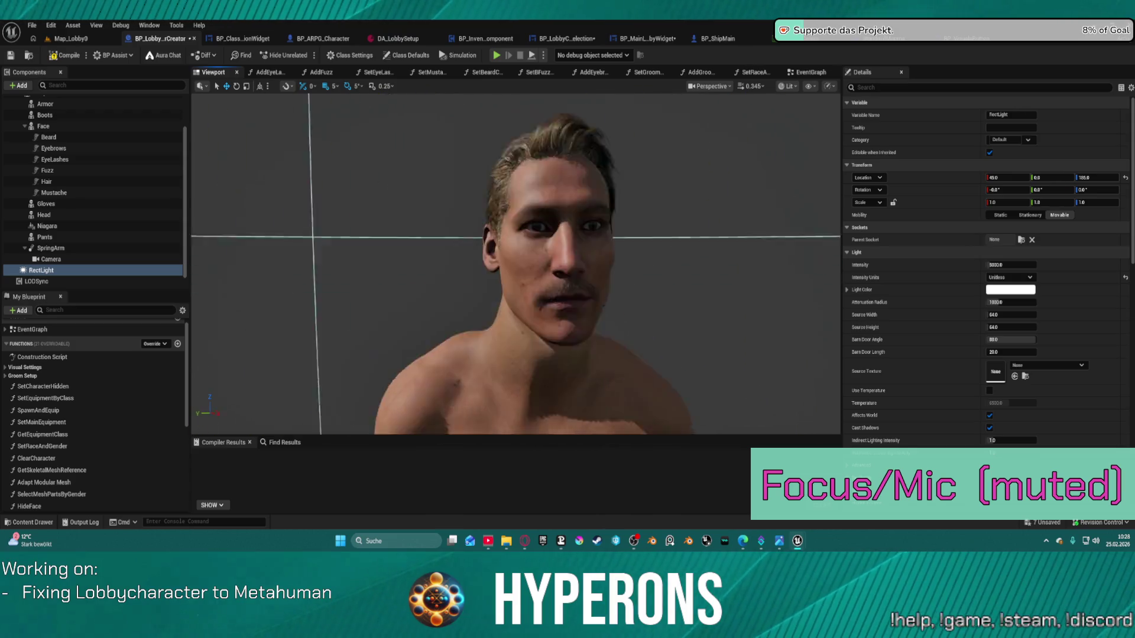
scroll(476, 141, "down", 4)
scroll(476, 141, "up", 1)
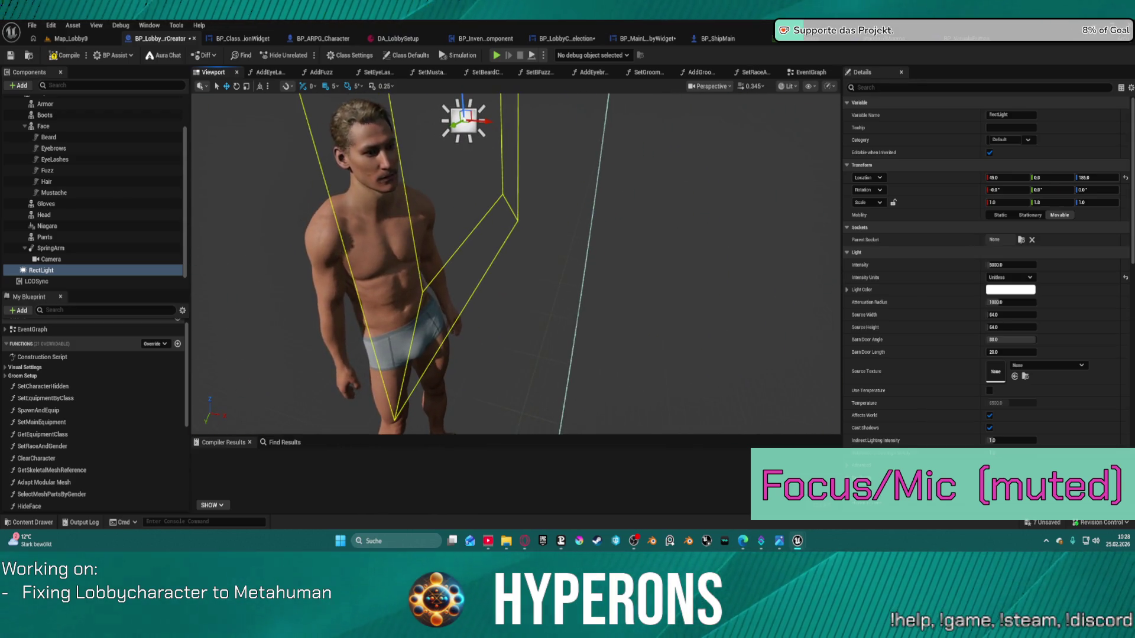
scroll(476, 140, "down", 3)
type("800")
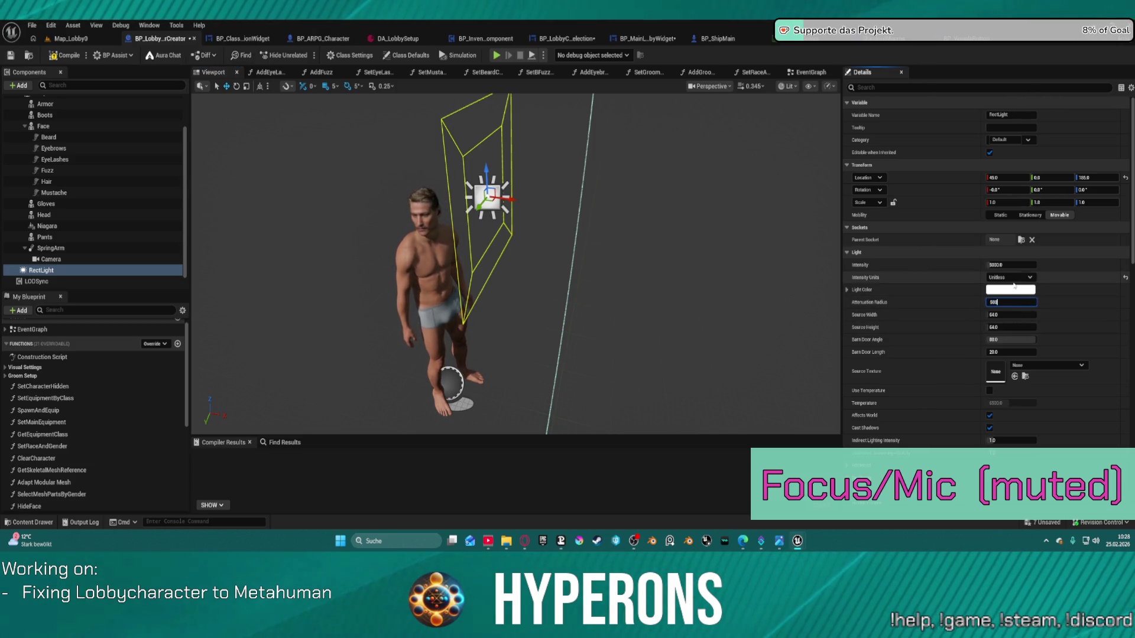
key("Return")
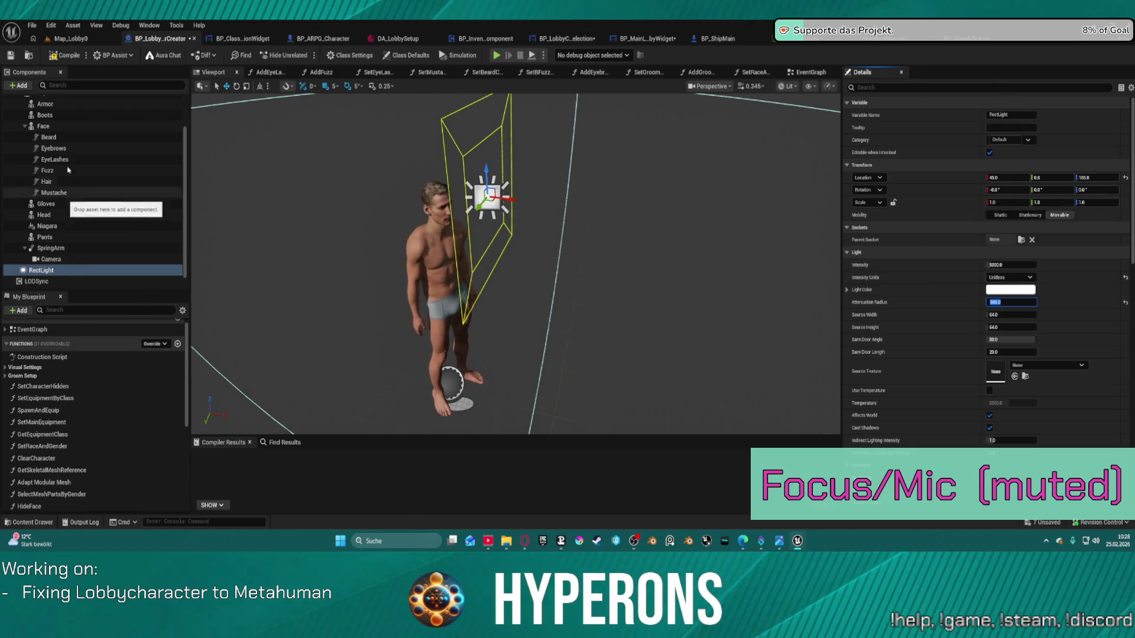
scroll(99, 120, "up", 2)
left_click(88, 124)
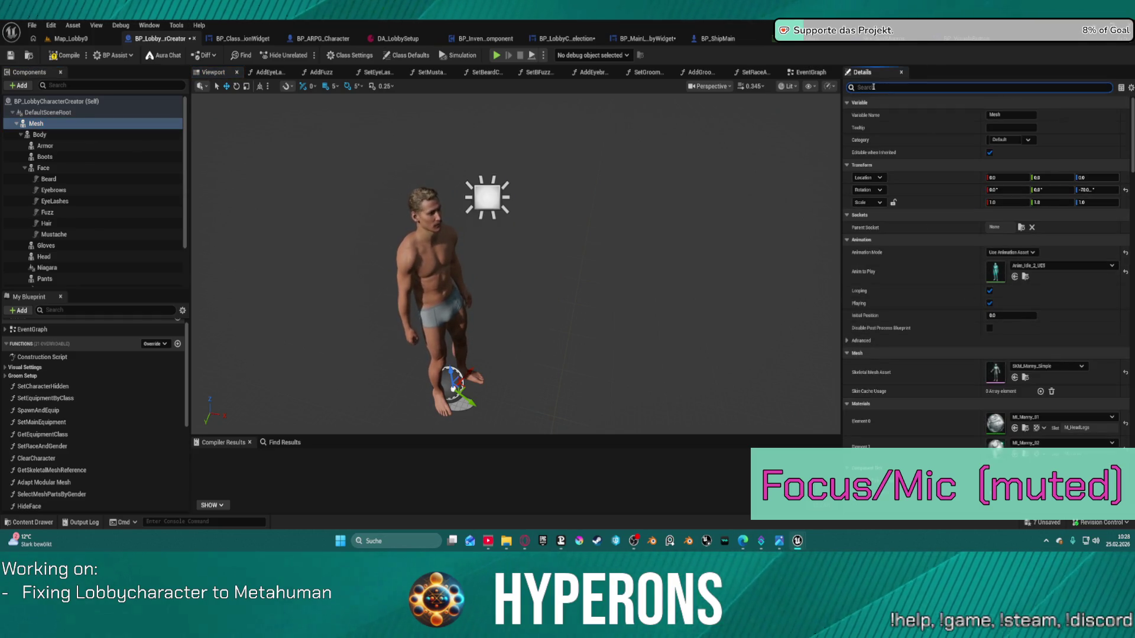
- Put the Mesh on Lighting Channel 1 and take the RectLight off Channel 0
type("igh")
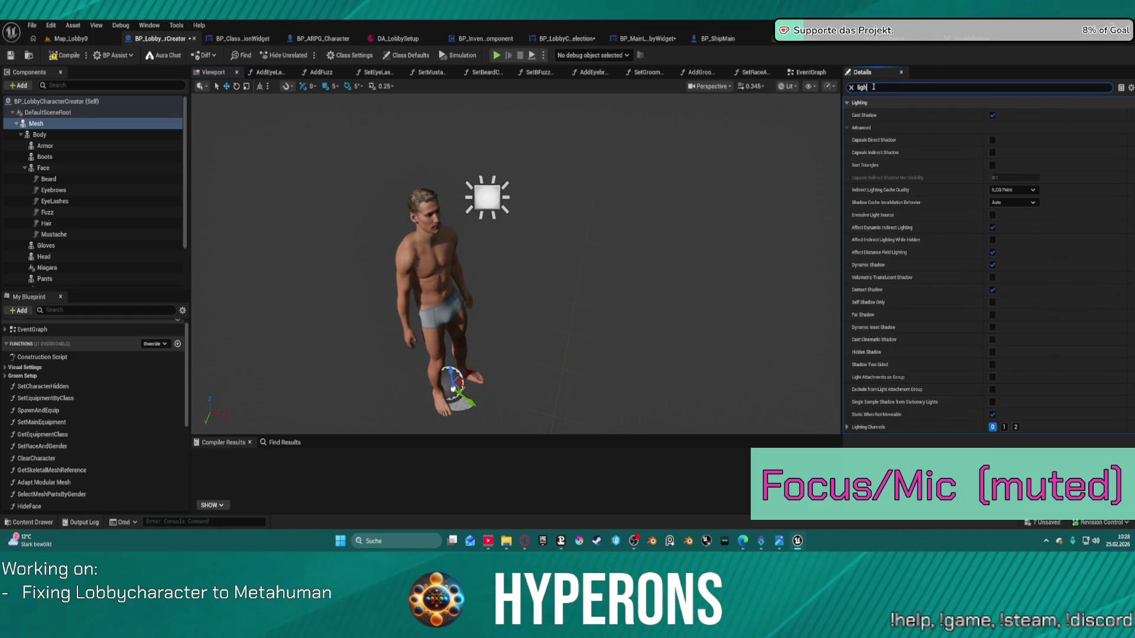
left_click(1004, 427)
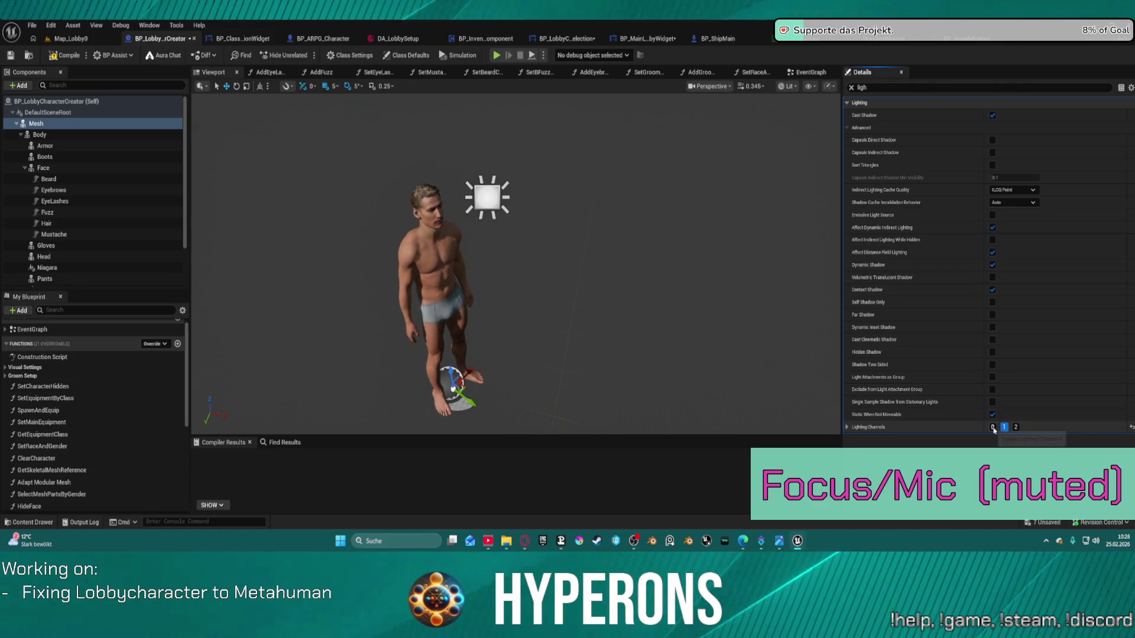
left_click(487, 196)
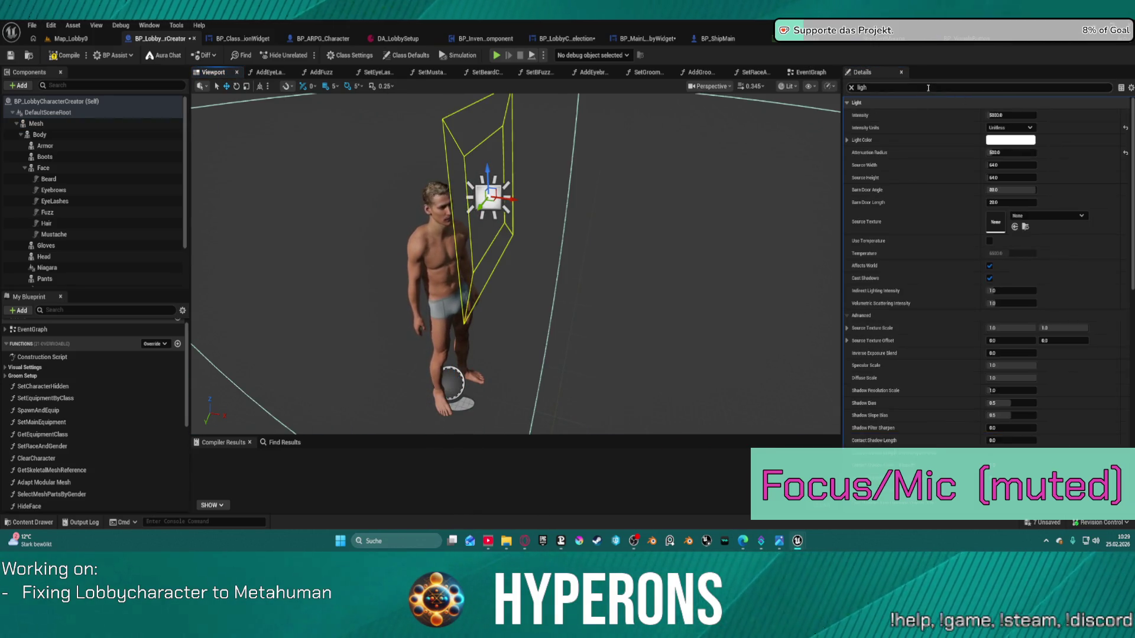
scroll(999, 266, "down", 5)
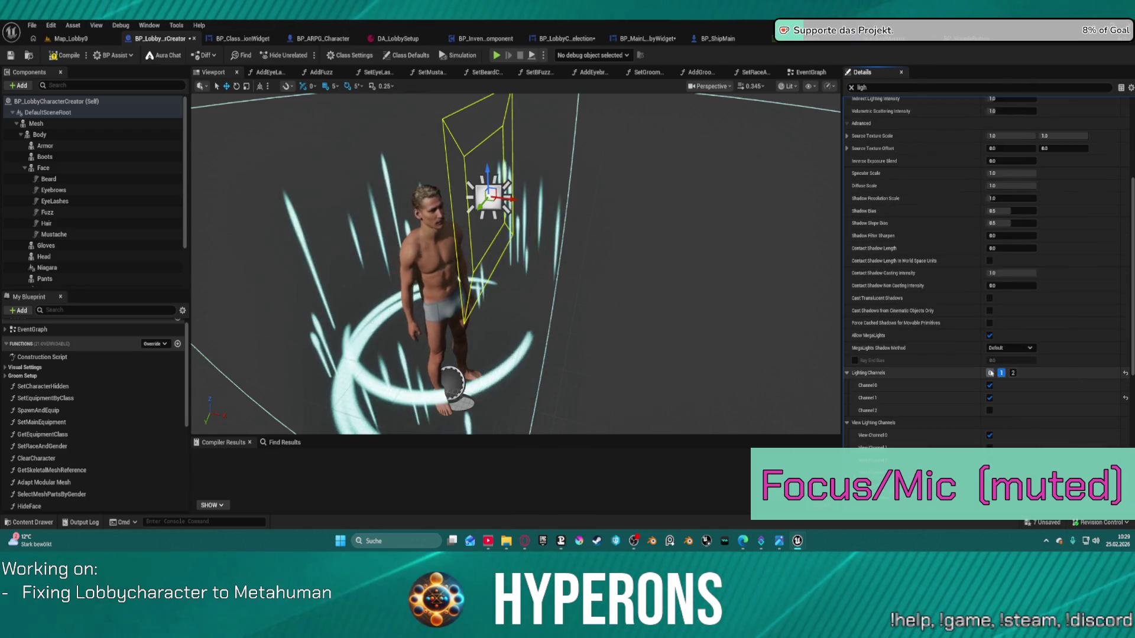
left_click(989, 373)
- Rotate the RectLight to yaw -65 toward the character and compile the blueprint
key("f")
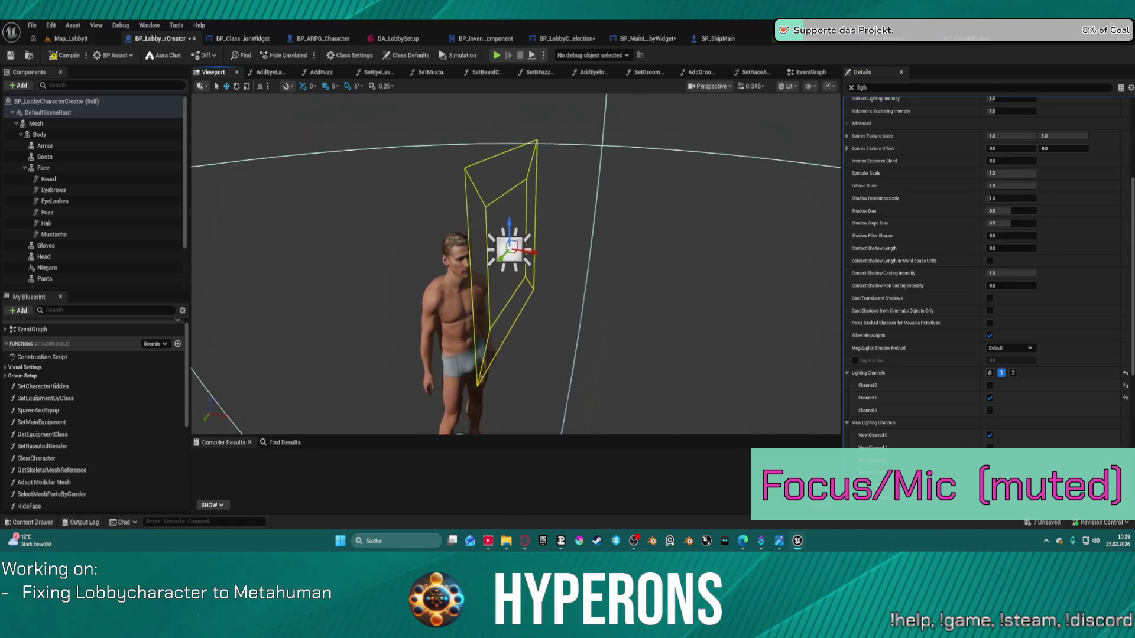
key("e")
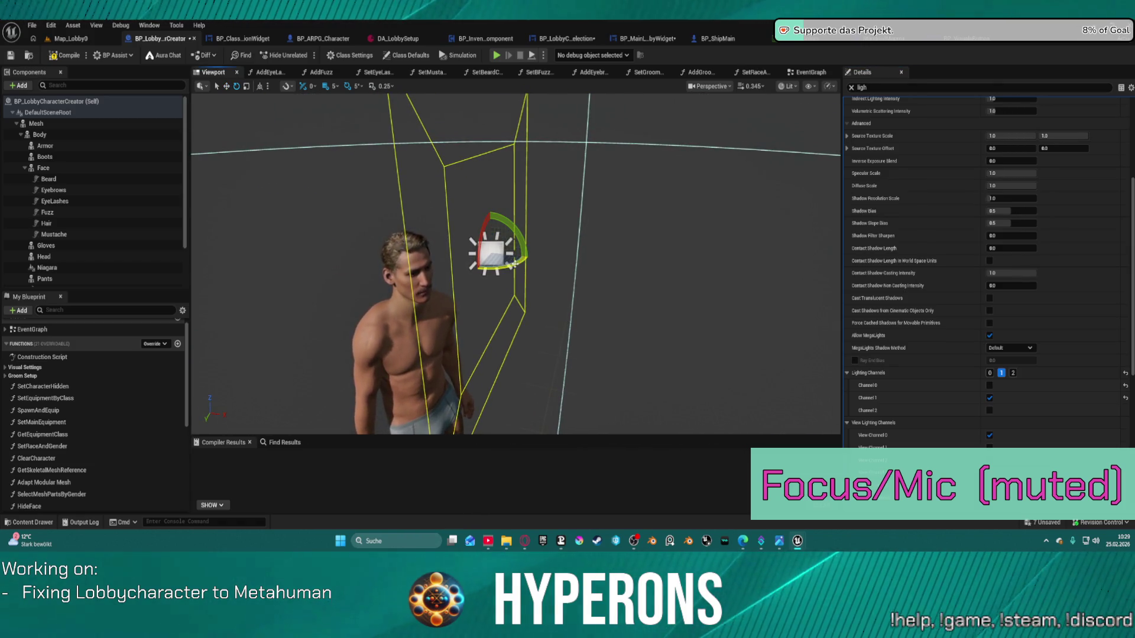
left_click_drag(513, 262, 529, 259)
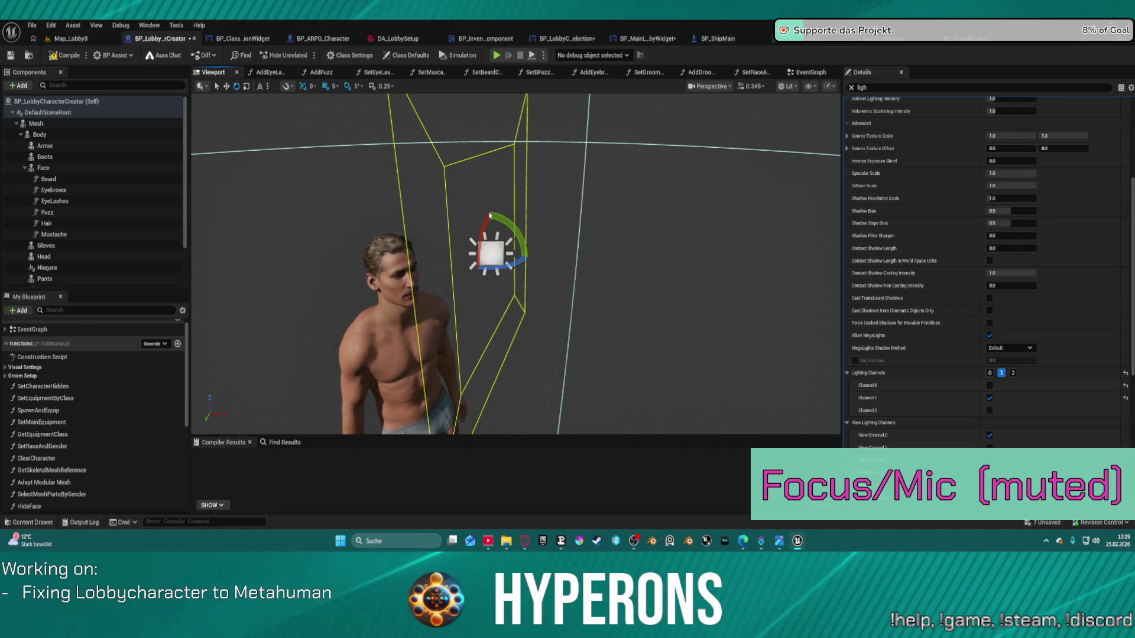
left_click(578, 251)
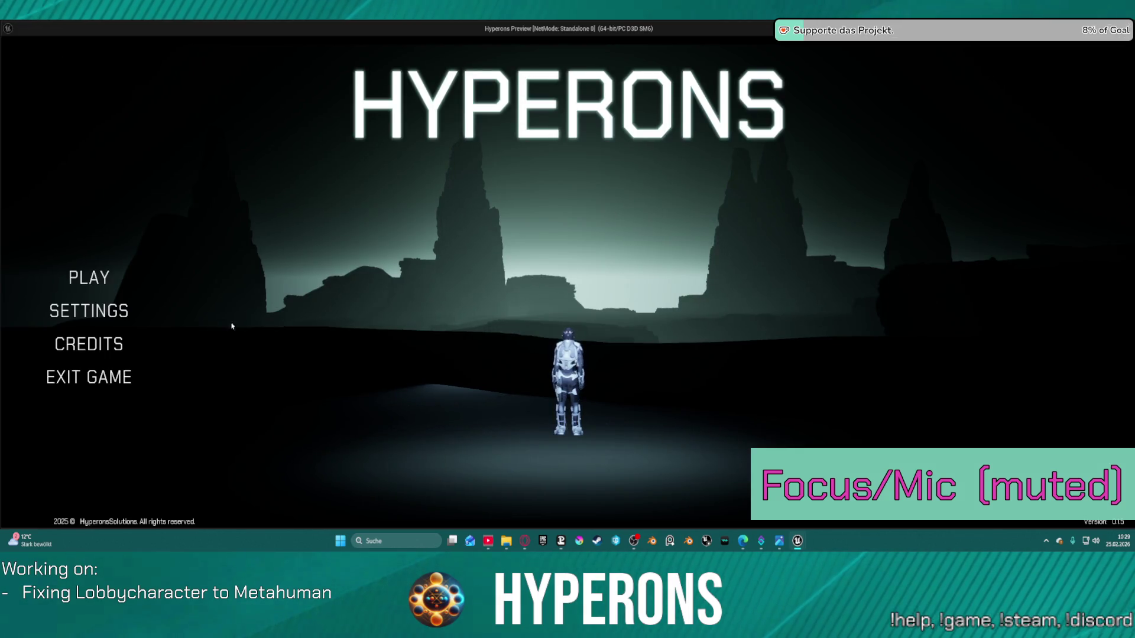
left_click(94, 279)
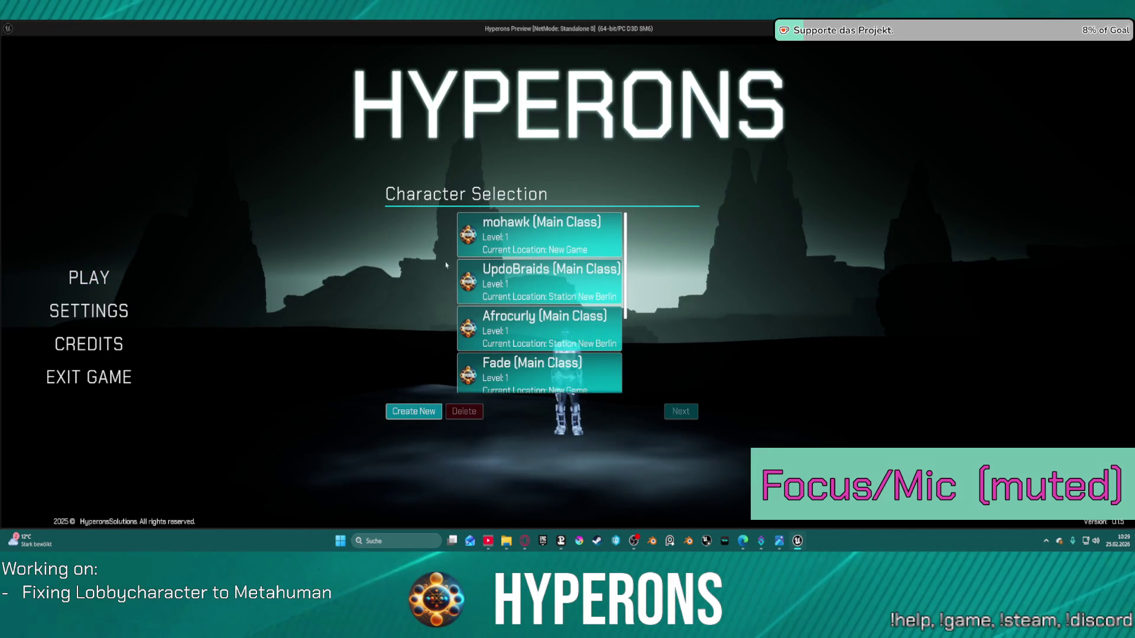
left_click(407, 412)
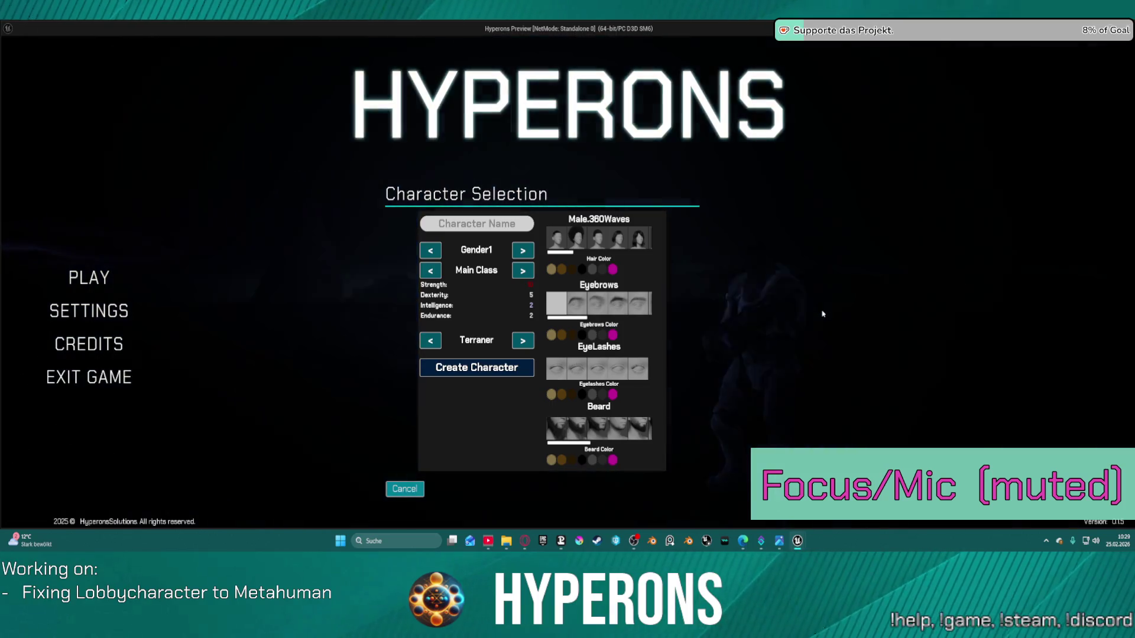
key("Escape")
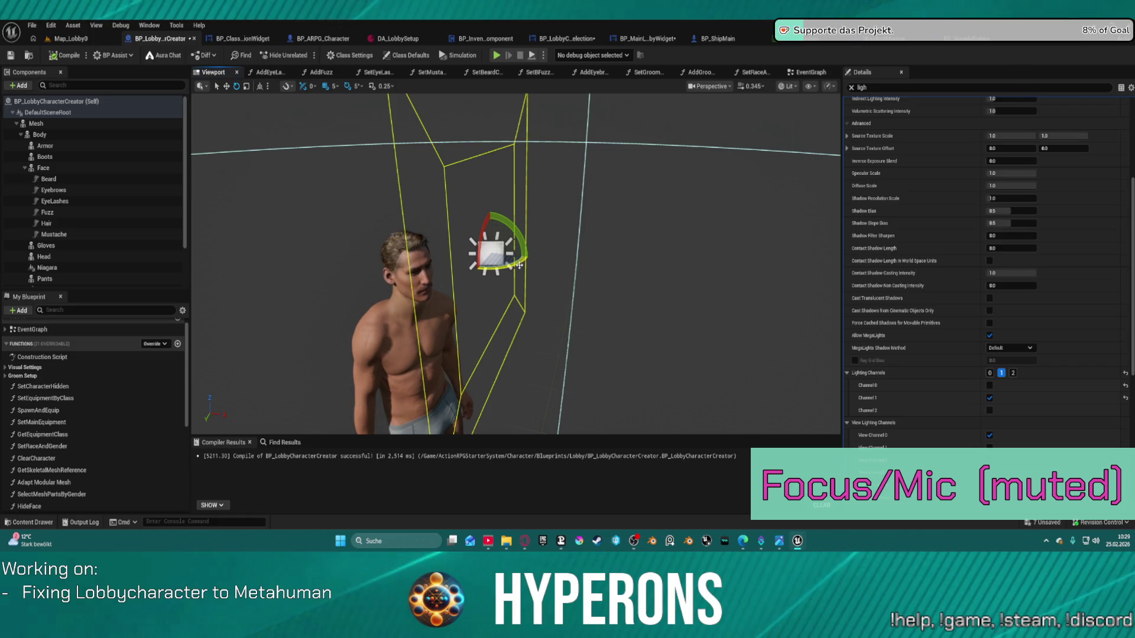
- Rotate the RectLight to yaw 175 and clear the Details search
mouse_move(519, 265)
left_mouse_down()
mouse_move(579, 299)
mouse_move(561, 266)
mouse_move(562, 296)
mouse_move(561, 272)
mouse_move(532, 254)
left_mouse_up()
scroll(981, 266, "up", 3)
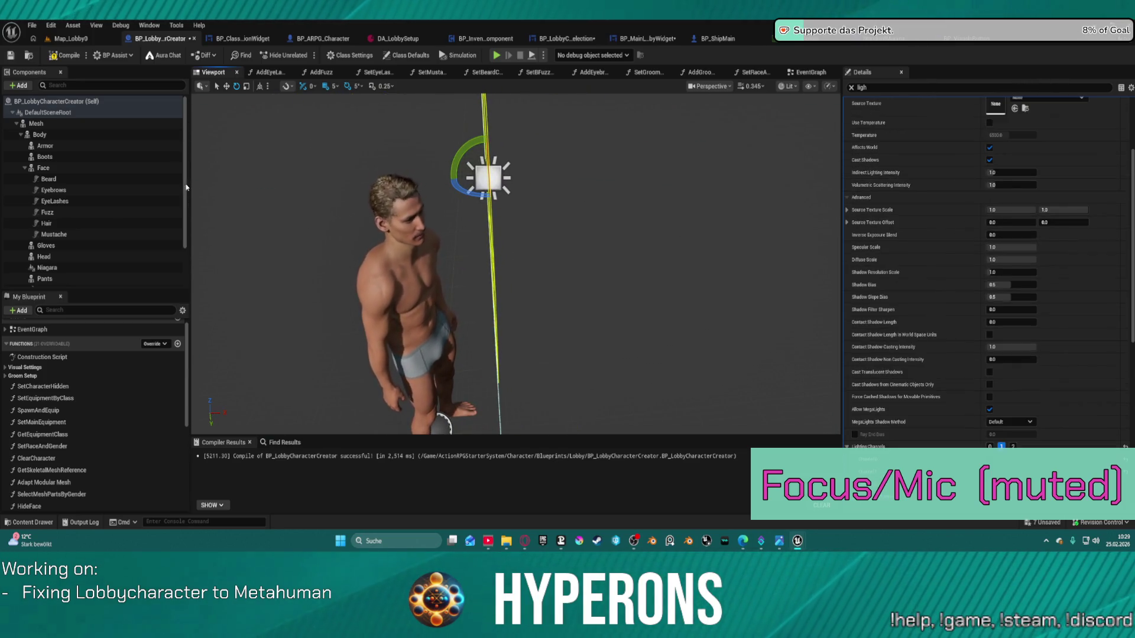
scroll(981, 266, "up", 2)
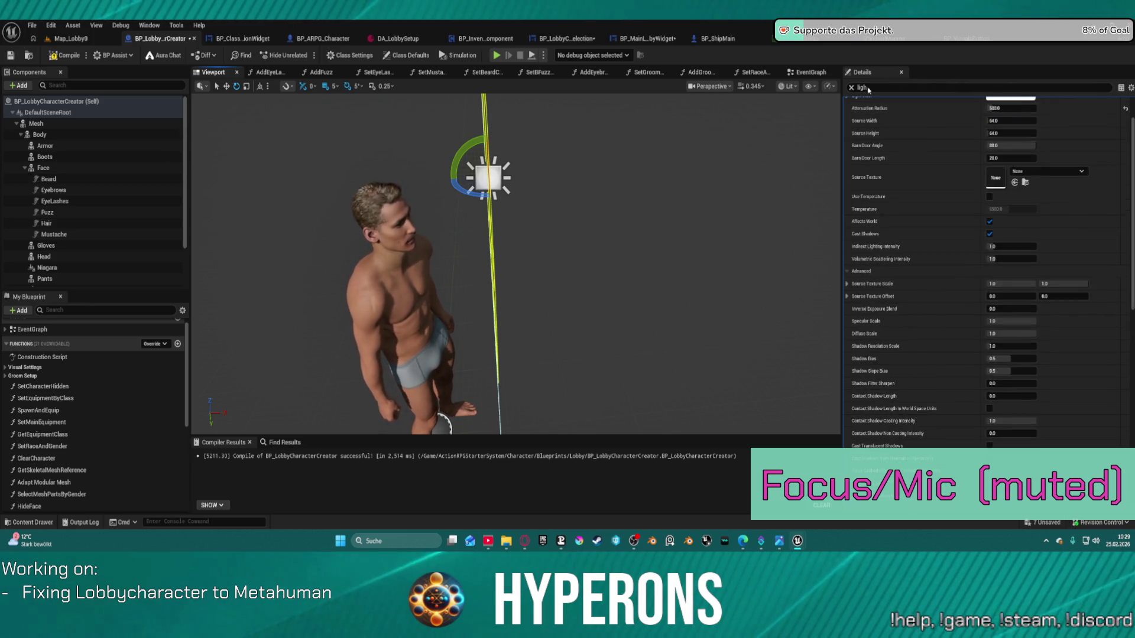
left_click(851, 87)
scroll(945, 236, "up", 2)
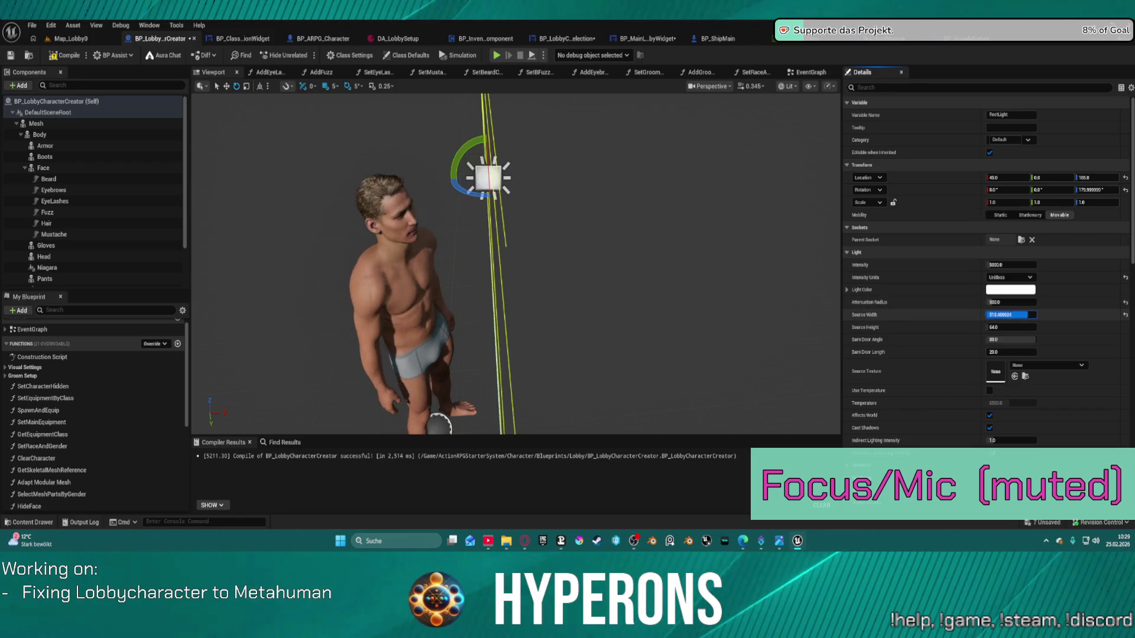
- Try a source width and height of 1, then reset both to 64
type("1")
key("Return")
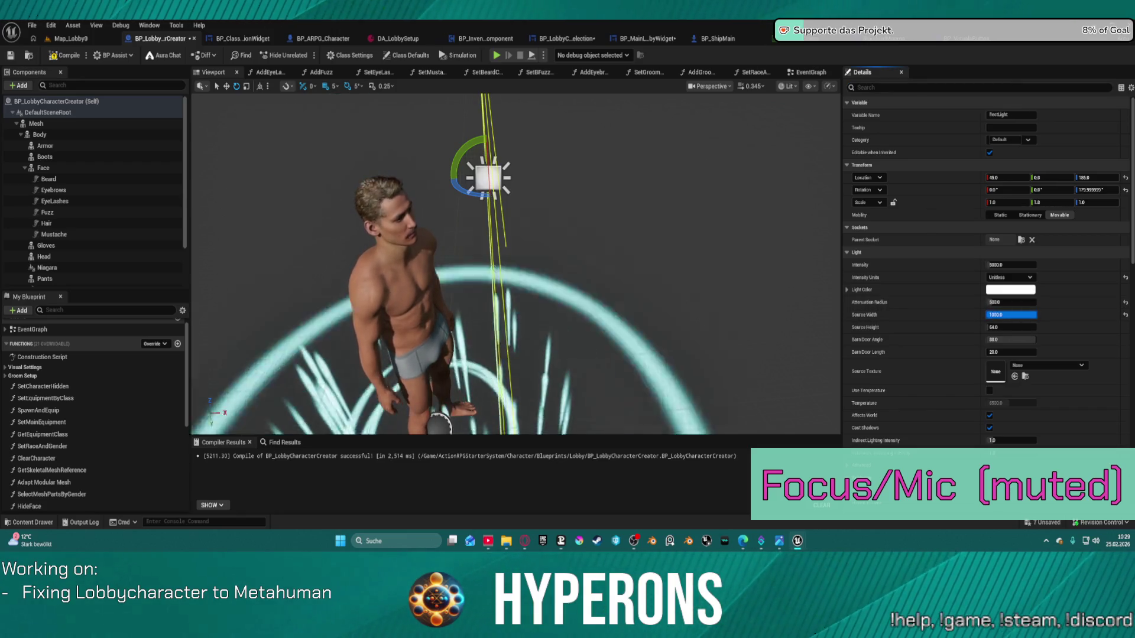
left_click(1008, 327)
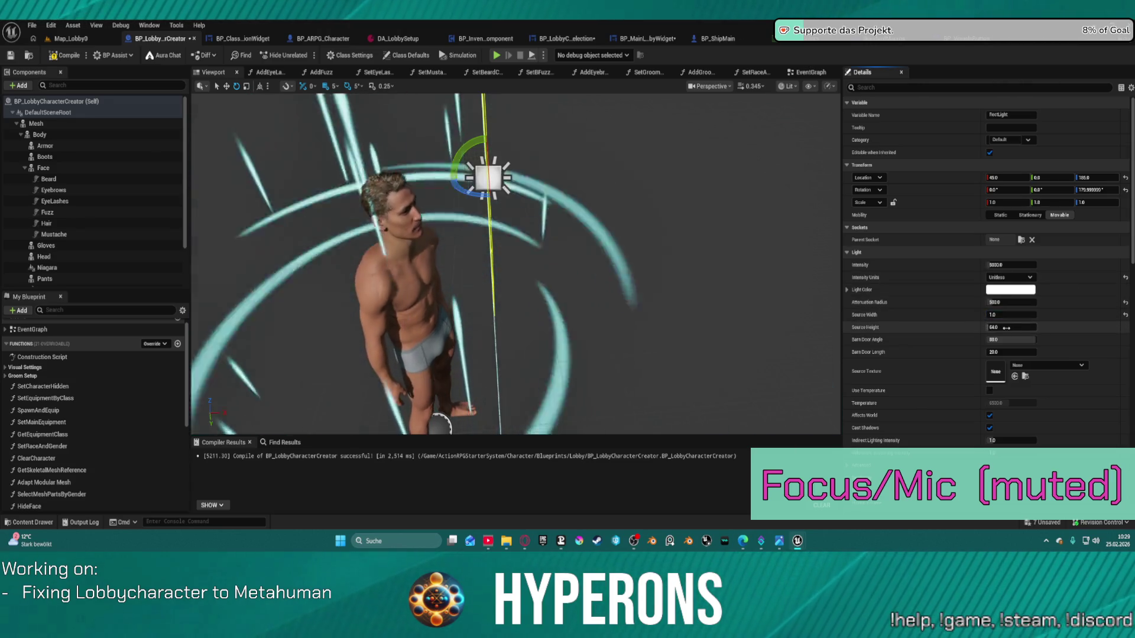
type("1")
key("Return")
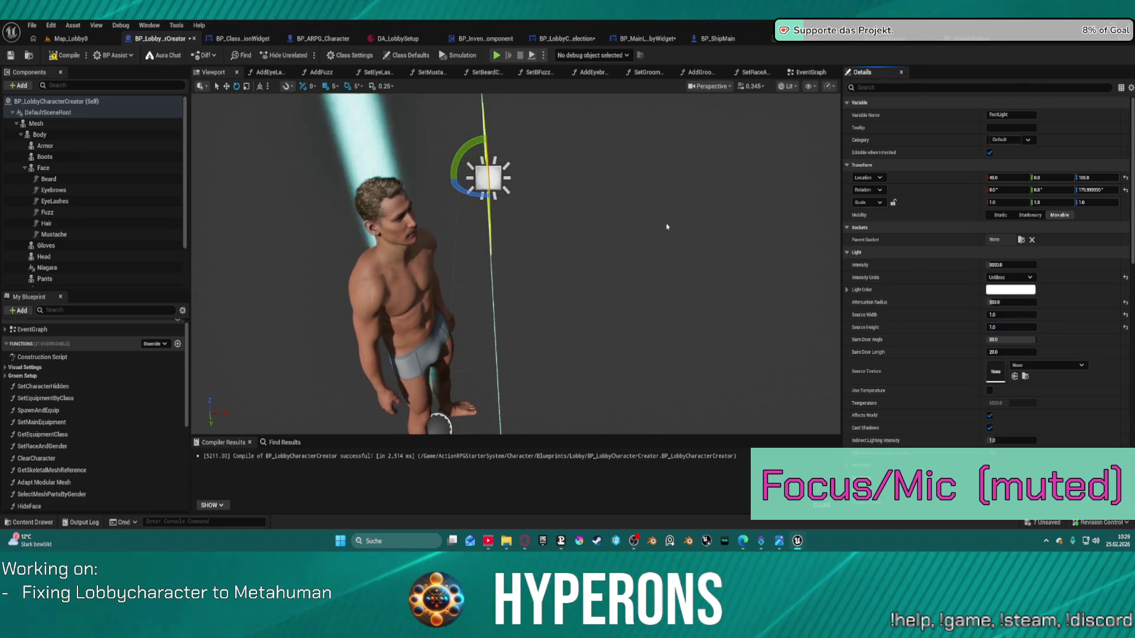
key("f")
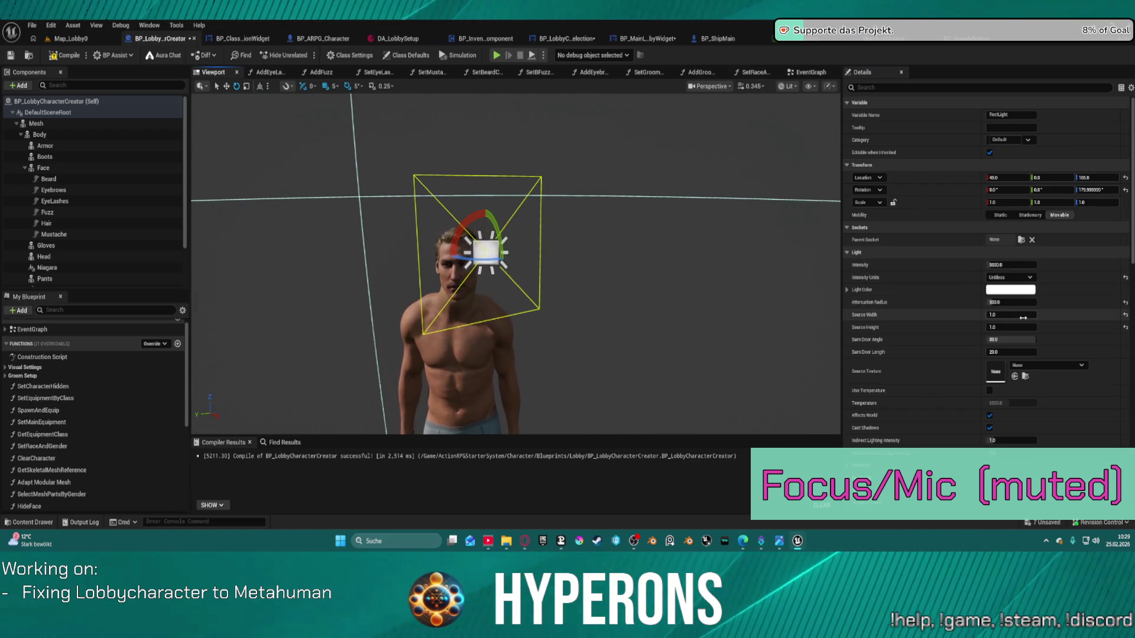
left_click(1124, 315)
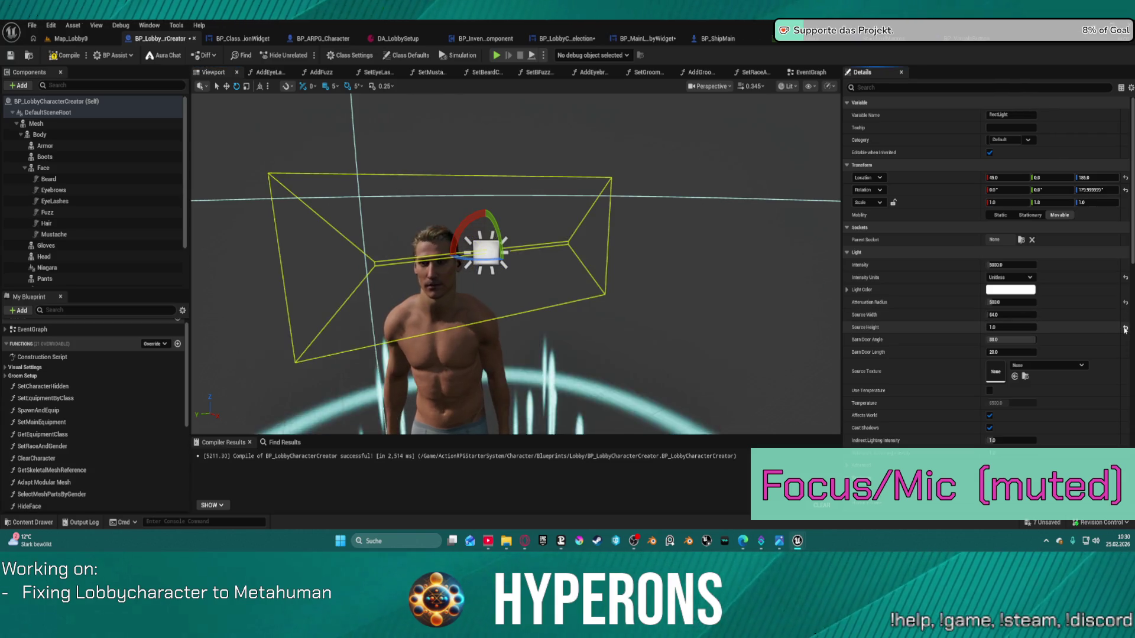
left_click(1125, 327)
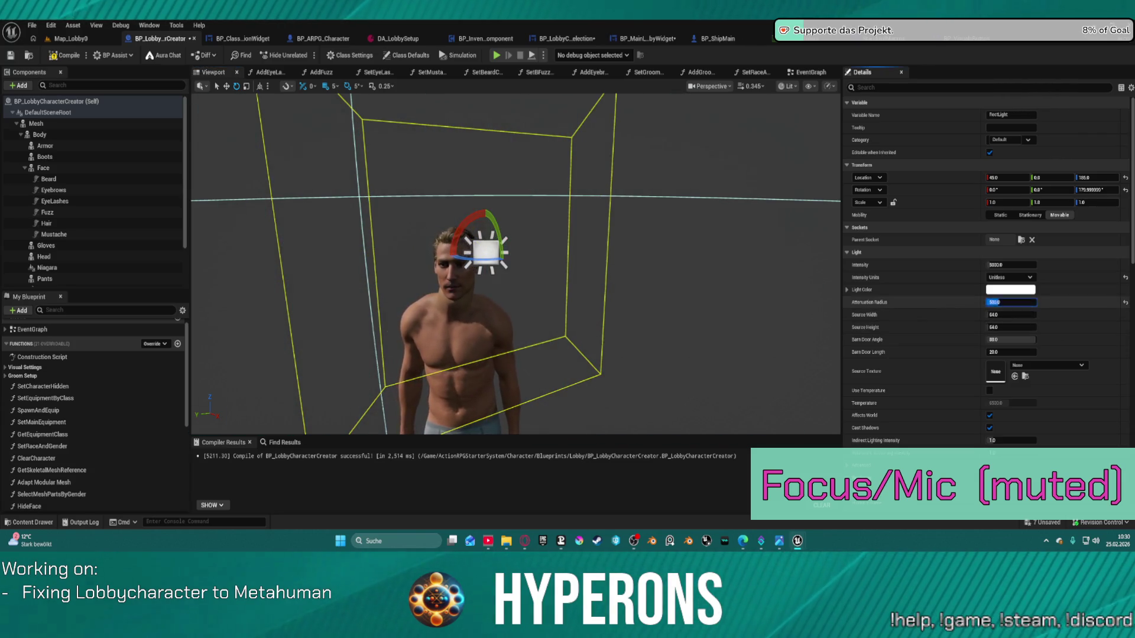
- Set Attenuation Radius to 8 and narrow the barn door angle to about 60.7
type("8")
key("Return")
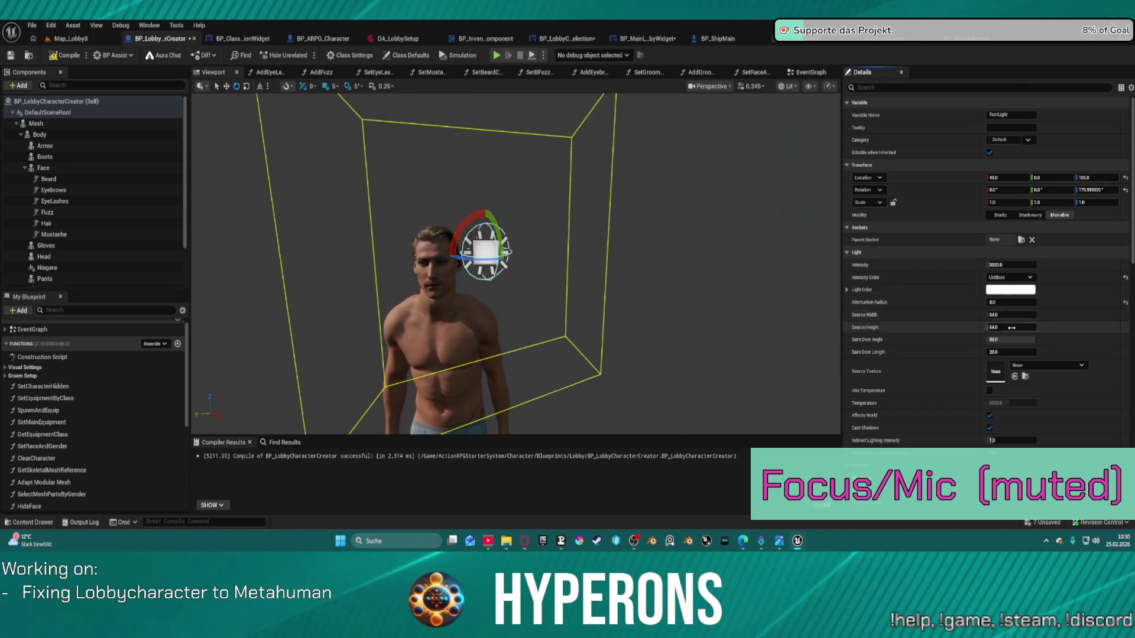
mouse_move(1011, 339)
left_mouse_down()
mouse_move(993, 339)
mouse_move(1064, 351)
mouse_move(1005, 352)
left_mouse_up()
scroll(981, 266, "down", 1)
left_click_drag(514, 266, 455, 266)
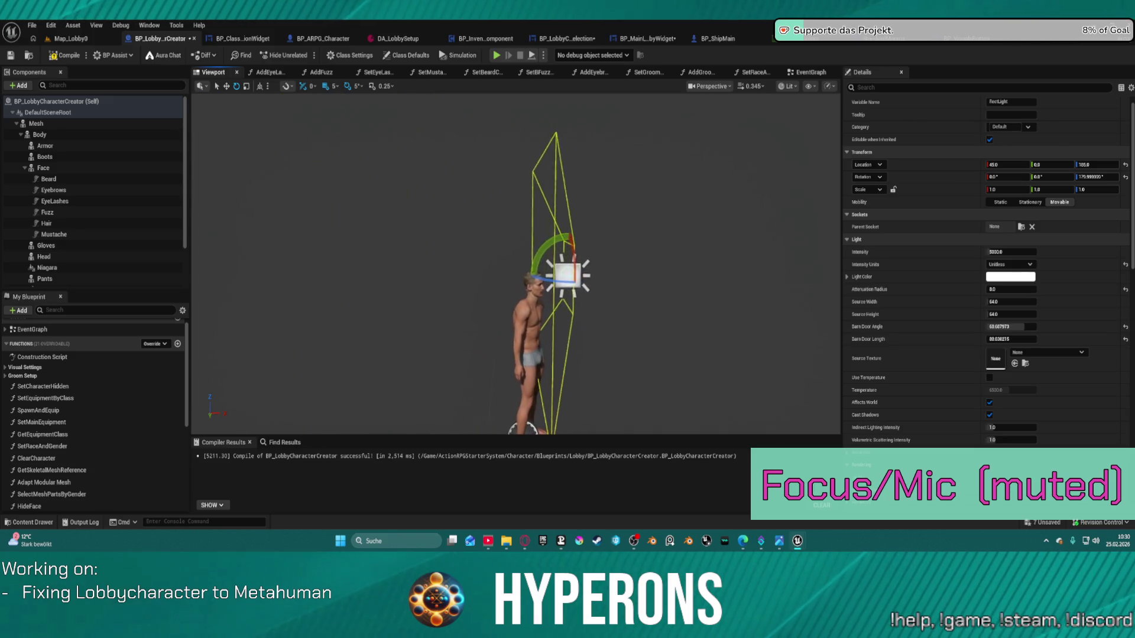
mouse_move(567, 260)
left_mouse_down()
mouse_move(532, 260)
mouse_move(585, 267)
left_mouse_up()
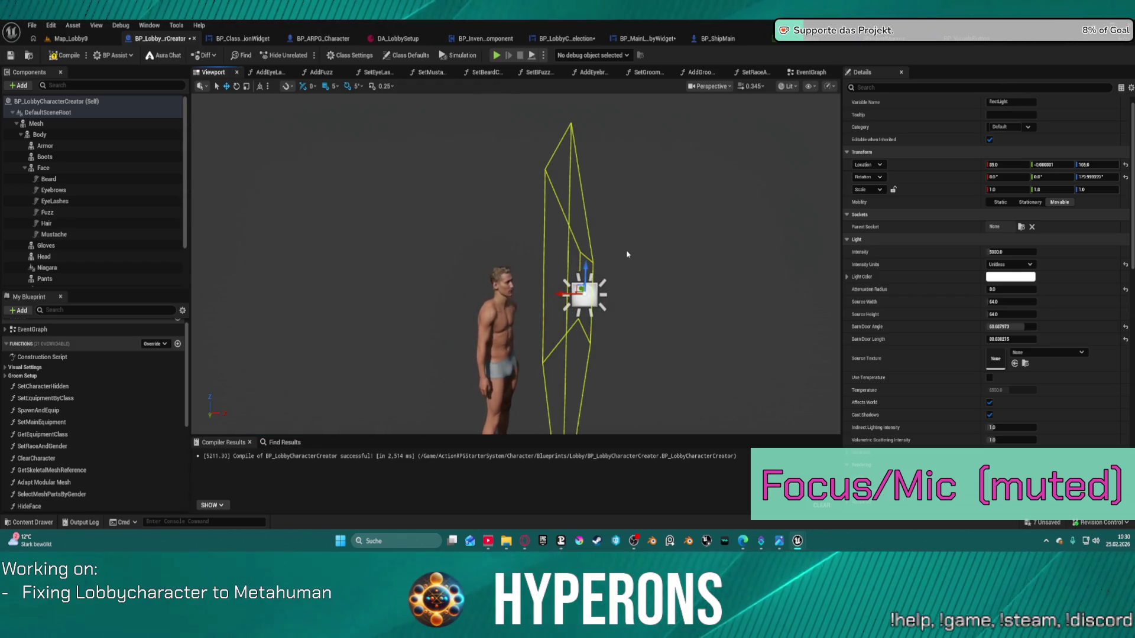
- Select the Boots-to-Pants body parts without Niagara, filter Details by 'light', and uncheck lighting channel 2
left_click(48, 120)
scroll(89, 190, "down", 4)
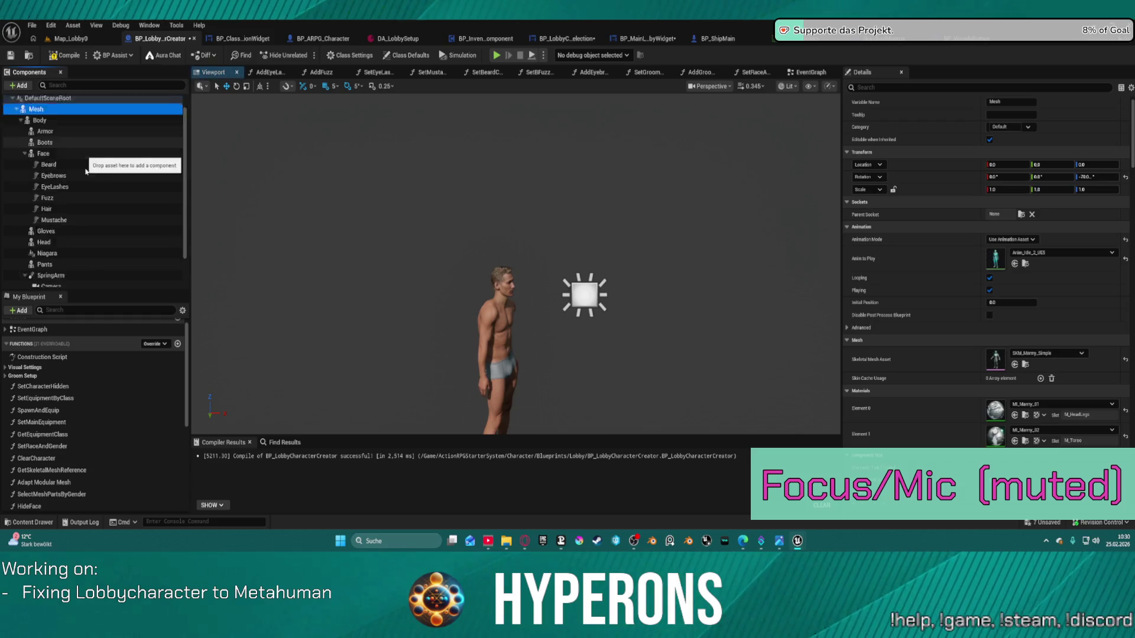
left_click(94, 225, "shift")
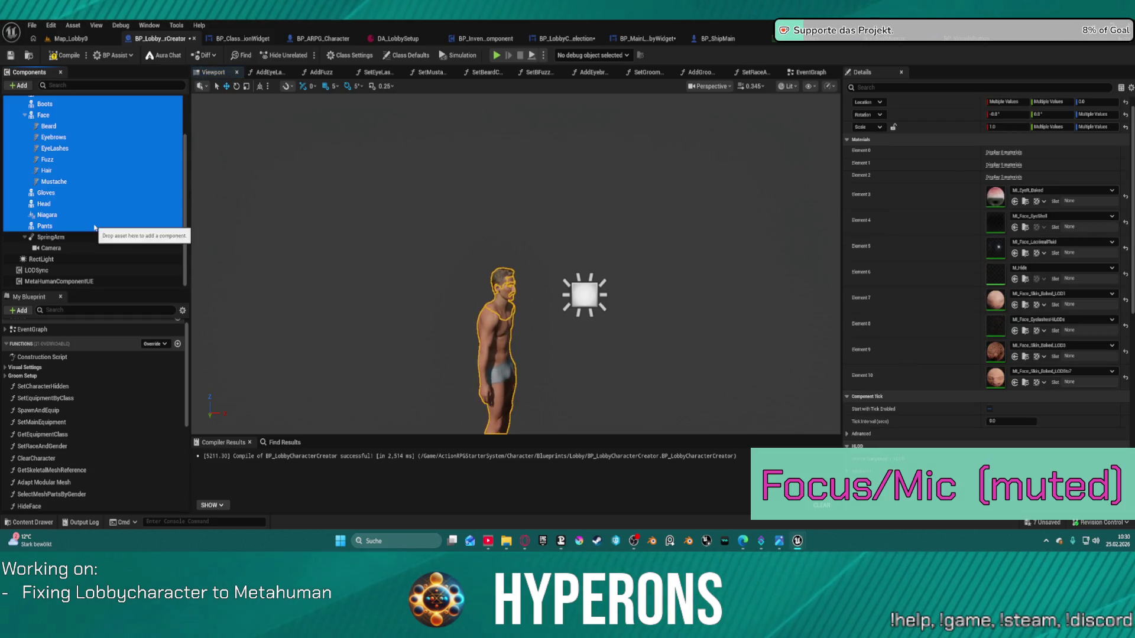
left_click(66, 214, "ctrl")
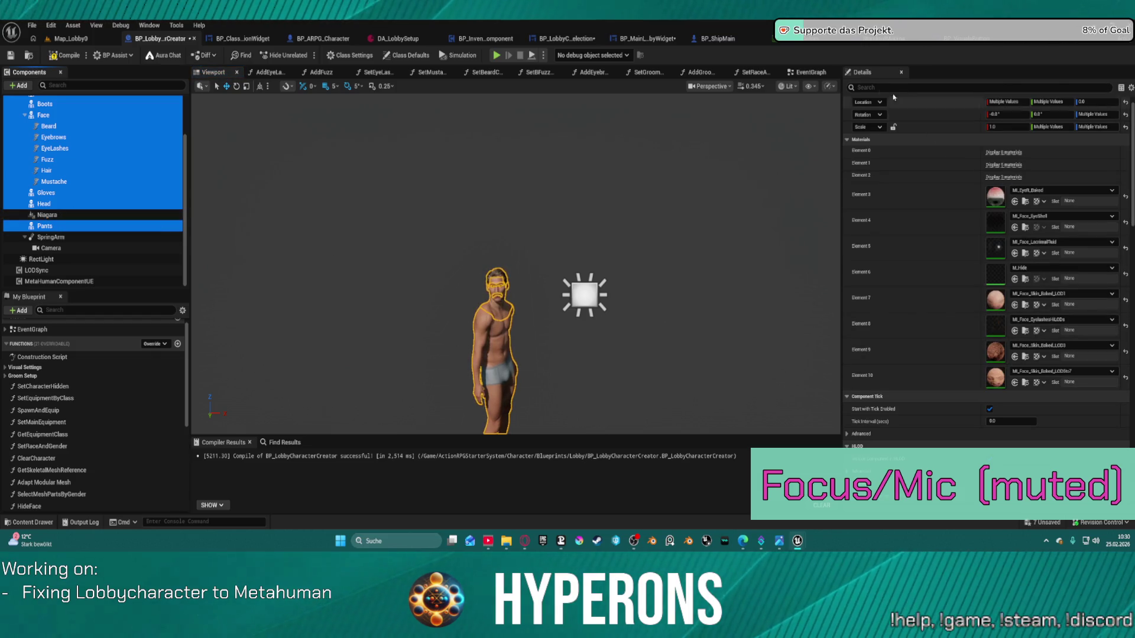
left_click(869, 87)
type("light")
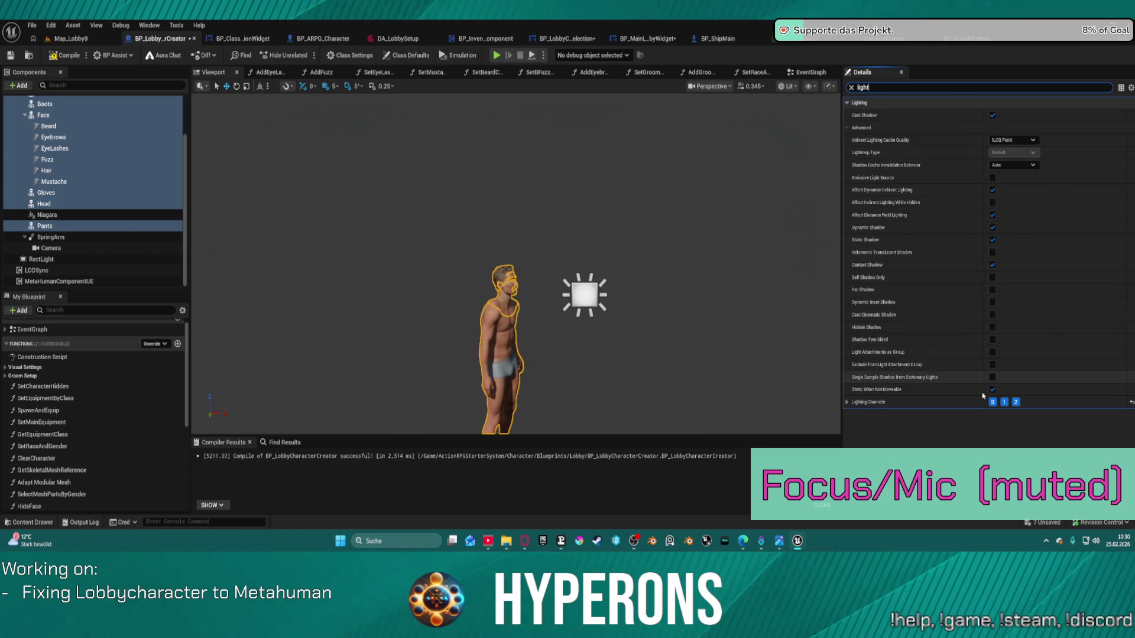
left_click(1014, 404)
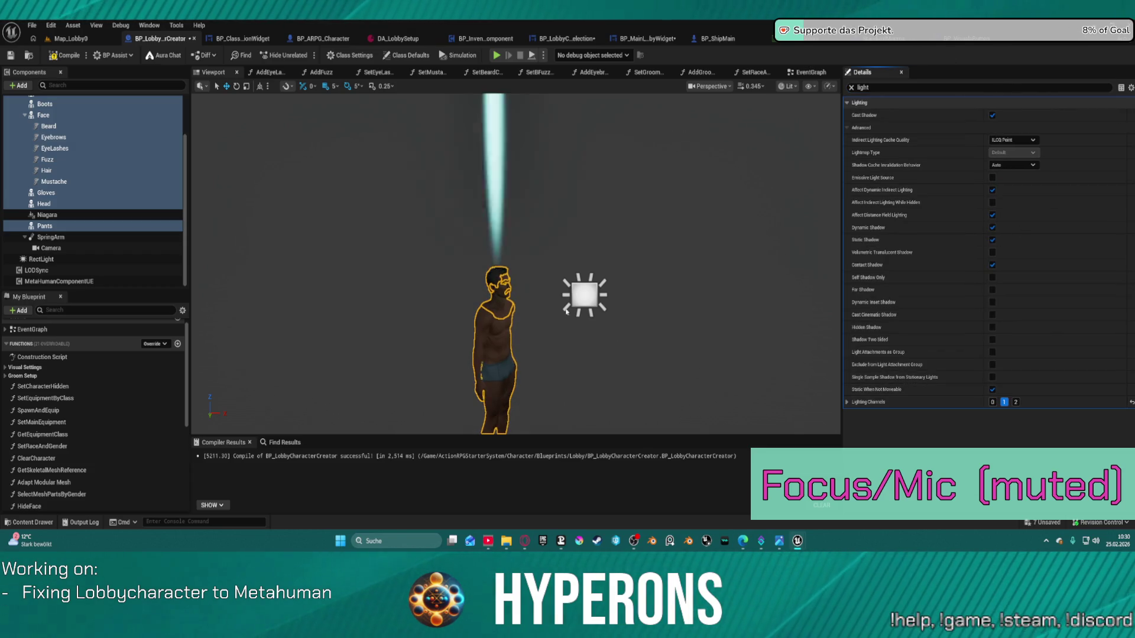
scroll(430, 213, "up", 5)
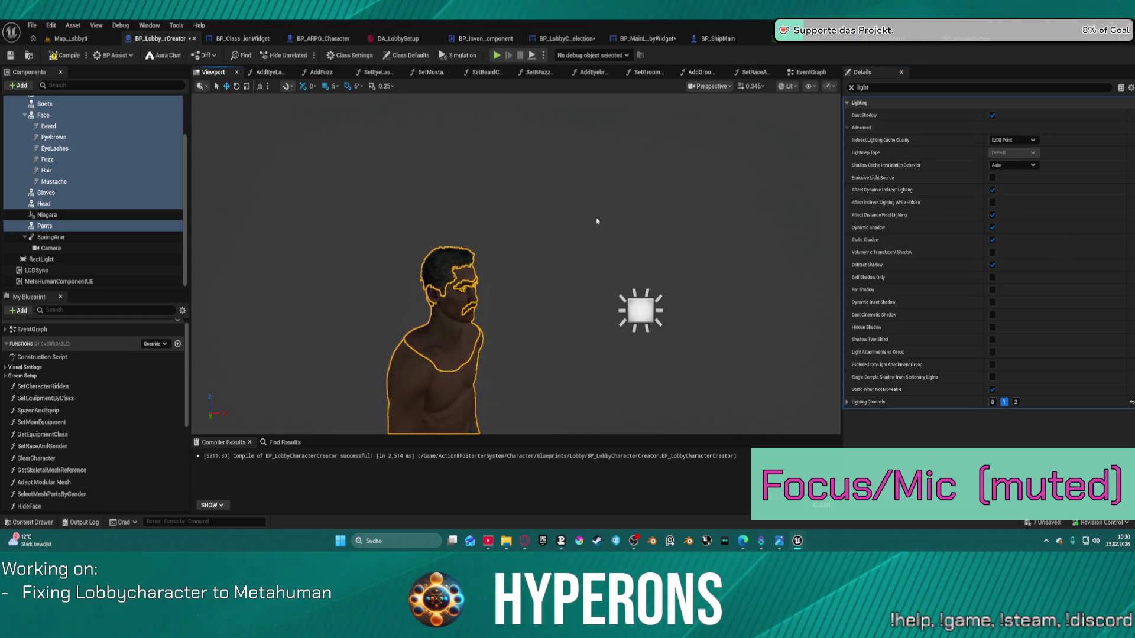
- Undo the rect light's intensity change and reselect the Pants mesh component
left_click(635, 303)
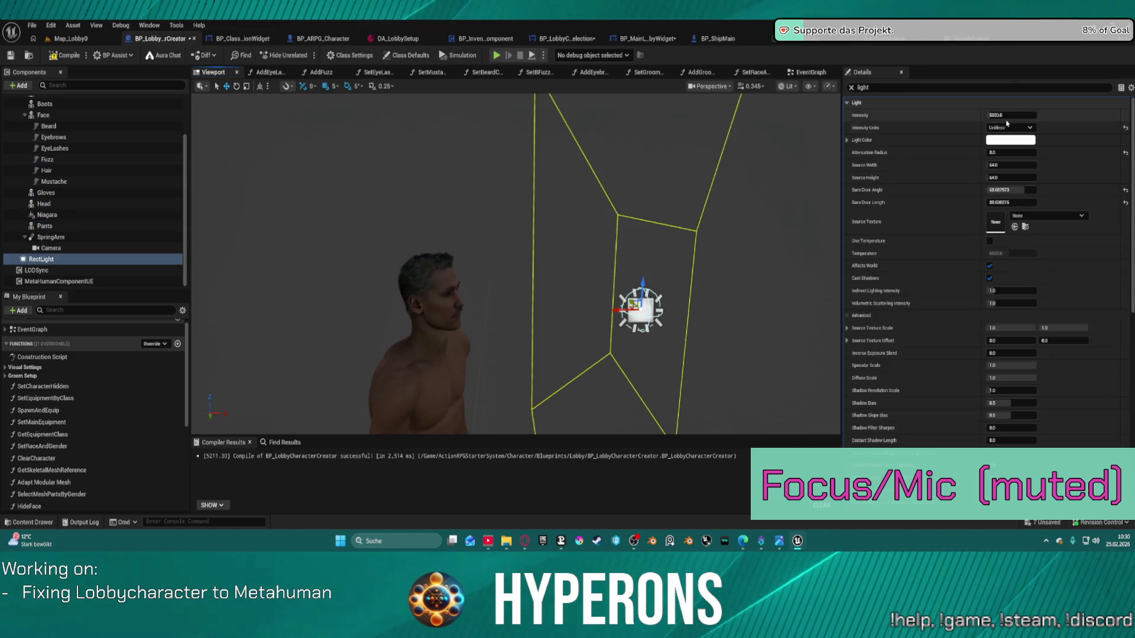
key("ctrl+z")
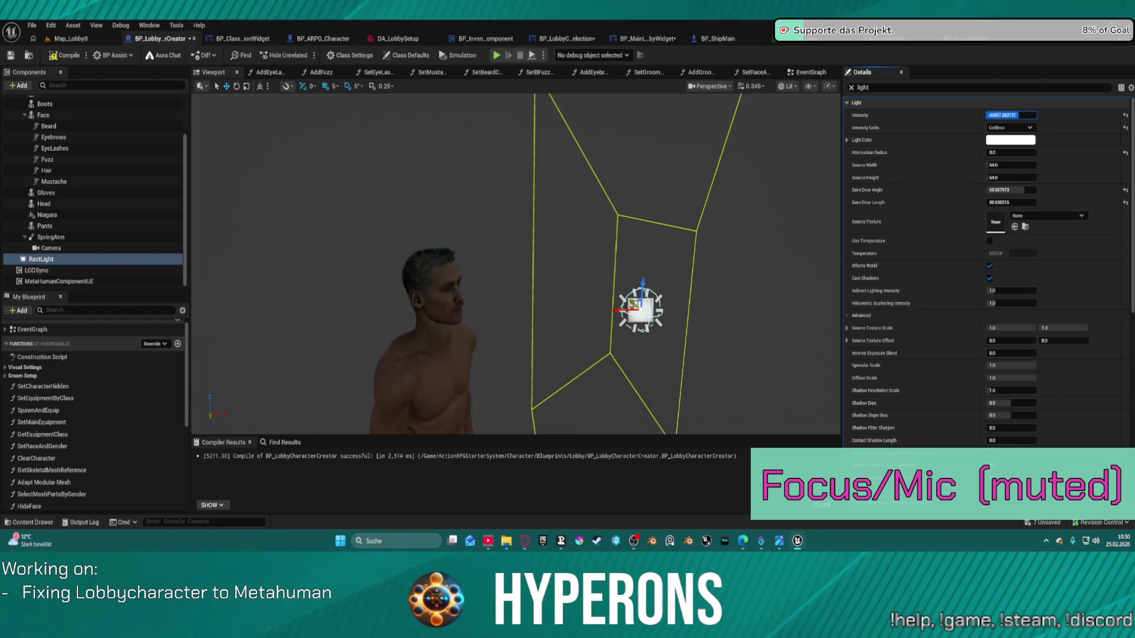
scroll(981, 295, "down", 5)
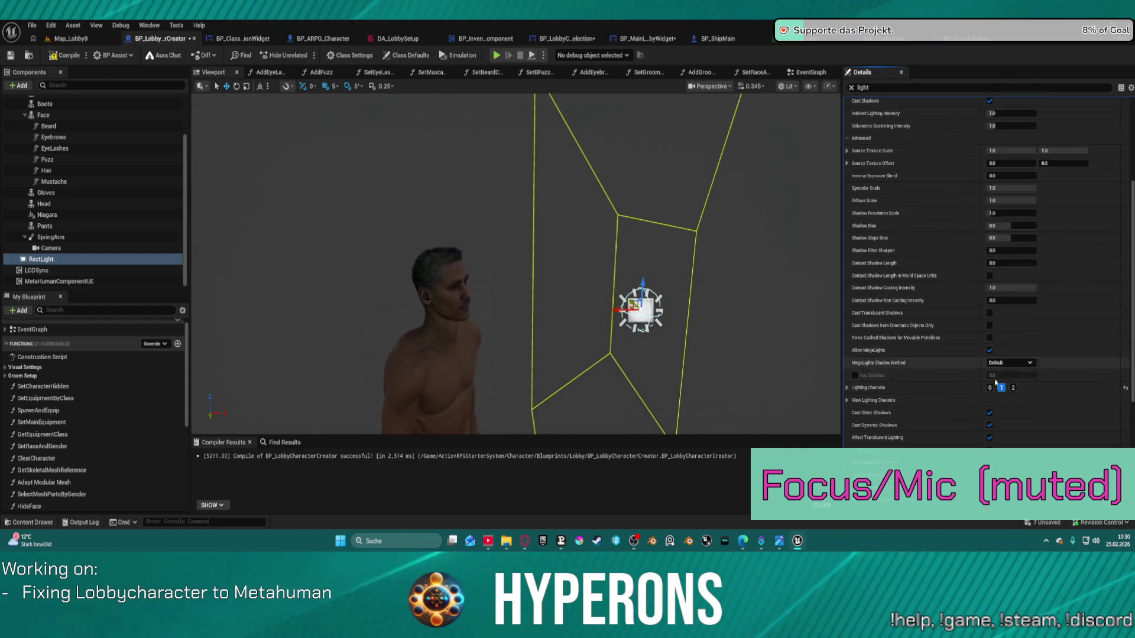
left_click(68, 237)
scroll(83, 225, "up", 1)
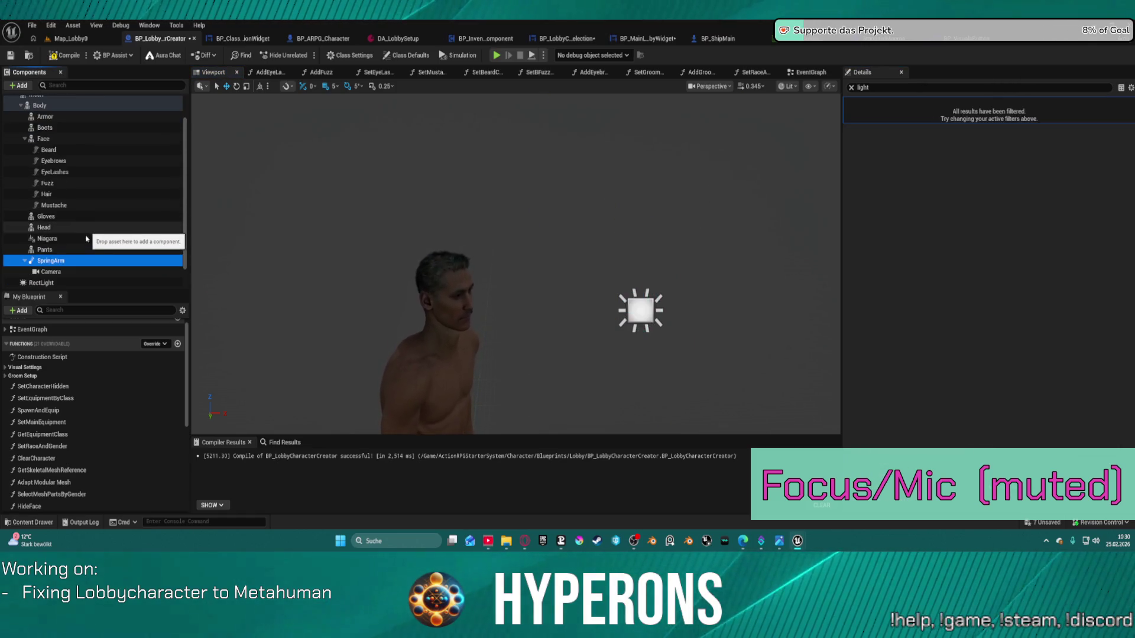
left_click(83, 249)
scroll(109, 201, "up", 1)
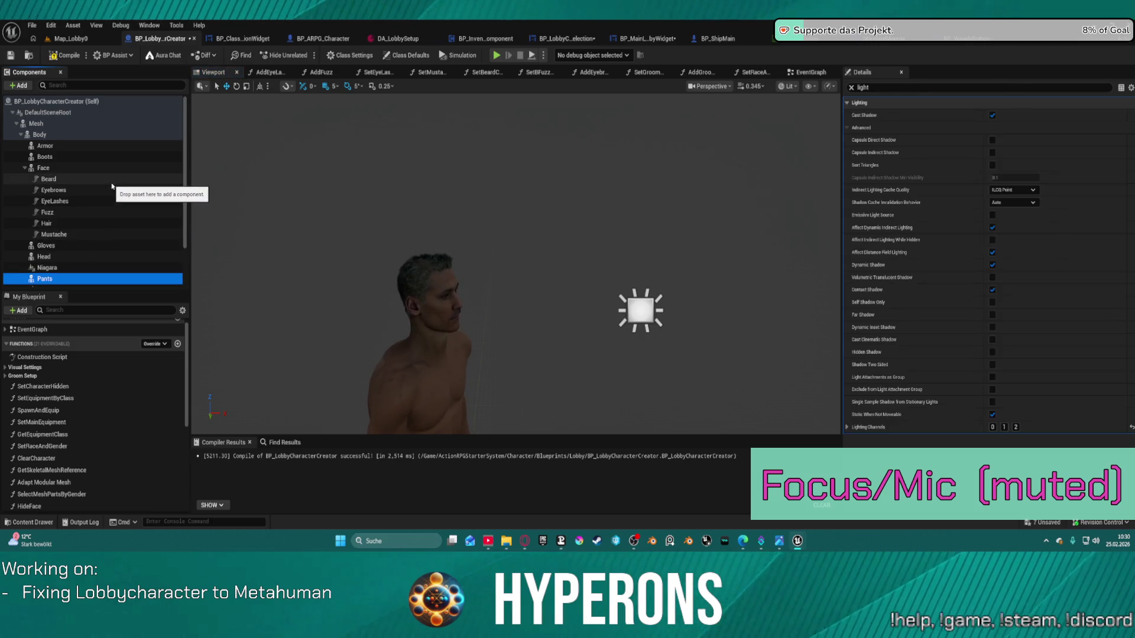
- Select the Mesh-to-Pants components and leave them on lighting channel 1 only, with channel 0 unchecked
left_click(36, 123, "shift")
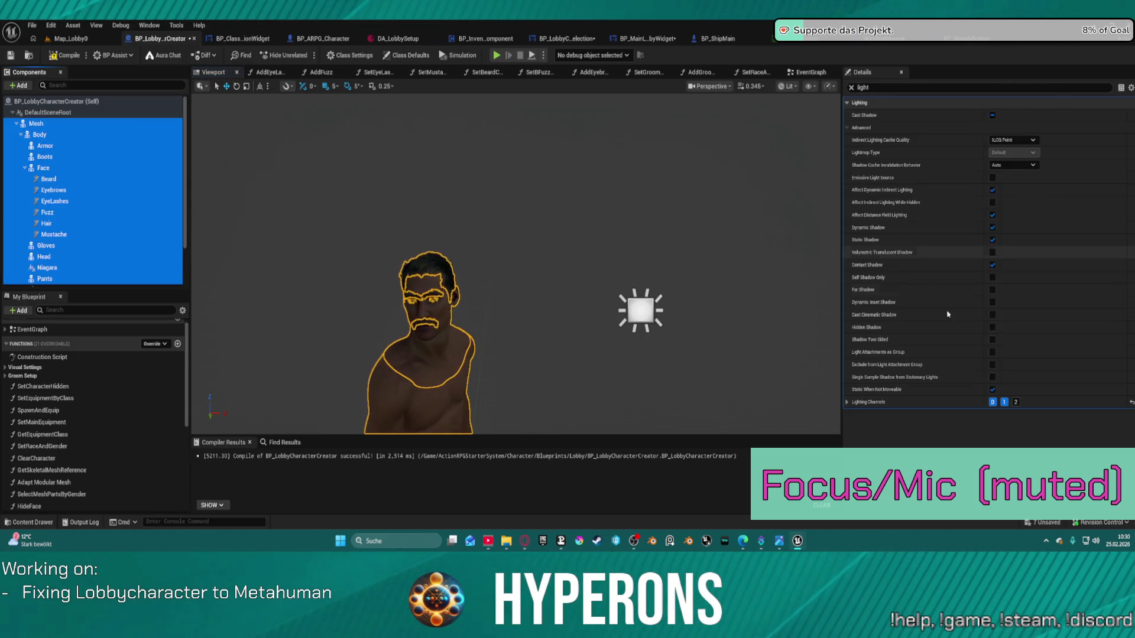
left_click(993, 403)
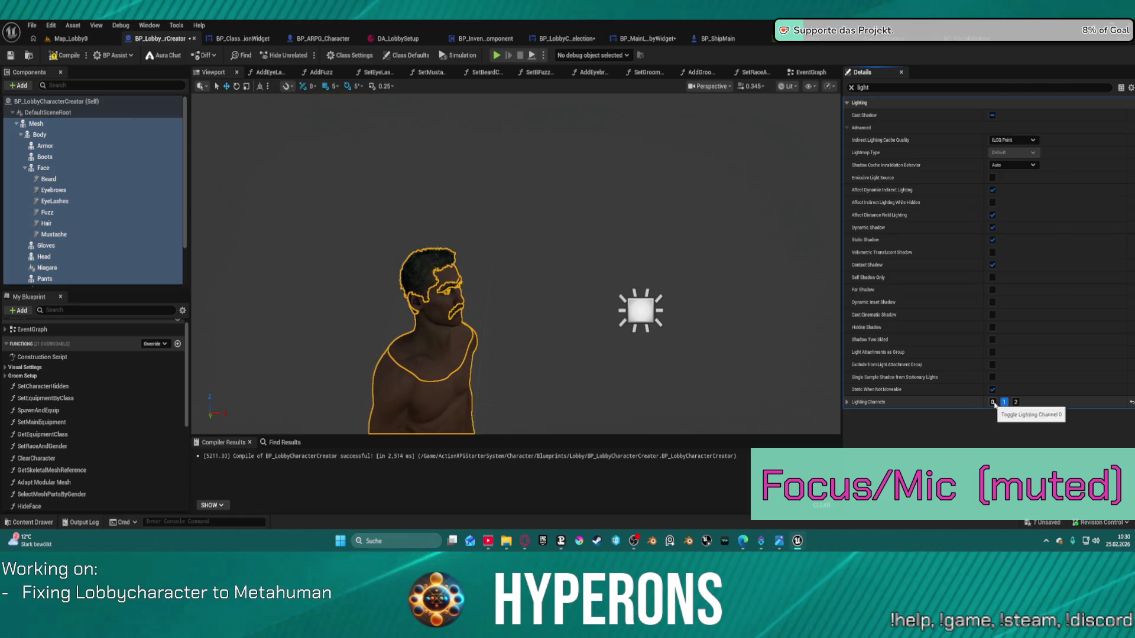
left_click(1004, 404)
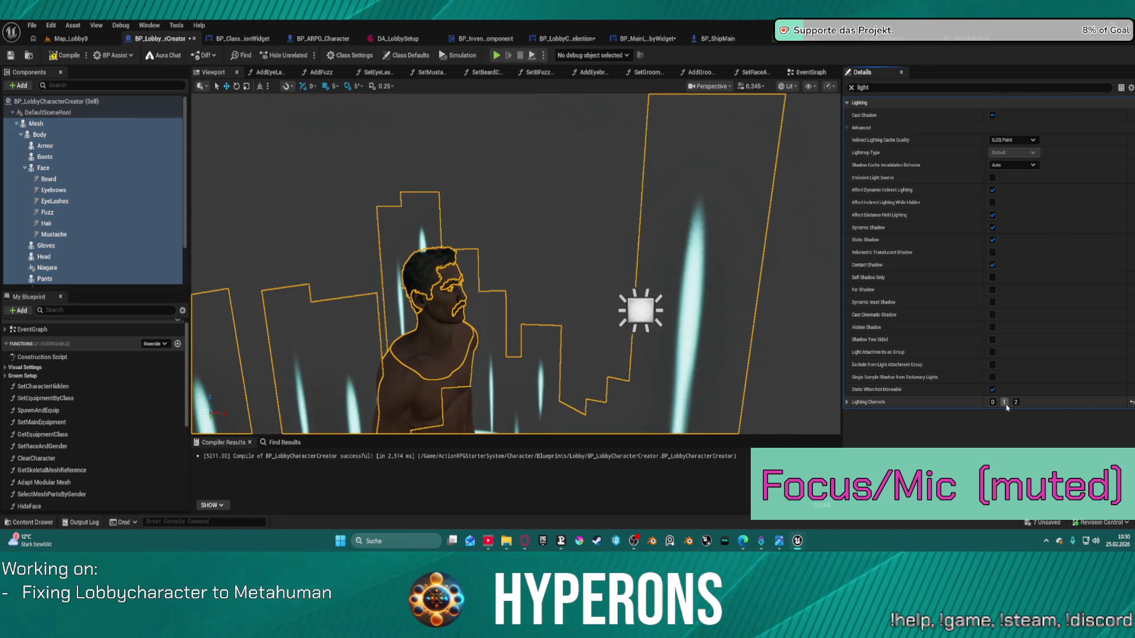
left_click(1005, 402)
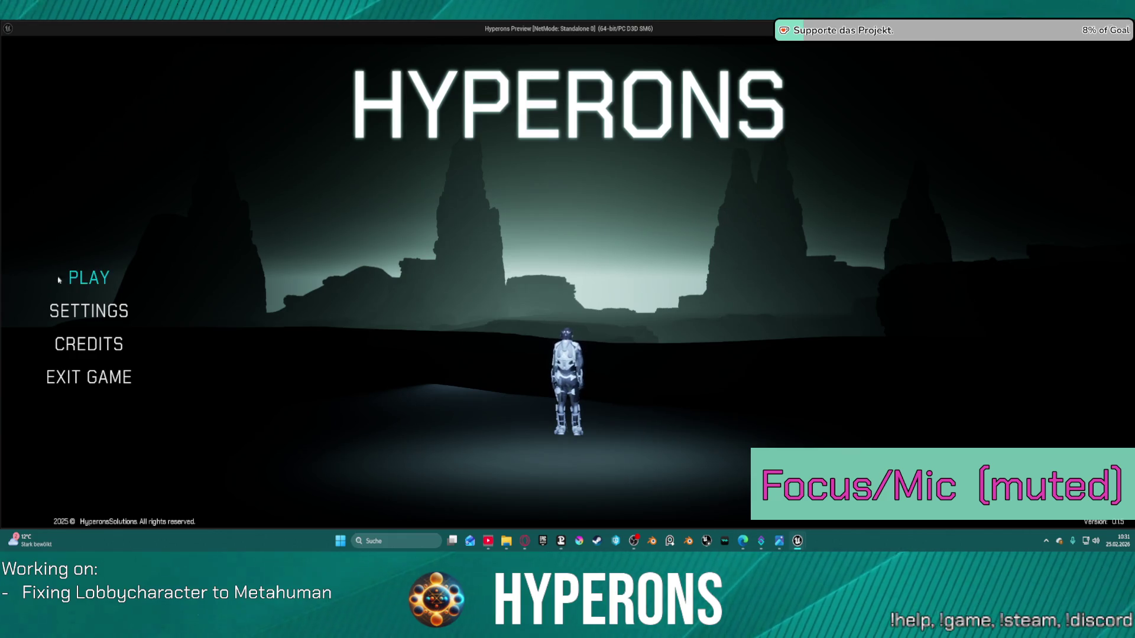
- In the standalone game, try PLAY > Create New, cancel, visit SETTINGS, reopen Create New, then exit
left_click(61, 278)
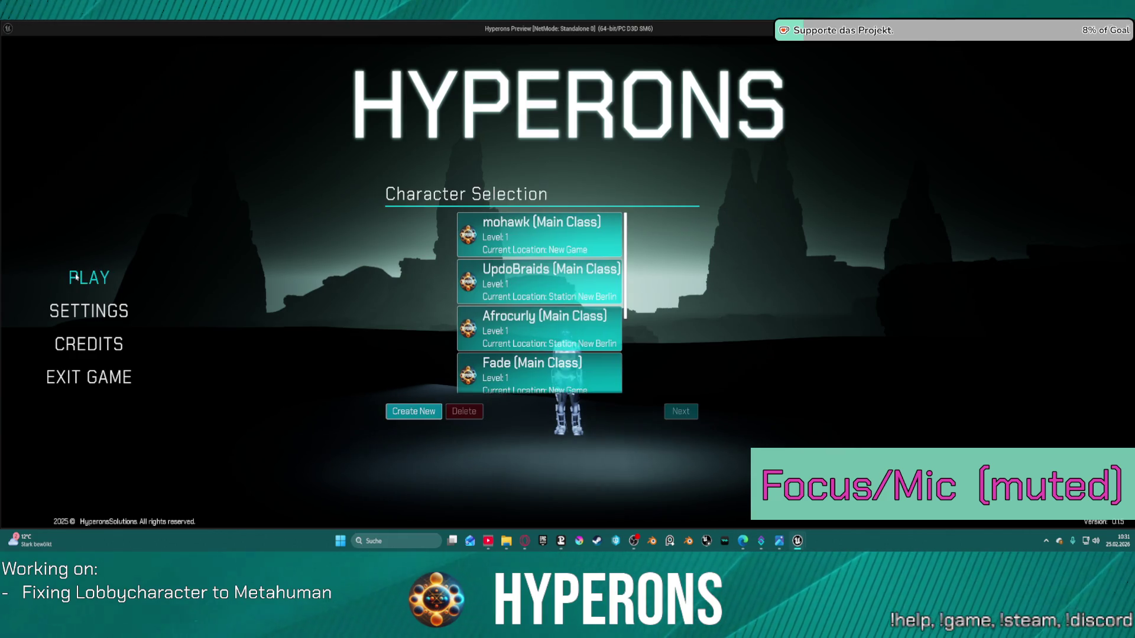
left_click(407, 412)
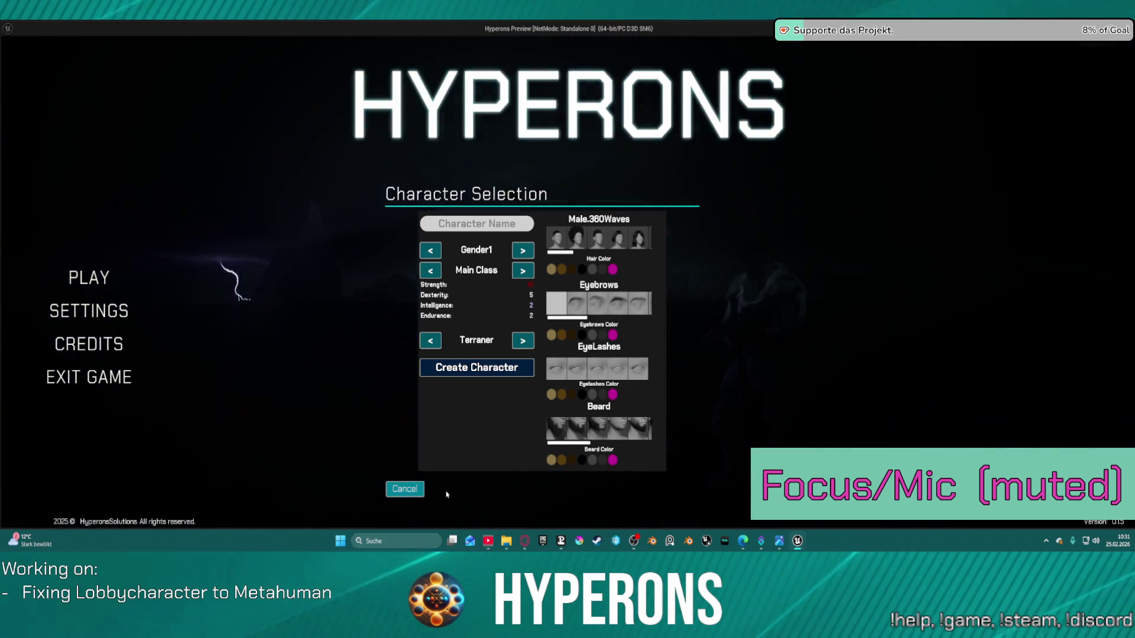
left_click(405, 490)
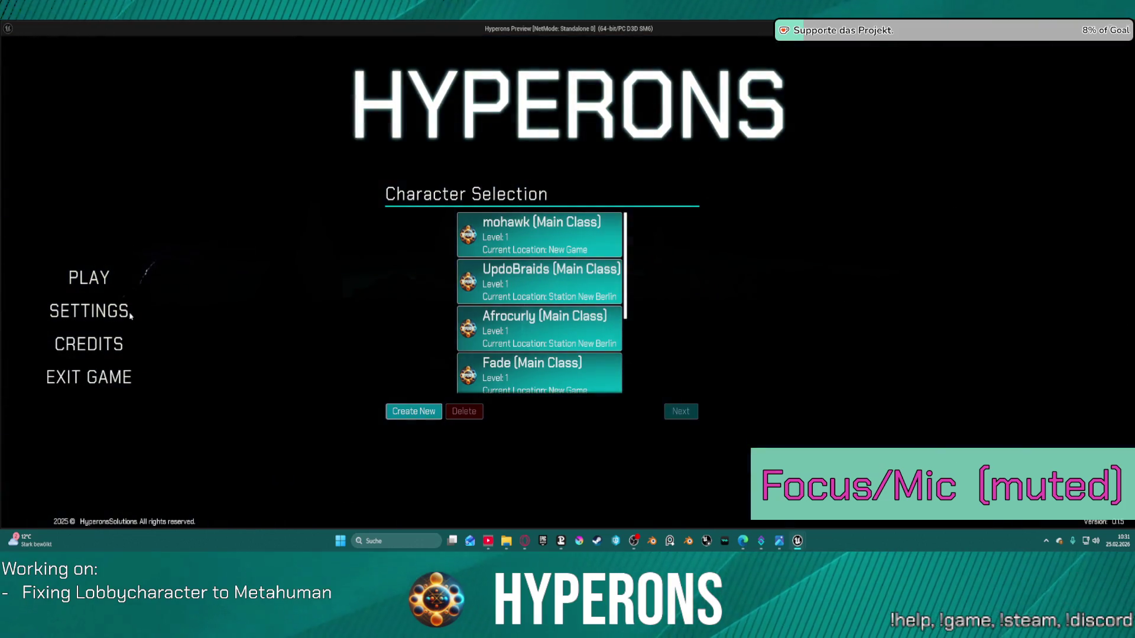
left_click(130, 316)
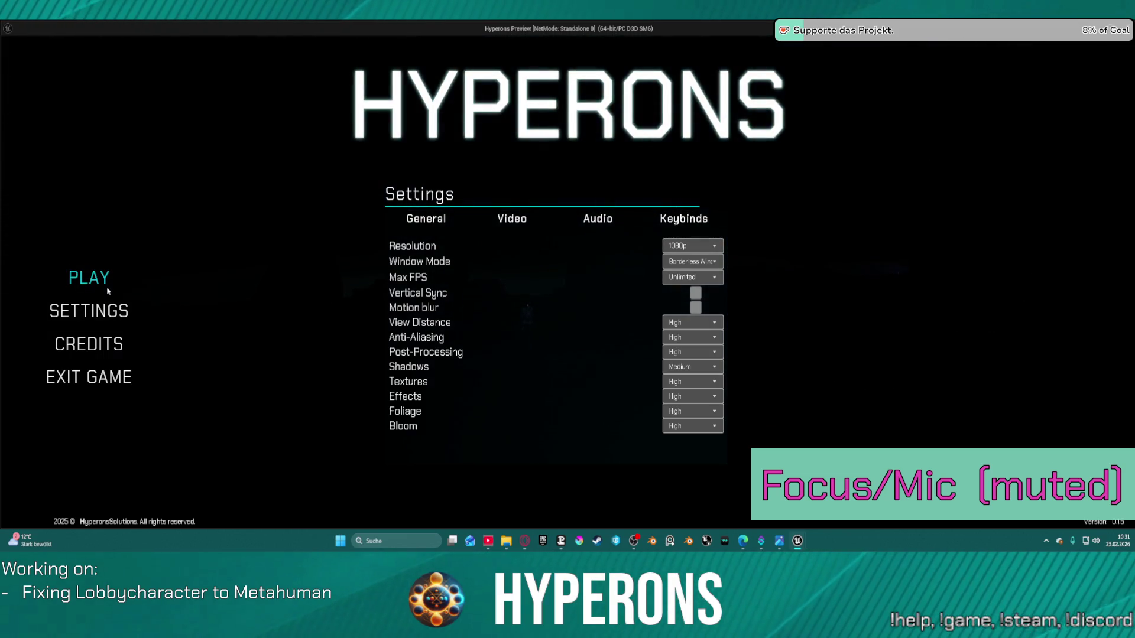
left_click(107, 290)
left_click(412, 413)
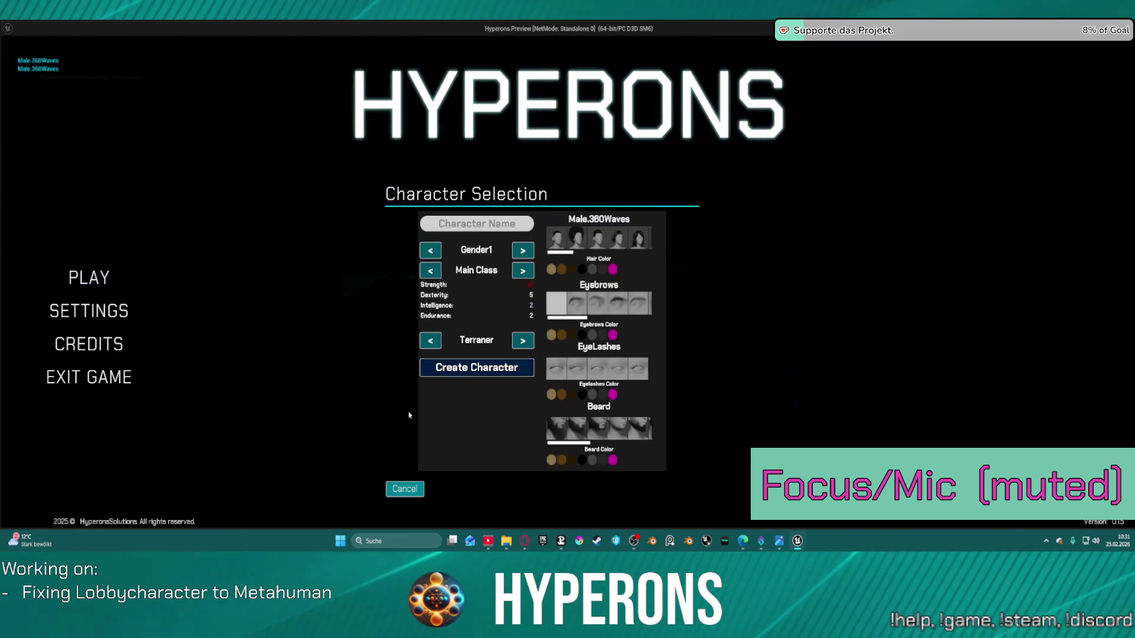
key("Escape")
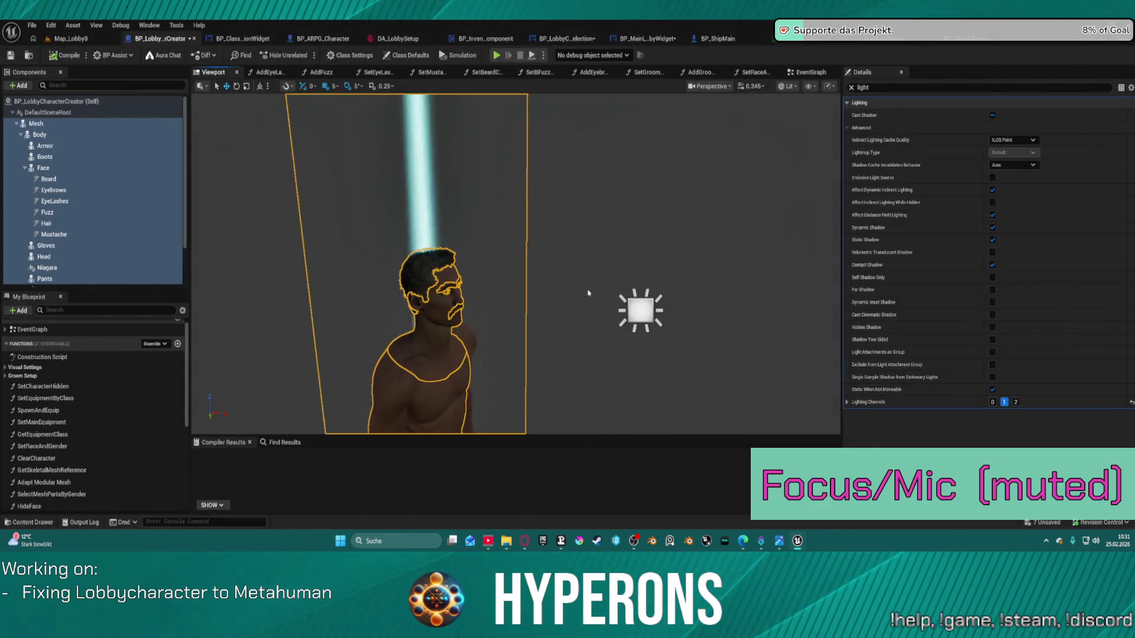
- Set the blueprint's rect light Intensity to 0
left_click(633, 319)
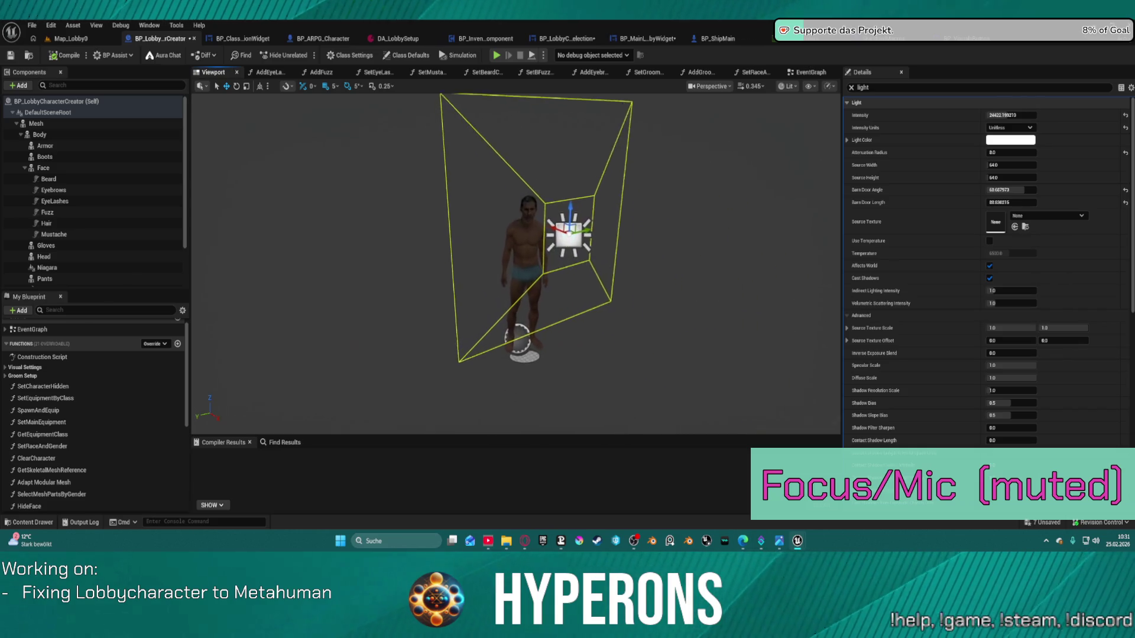
left_click(1010, 115)
type("0")
key("Return")
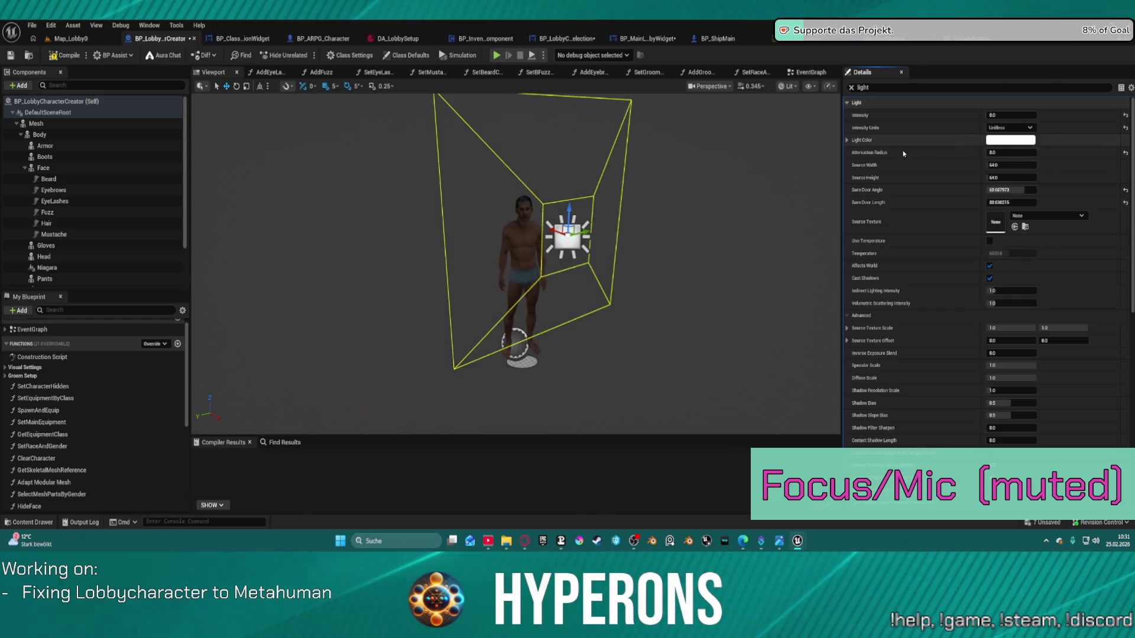
- Delete the rect light component from the blueprint and switch to the Map_Lobby0 level
left_click_drag(536, 220, 486, 170)
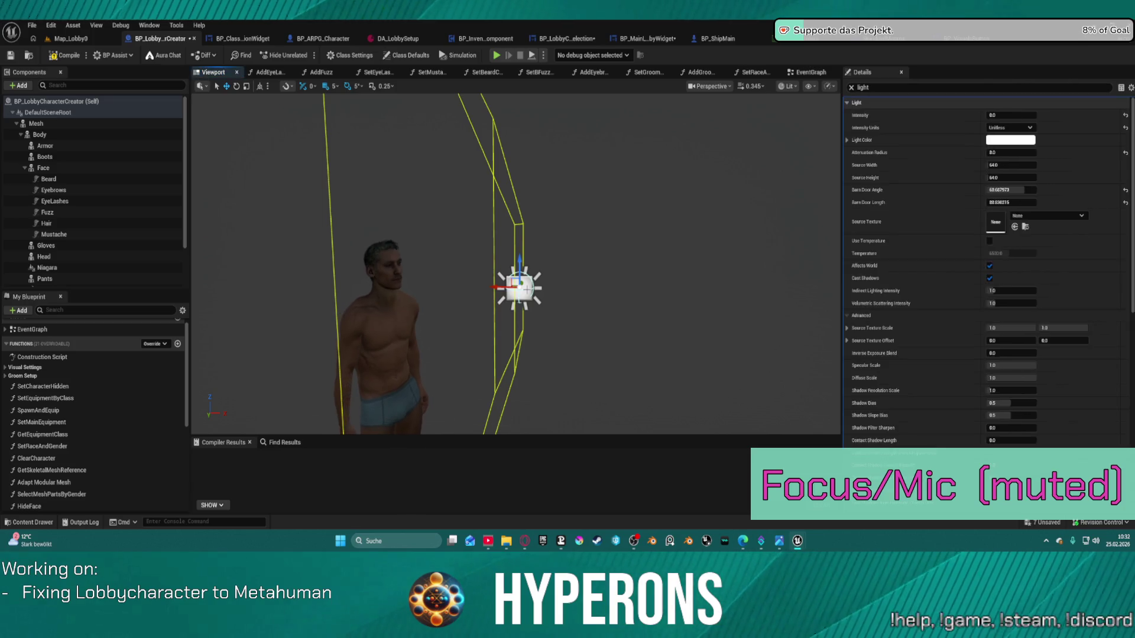
key("Delete")
left_click(71, 38)
left_click(131, 57)
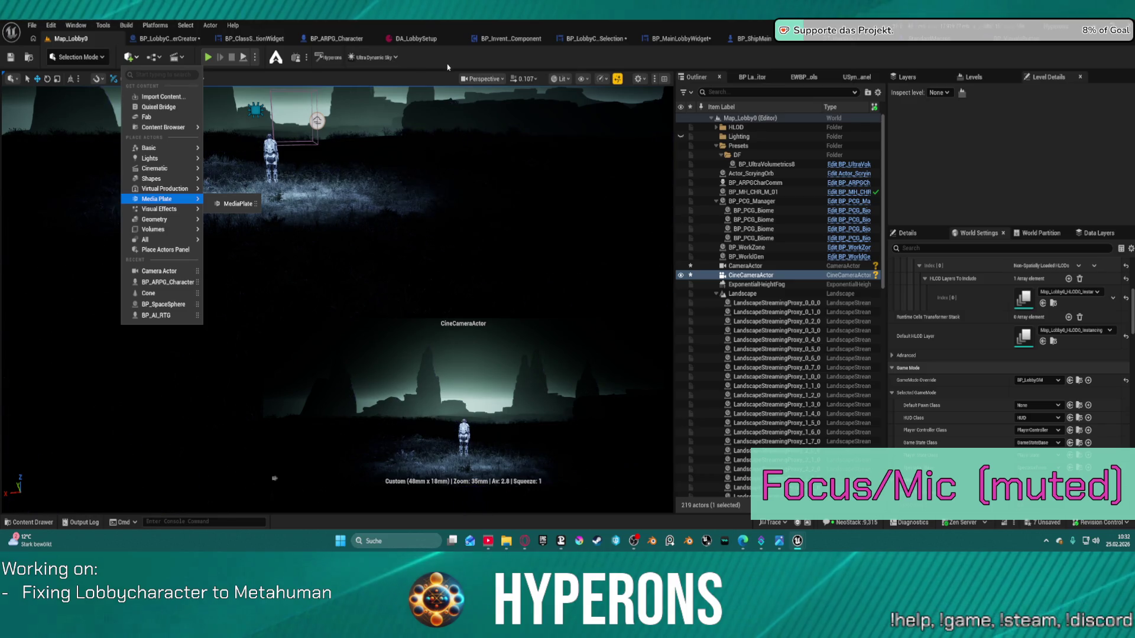
- Add a Rect Light (RectLight3) via Quick Add > Lights, review its Details, then select LobbyCharacterPosition
mouse_move(157, 159)
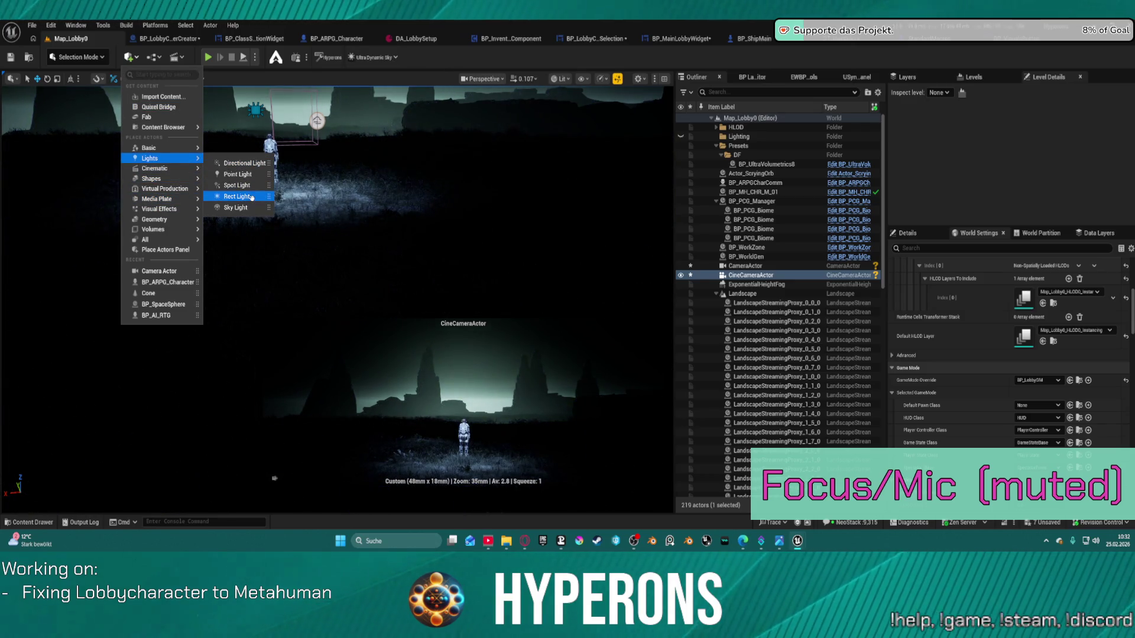
left_click(252, 197)
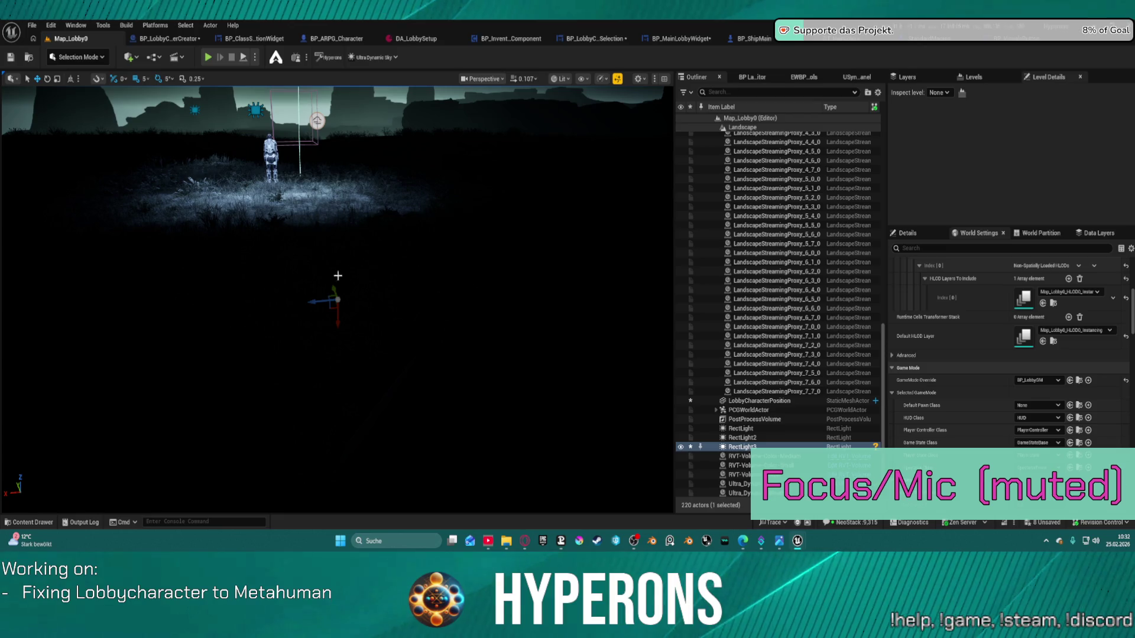
left_click(907, 233)
scroll(966, 354, "up", 2)
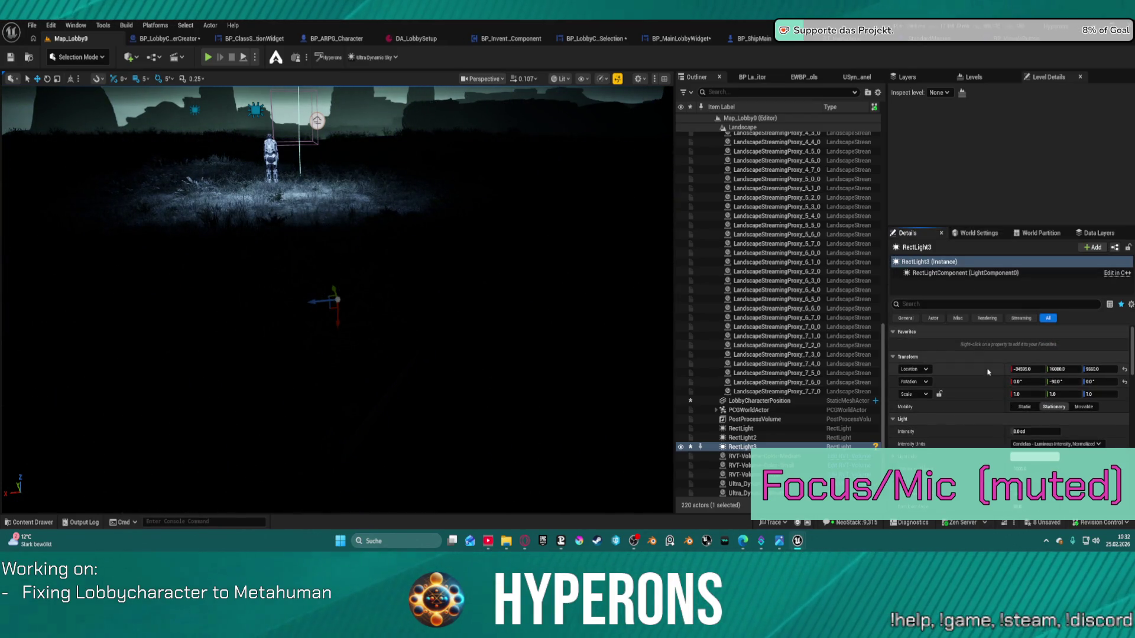
scroll(774, 428, "down", 1)
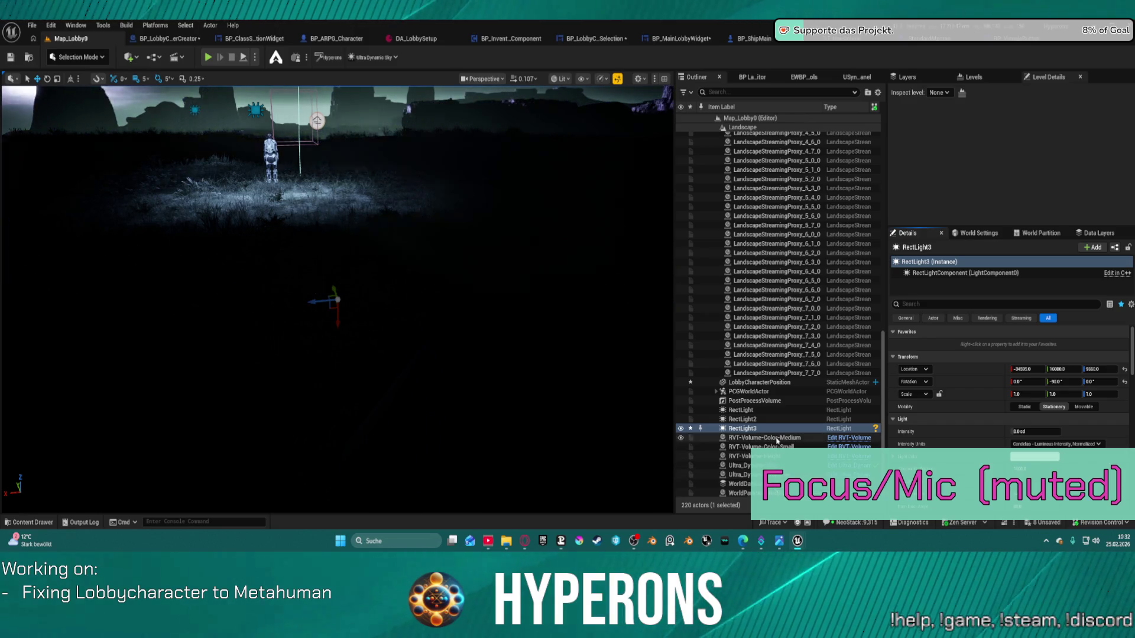
left_click(798, 383)
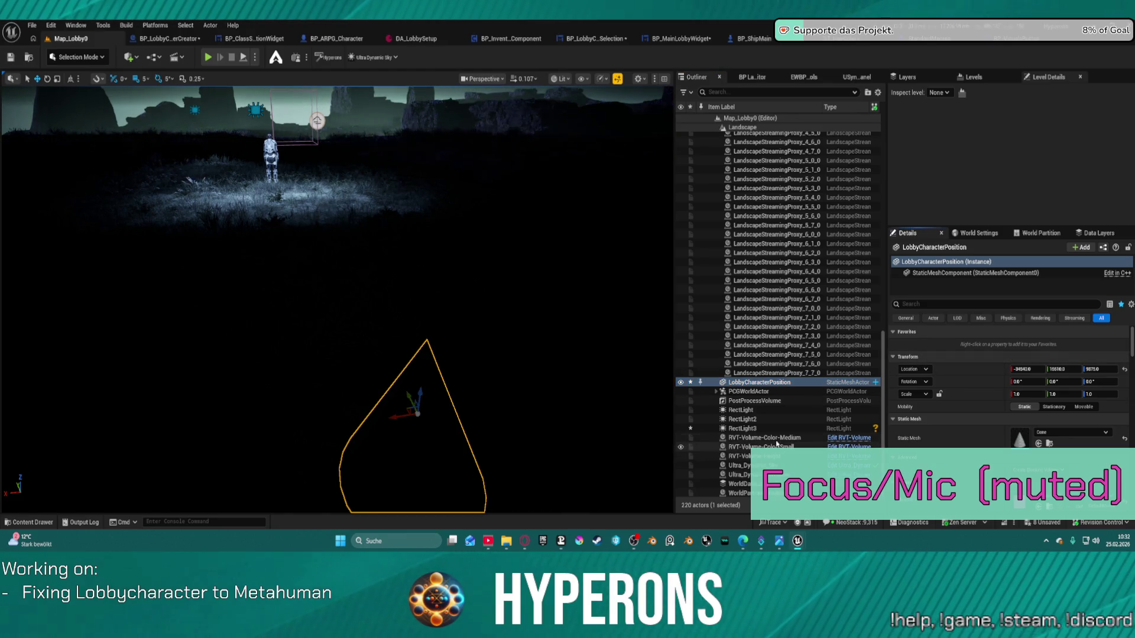
- Reselect RectLight3 and move it away from the cone marker
key("ctrl+z")
key("ctrl+z")
key("ctrl+z")
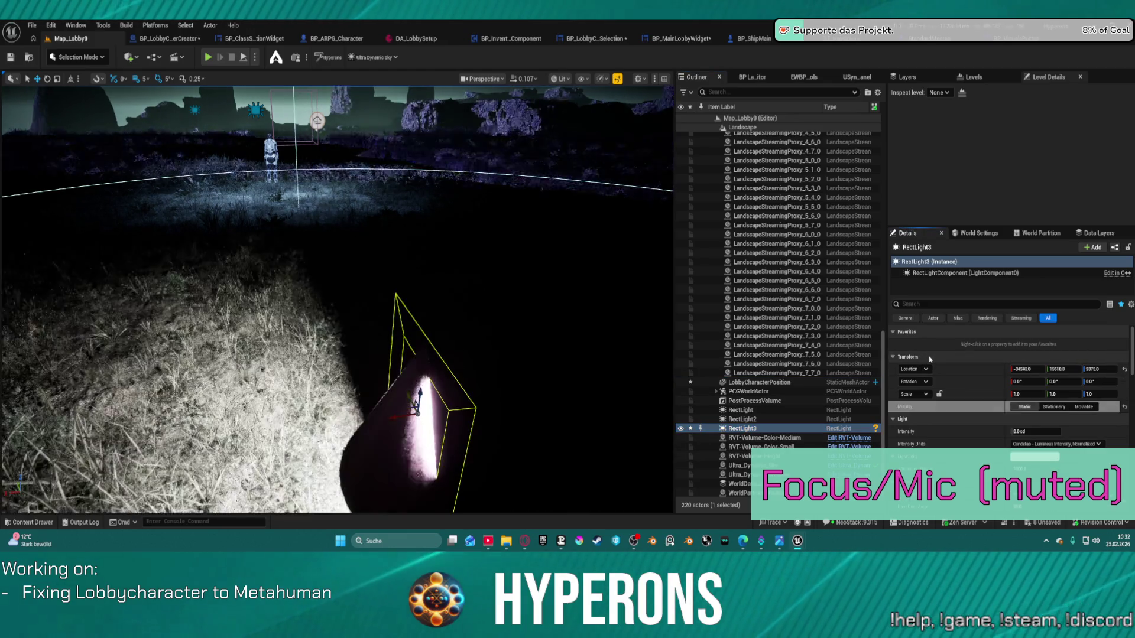
mouse_move(354, 295)
left_mouse_down()
mouse_move(366, 287)
mouse_move(343, 307)
left_mouse_up()
left_click_drag(407, 375, 401, 375)
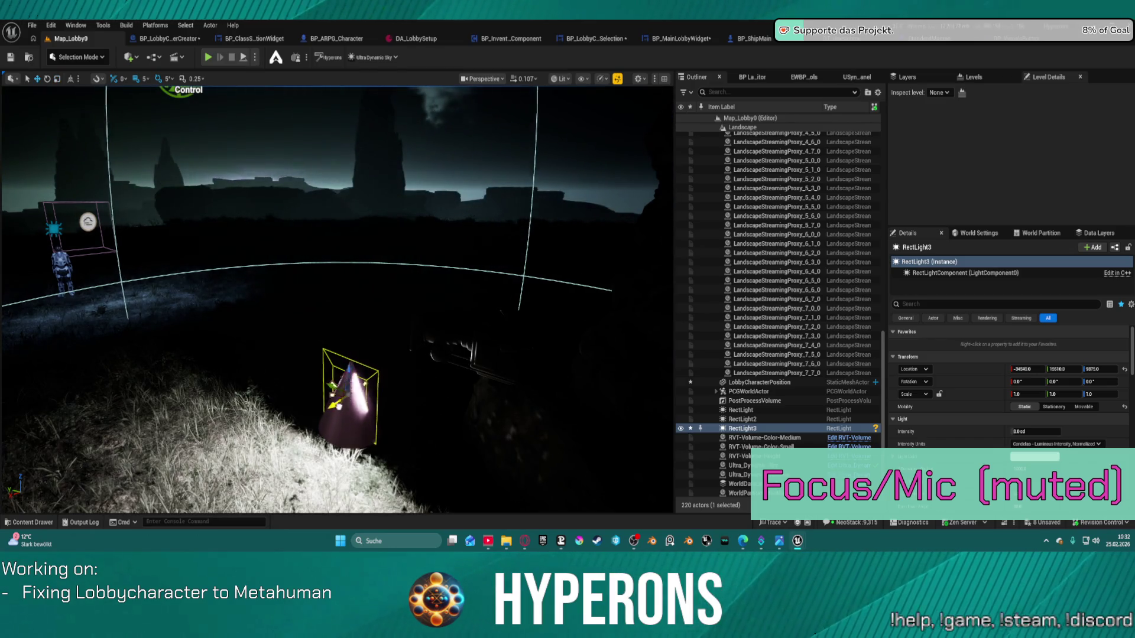
mouse_move(355, 393)
left_mouse_down()
mouse_move(269, 437)
mouse_move(270, 271)
left_mouse_up()
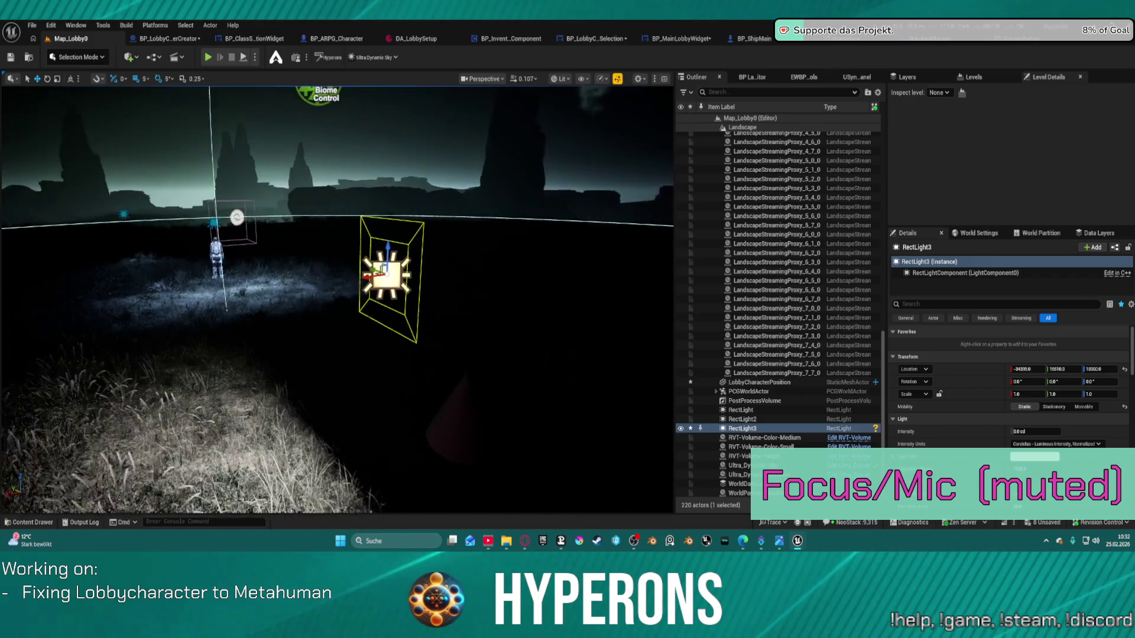
mouse_move(395, 271)
left_mouse_down()
mouse_move(258, 271)
mouse_move(374, 278)
mouse_move(617, 237)
left_mouse_up()
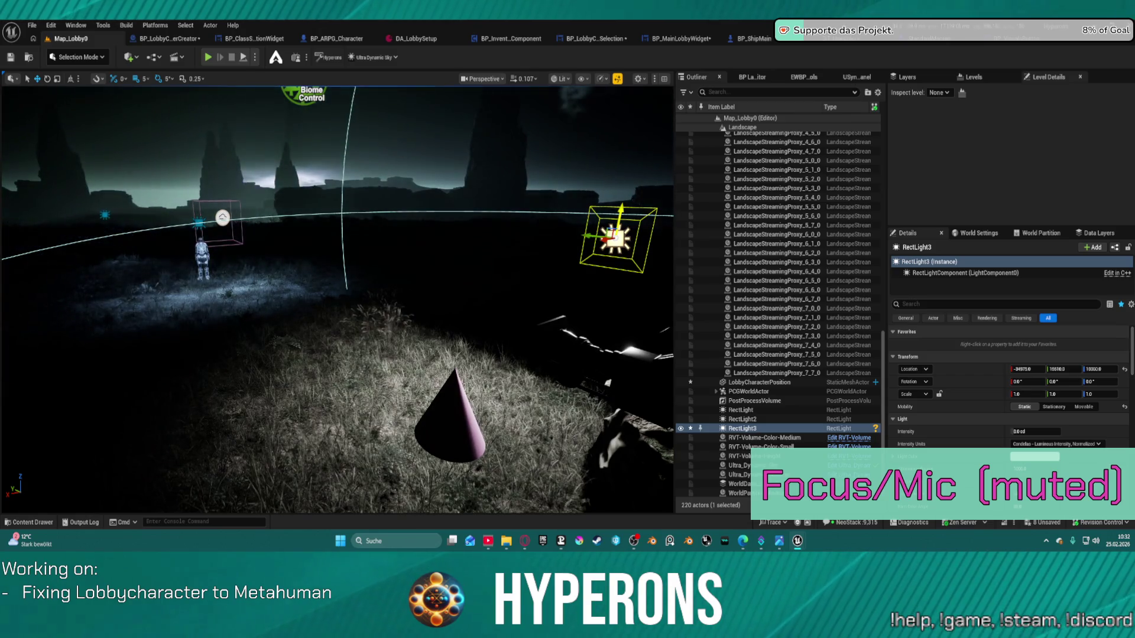
- Browse RectLight3's Details and set its Shadow Slope Bias to 0.5
left_click_drag(1131, 346, 1131, 384)
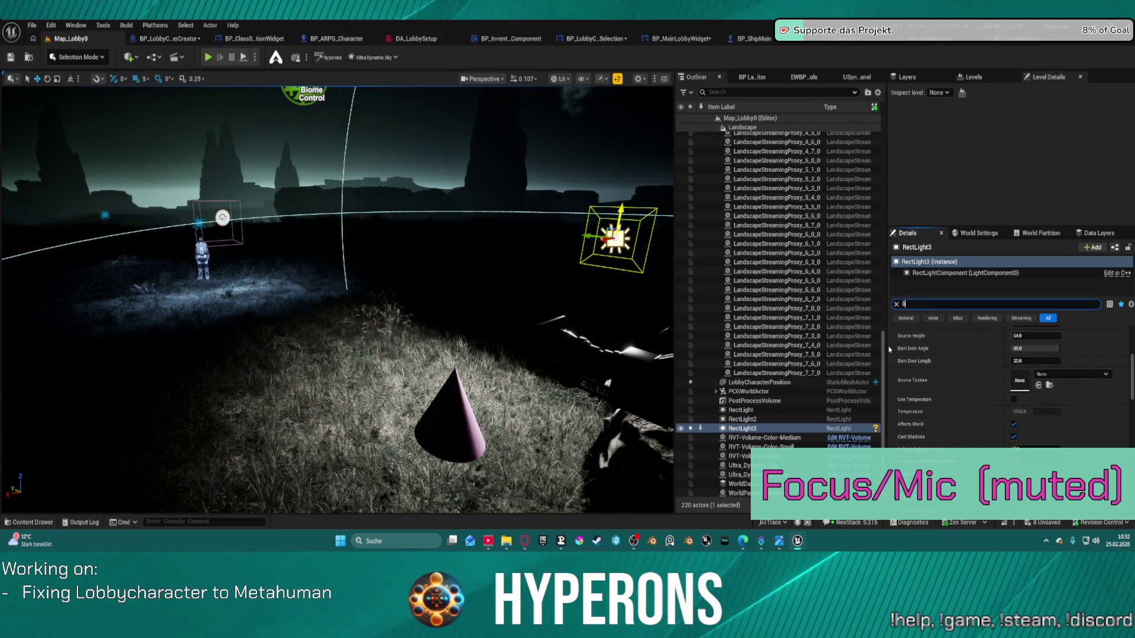
scroll(975, 384, "down", 5)
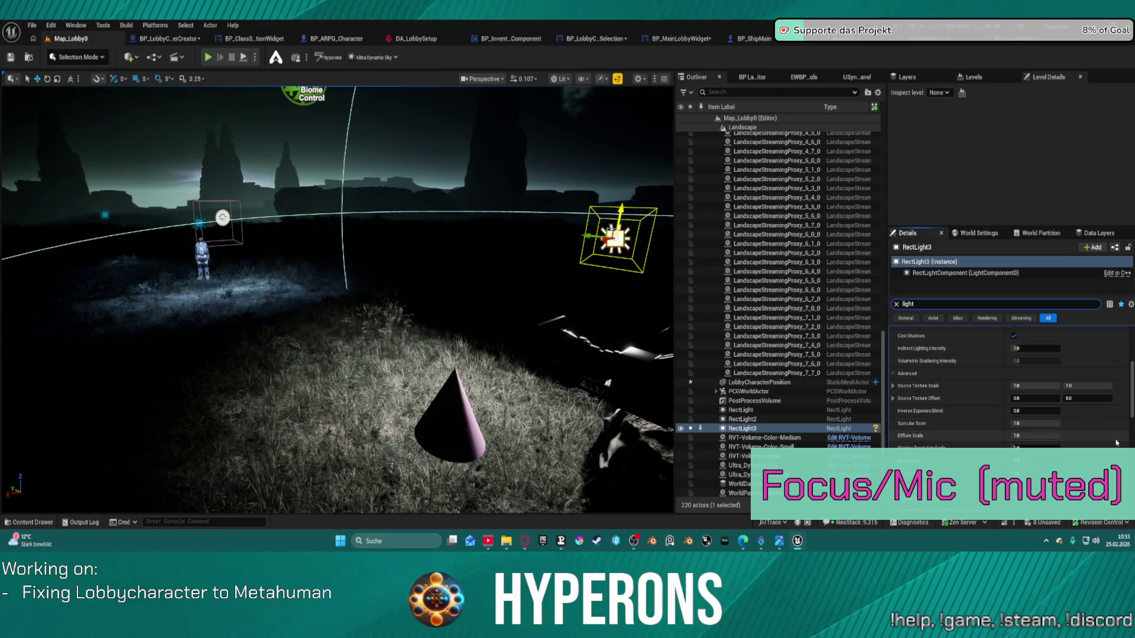
scroll(1058, 455, "down", 3)
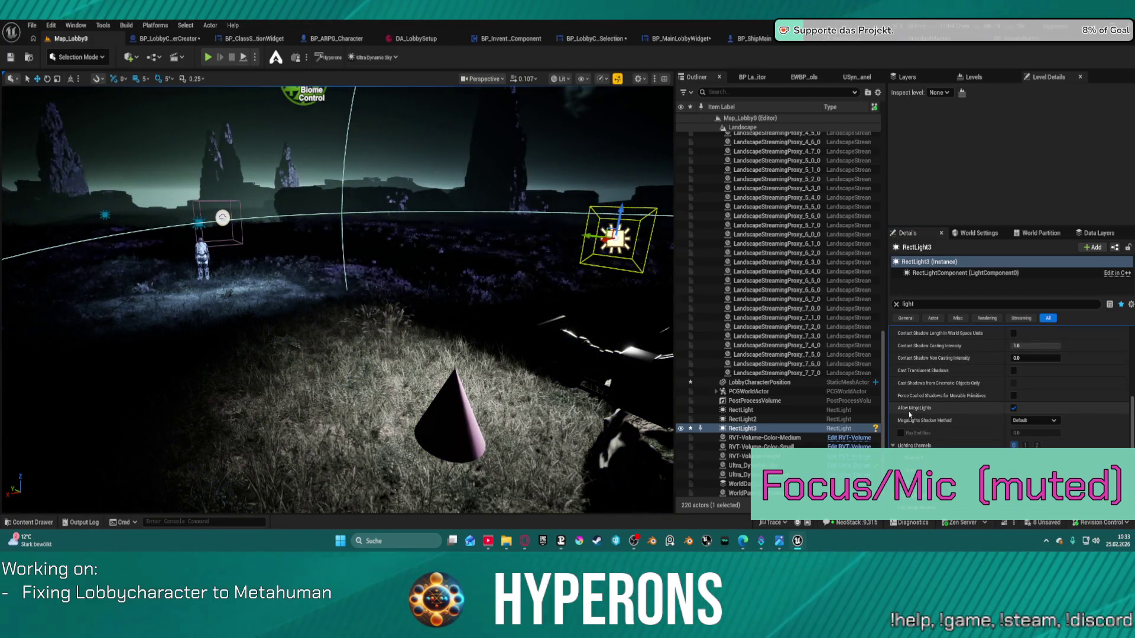
scroll(1008, 357, "up", 3)
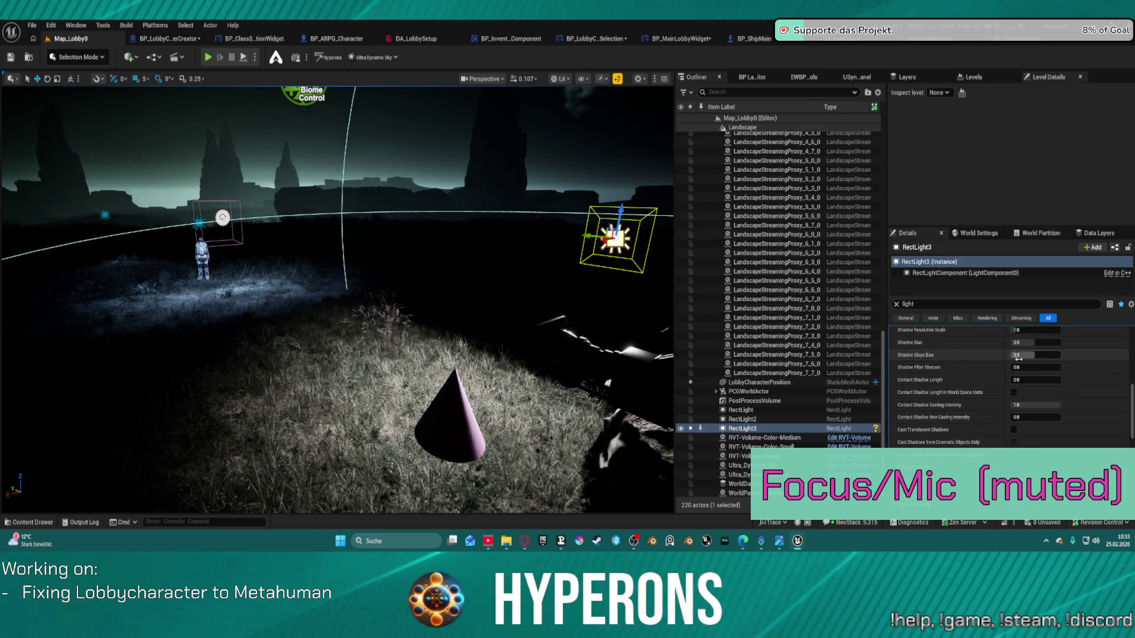
scroll(993, 354, "up", 4)
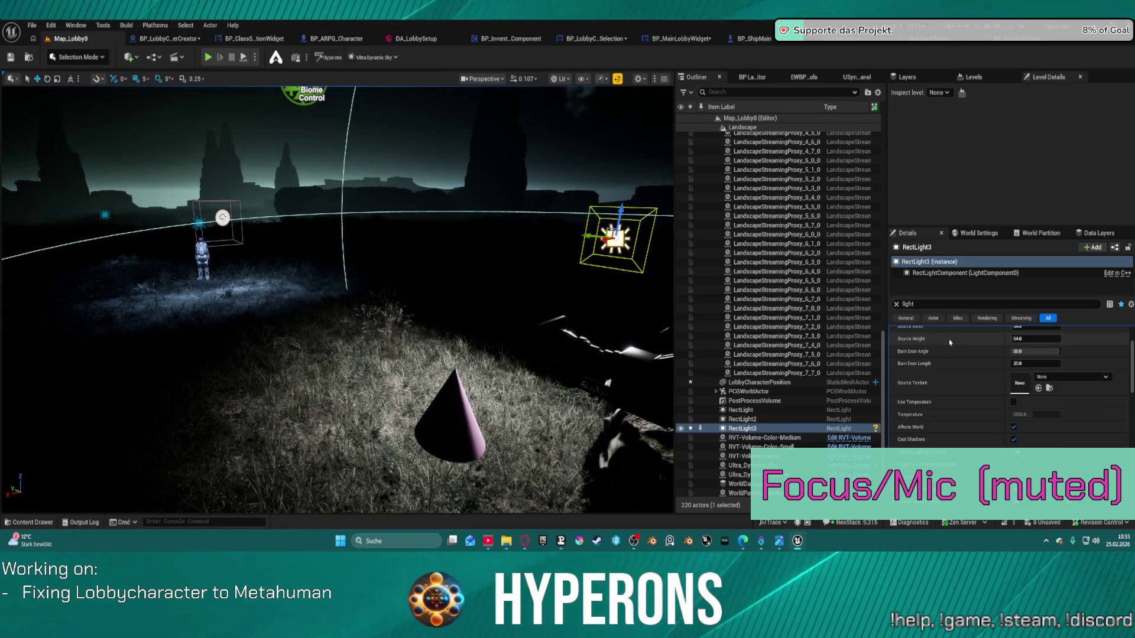
scroll(962, 345, "up", 2)
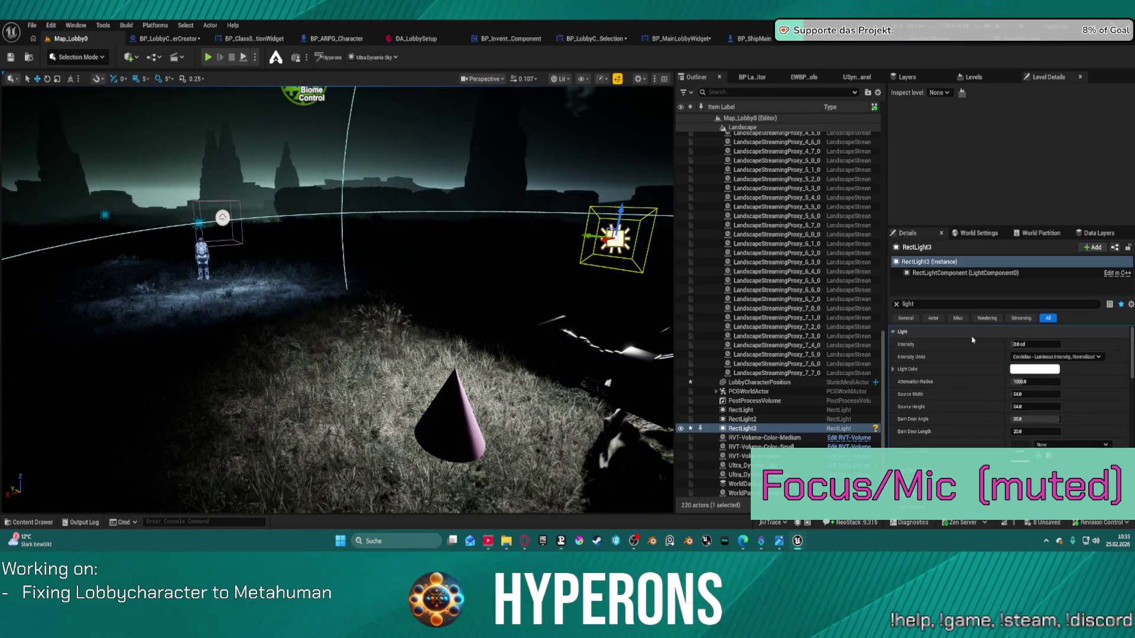
scroll(1068, 416, "down", 6)
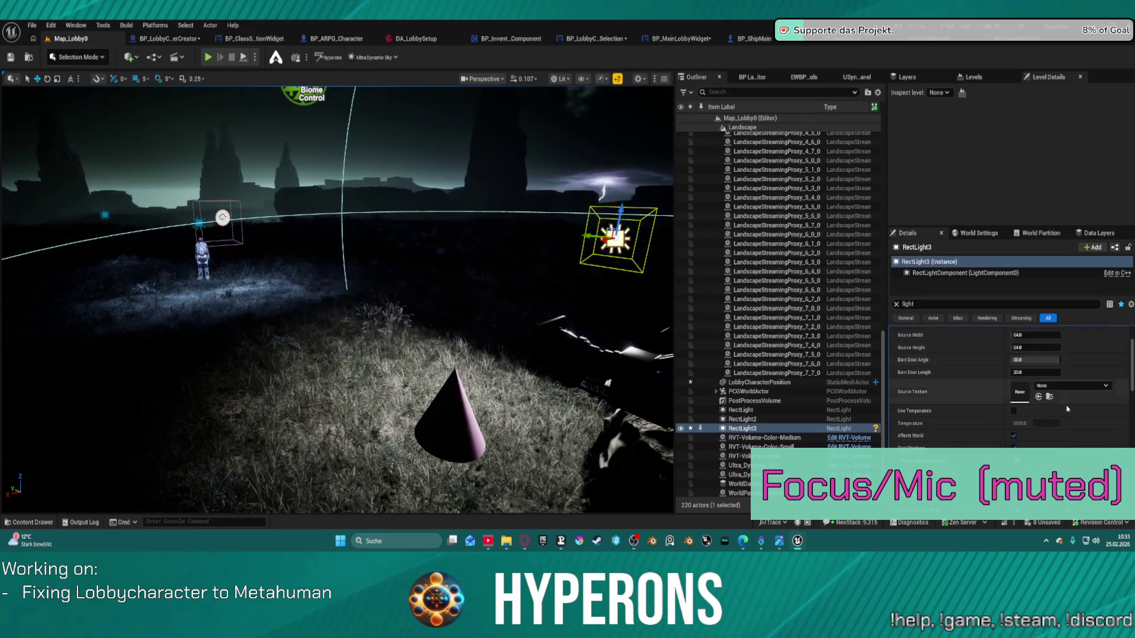
scroll(1068, 416, "down", 5)
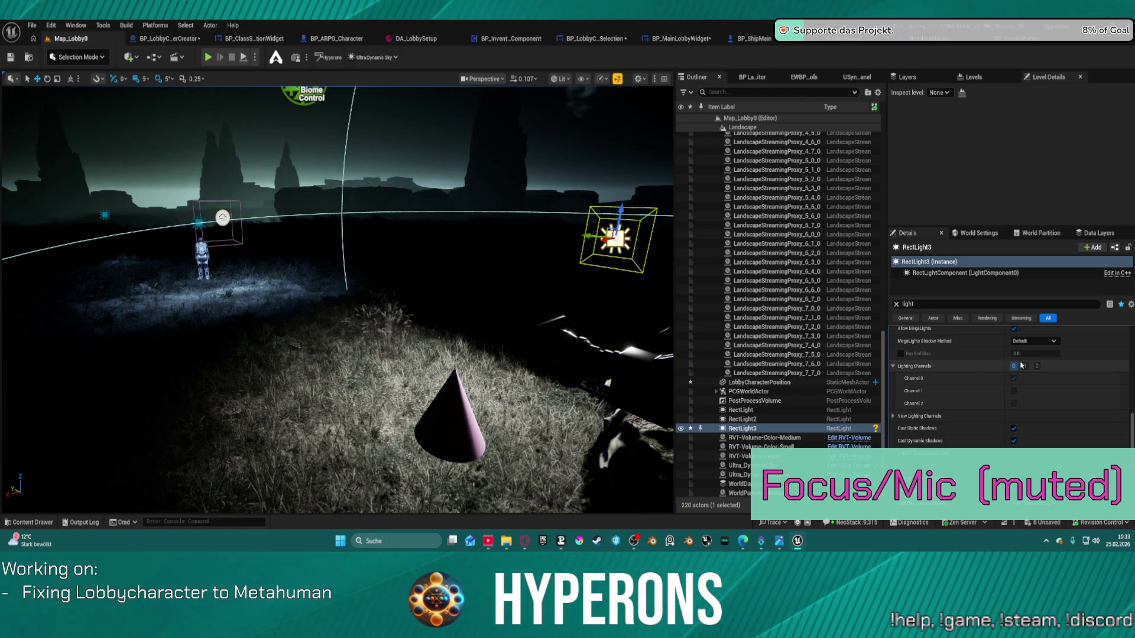
scroll(1019, 373, "up", 2)
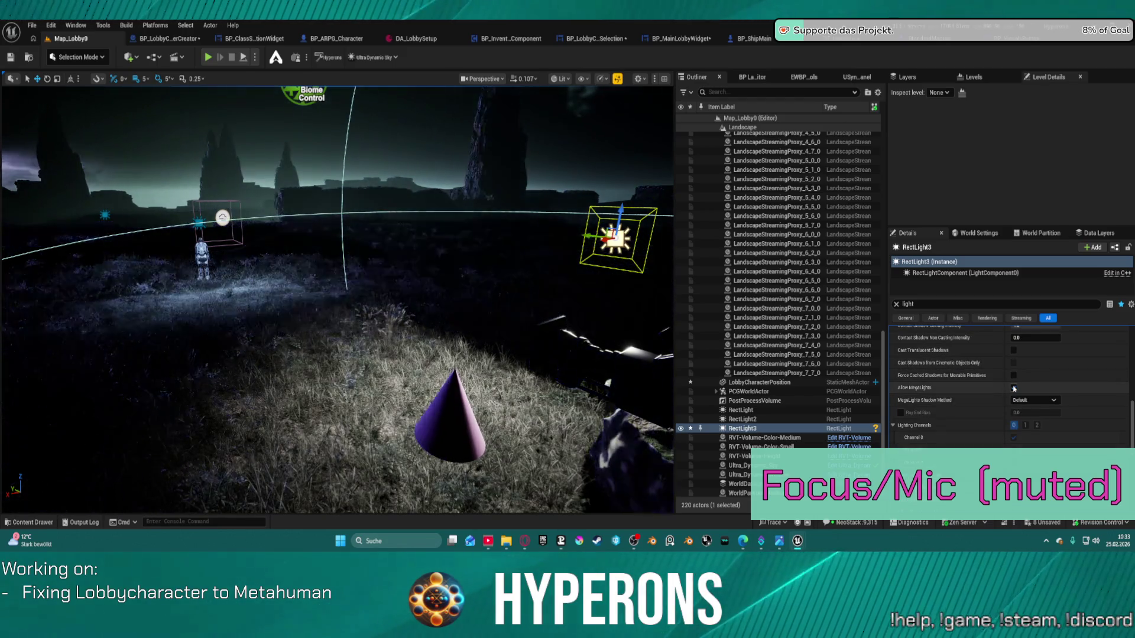
scroll(1014, 378, "up", 3)
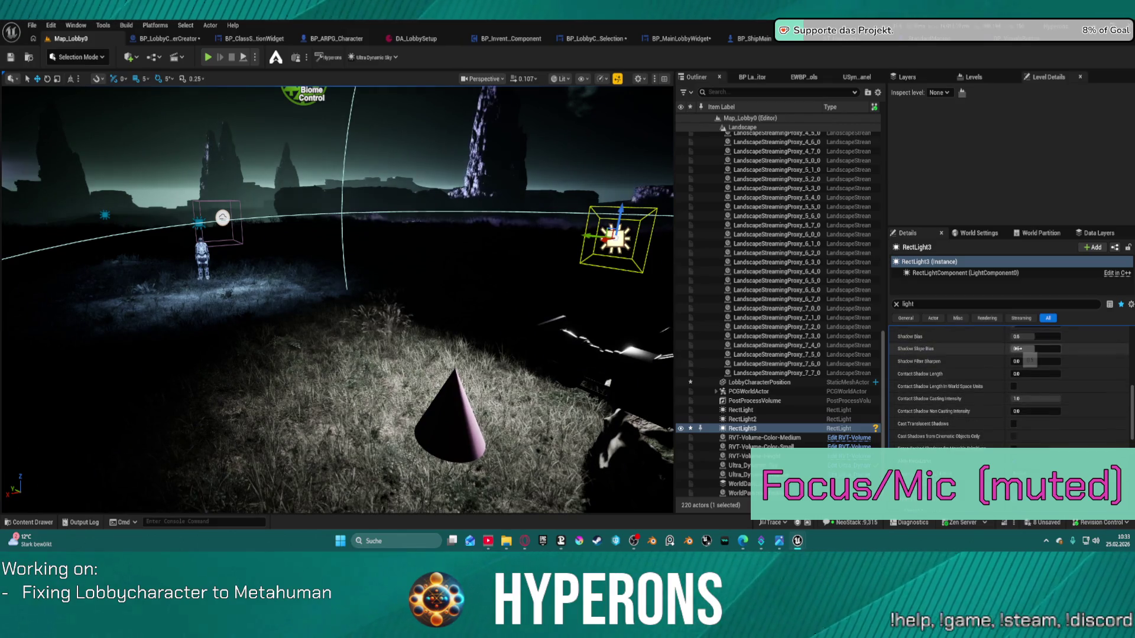
left_click_drag(1029, 361, 1028, 362)
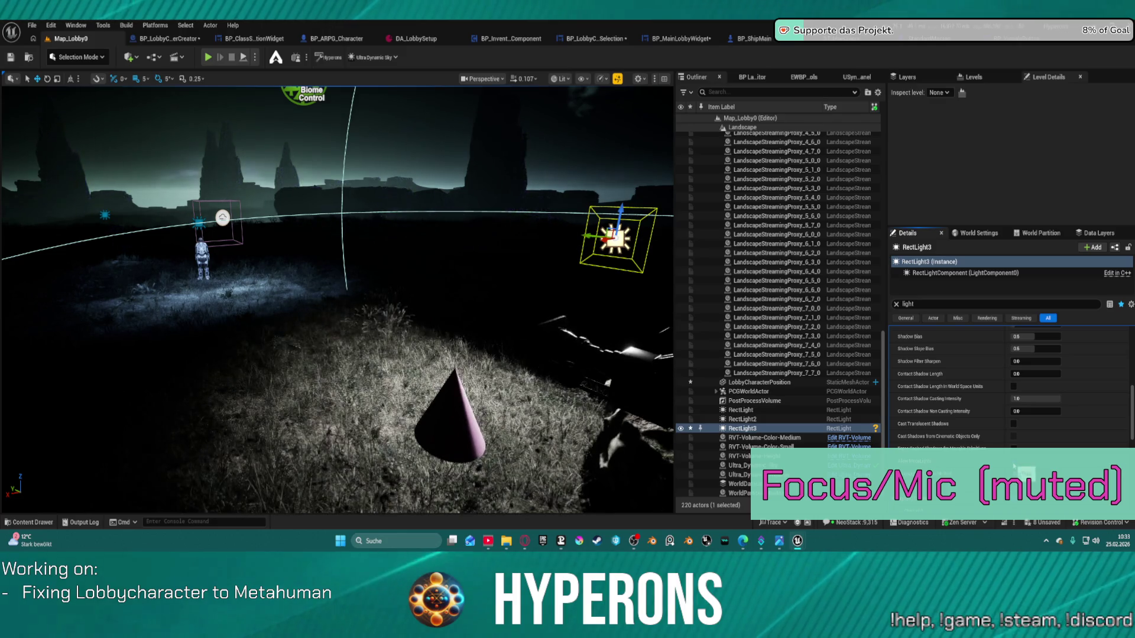
- Delete RectLight3 from the level and return to the BP_LobbyCharacterCreator blueprint
scroll(1032, 438, "down", 3)
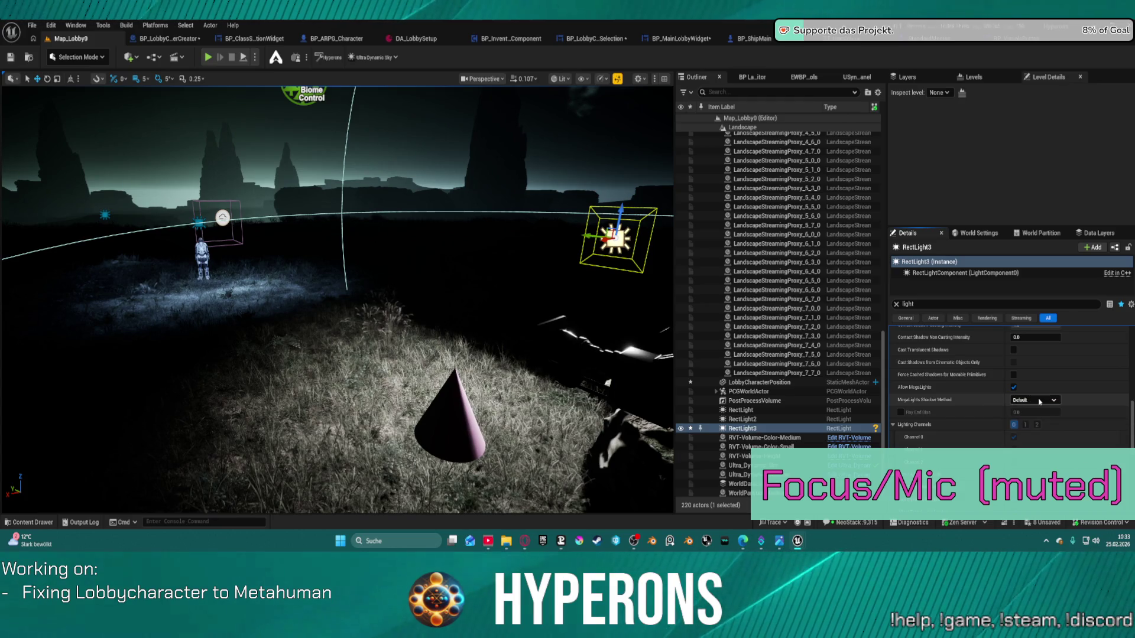
scroll(1029, 414, "down", 4)
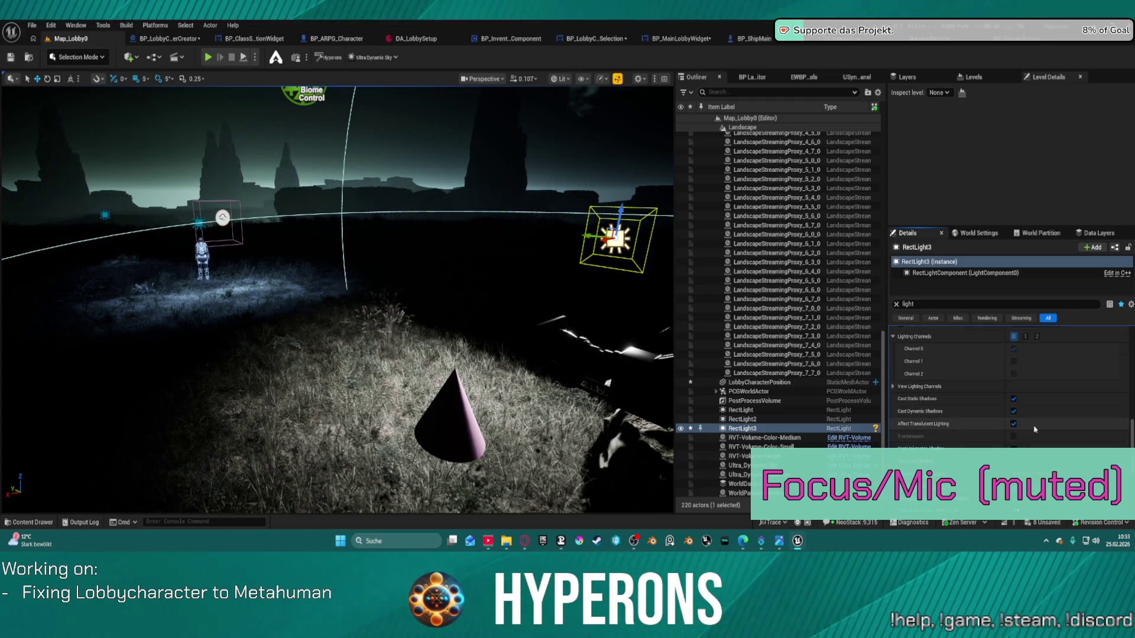
scroll(1032, 434, "down", 1)
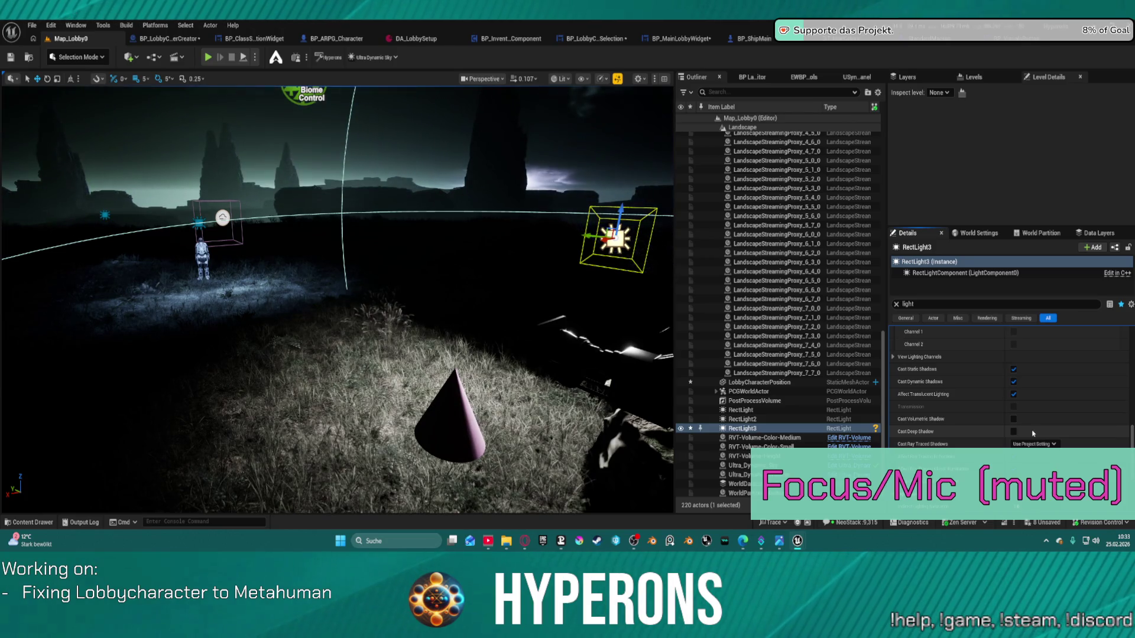
scroll(1028, 432, "down", 5)
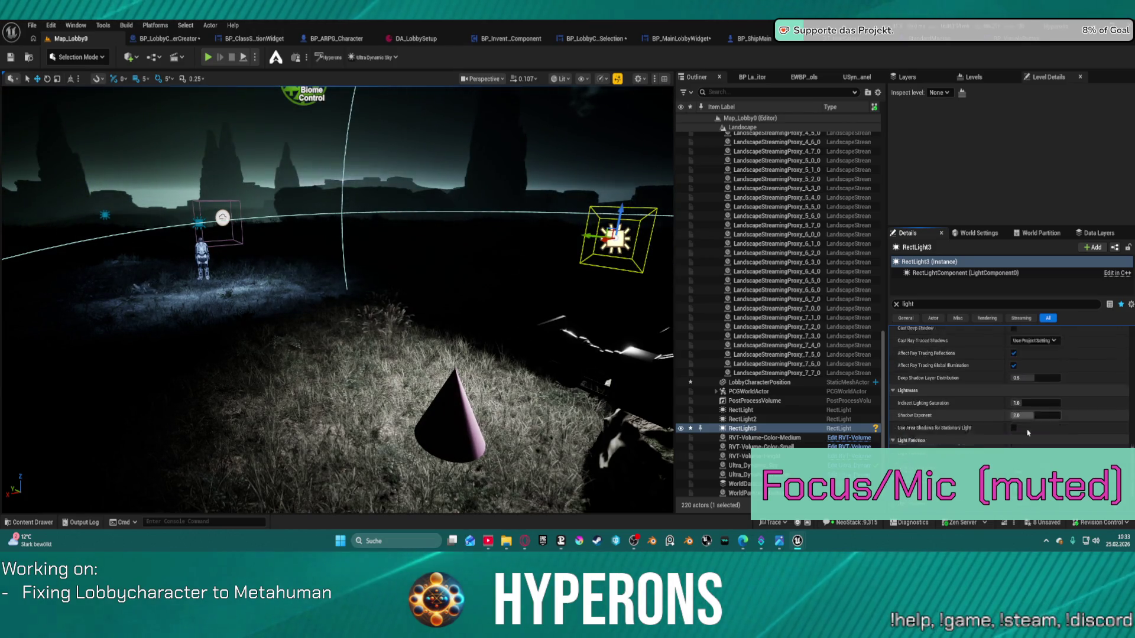
scroll(1027, 432, "down", 2)
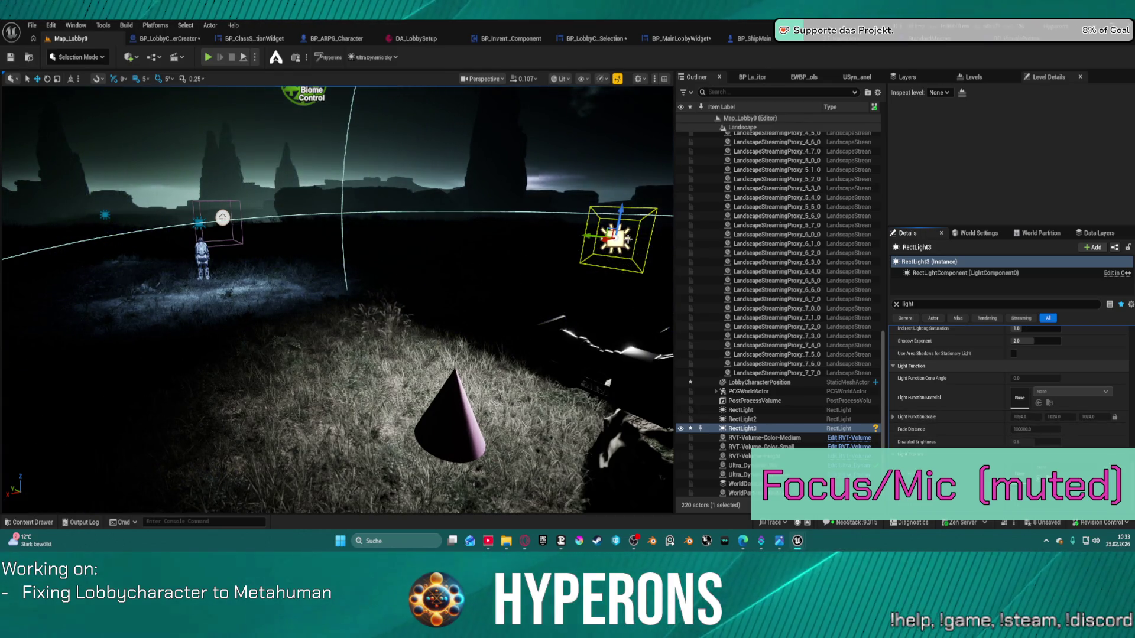
key("Delete")
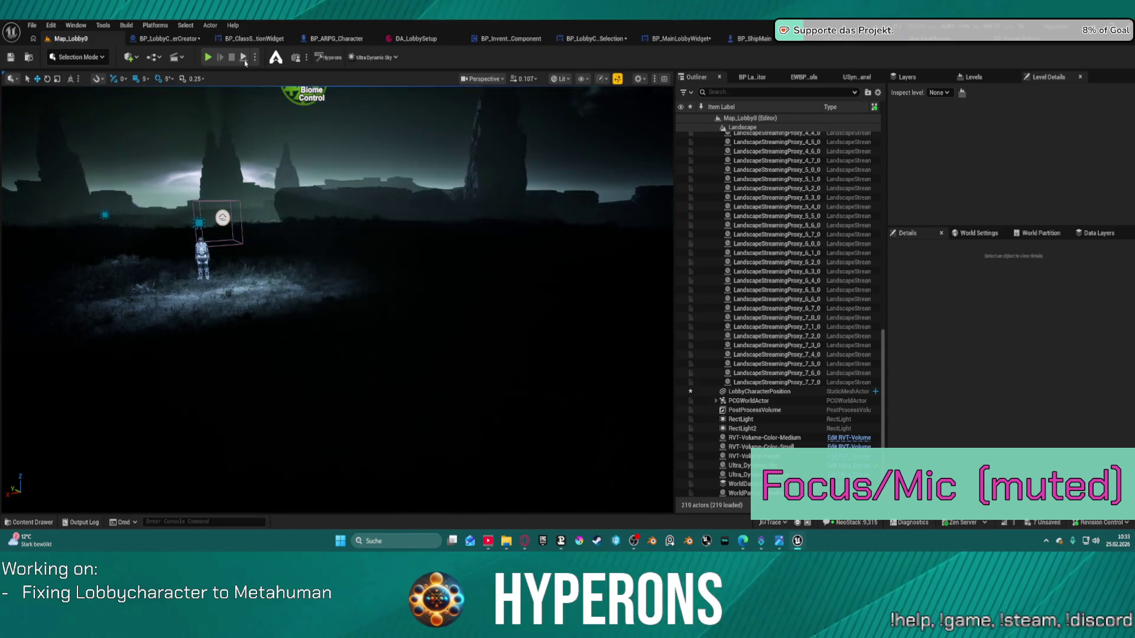
left_click(175, 43)
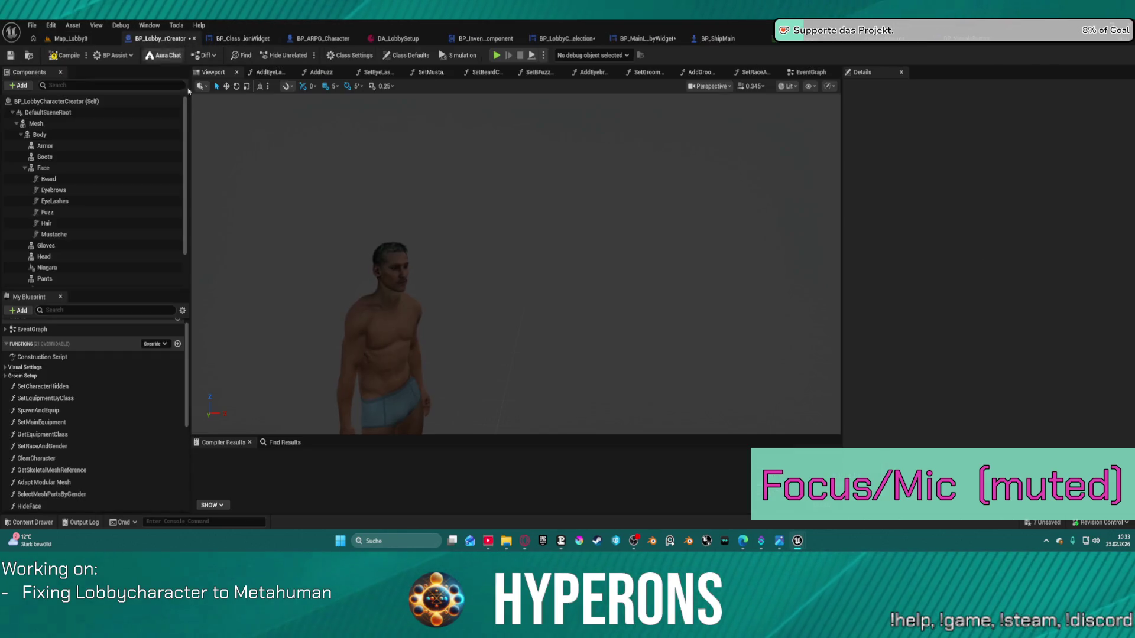
- Add a Spot Light component under SpringArm using the 'spot' component search
scroll(97, 248, "down", 3)
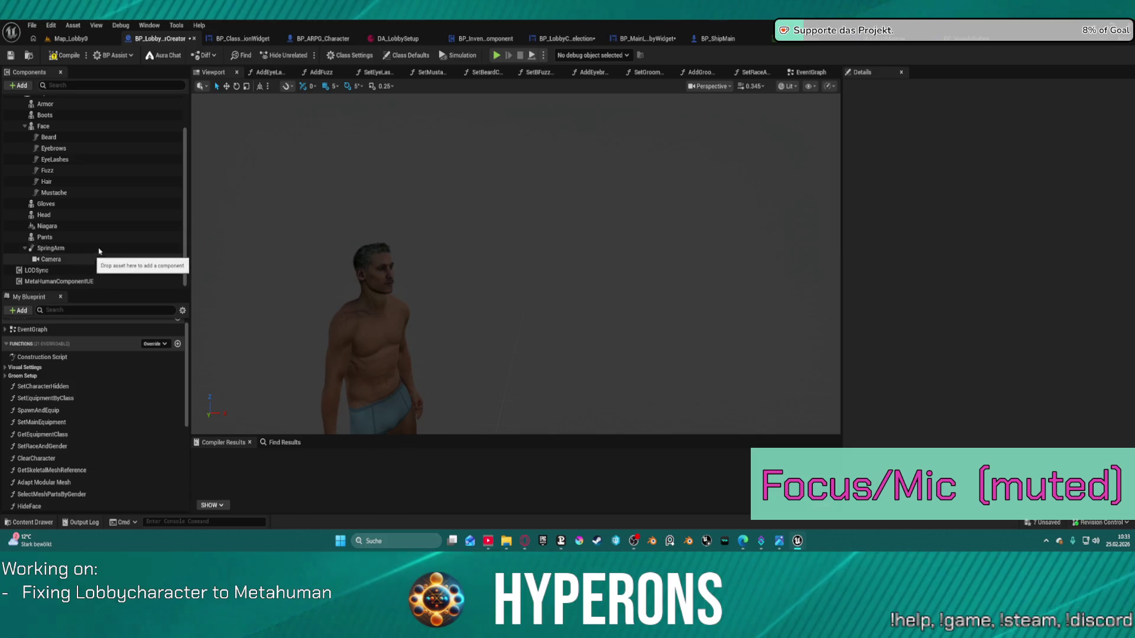
left_click(99, 251)
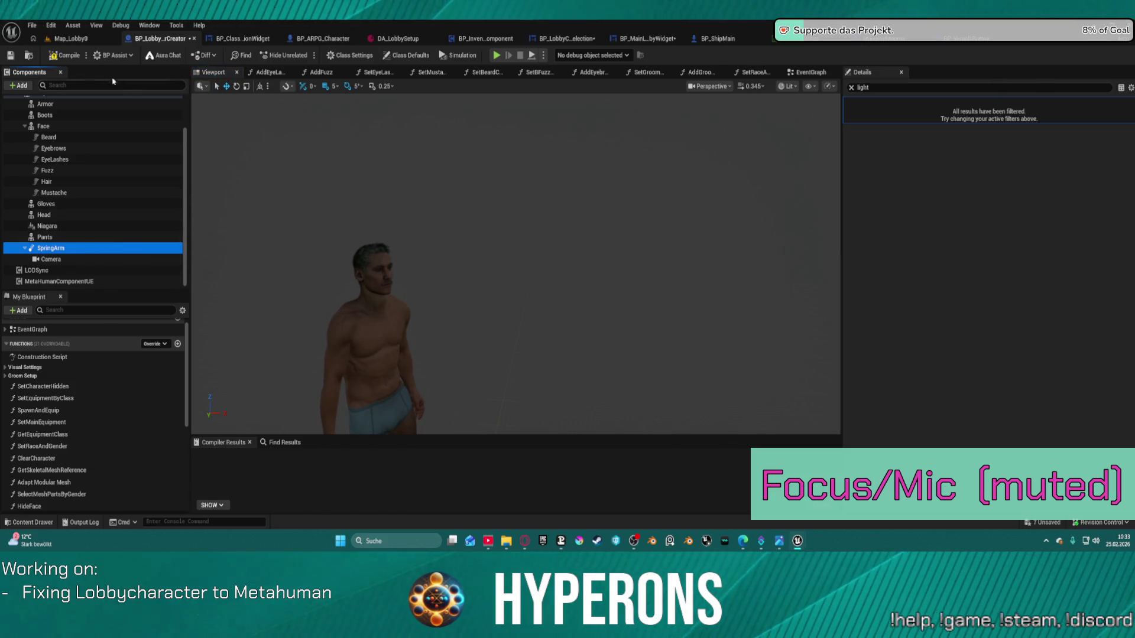
left_click(18, 85)
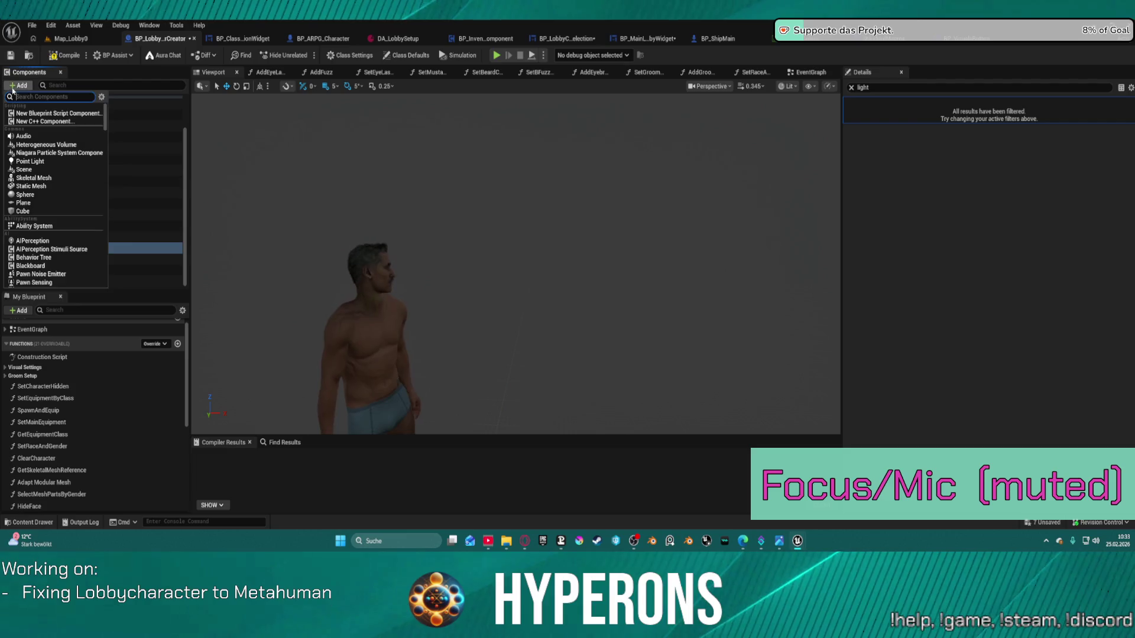
type("spot")
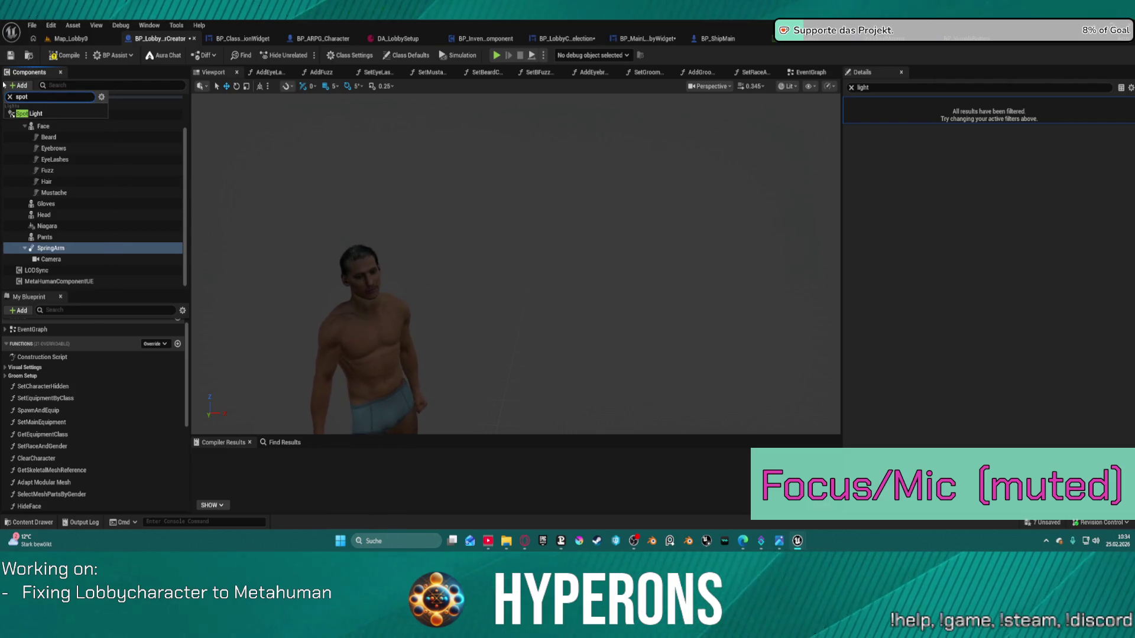
key("Return")
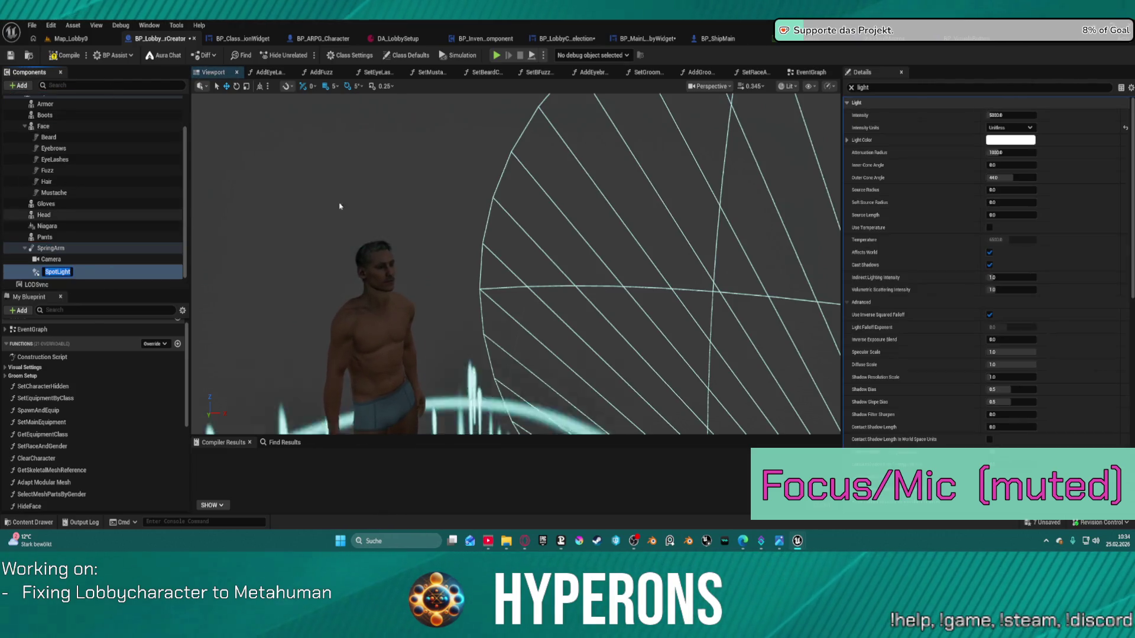
- Frame the new spot light and rotate its yaw to -130
key("f")
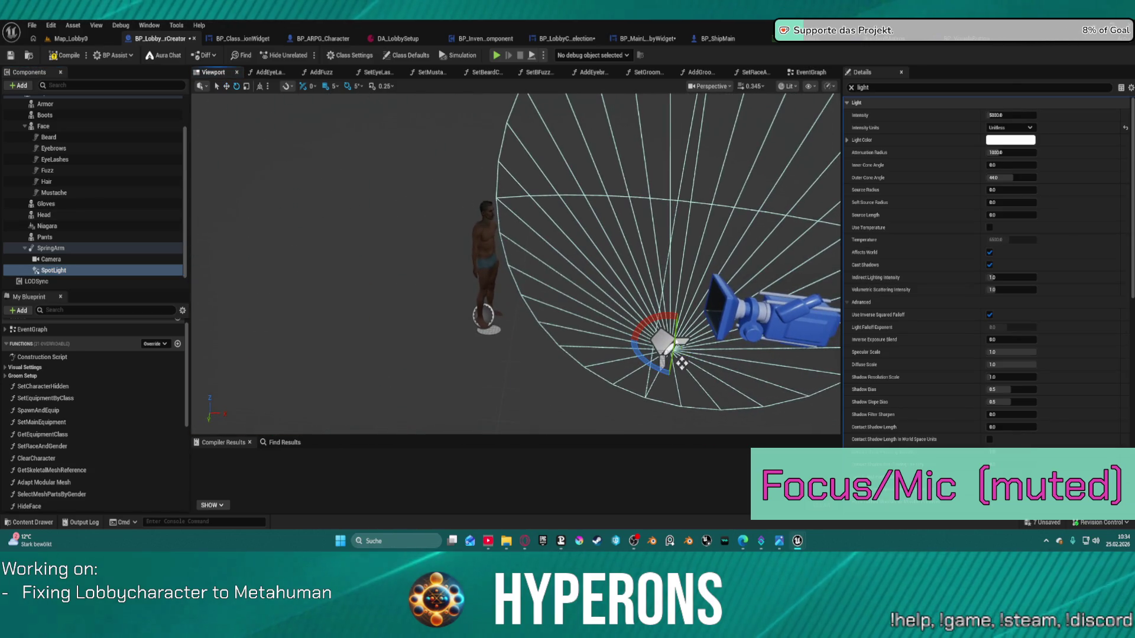
left_click(648, 345)
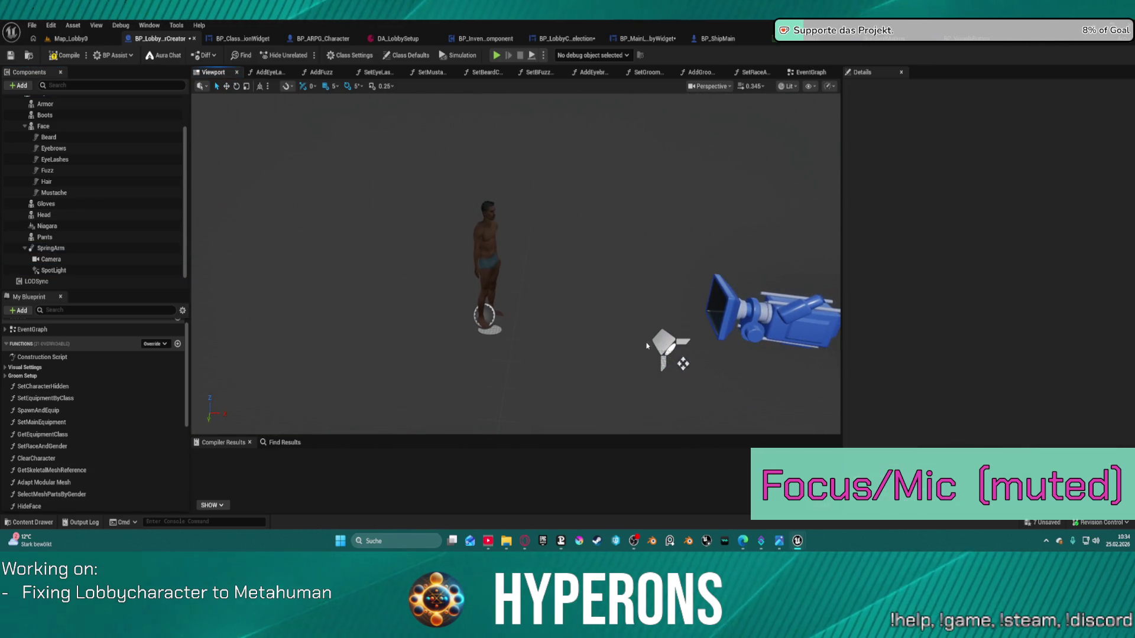
left_click(682, 364)
left_click_drag(683, 363, 674, 359)
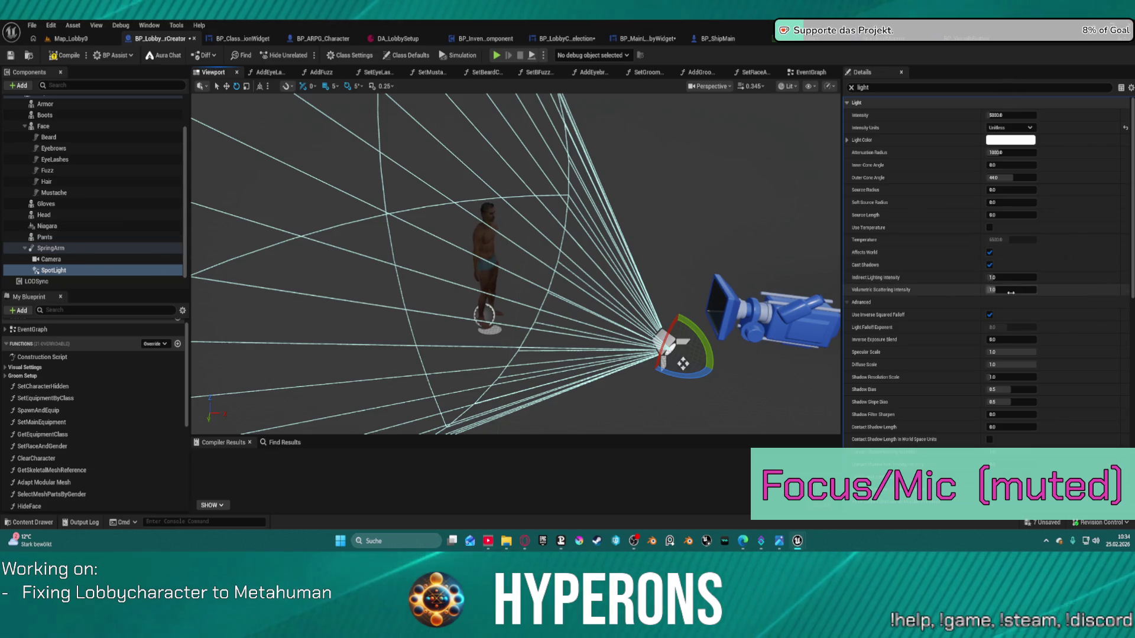
- Uncheck the spot light's lighting channel 0 and inspect the LODSync component's LOD settings
scroll(997, 290, "down", 3)
scroll(998, 290, "down", 3)
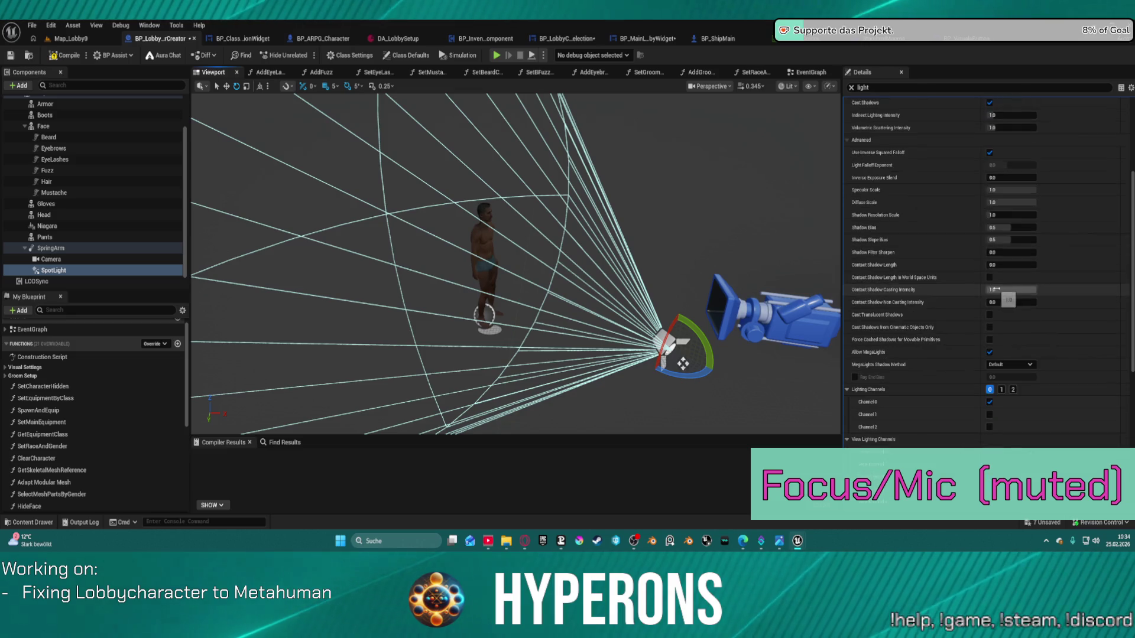
left_click(990, 402)
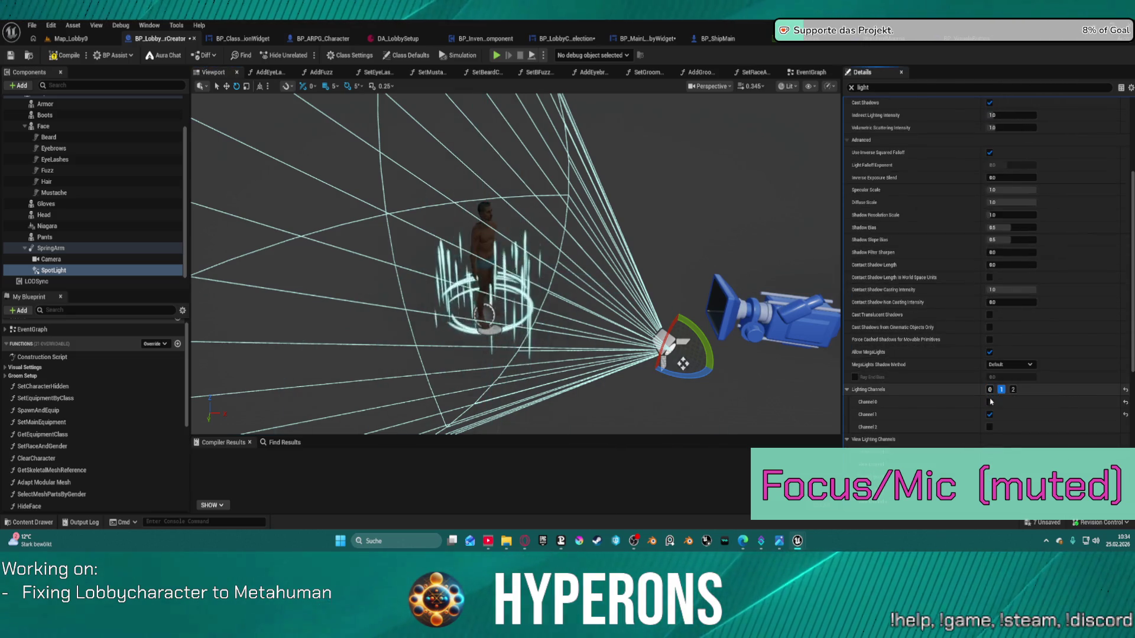
left_click_drag(613, 250, 472, 251)
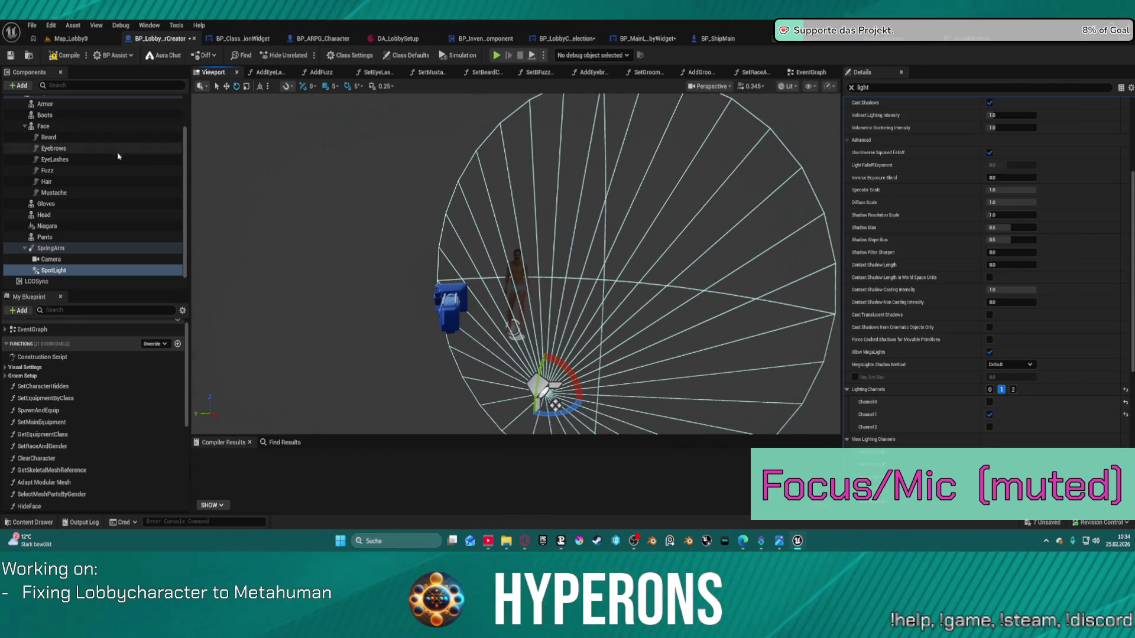
scroll(71, 276, "up", 2)
scroll(71, 275, "down", 2)
left_click(70, 277)
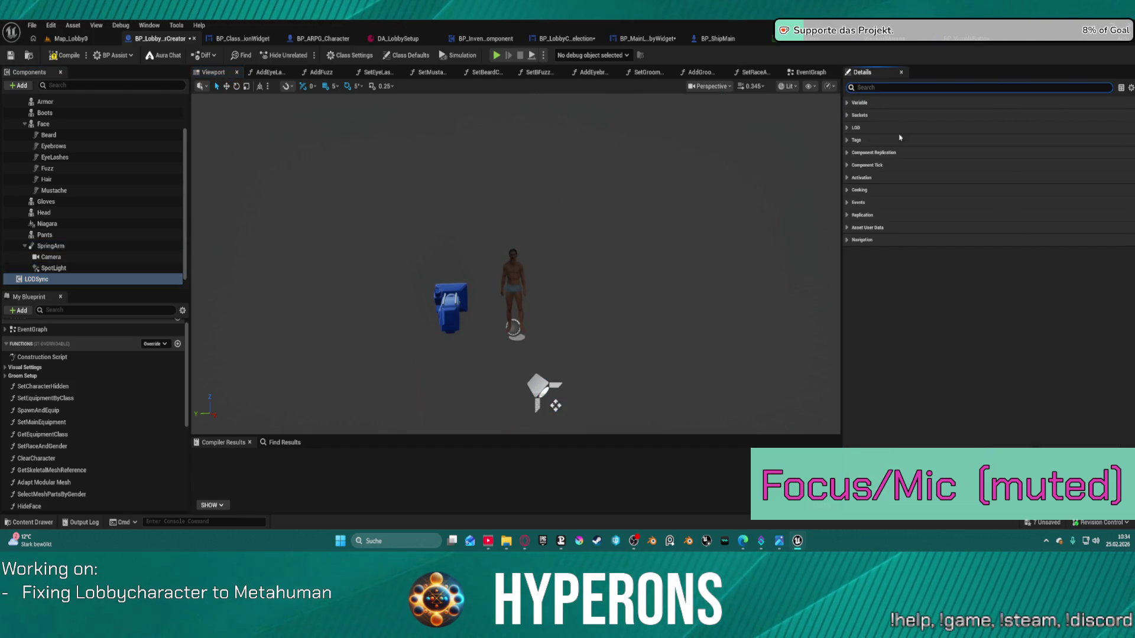
left_click(856, 128)
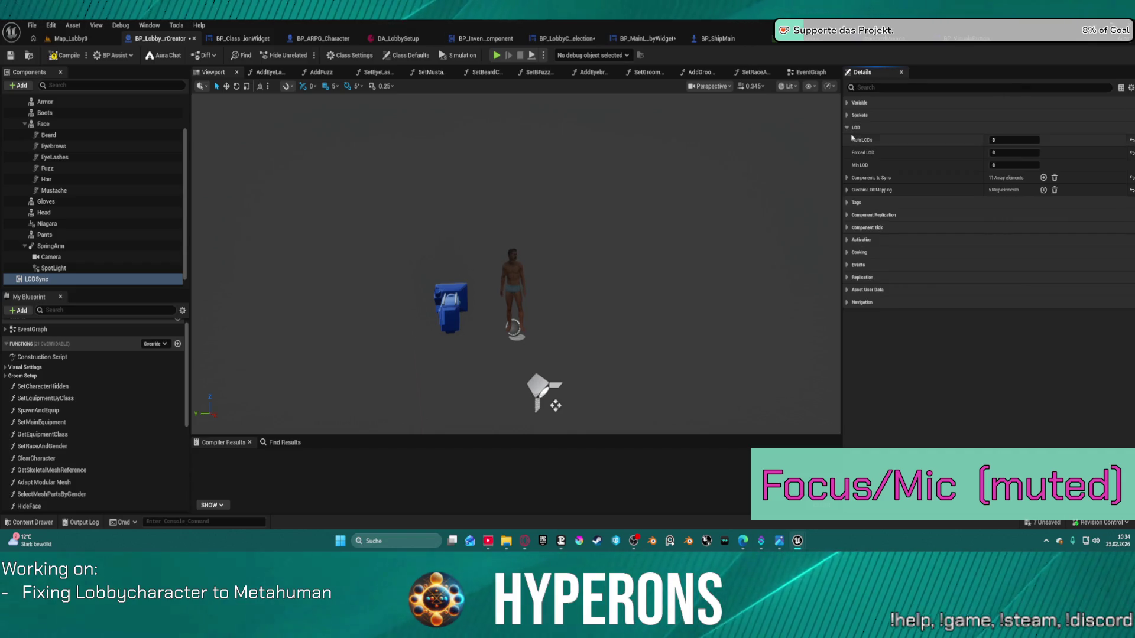
mouse_move(514, 266)
left_mouse_down()
mouse_move(366, 275)
mouse_move(513, 258)
left_mouse_up()
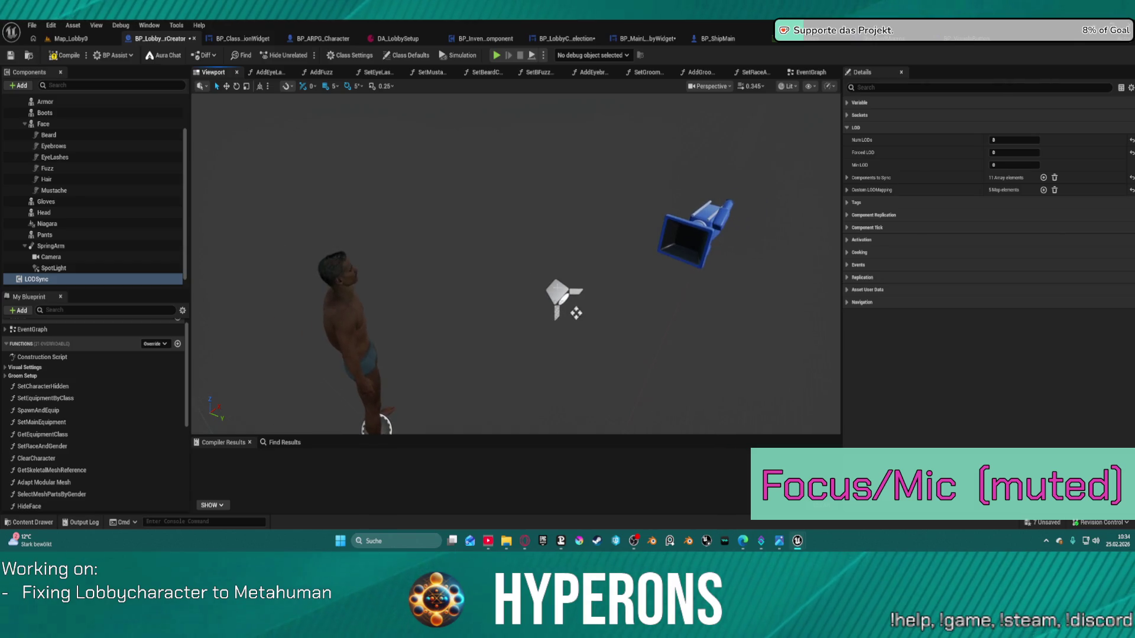
- Reselect the SpotLight and set it to lighting channel 0 only, unchecking channel 1
left_click(559, 295)
left_click_drag(567, 307, 449, 316)
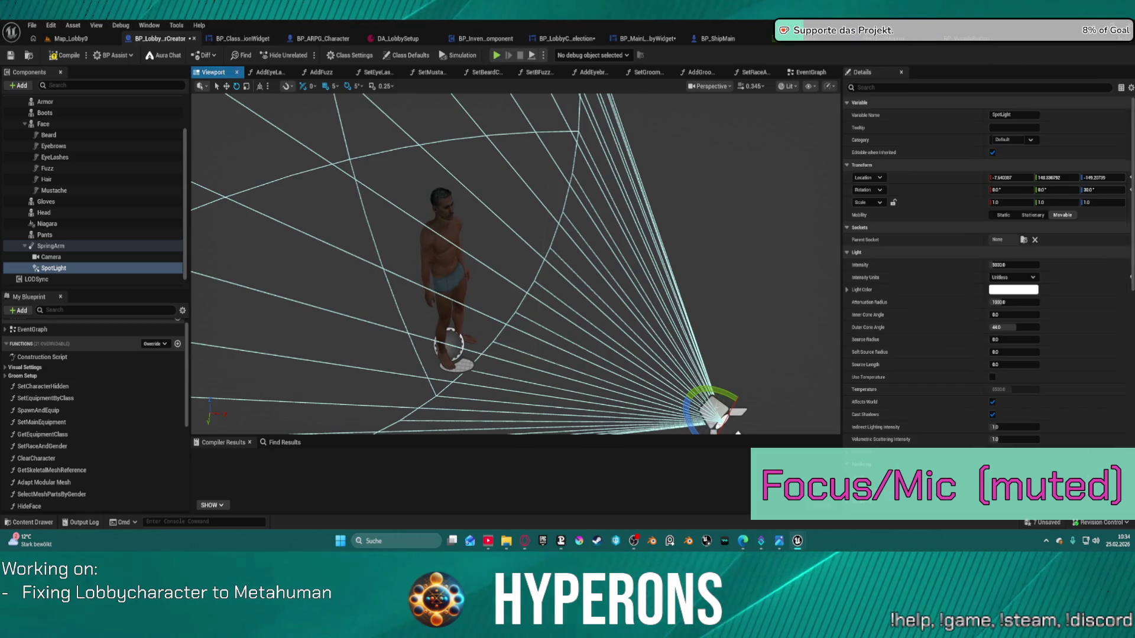
scroll(1055, 304, "down", 5)
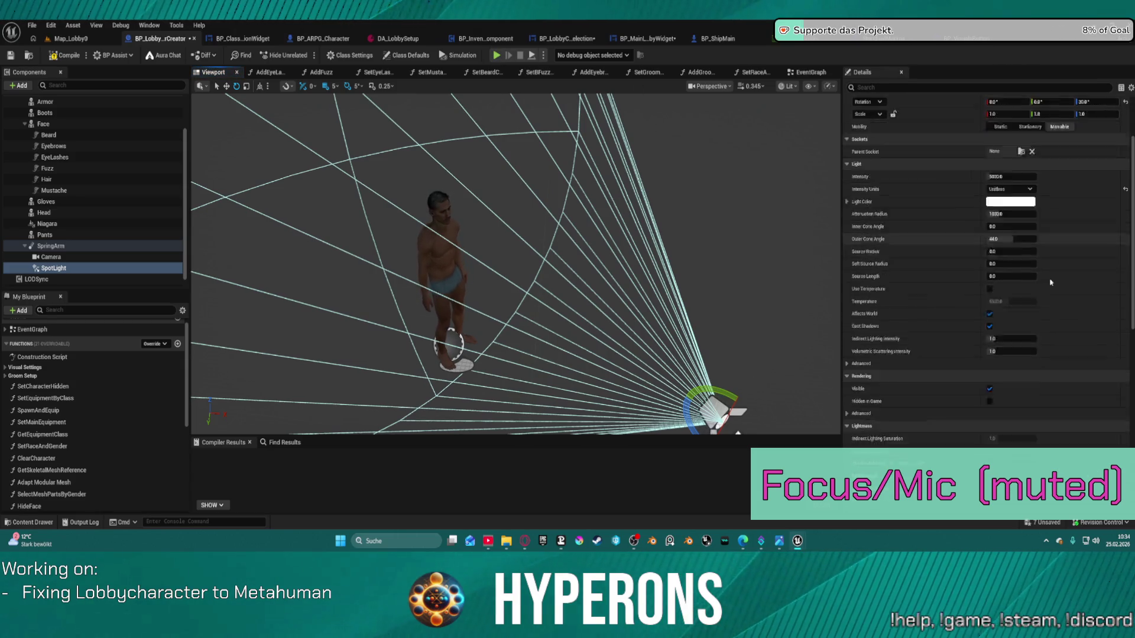
left_click(899, 86)
type("ligh")
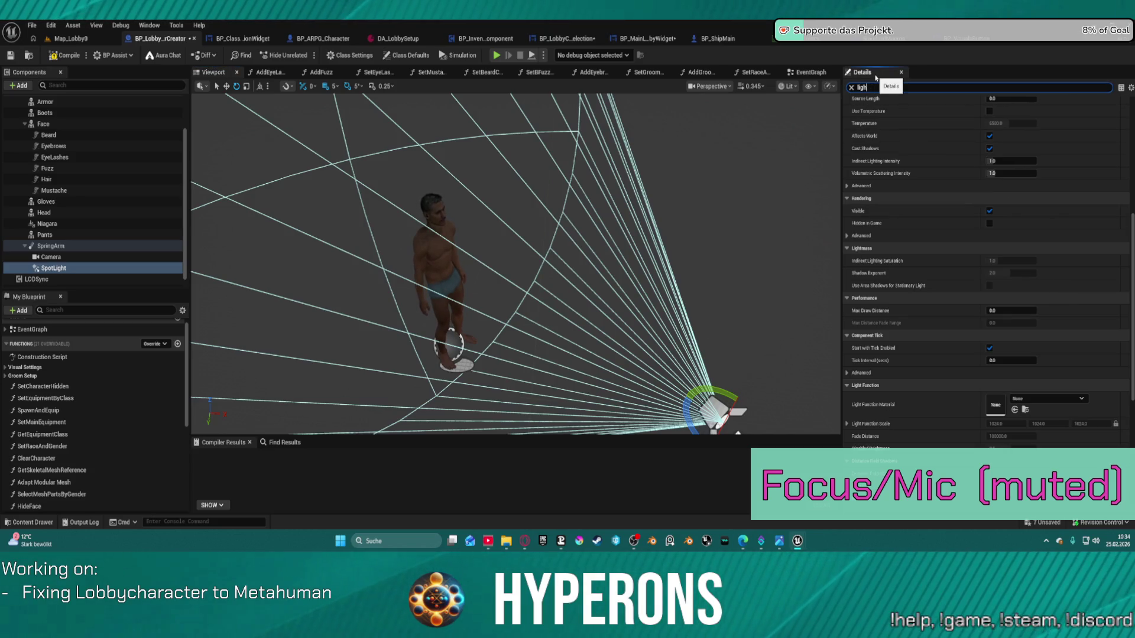
type("t")
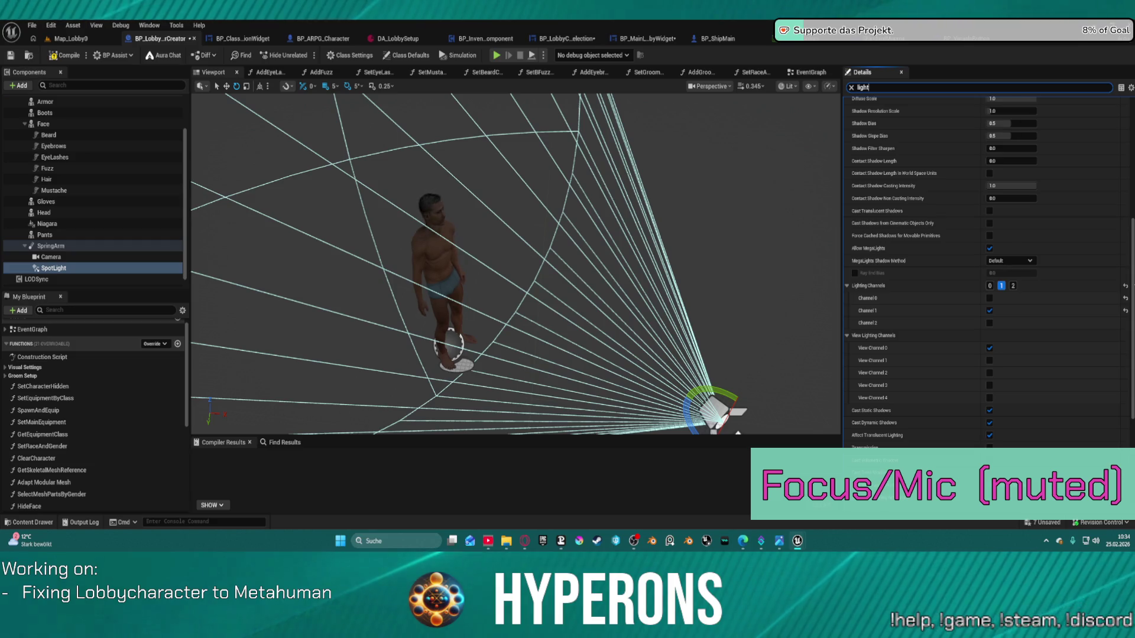
left_click(989, 285)
left_click(1001, 285)
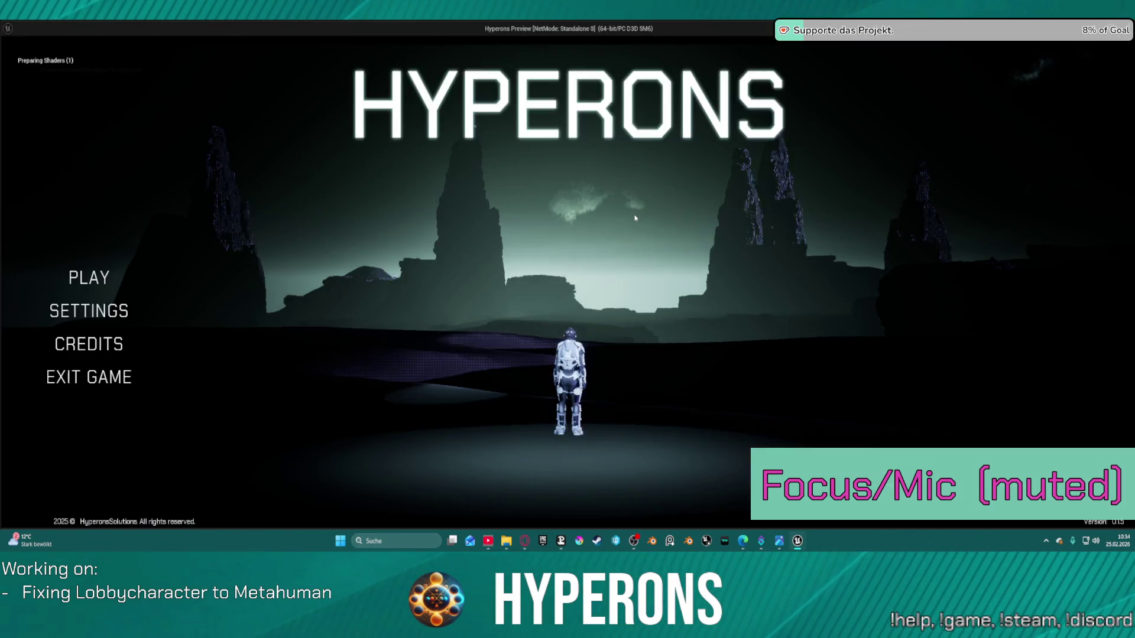
- Check the character creator in the running game, then set the SpotLight Intensity to 100000
left_click(94, 276)
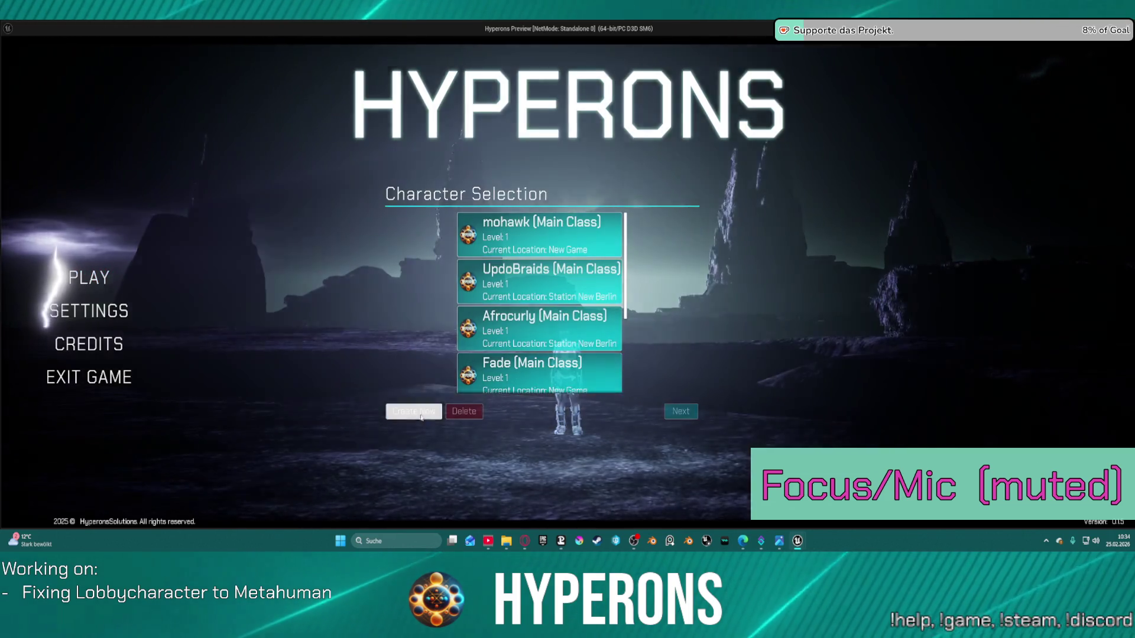
left_click(414, 408)
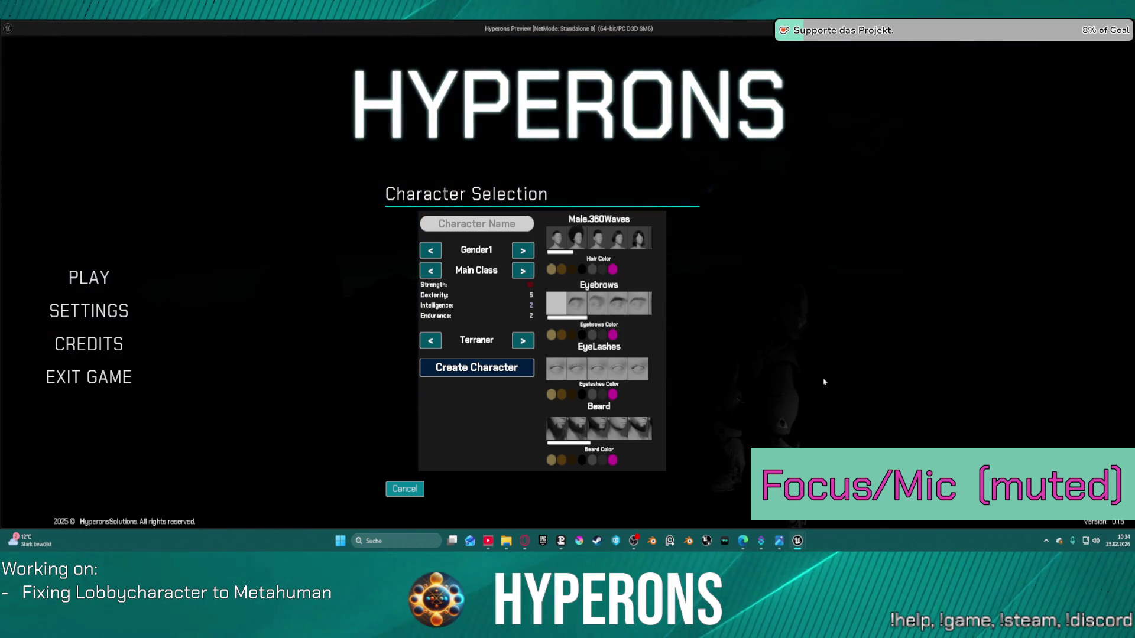
key("Escape")
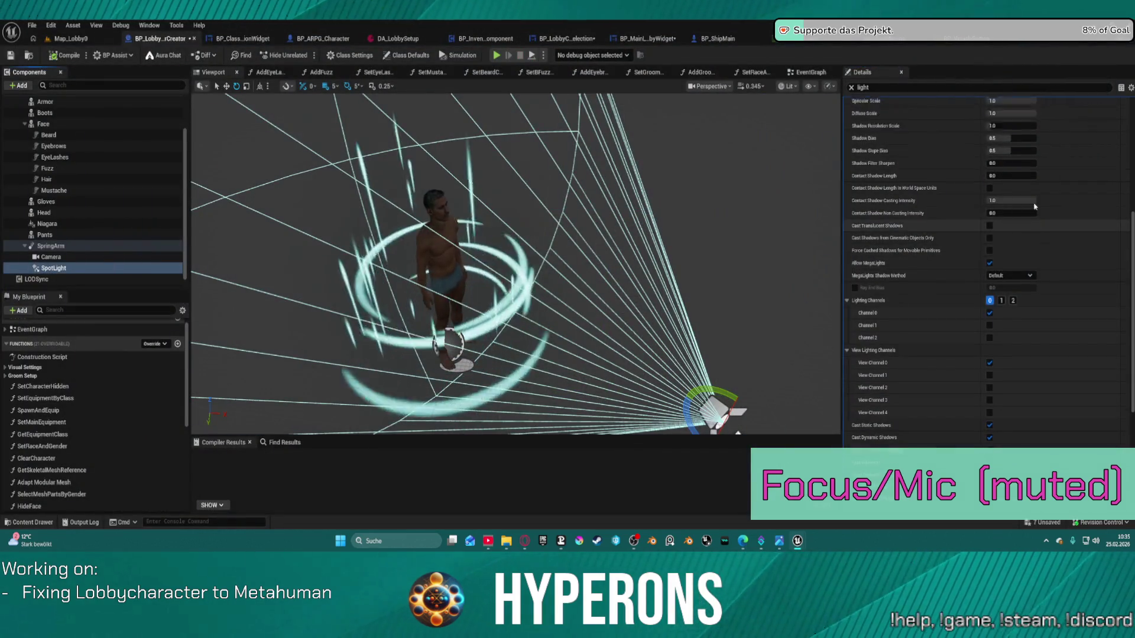
scroll(1031, 189, "up", 5)
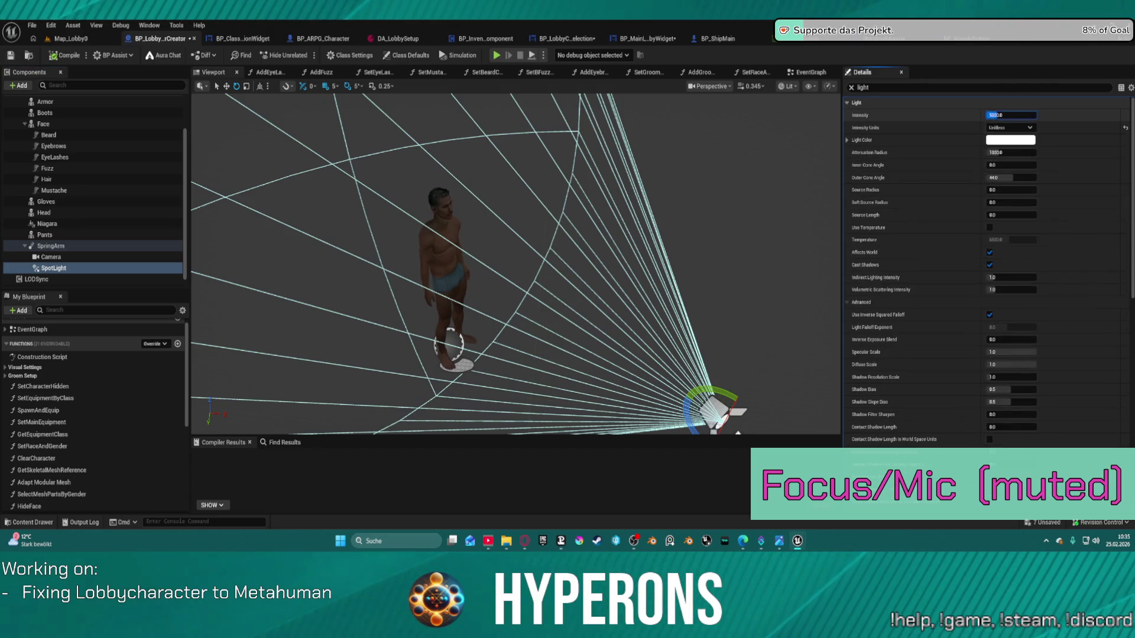
type("100000")
key("Return")
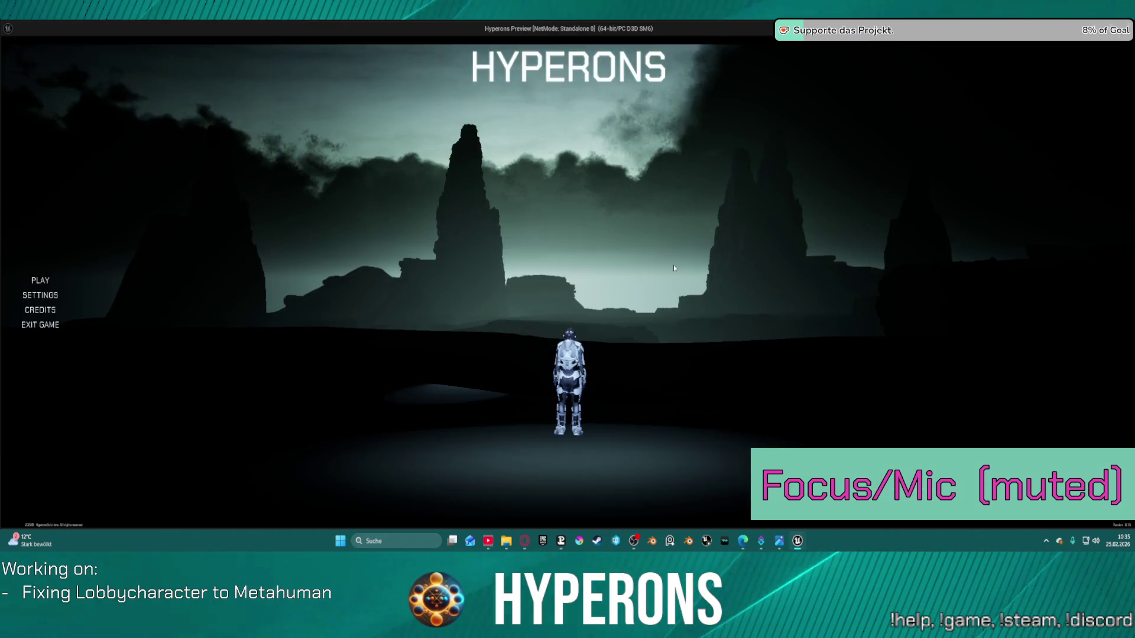
- Replay the game to view the character creator under the brighter spotlight, then exit
left_click(110, 280)
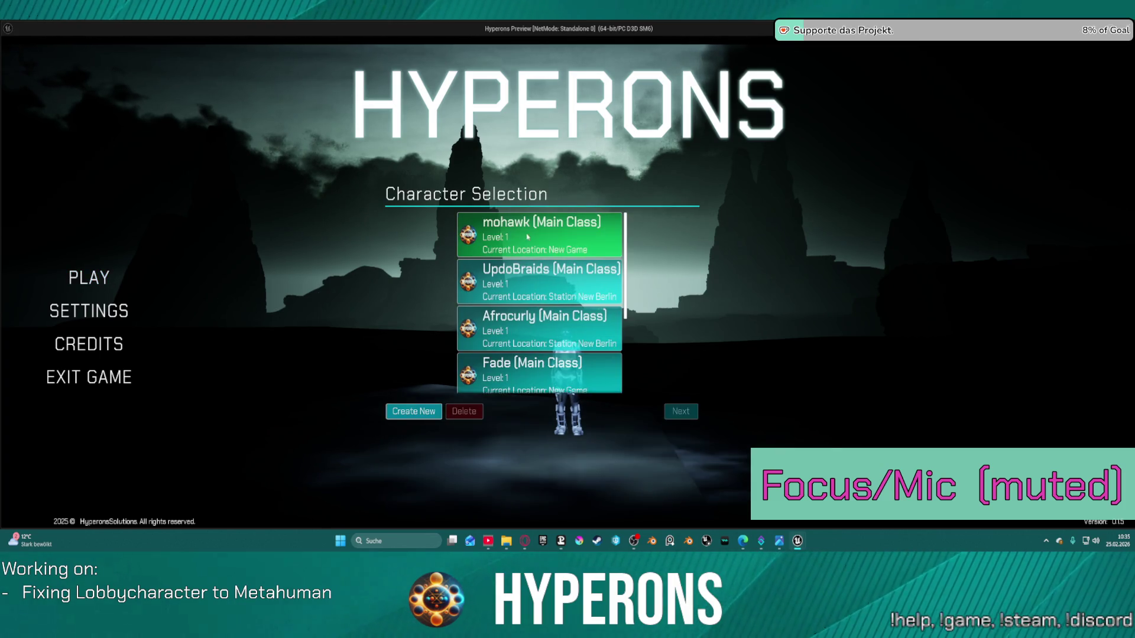
left_click(422, 412)
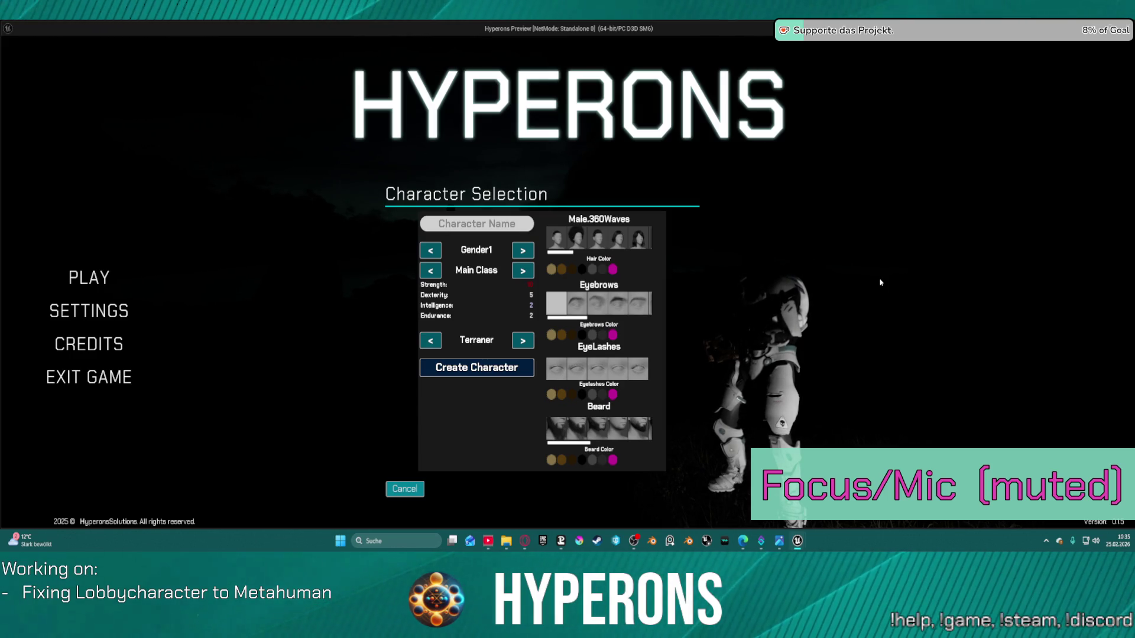
key("Escape")
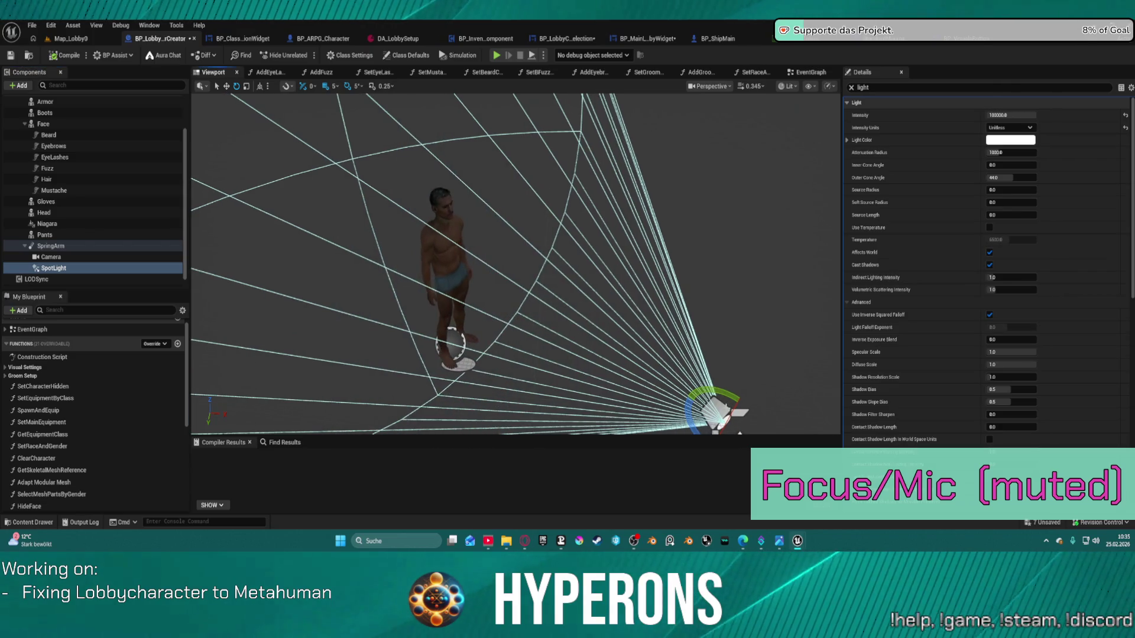
- Move the SpotLight up in front of the character's face and open the game's Character Selection list
left_click_drag(715, 408, 718, 391)
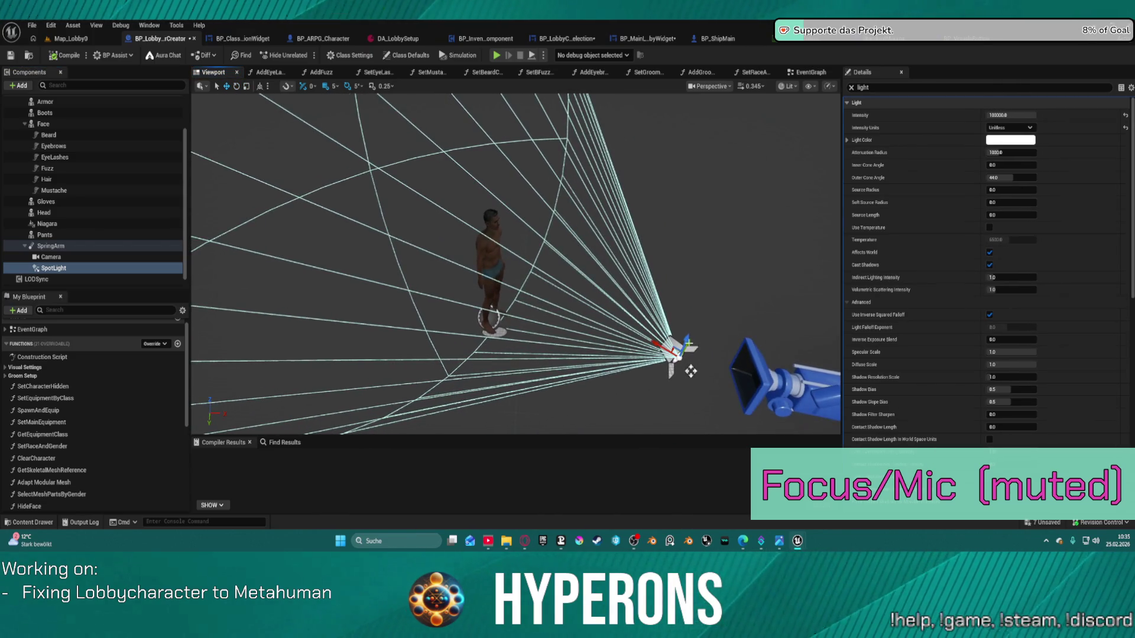
mouse_move(658, 348)
left_mouse_down()
mouse_move(547, 266)
mouse_move(603, 277)
mouse_move(754, 372)
mouse_move(556, 353)
mouse_move(509, 318)
mouse_move(480, 396)
mouse_move(518, 426)
mouse_move(520, 343)
mouse_move(571, 255)
mouse_move(580, 367)
mouse_move(591, 370)
left_mouse_up()
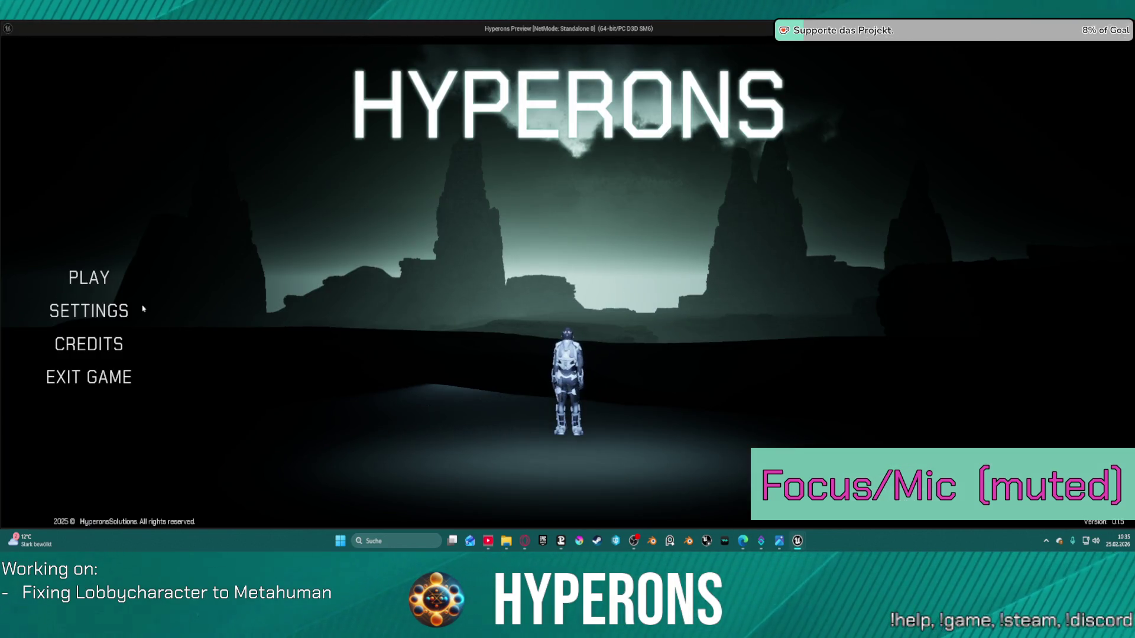
left_click(88, 278)
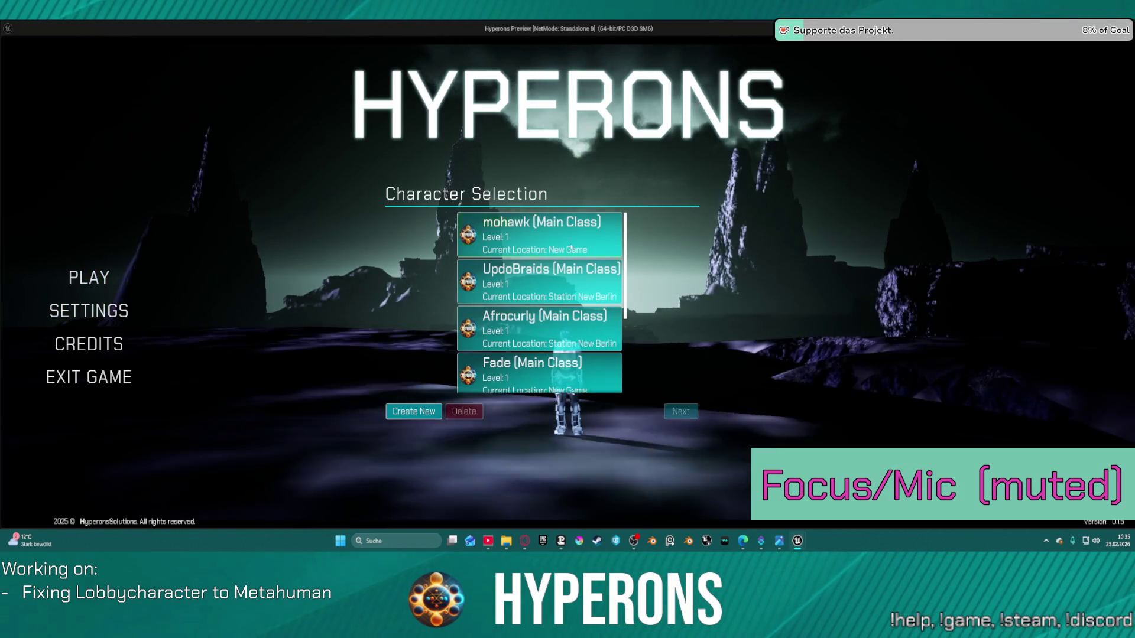
- View the brightly lit character in Create New, then exit the game preview
scroll(570, 308, "down", 3)
left_click(409, 413)
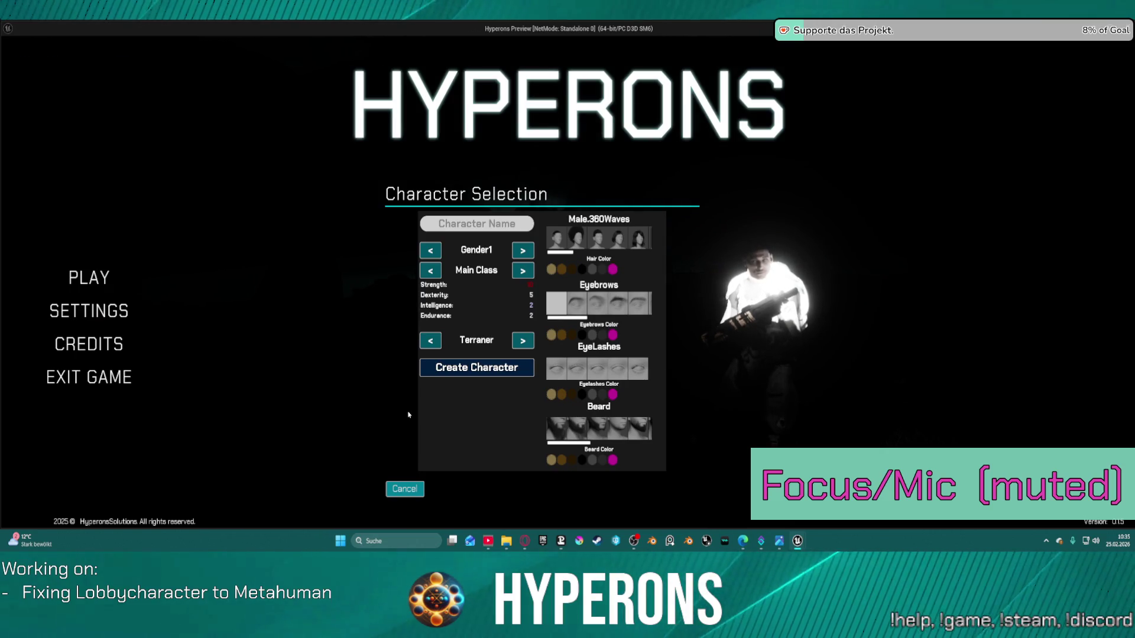
key("Escape")
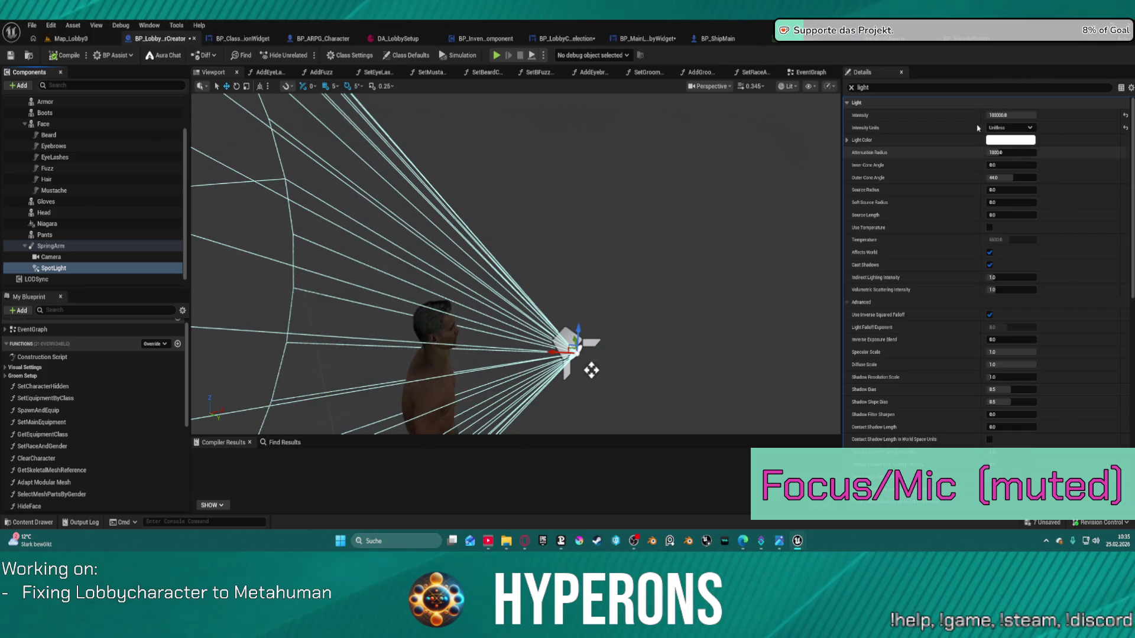
- Delete the SpotLight component from BP_LobbyCharacterCreator, leaving only the Camera under the SpringArm
left_click(851, 88)
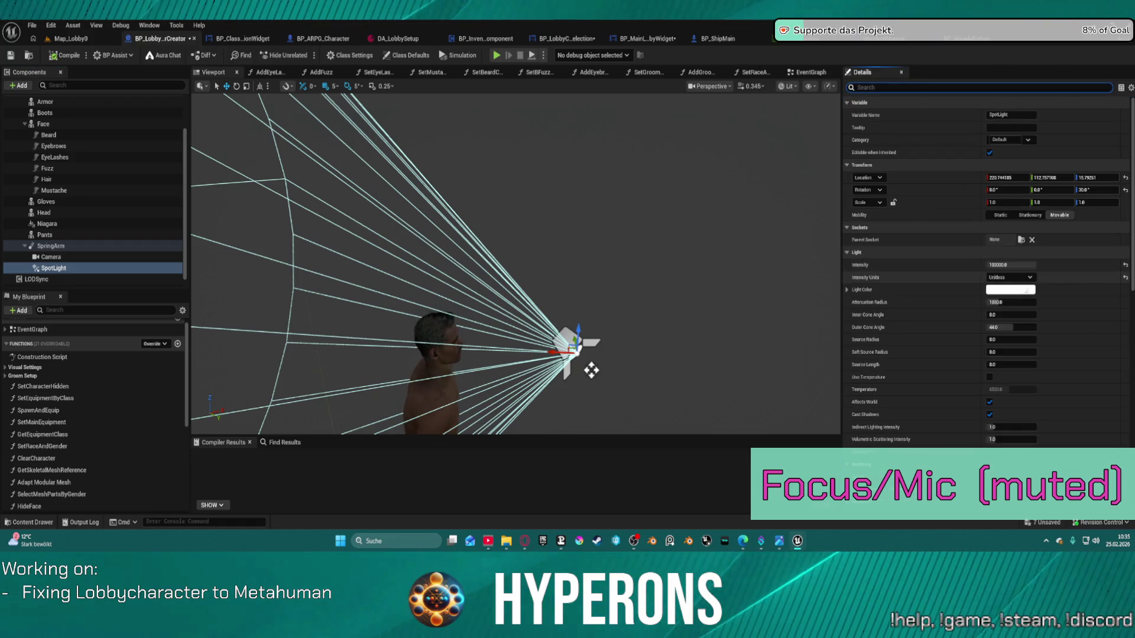
left_click(576, 216)
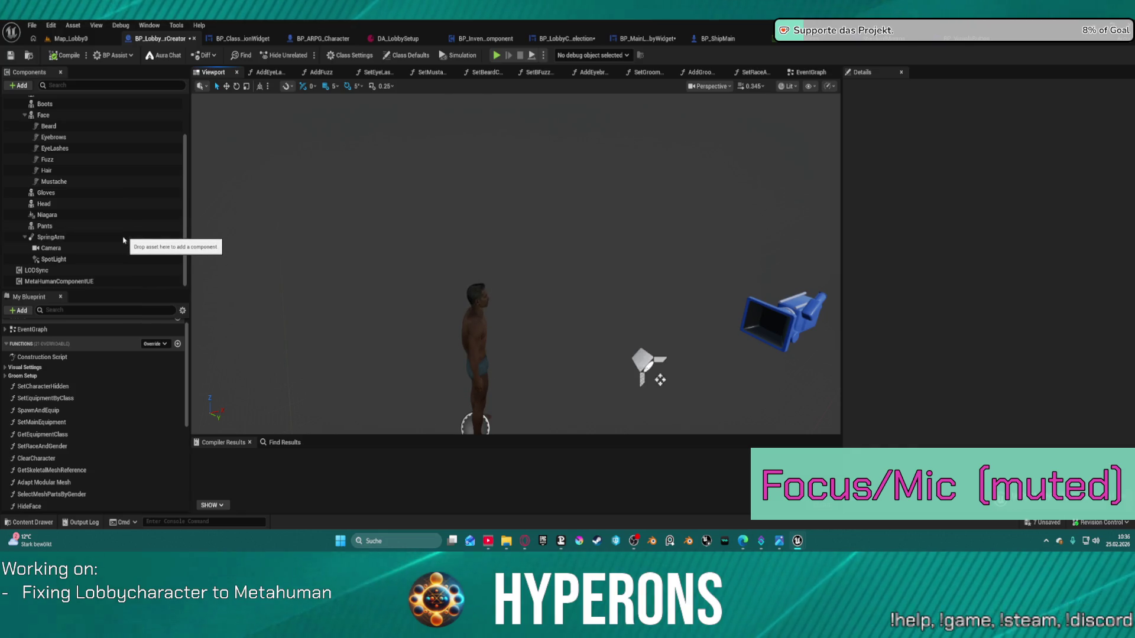
key("Delete")
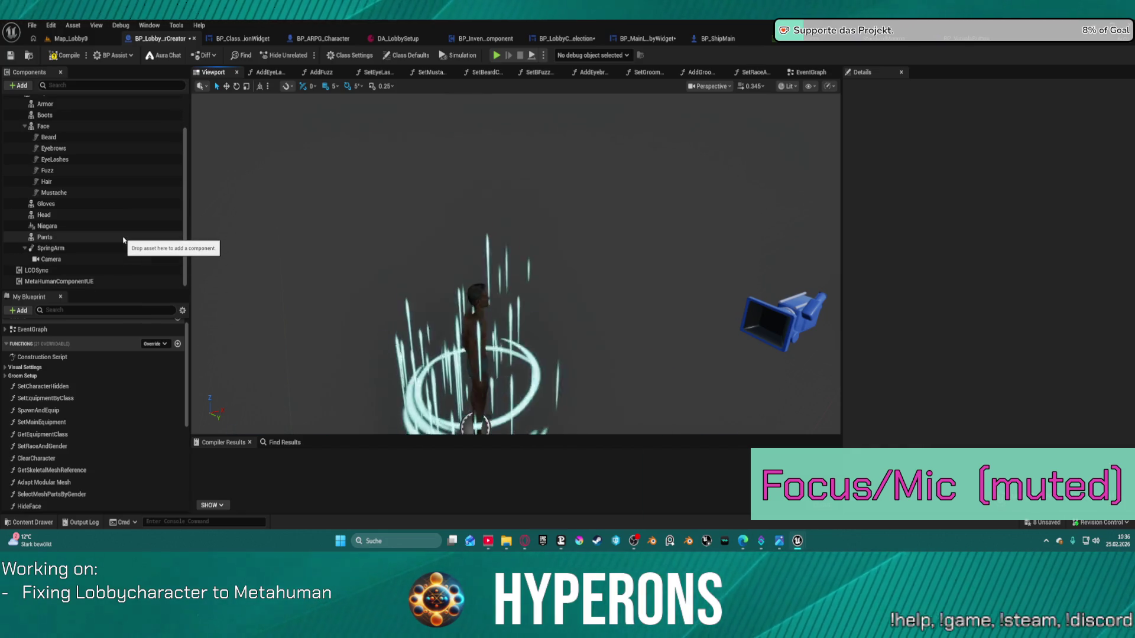
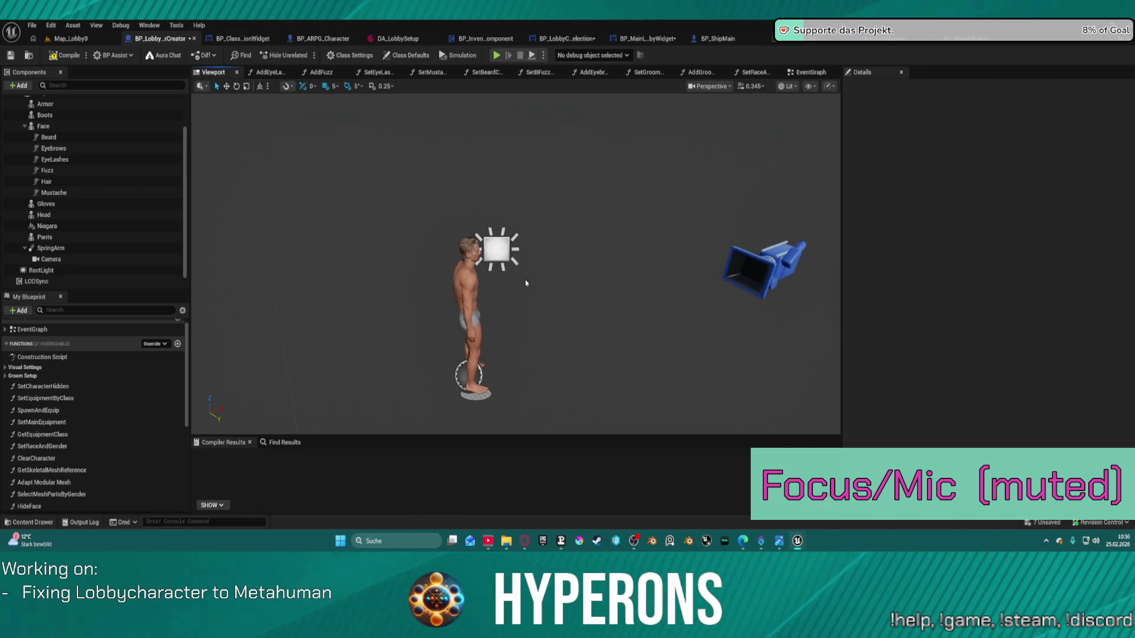
- Select the rect light and check the character creation screen in a game preview
left_click(498, 247)
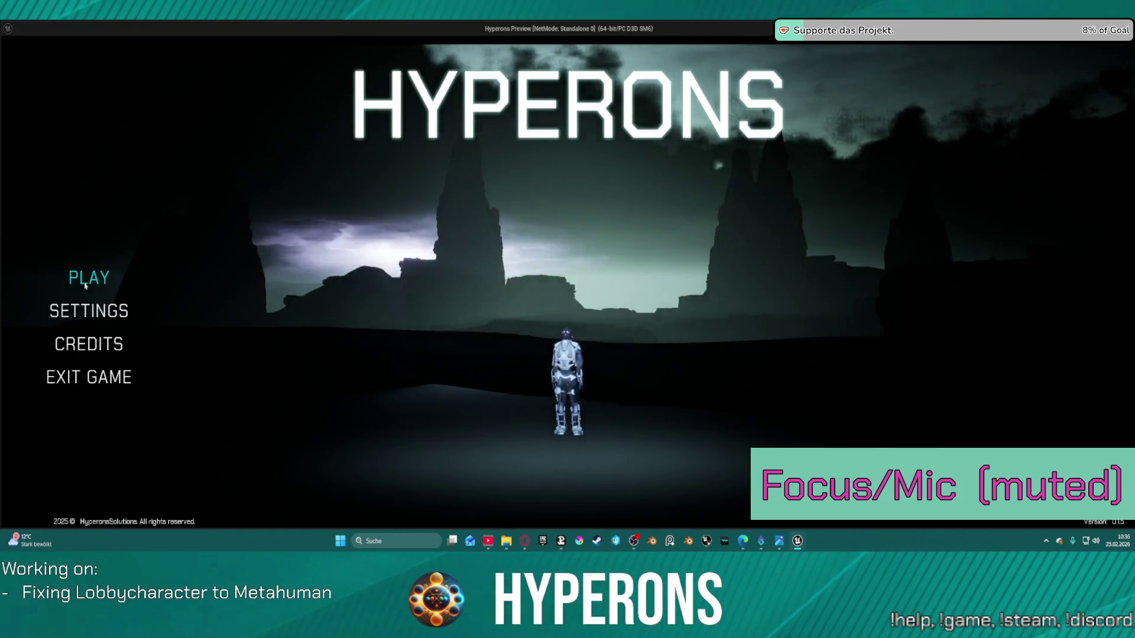
left_click(89, 278)
left_click(413, 412)
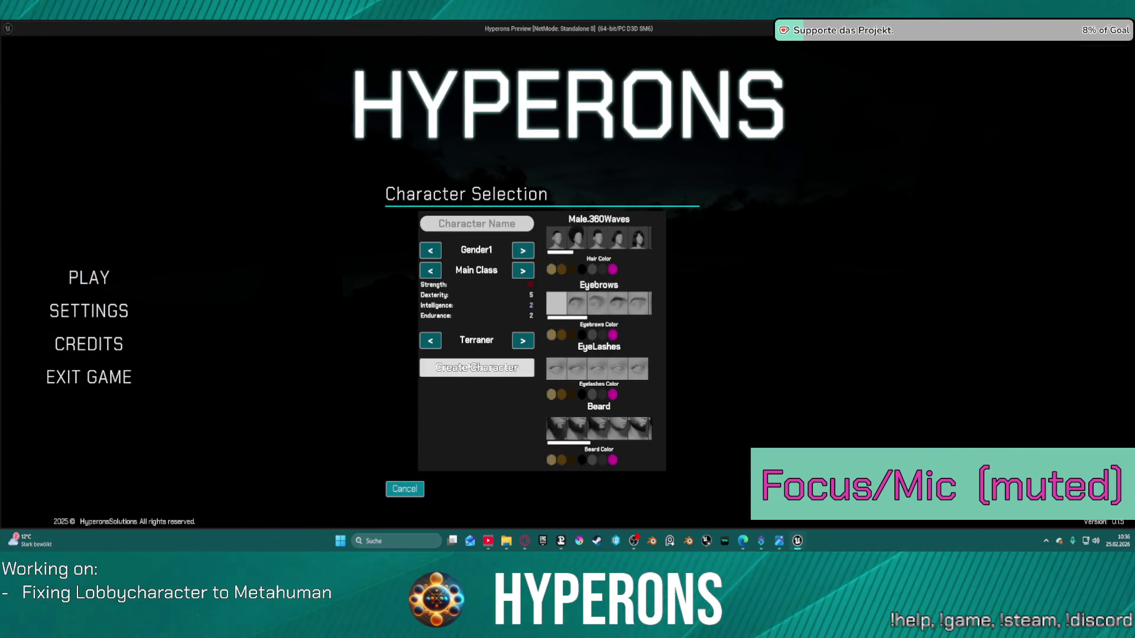
left_click(473, 367)
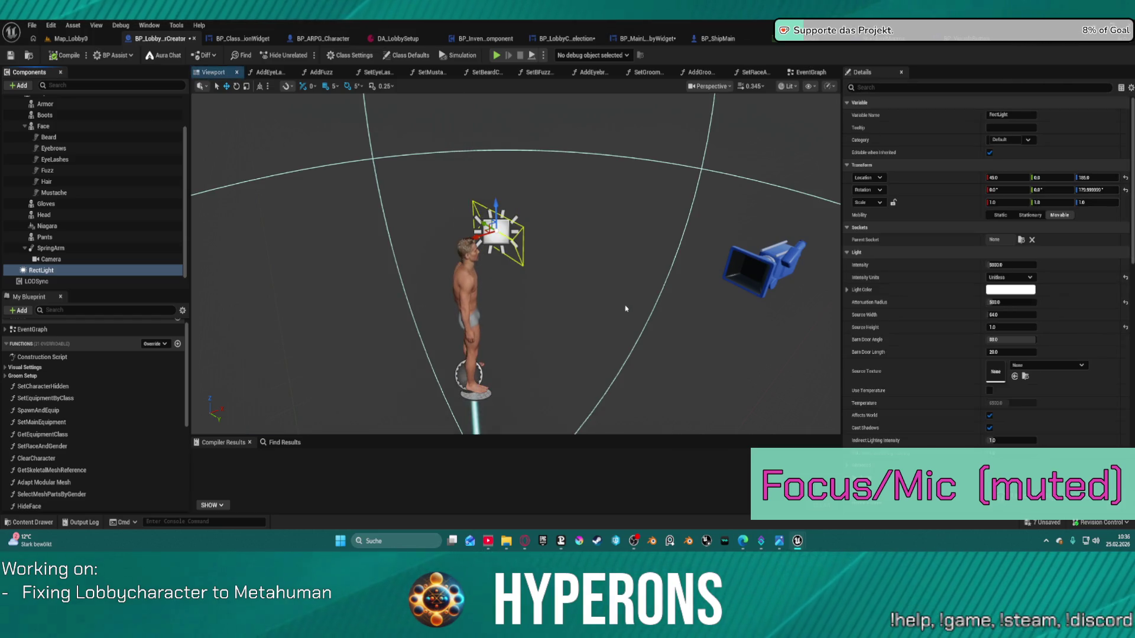
- Give the rect light Source Width 64 and Attenuation Radius 1000, then aim and raise it
key("ctrl+z")
key("ctrl+z")
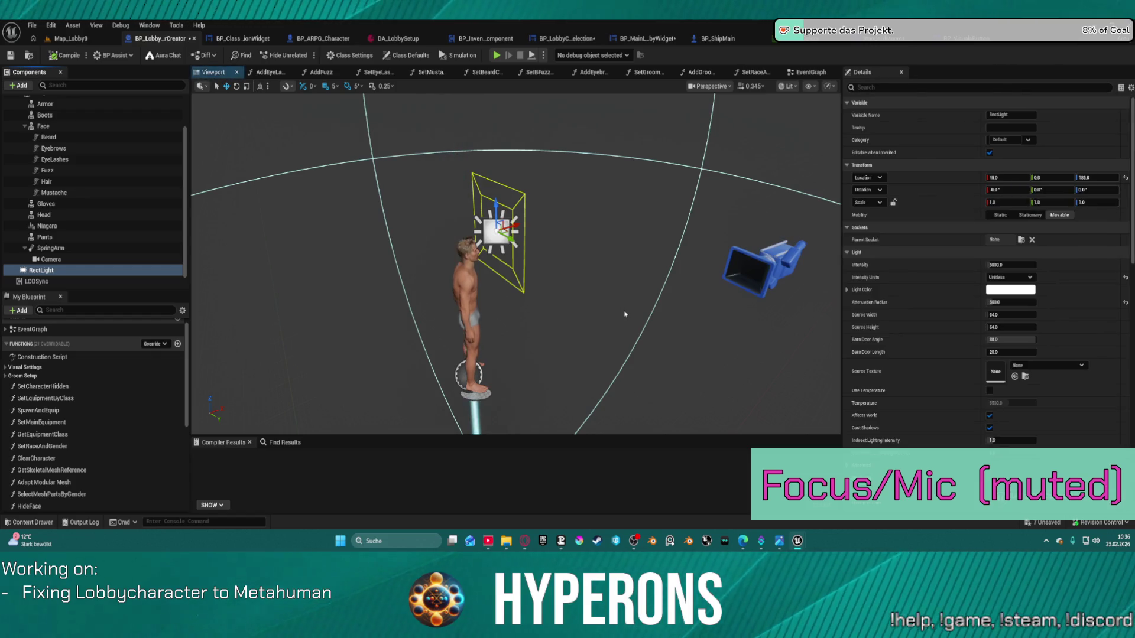
key("ctrl+z")
key("ctrl+z")
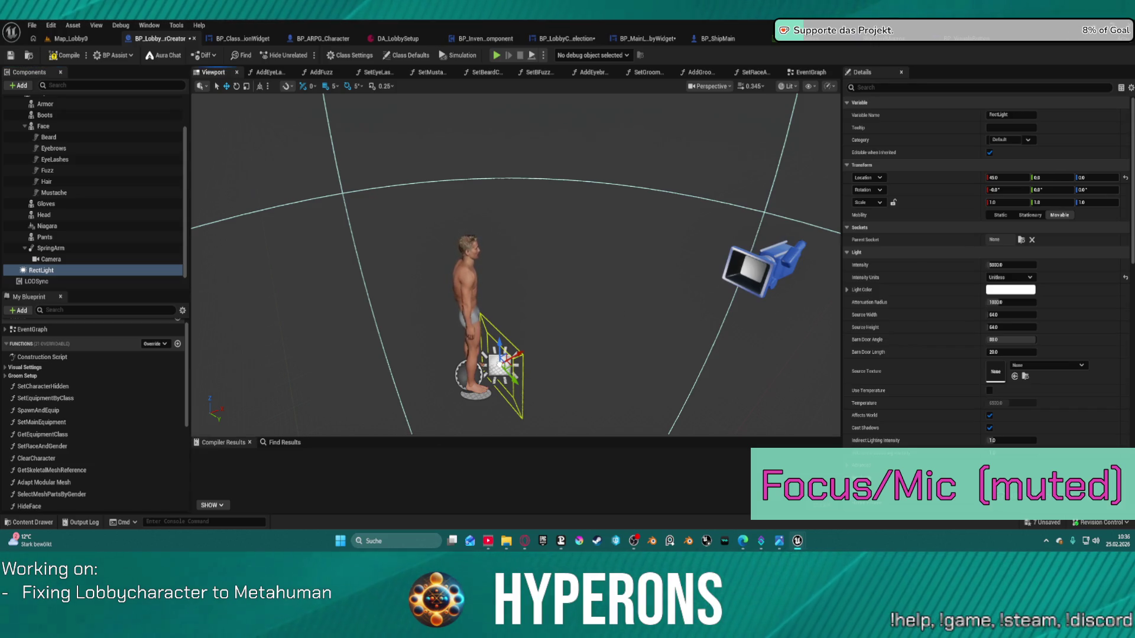
left_click_drag(497, 398, 470, 393)
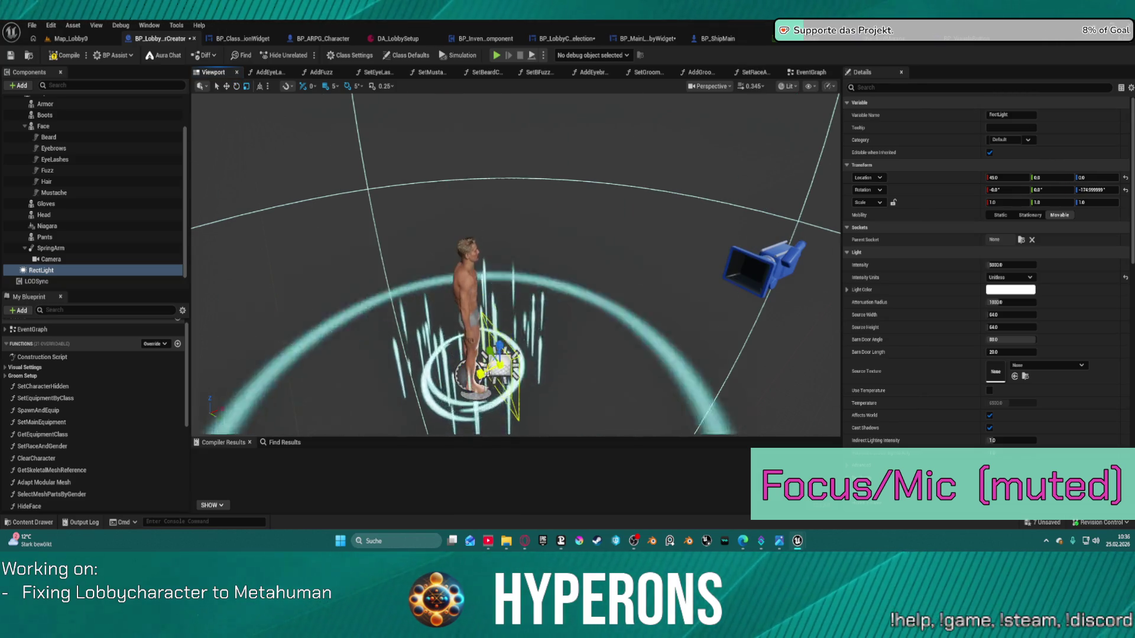
key("w")
mouse_move(497, 345)
left_mouse_down()
mouse_move(493, 216)
mouse_move(476, 247)
left_mouse_up()
scroll(516, 265, "up", 5)
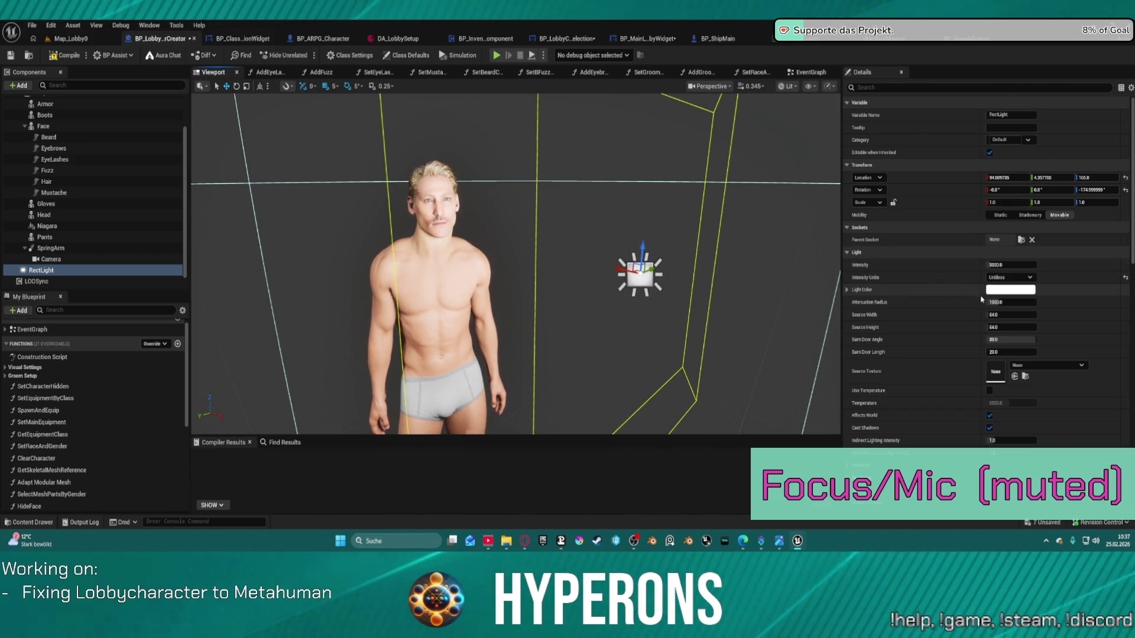
- Set the rect light's Intensity to 2000 and tint it pale warm yellow
left_click(1012, 266)
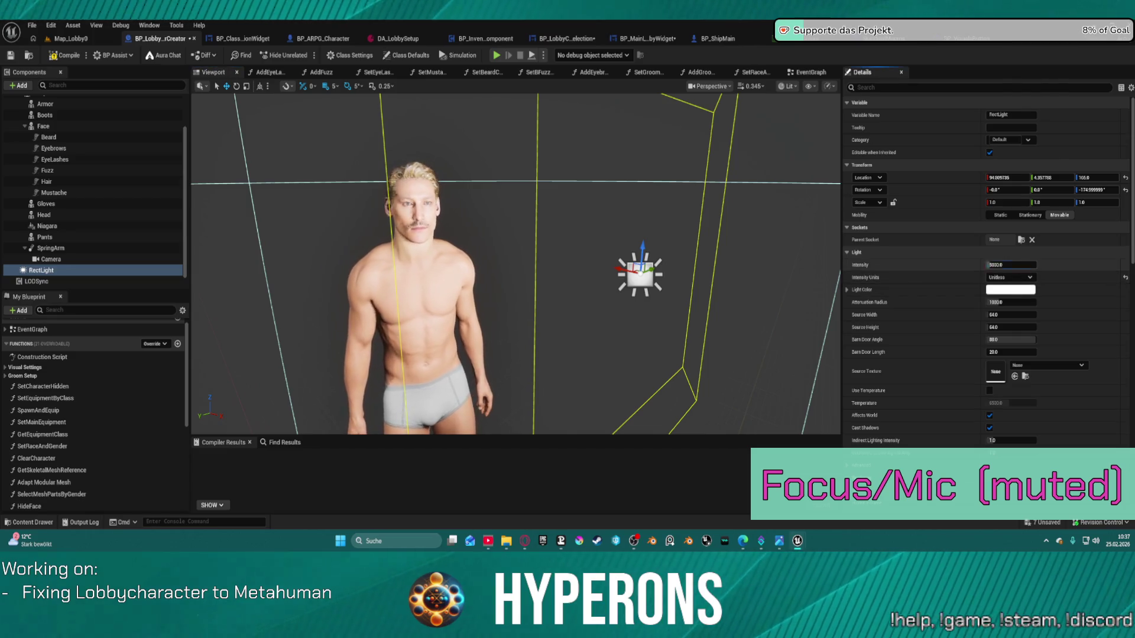
type("8")
left_click_drag(1005, 265, 1025, 266)
left_click(1012, 265)
type("2")
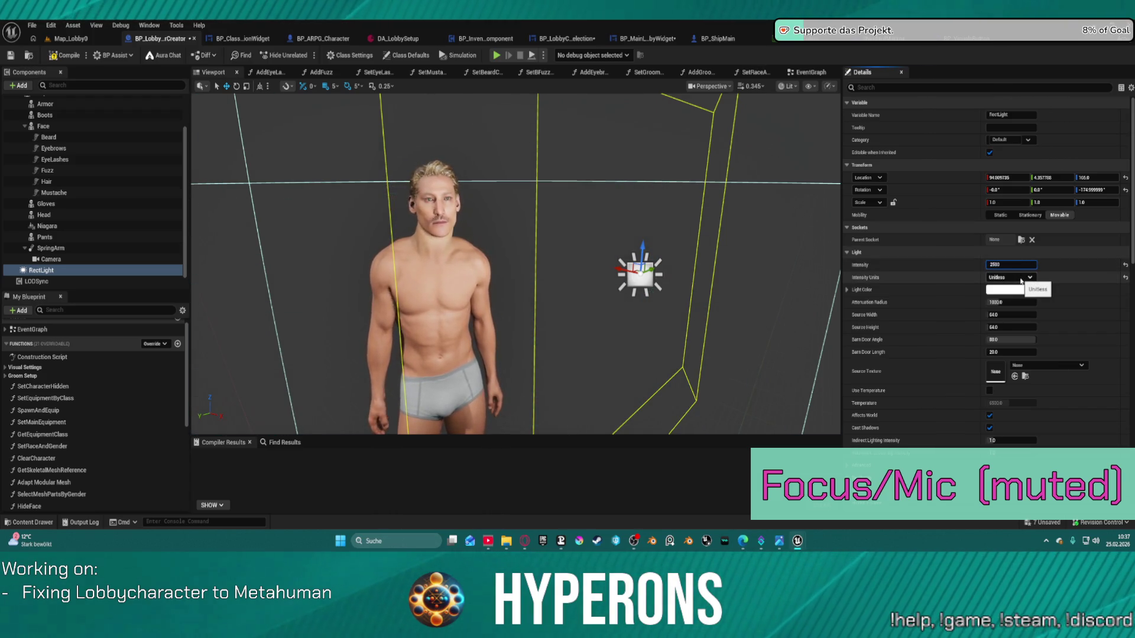
left_click(1011, 289)
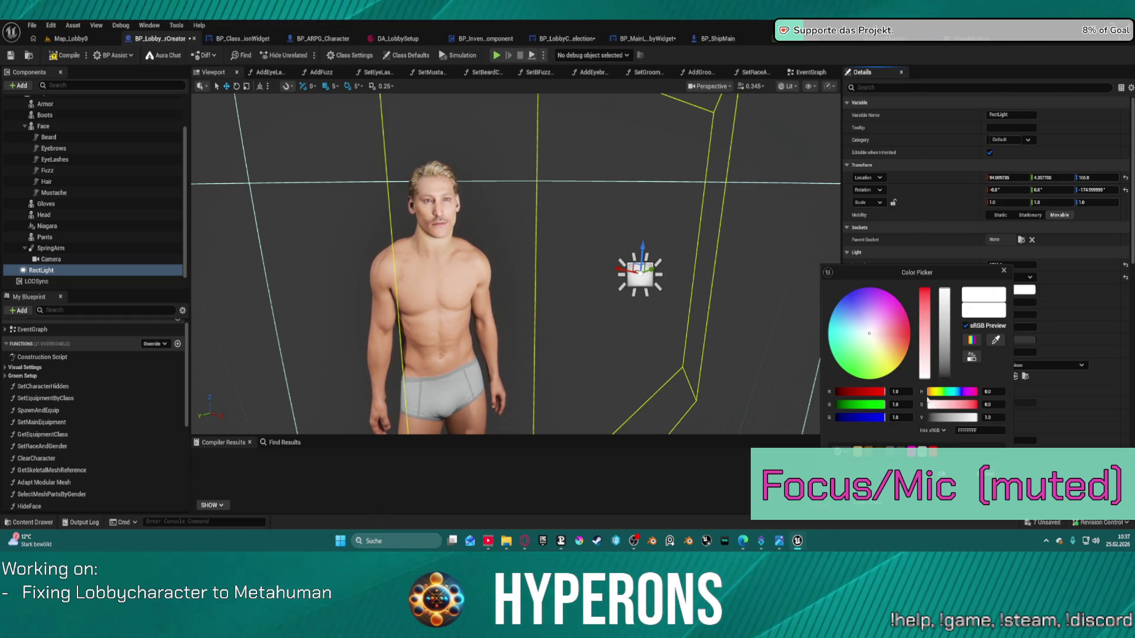
left_click(873, 347)
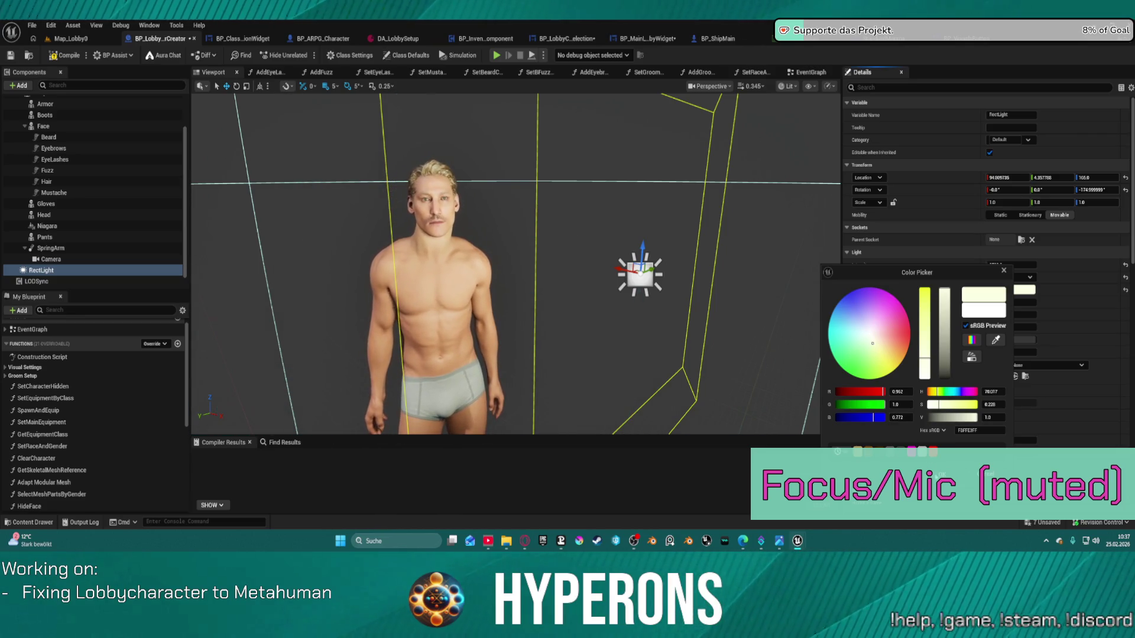
left_click(522, 227)
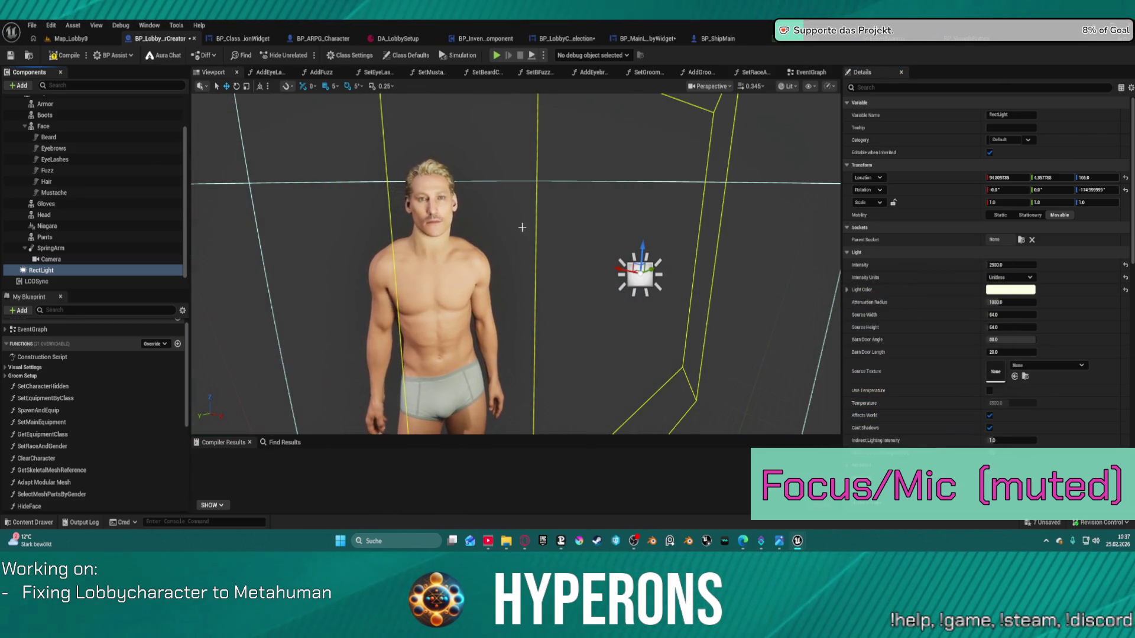
- Frame the rect light, then drag the spring arm's Target Arm Length down to about 170.8
double_click(67, 268)
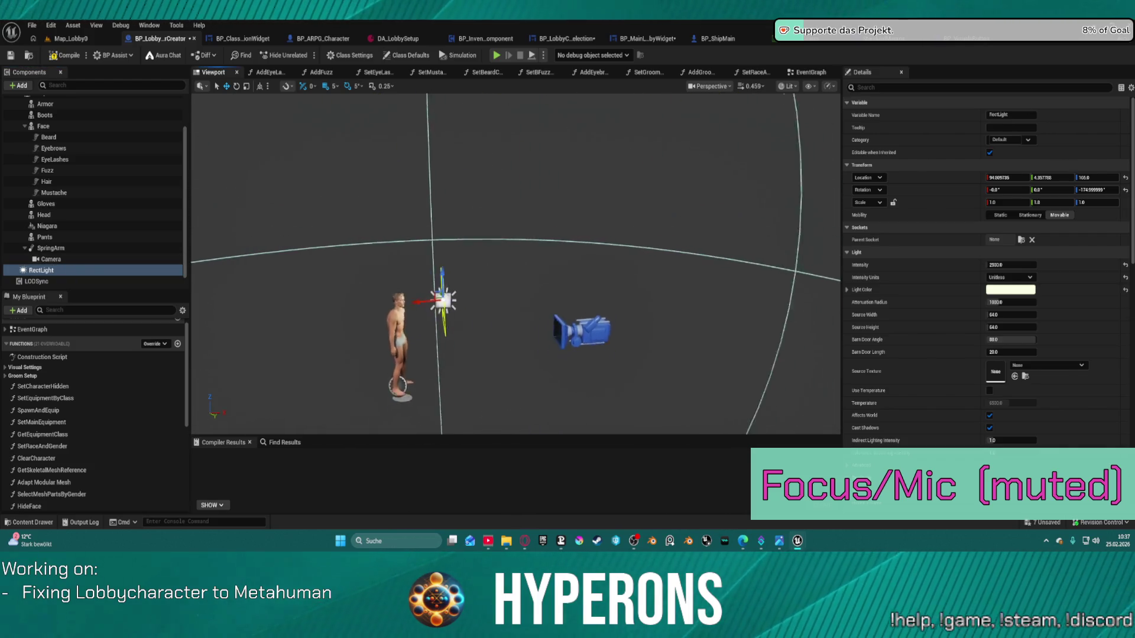
mouse_move(514, 266)
left_mouse_down()
mouse_move(603, 260)
mouse_move(603, 243)
mouse_move(603, 253)
left_mouse_up()
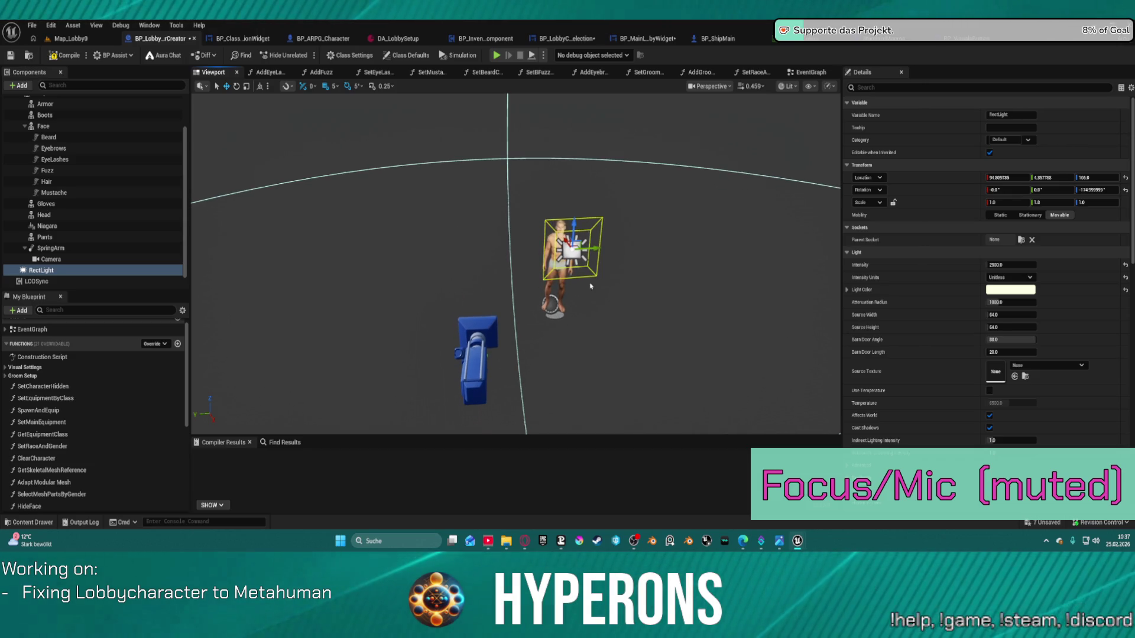
left_click(448, 344)
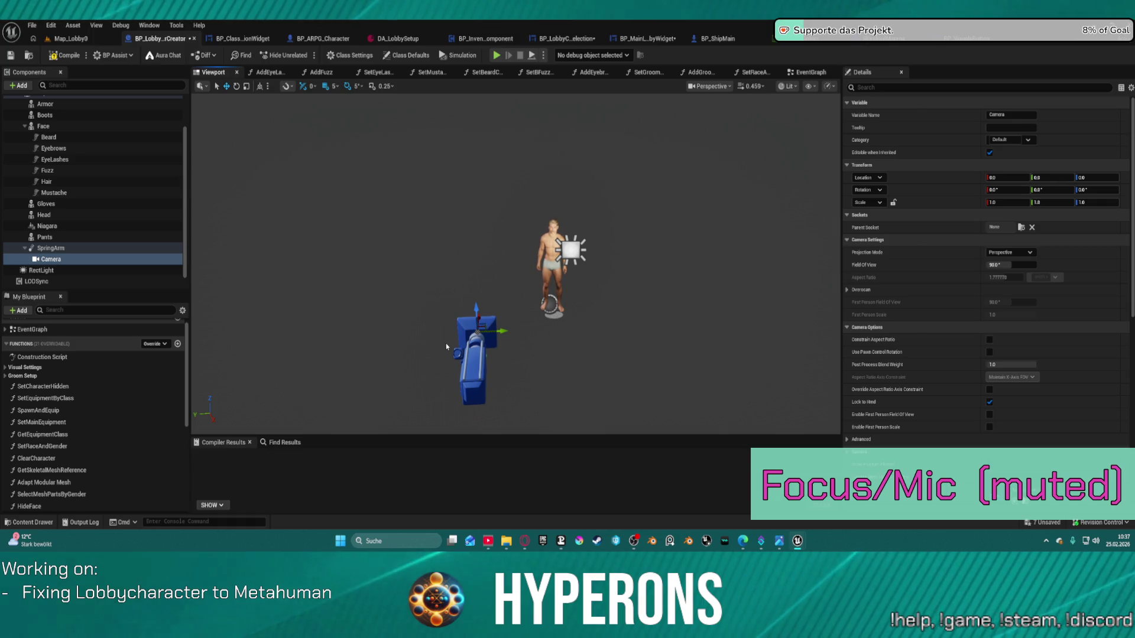
left_click(88, 248)
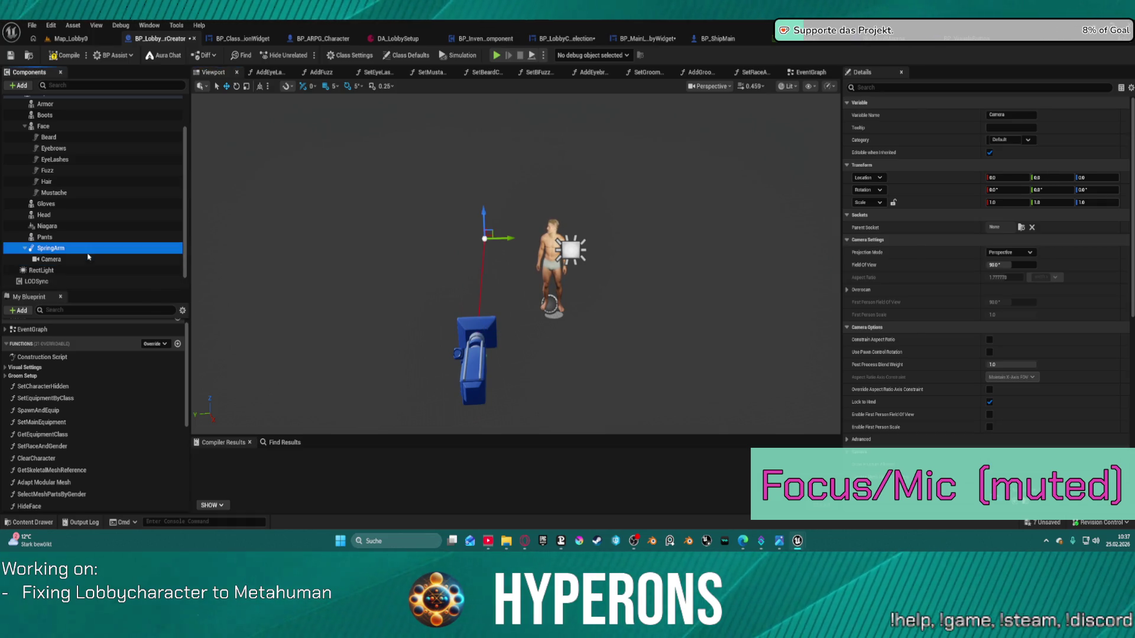
left_click_drag(1013, 252, 1005, 253)
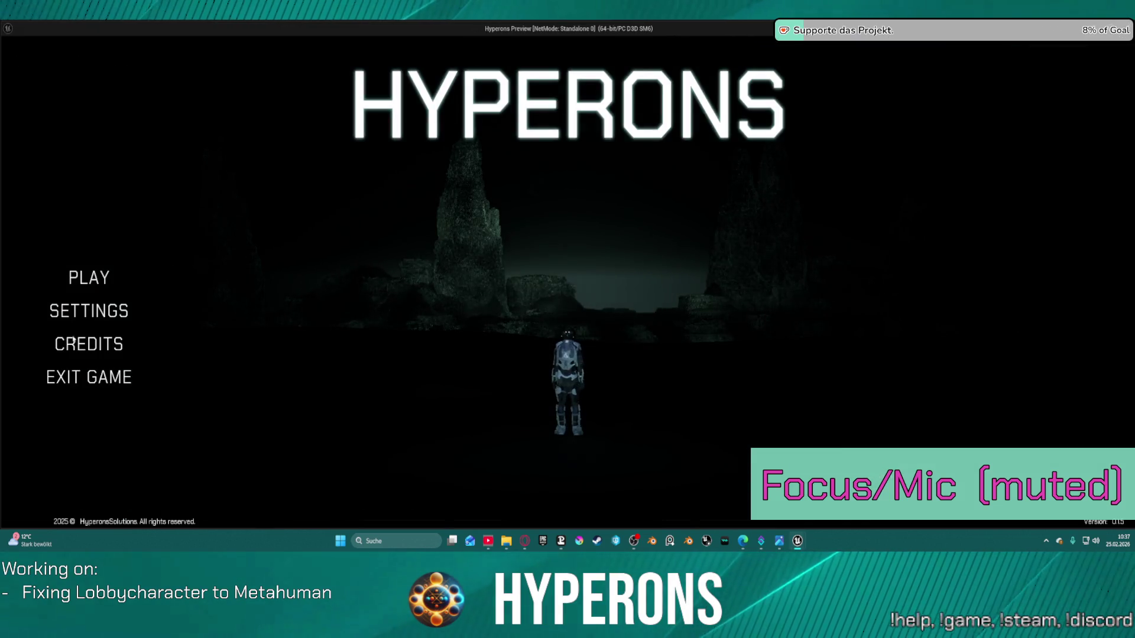
- Preview the creation screen, then shorten the spring arm's Target Arm Length to about 150
left_click(89, 277)
left_click(414, 411)
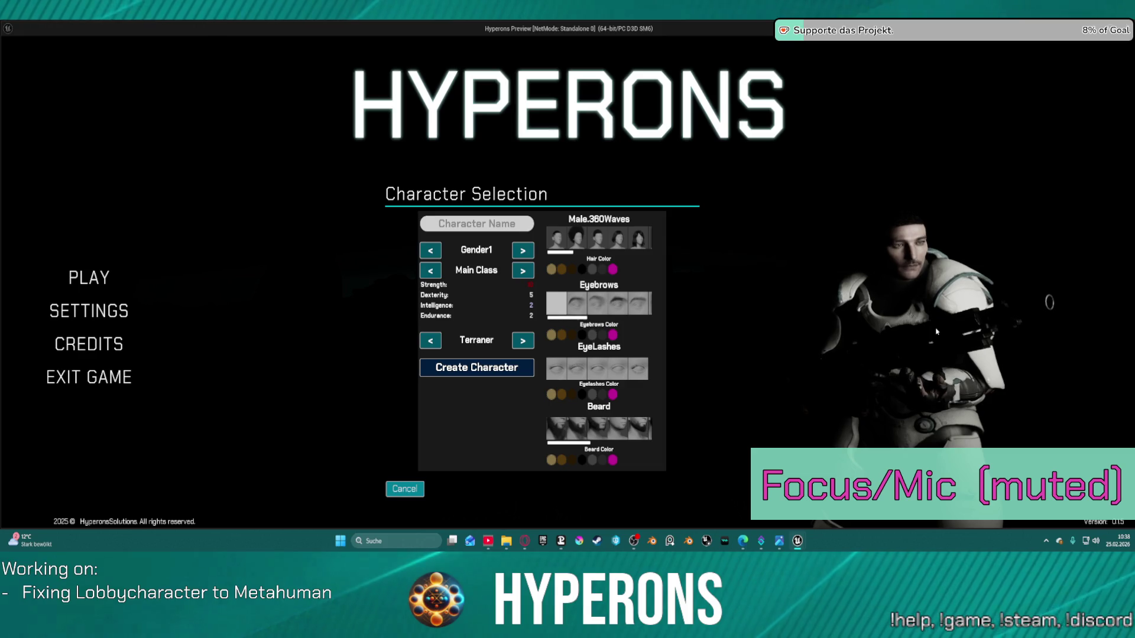
key("Escape")
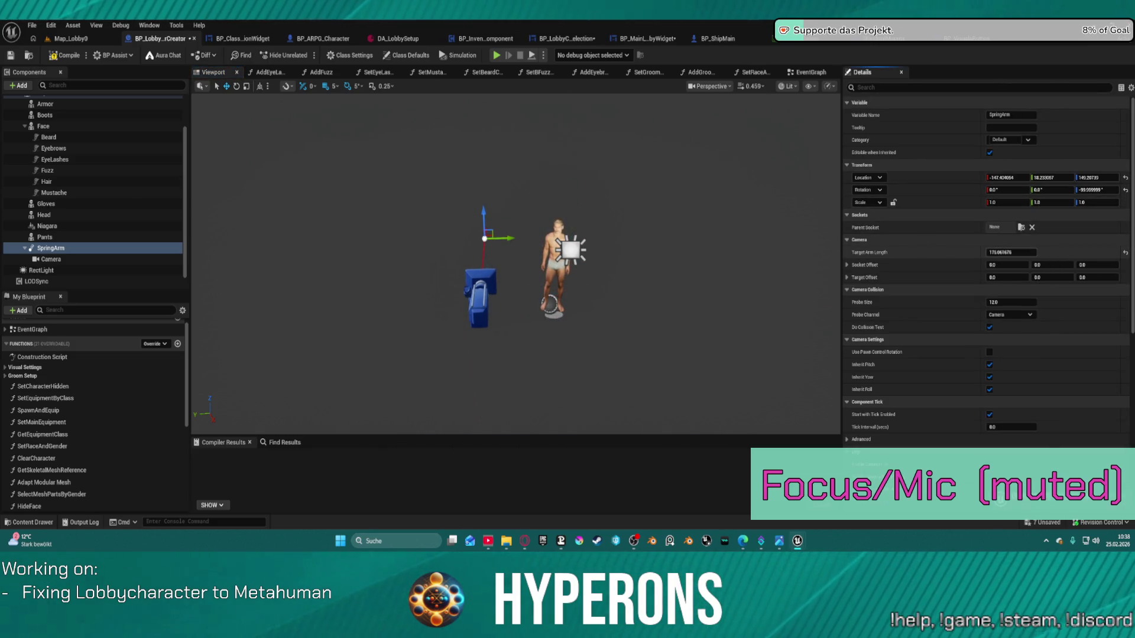
mouse_move(1011, 252)
left_mouse_down()
mouse_move(999, 252)
mouse_move(1034, 252)
left_mouse_up()
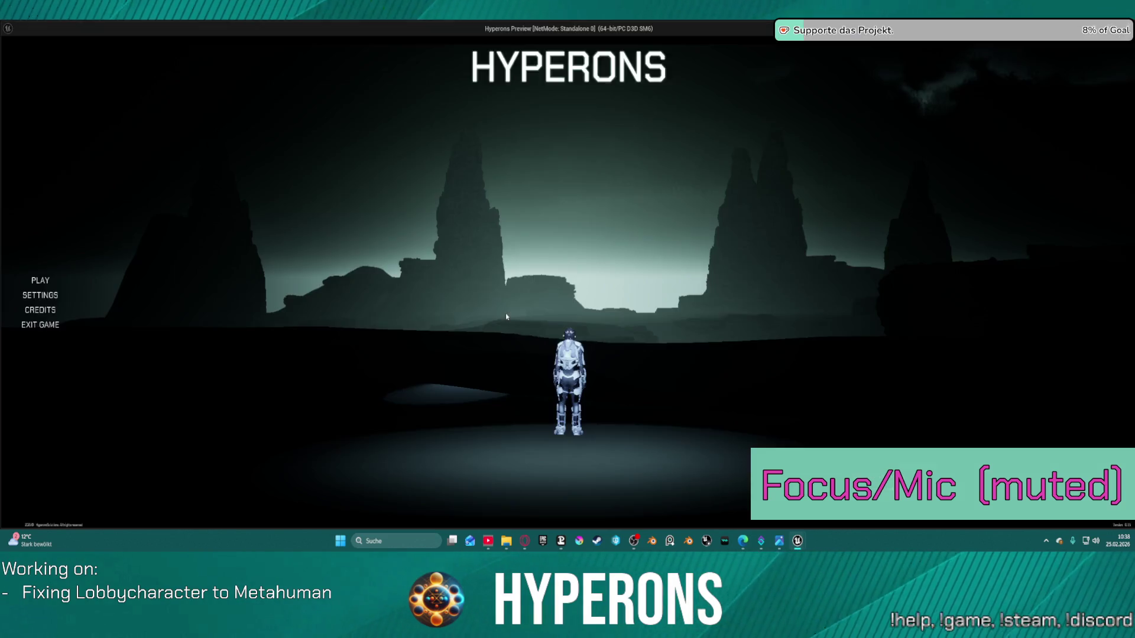
- Recheck the creator close-up in game, then shift the spring arm sideways along X
left_click(116, 285)
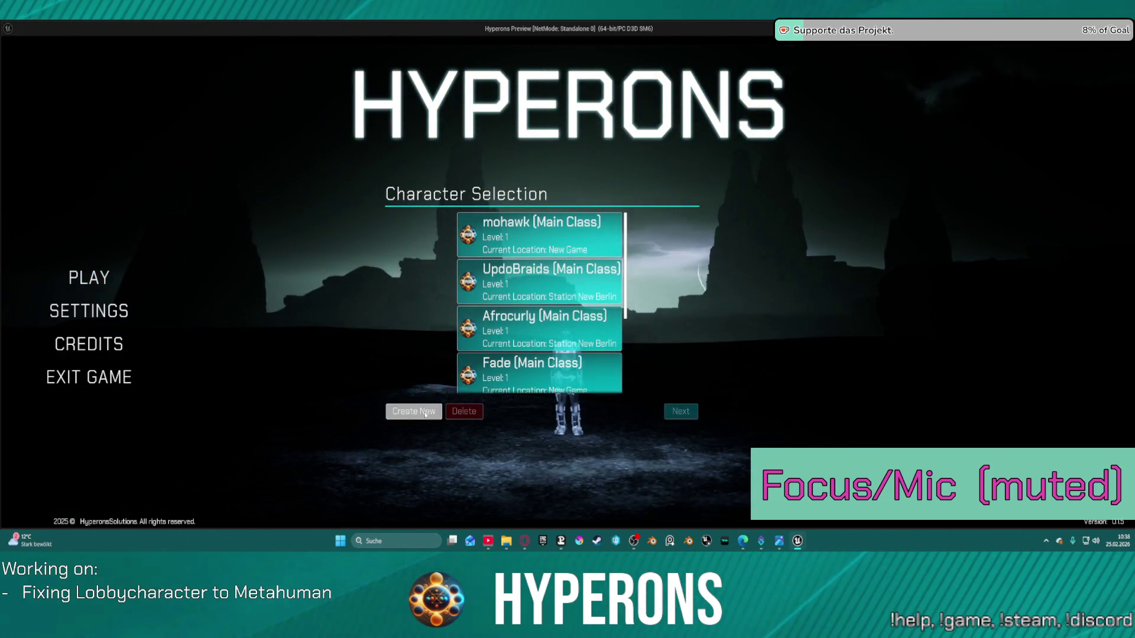
left_click(425, 414)
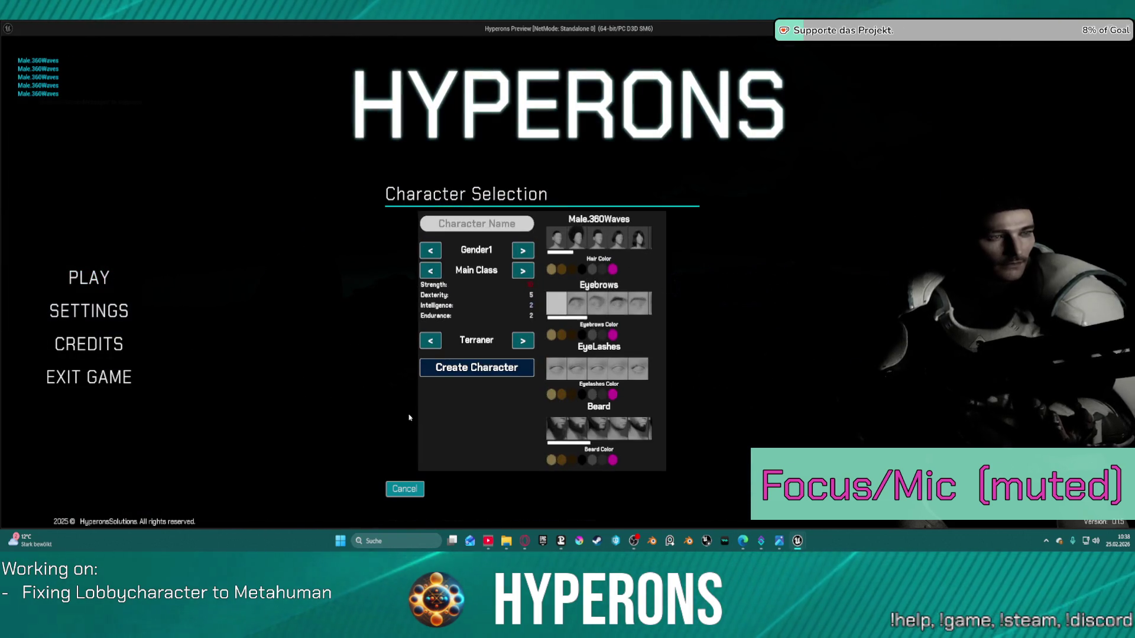
key("alt+Tab")
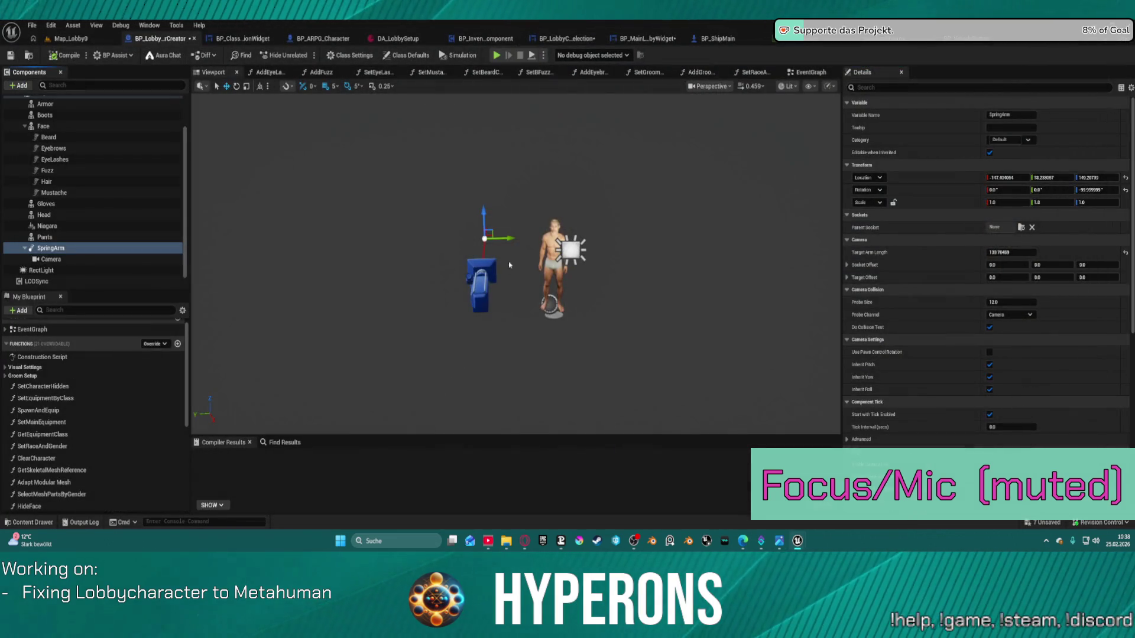
left_click_drag(484, 235, 528, 238)
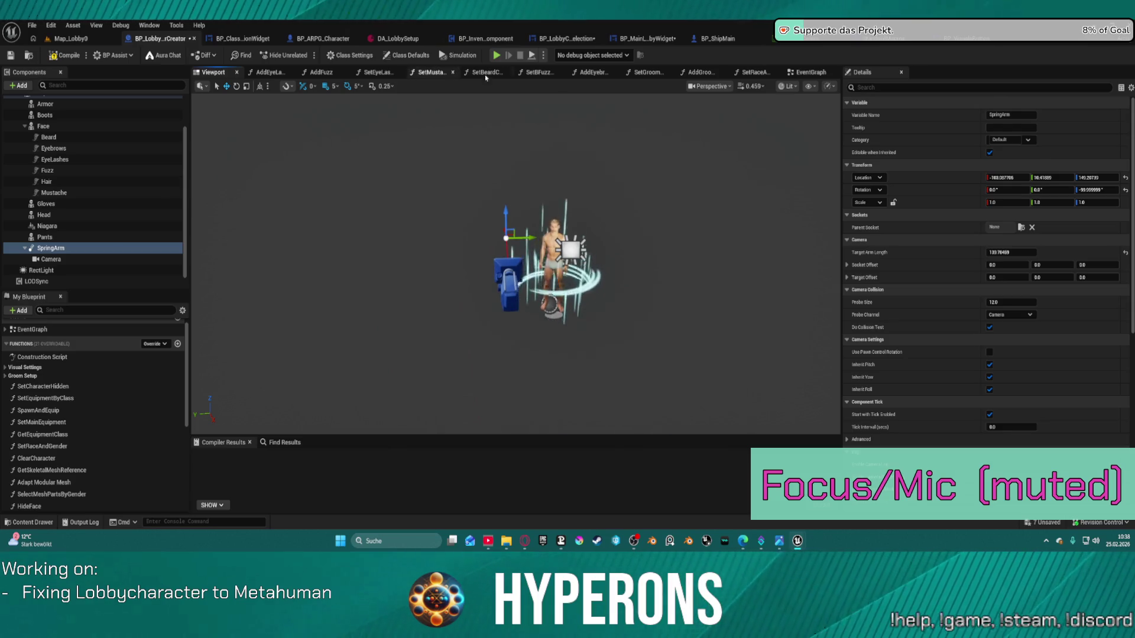
left_click(569, 249)
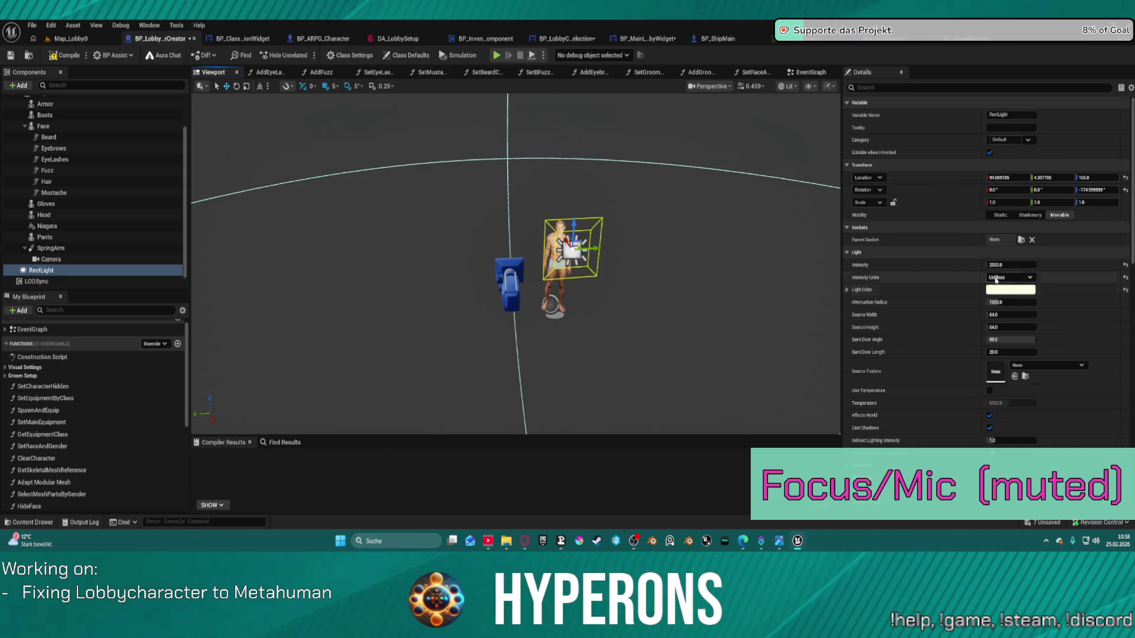
- Tint the rect light pale cyan and run the preview to the Character Selection screen
left_click(1024, 289)
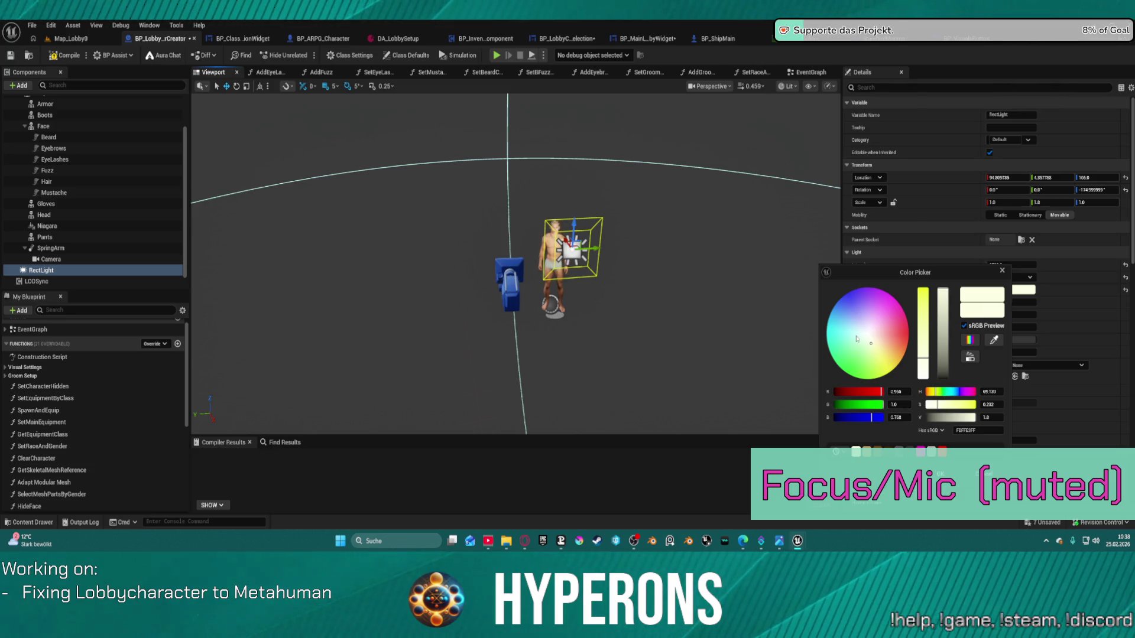
left_click(852, 334)
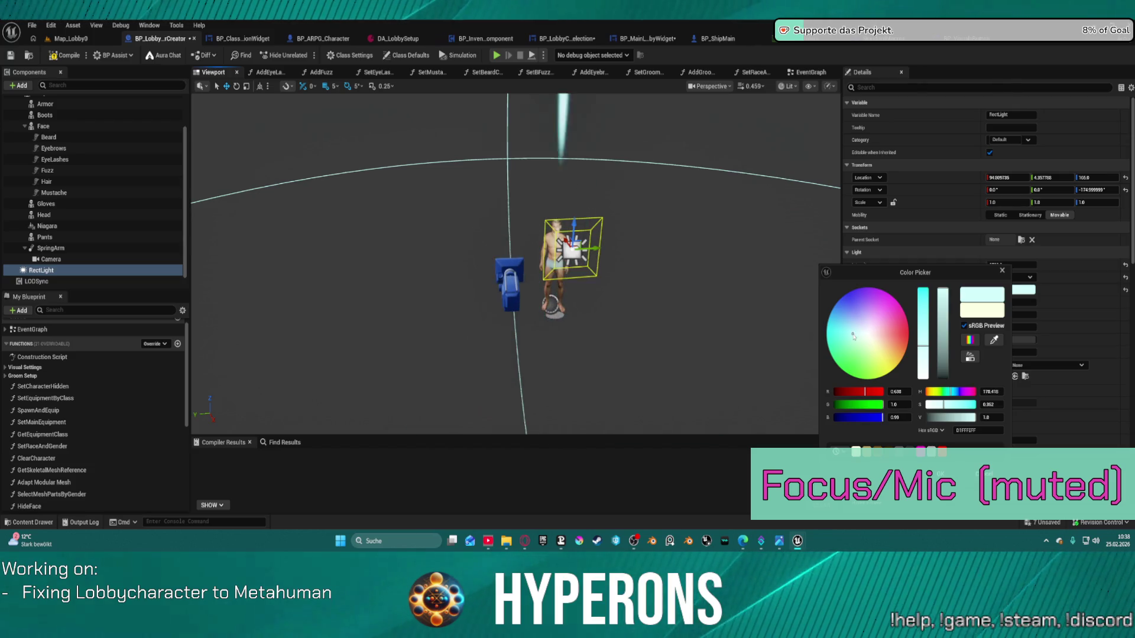
left_click(1032, 264)
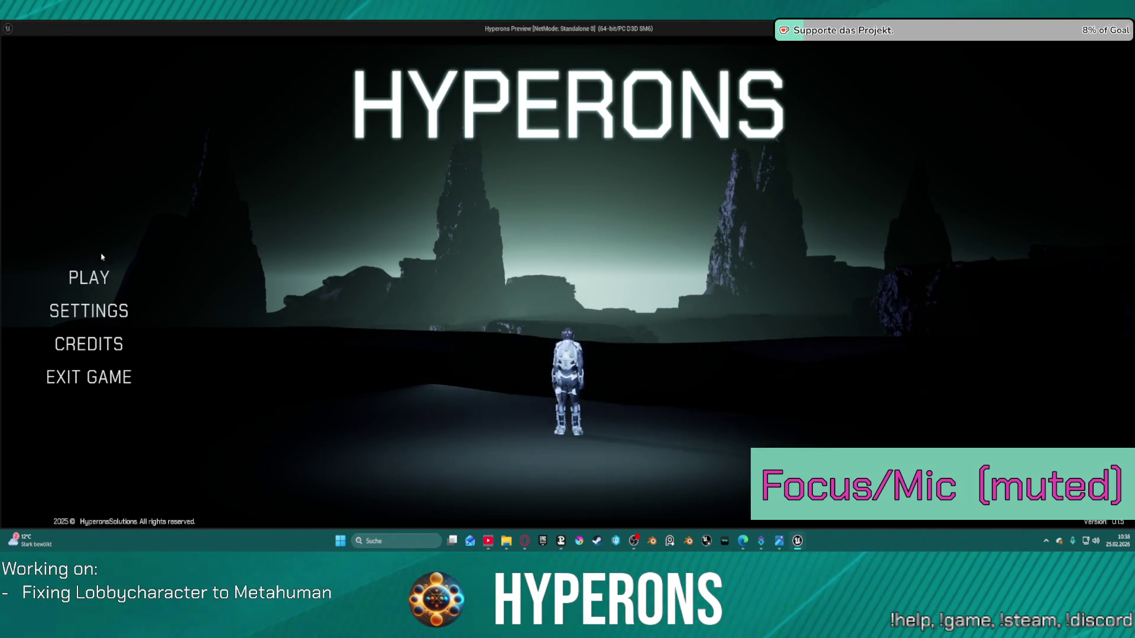
left_click(85, 276)
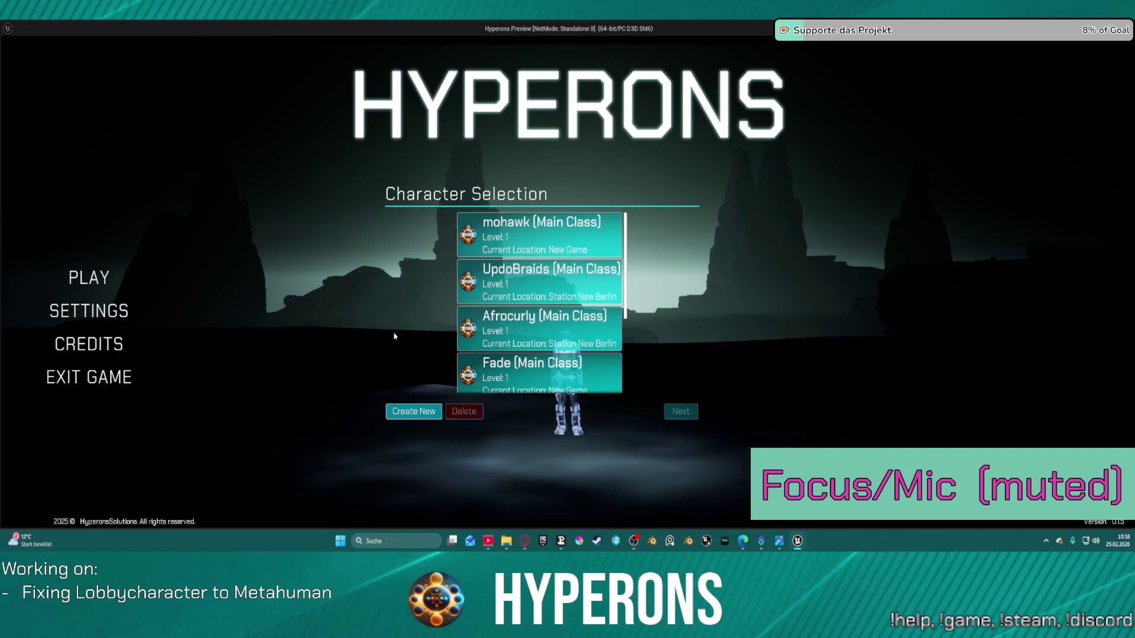
- Open the character creation screen in the preview, then stop the game
left_click(405, 415)
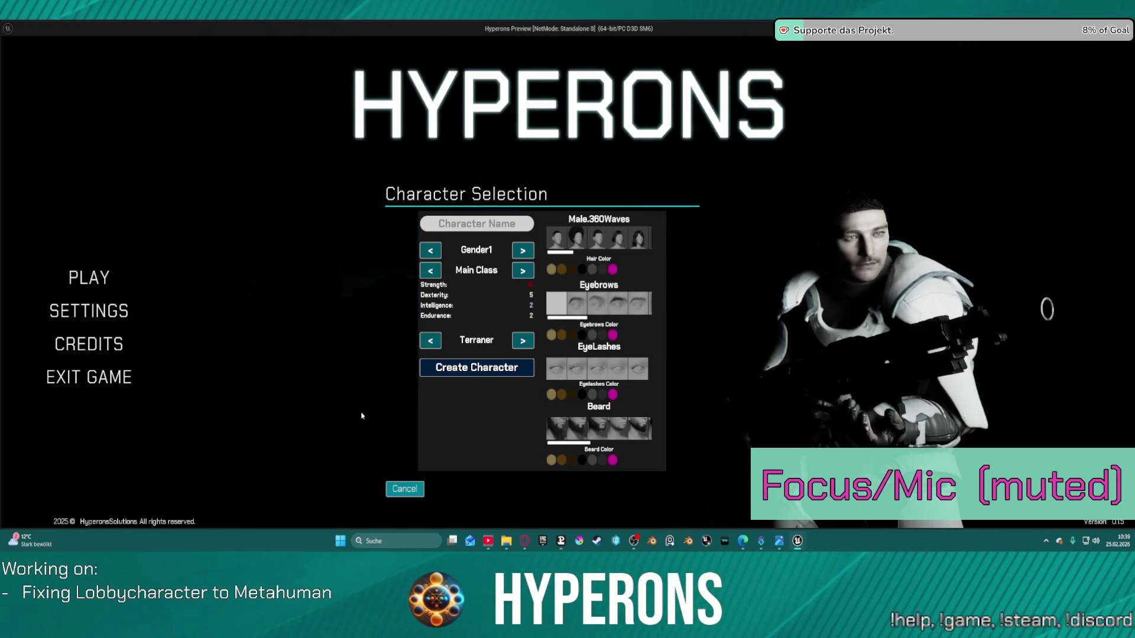
key("Escape")
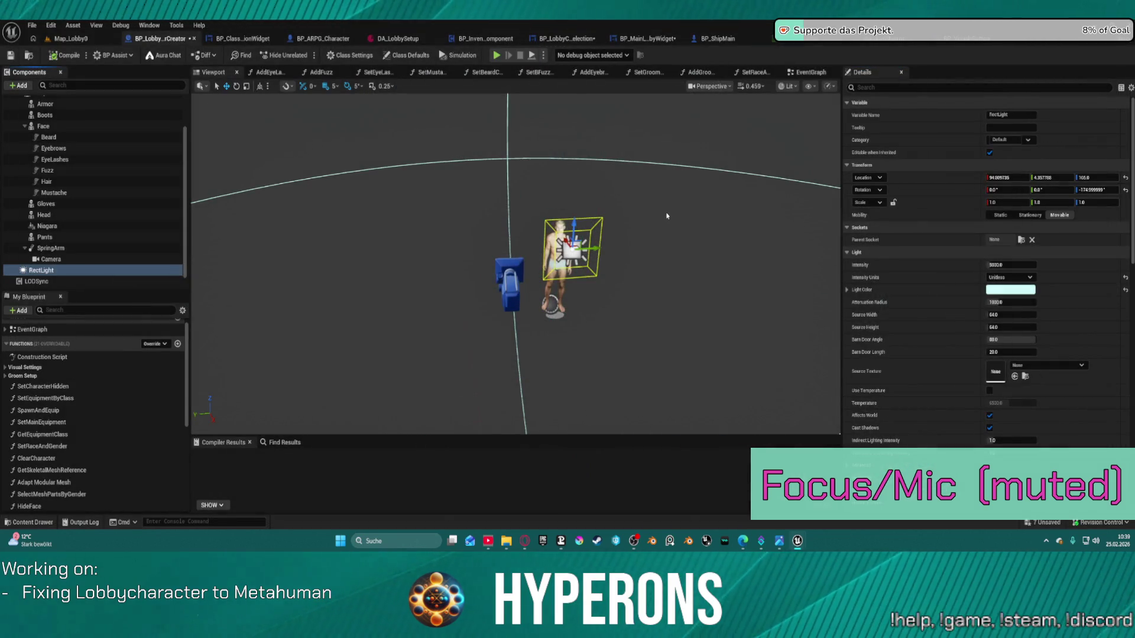
left_click(83, 39)
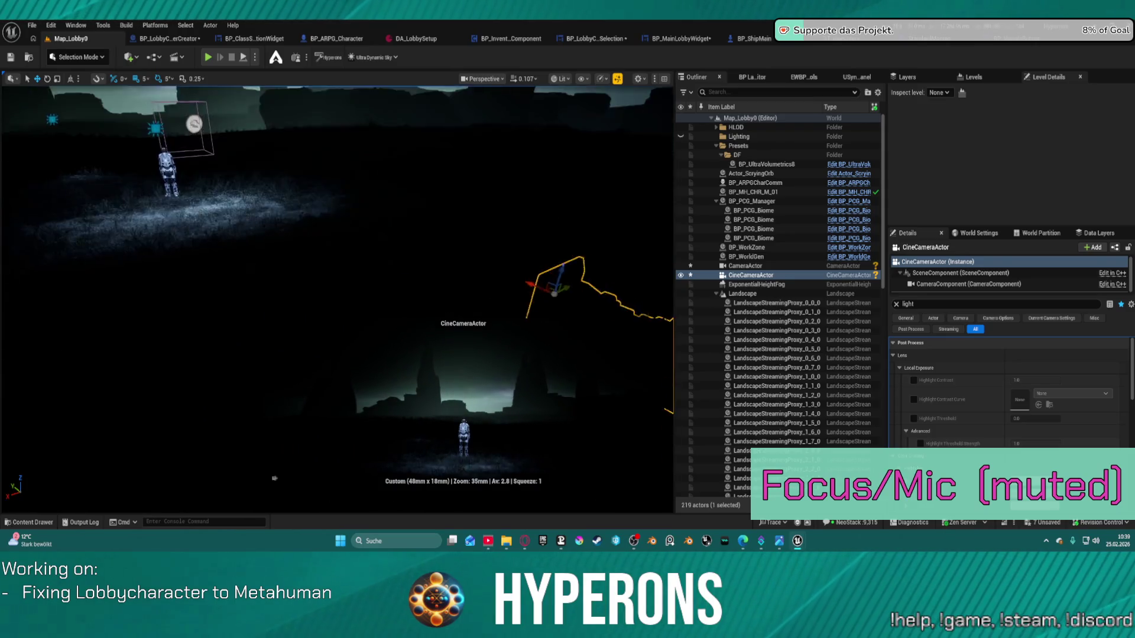
scroll(337, 295, "up", 2)
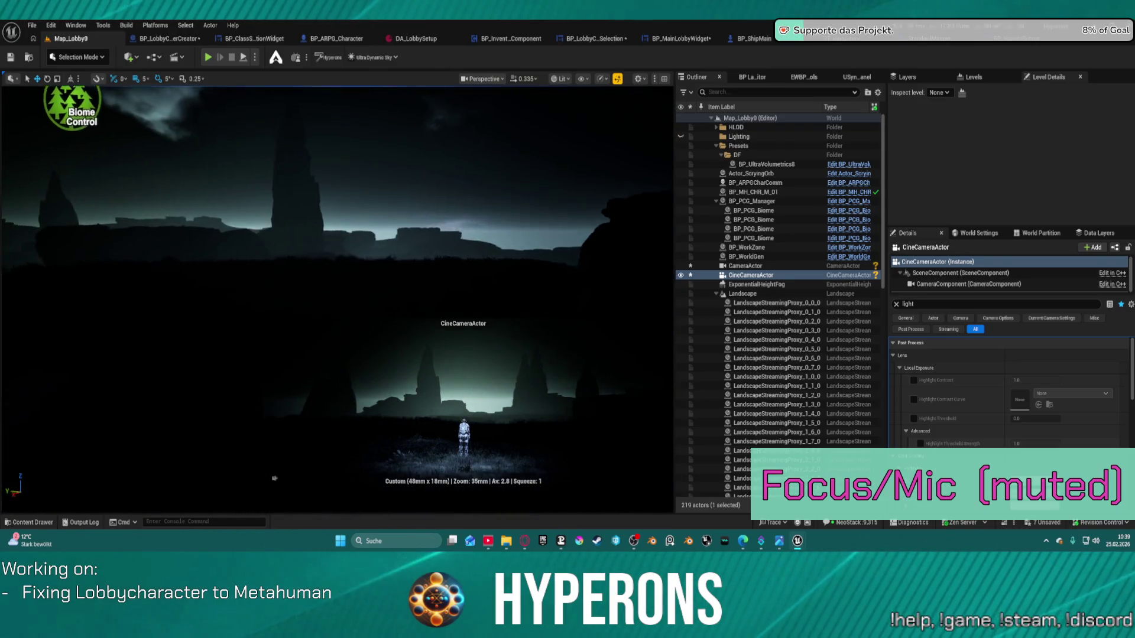
key("ctrl+space")
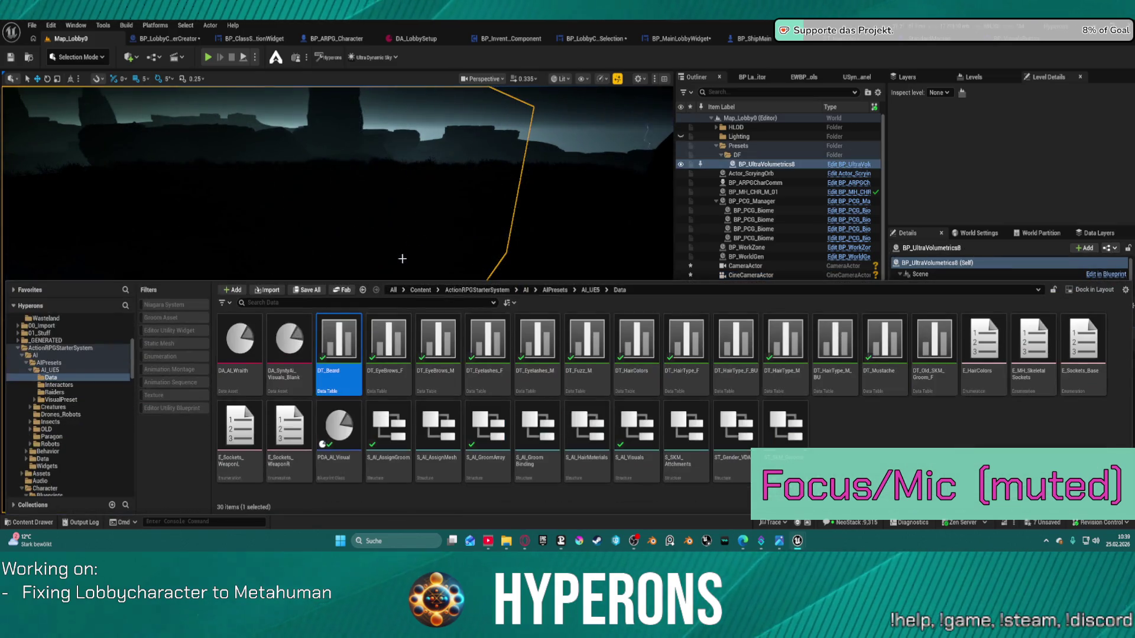
left_click(188, 40)
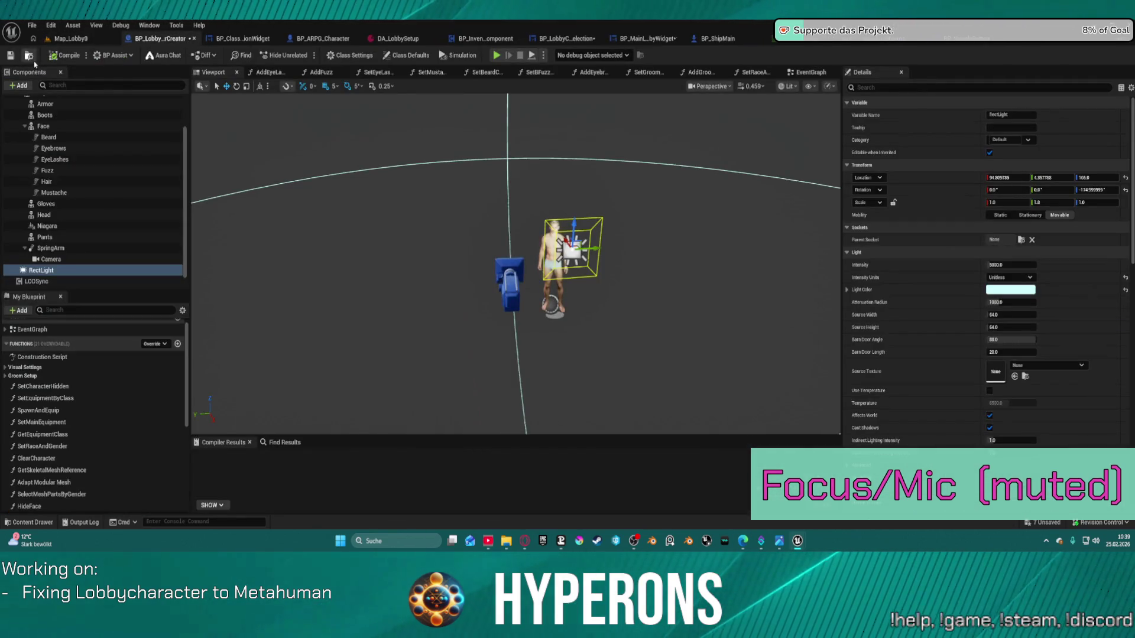
left_click(29, 56)
left_click(71, 39)
key("ctrl+space")
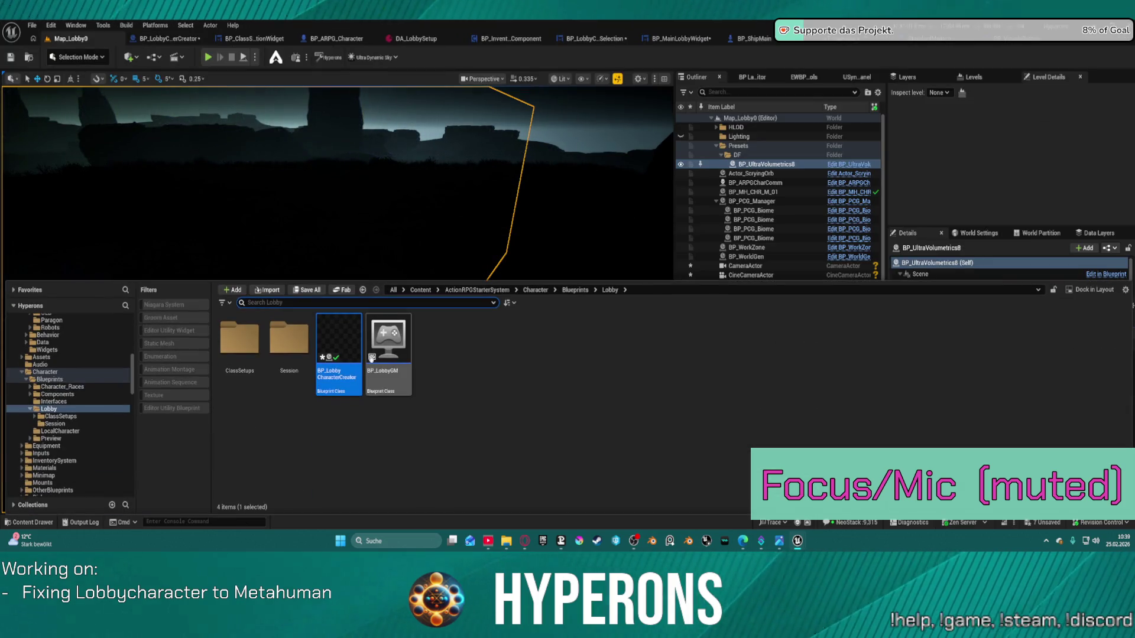
key("ctrl+space")
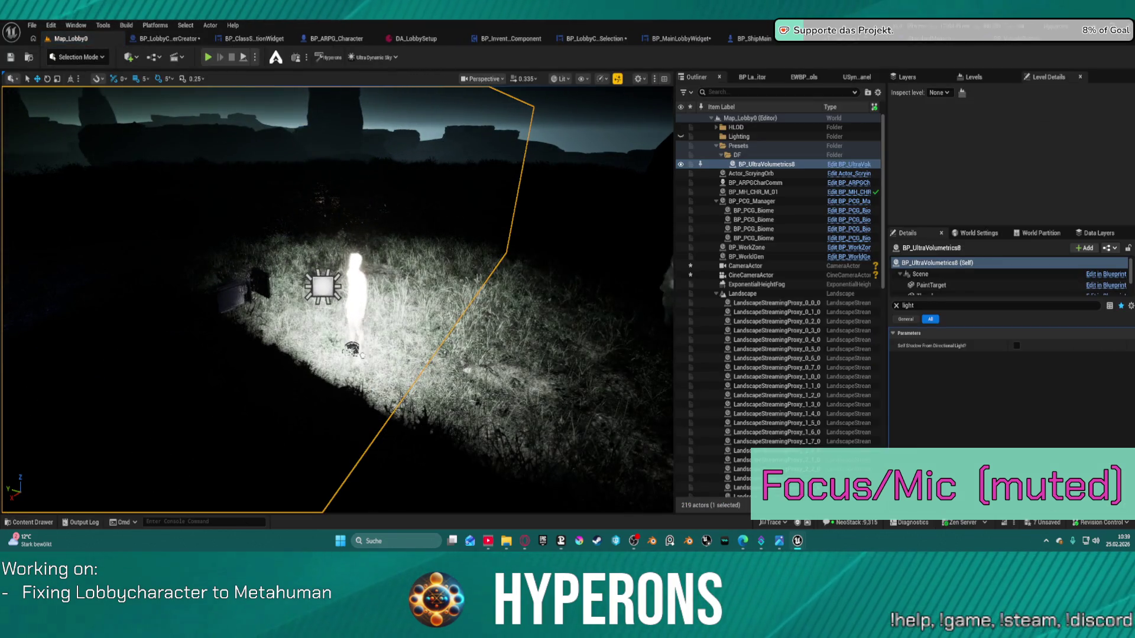
left_click_drag(352, 350, 353, 349)
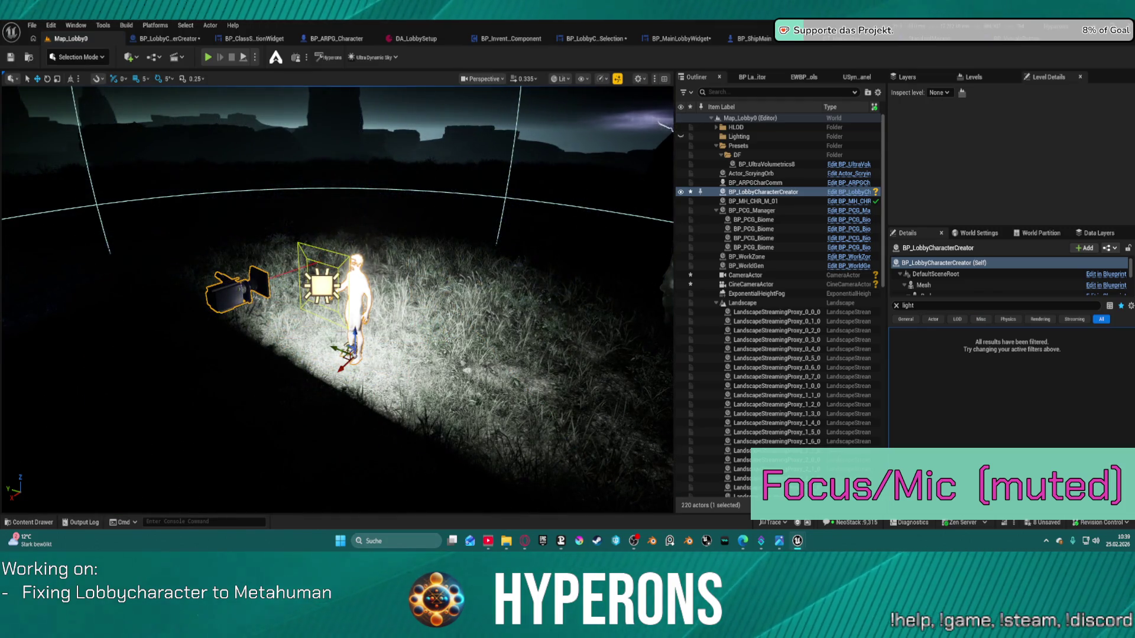
key("f")
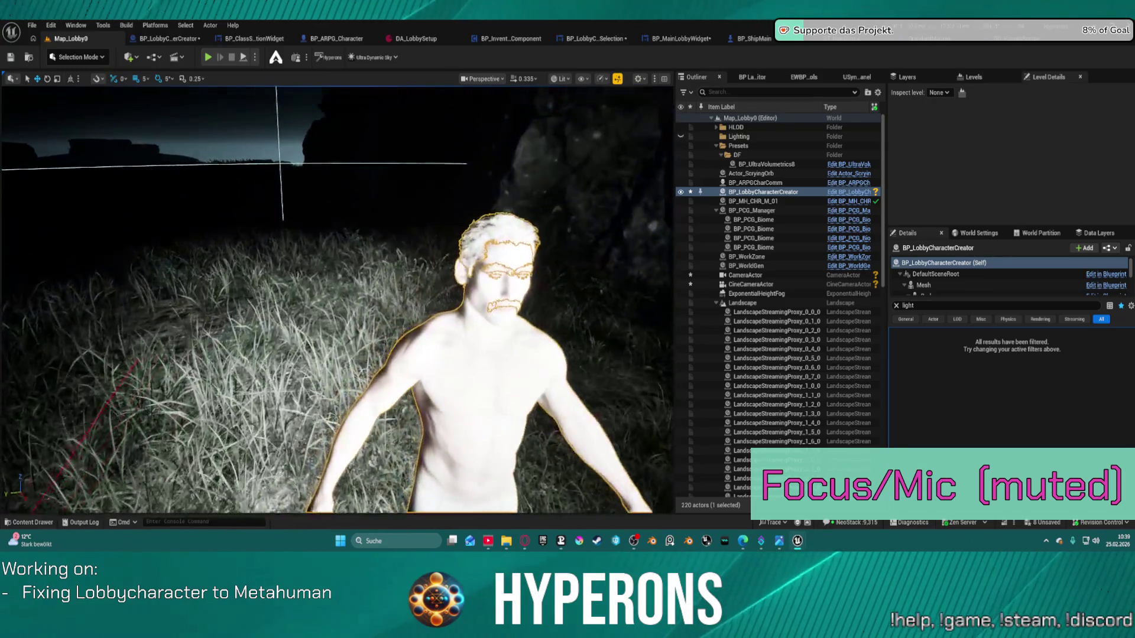
scroll(324, 246, "down", 3)
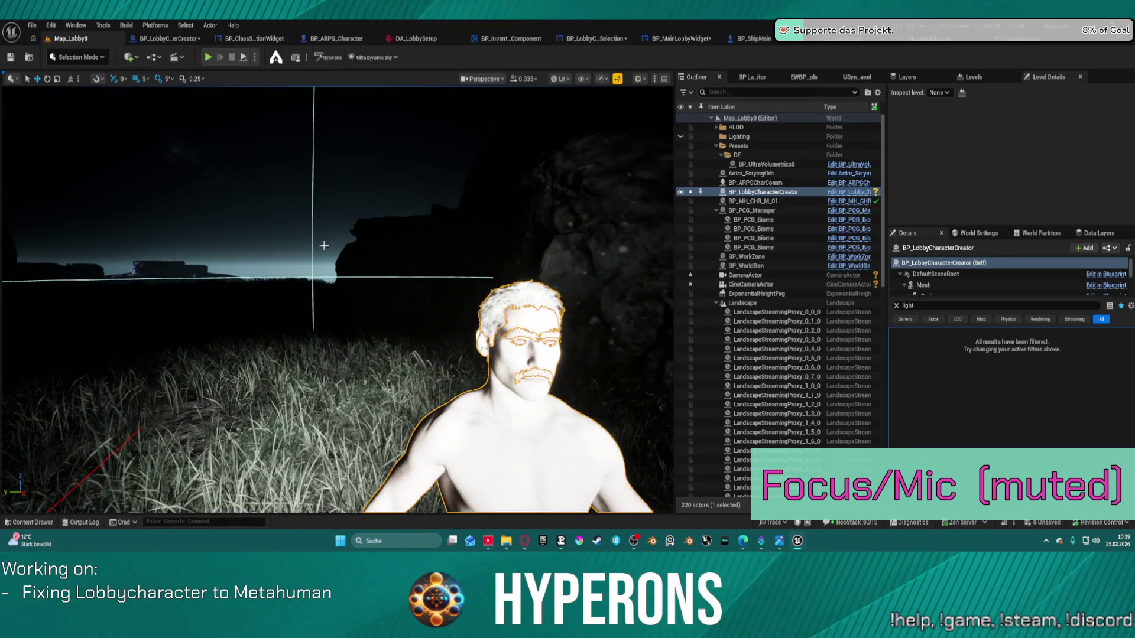
key("Delete")
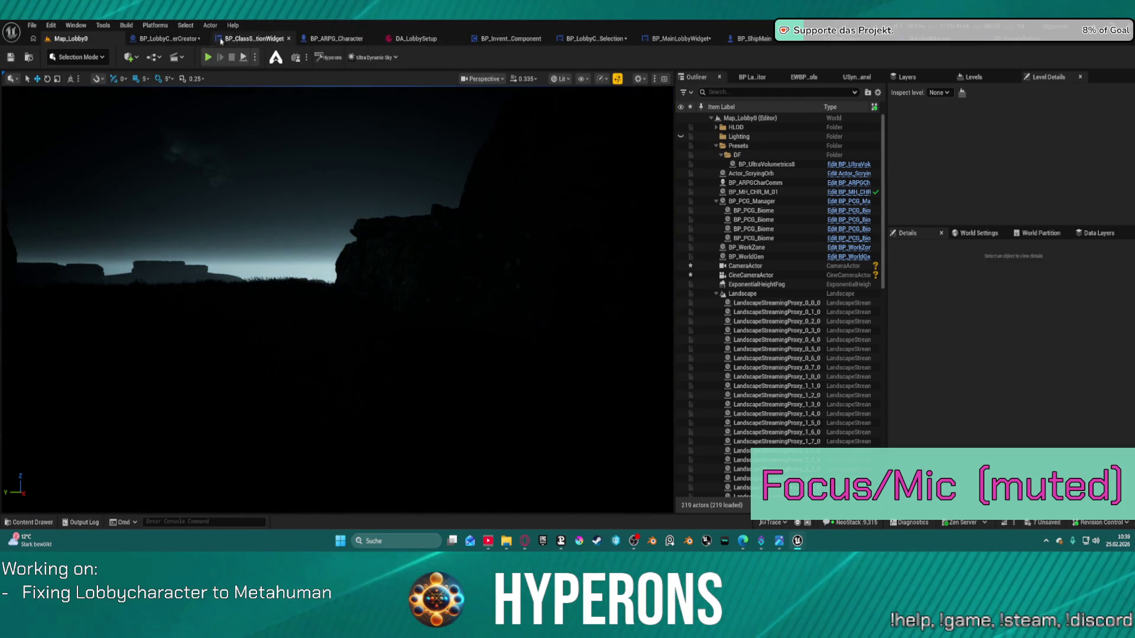
left_click(177, 38)
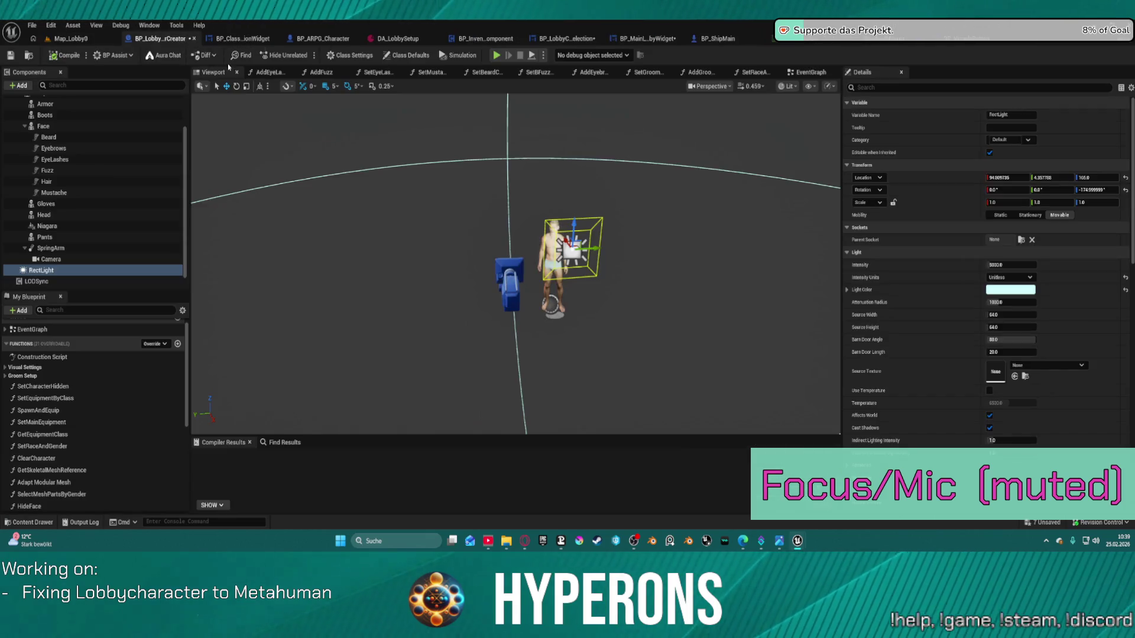
mouse_move(649, 194)
left_mouse_down()
mouse_move(603, 196)
mouse_move(638, 195)
mouse_move(636, 220)
left_mouse_up()
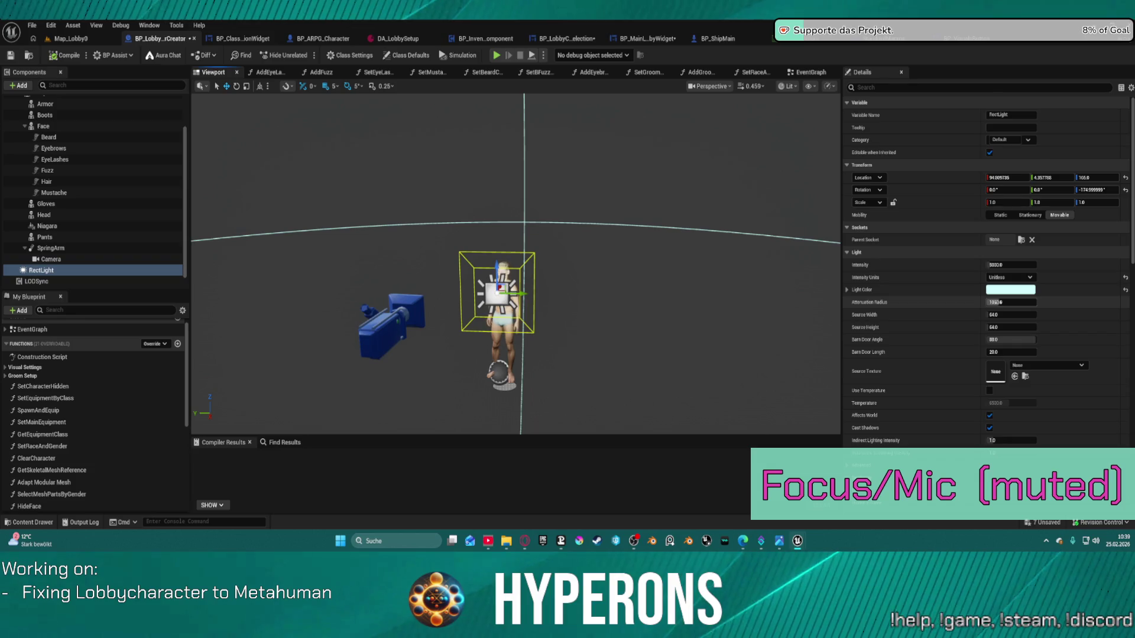
- Set the rect light's Attenuation Radius to 200 and adjust its barn door angle and length
mouse_move(996, 302)
left_mouse_down()
mouse_move(1035, 302)
mouse_move(1019, 302)
left_mouse_up()
type("200")
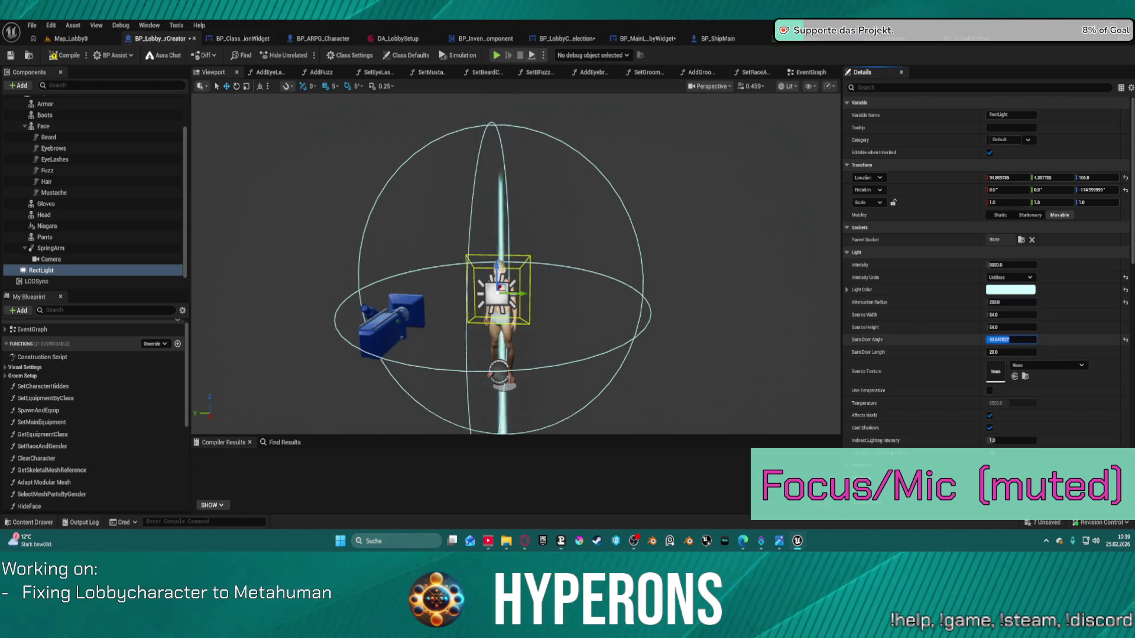
left_click_drag(1010, 339, 999, 339)
left_click_drag(1011, 352, 1025, 352)
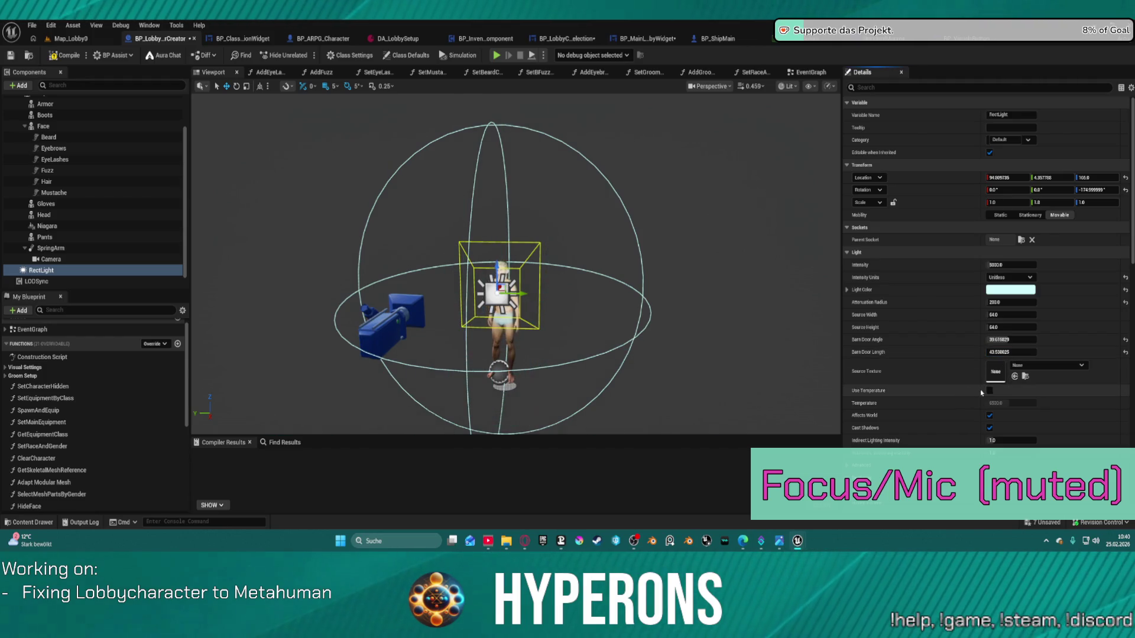
- Enable Use Temperature, lower the colour temperature, and turn off Cast Shadows
left_click(989, 390)
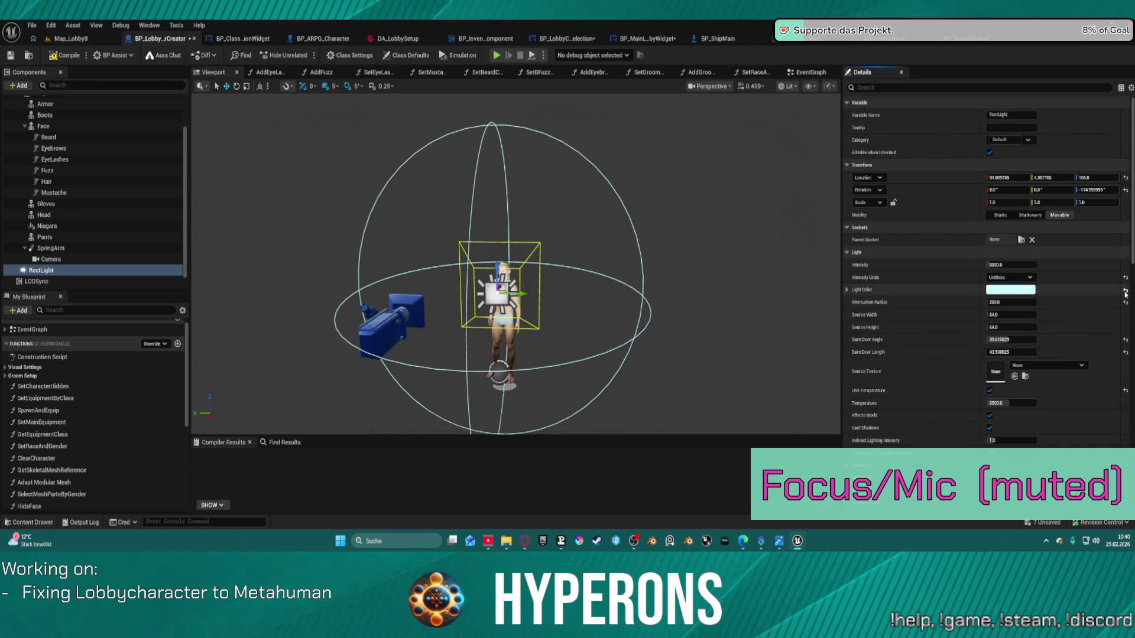
mouse_move(514, 266)
left_mouse_down()
mouse_move(514, 195)
mouse_move(538, 198)
left_mouse_up()
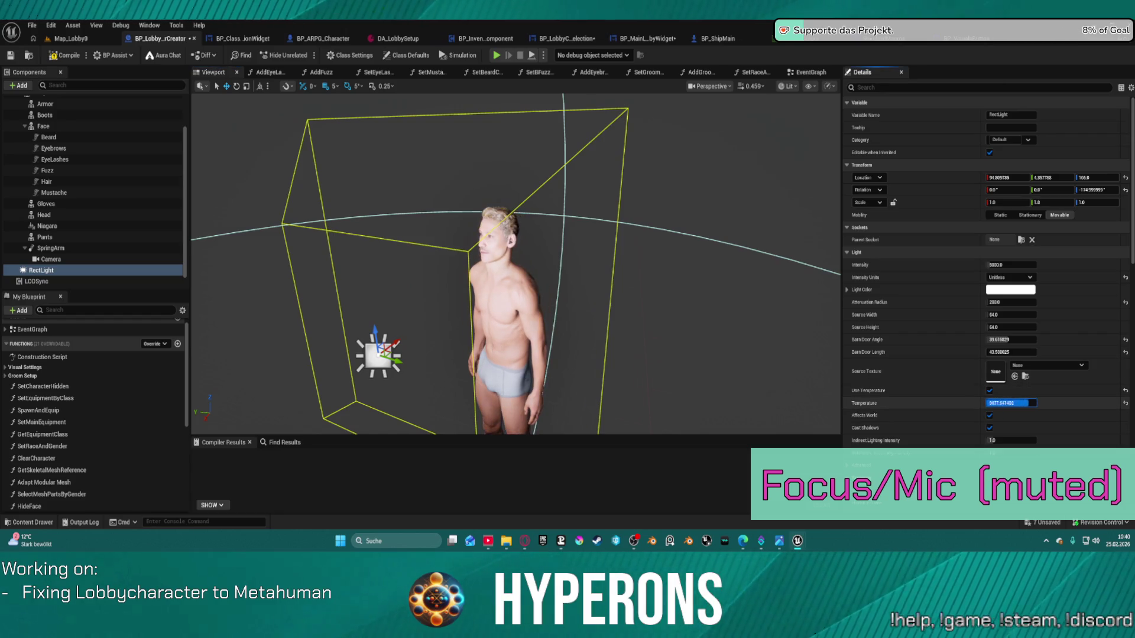
left_click_drag(1032, 403, 1005, 403)
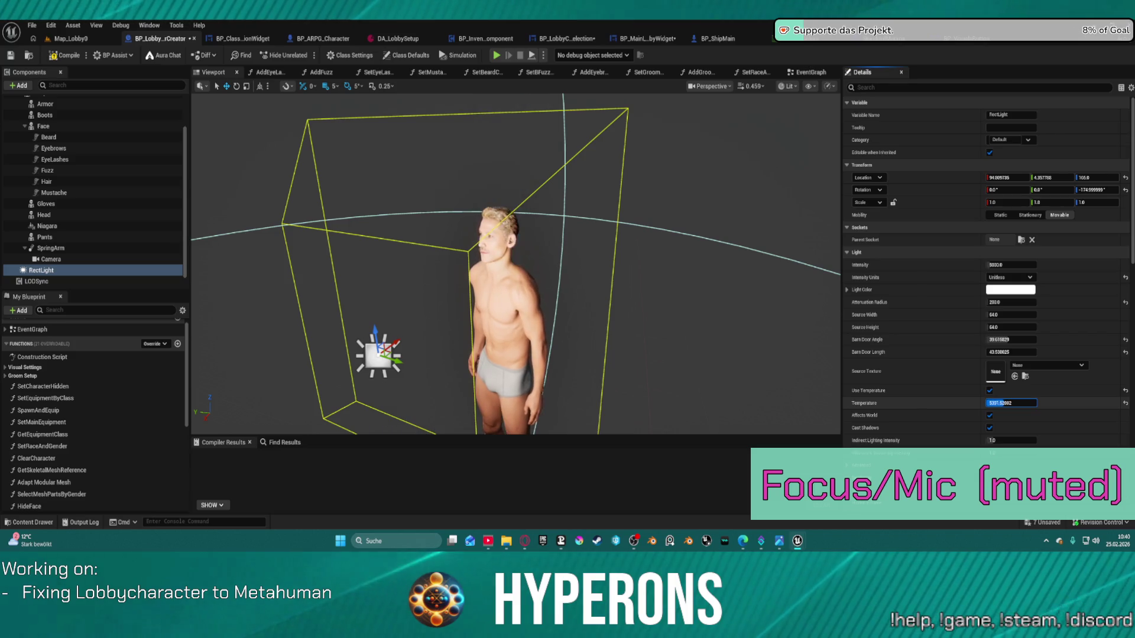
mouse_move(1005, 403)
left_mouse_down()
mouse_move(1023, 403)
mouse_move(1006, 404)
left_mouse_up()
left_click(989, 416)
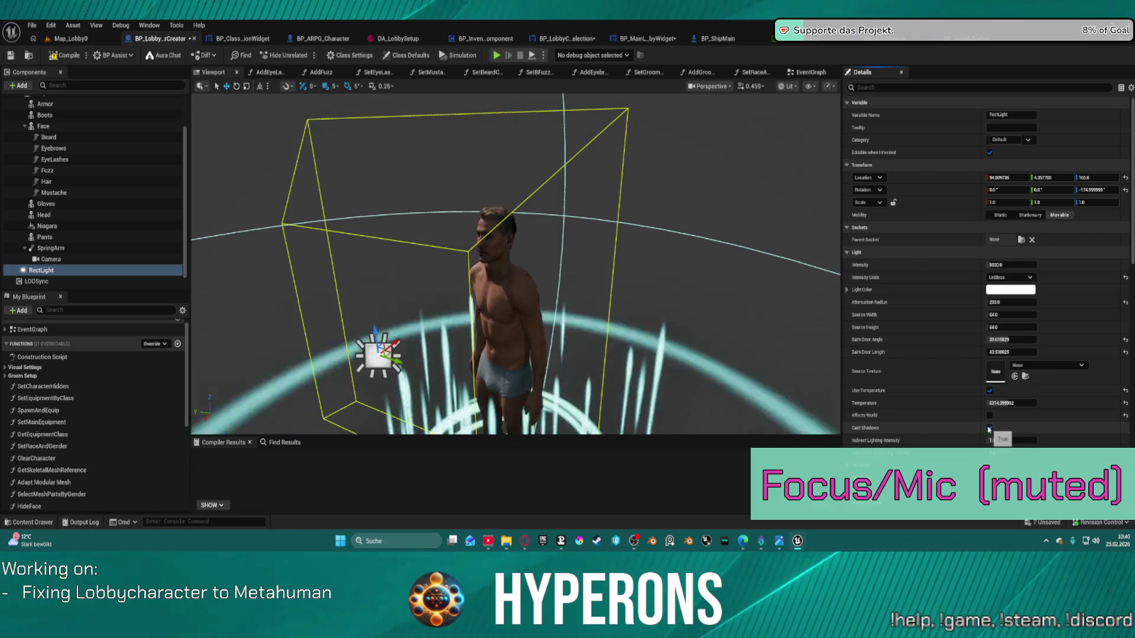
left_click(990, 415)
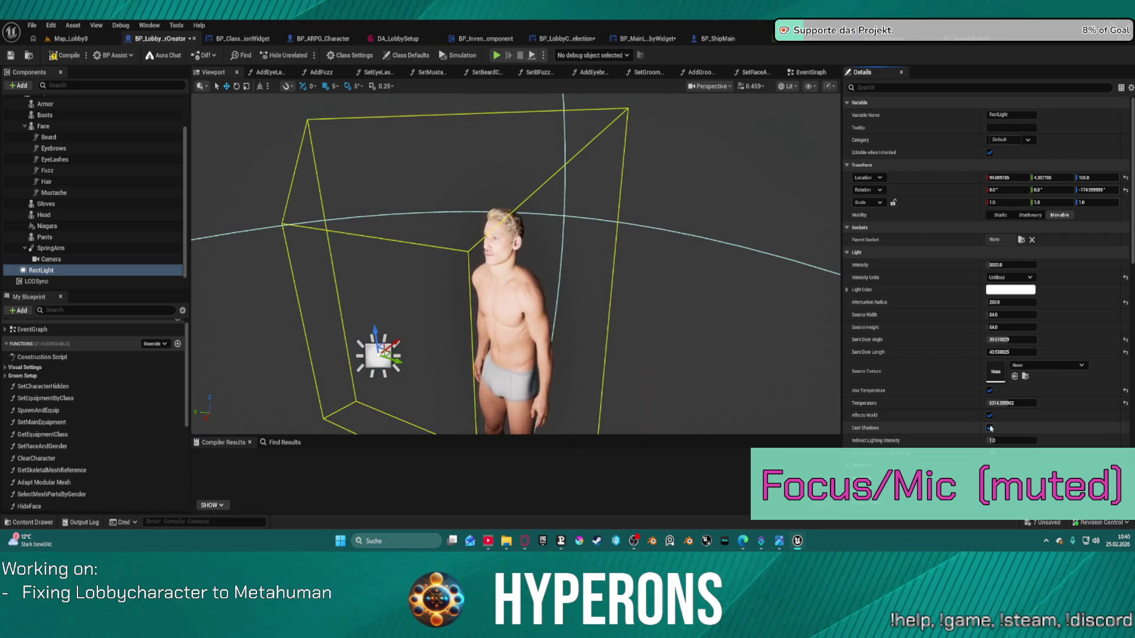
left_click(990, 428)
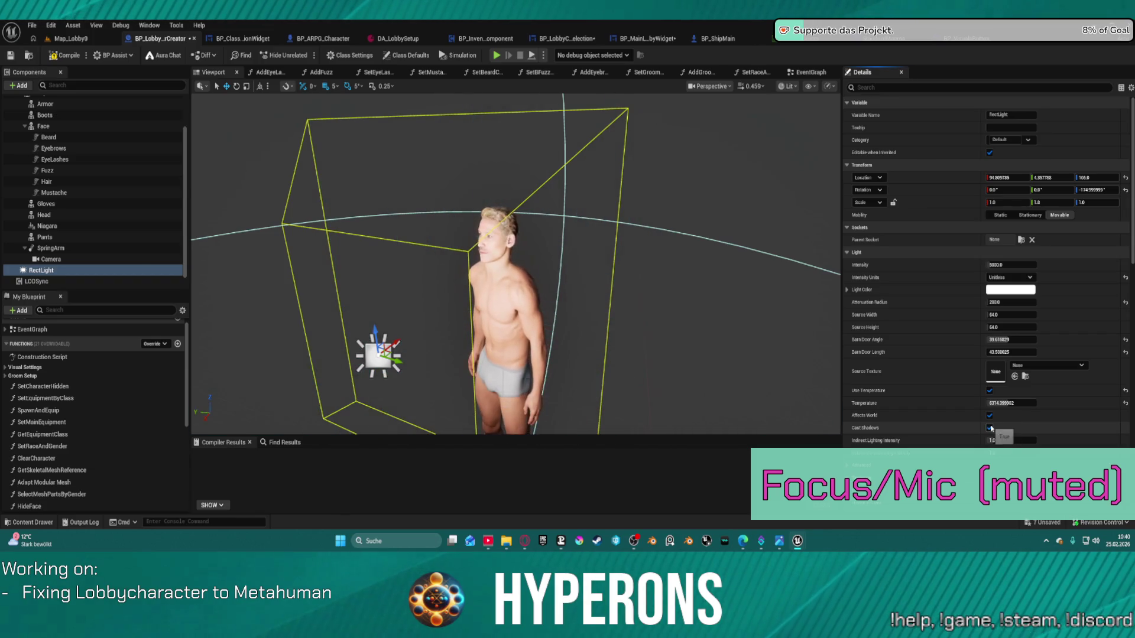
left_click(990, 428)
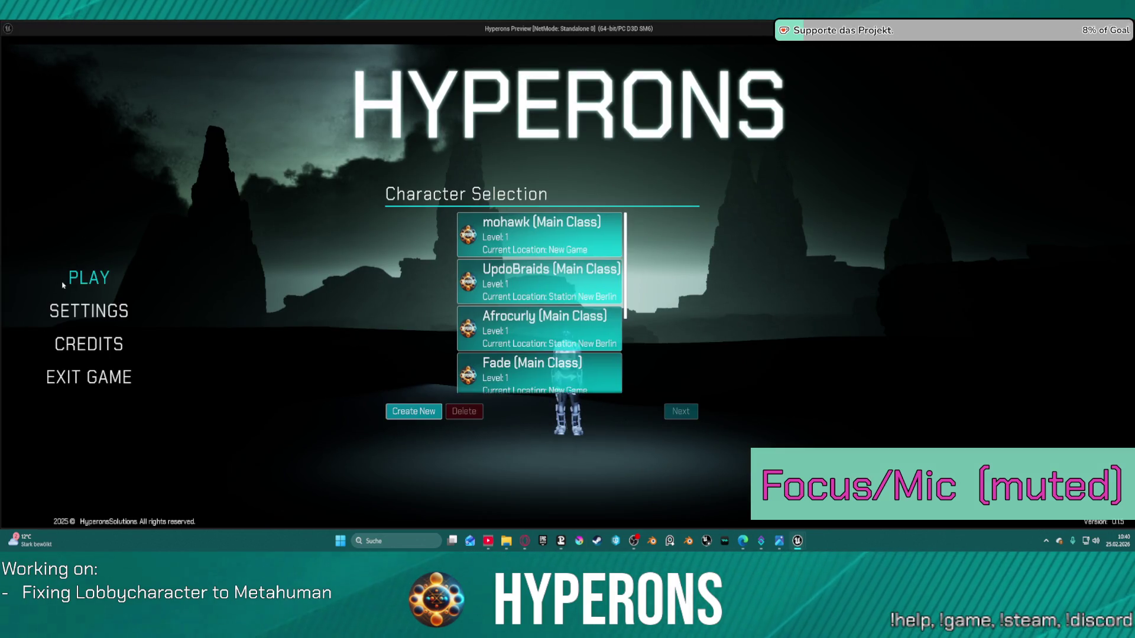
- Create a new character, try the Male.BobCurly, Male.BobSlick and other hairstyles, then leave the preview
left_click(415, 412)
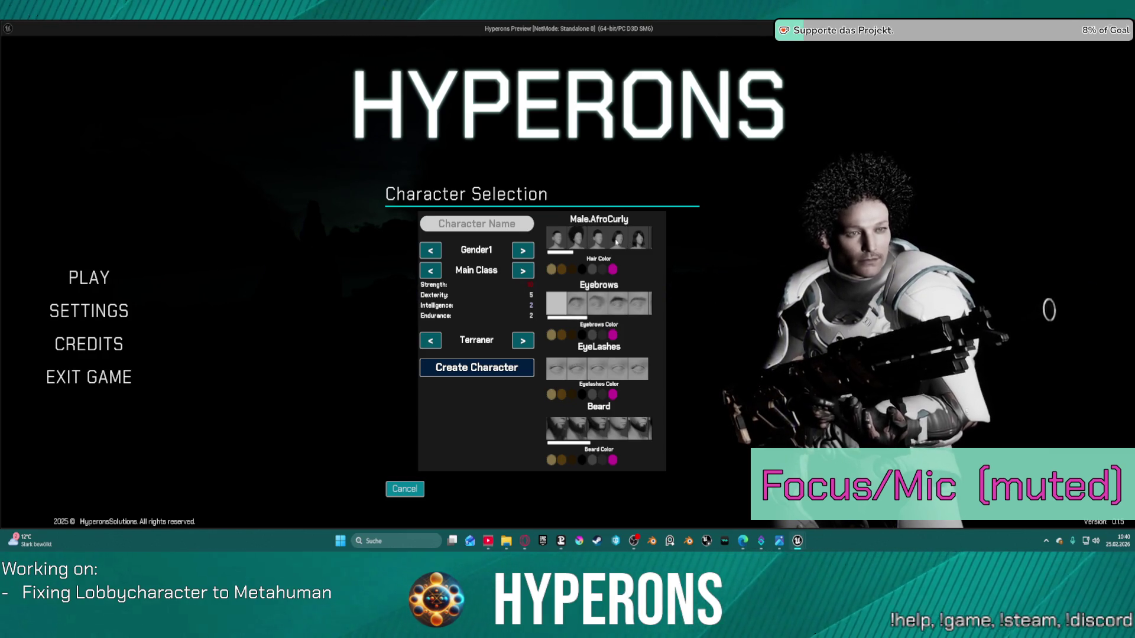
left_click(643, 241)
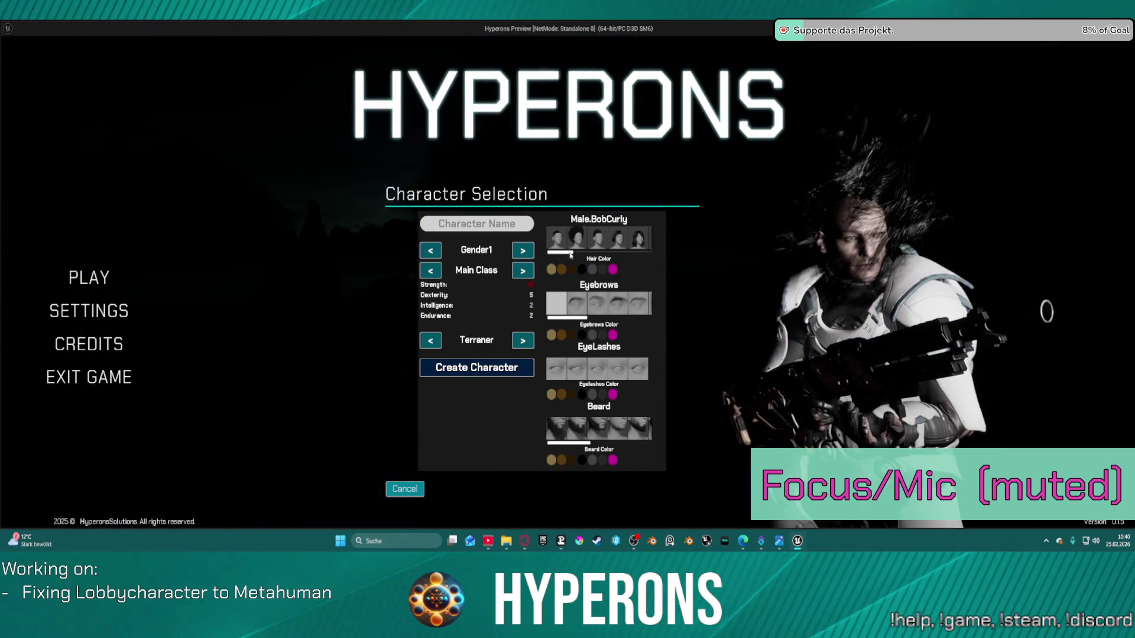
left_click_drag(571, 255, 584, 255)
left_click(594, 241)
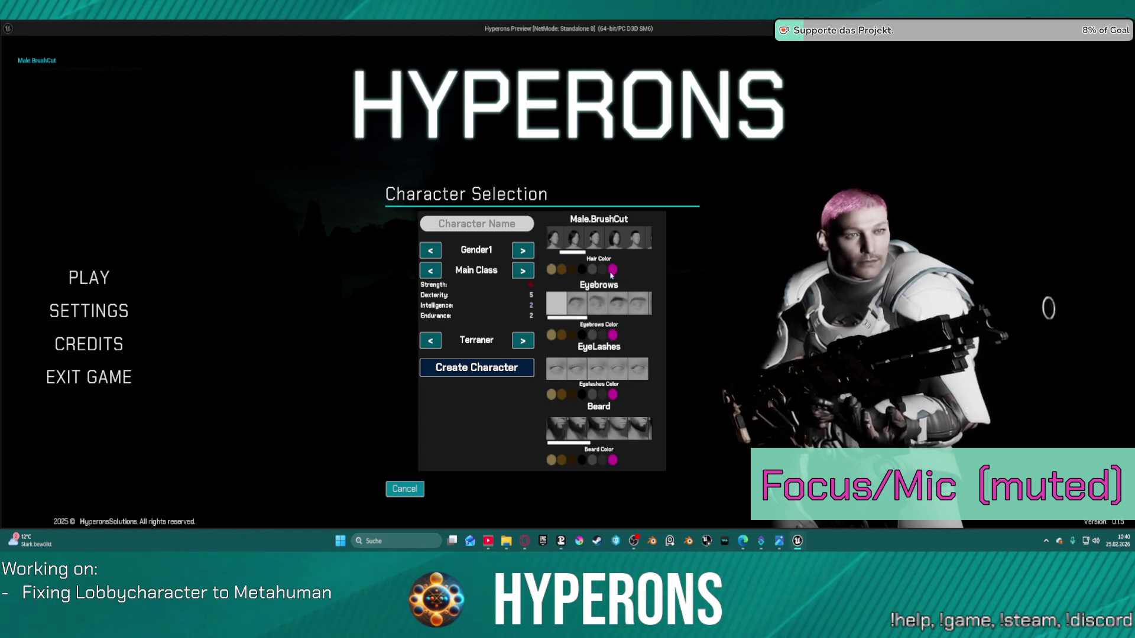
left_click(601, 309)
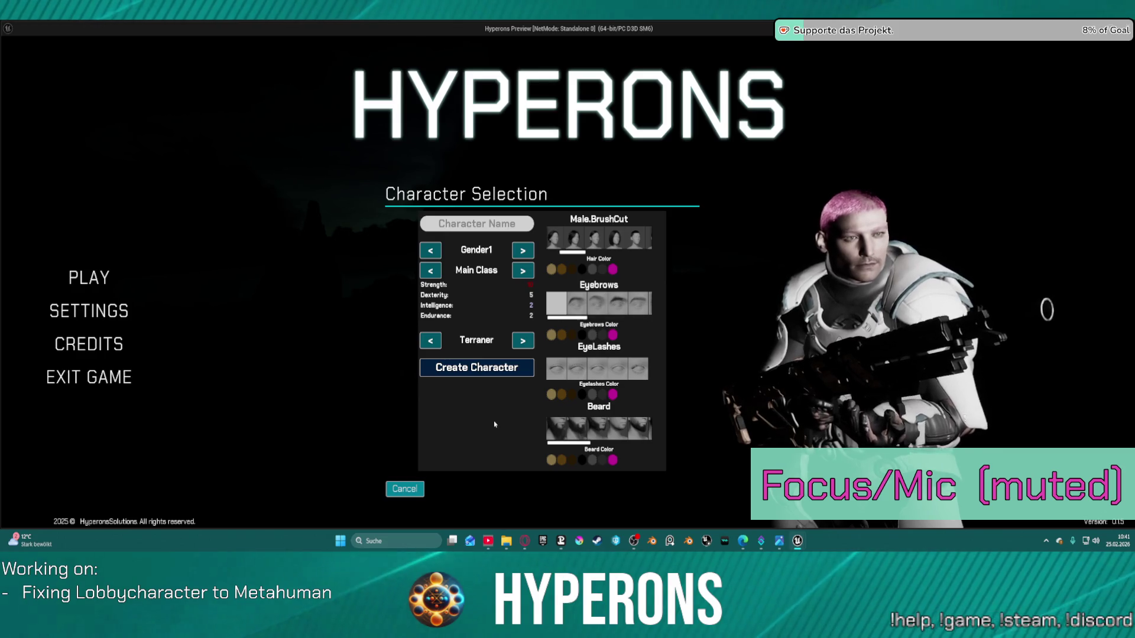
key("alt+Tab")
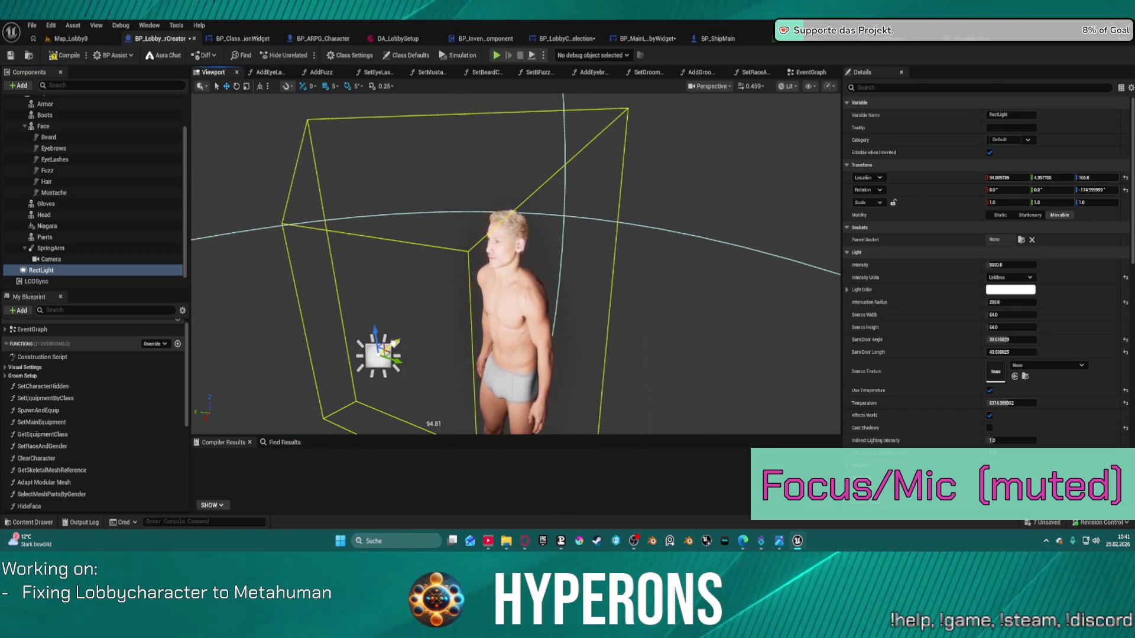
- Duplicate the rect light and place the copy, RectLight1, on the character's left
left_click_drag(394, 343, 447, 336)
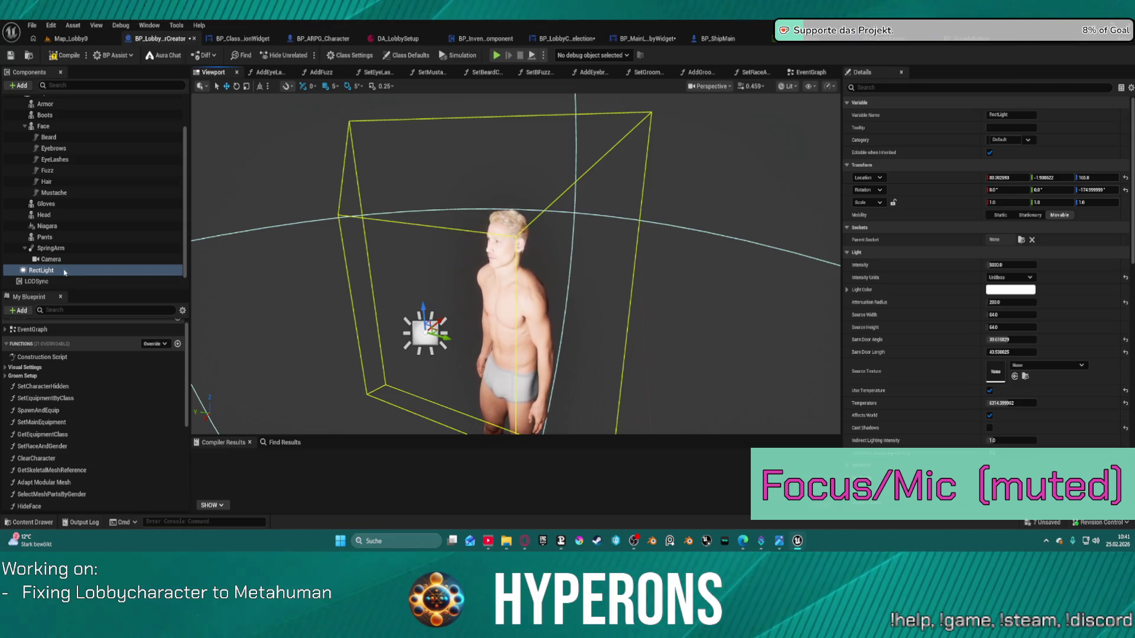
left_click_drag(451, 344, 451, 343)
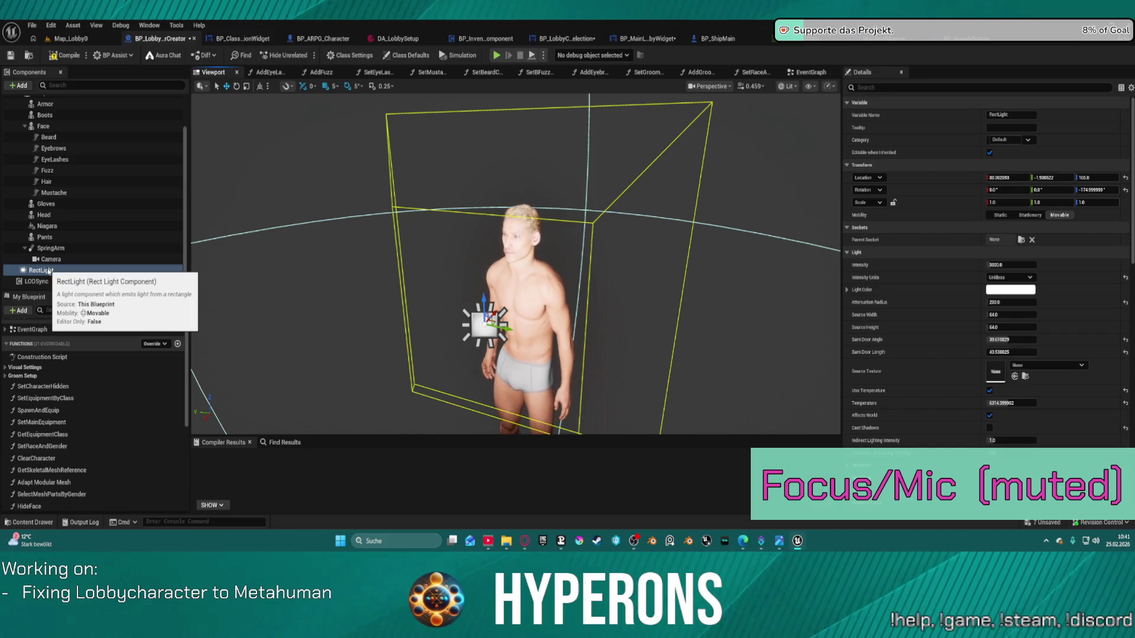
key("ctrl+d")
key("BackSpace")
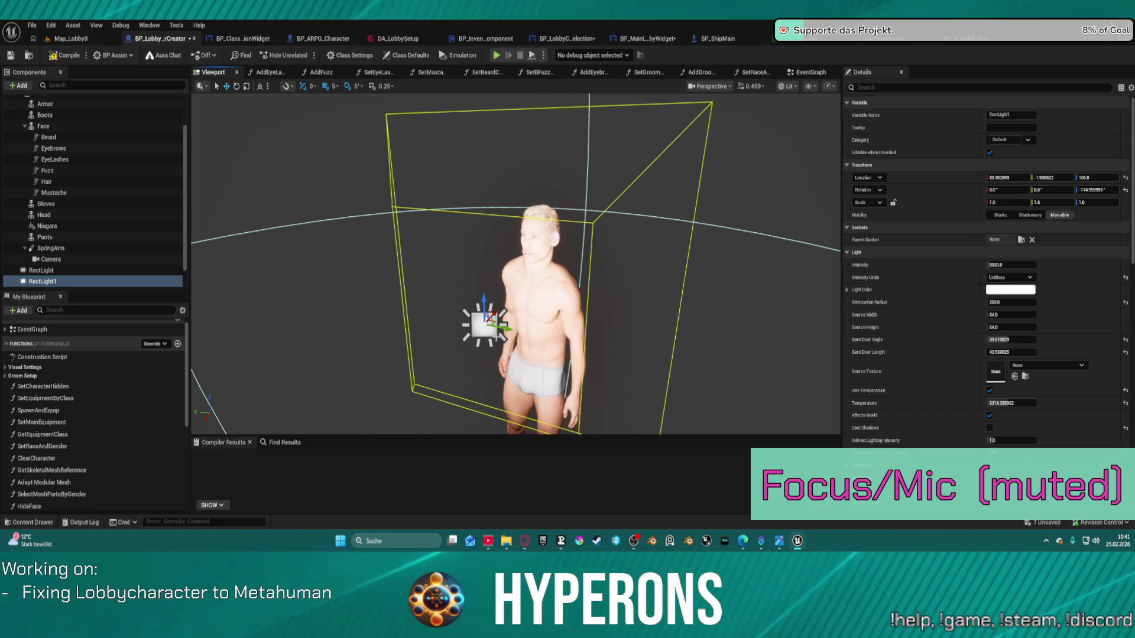
mouse_move(510, 331)
left_mouse_down()
mouse_move(427, 322)
mouse_move(393, 272)
mouse_move(397, 286)
left_mouse_up()
key("e")
key("w")
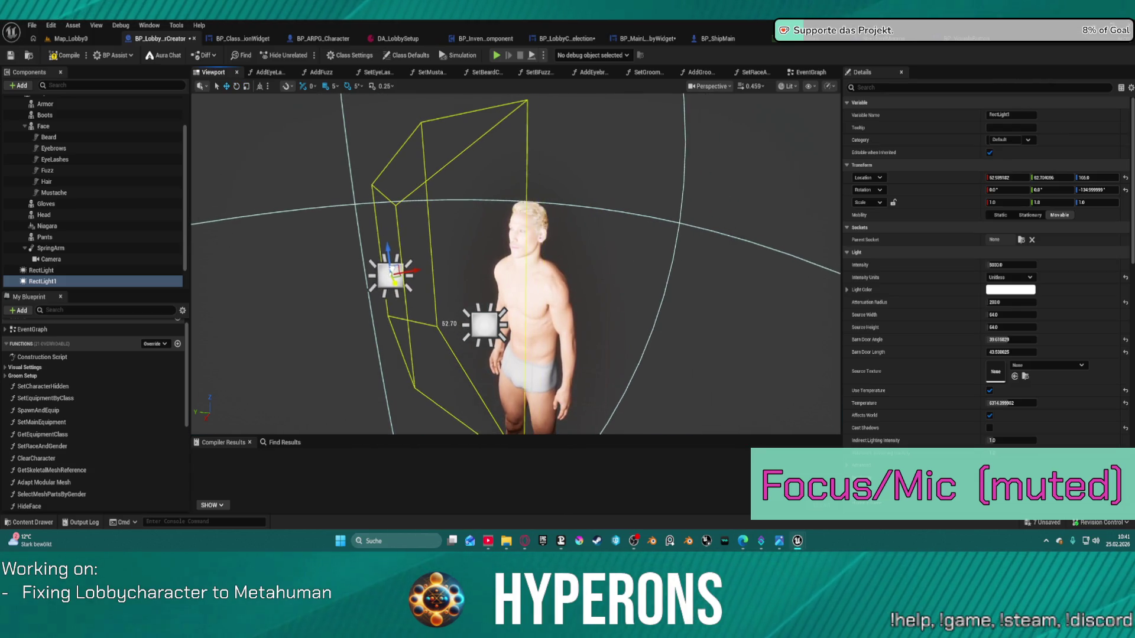
- Duplicate again into RectLight2 and rotate it toward the MetaHuman
key("ctrl+d")
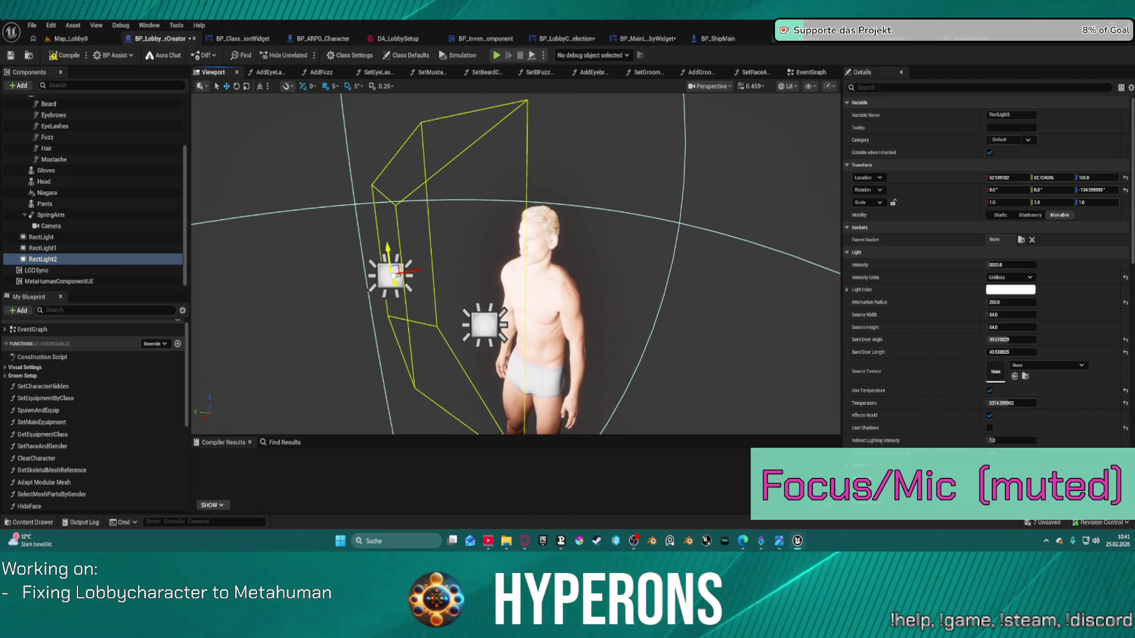
mouse_move(373, 288)
left_mouse_down()
mouse_move(467, 324)
mouse_move(456, 324)
left_mouse_up()
mouse_move(382, 278)
left_mouse_down()
mouse_move(414, 277)
mouse_move(381, 278)
mouse_move(411, 263)
mouse_move(462, 263)
mouse_move(460, 250)
left_mouse_up()
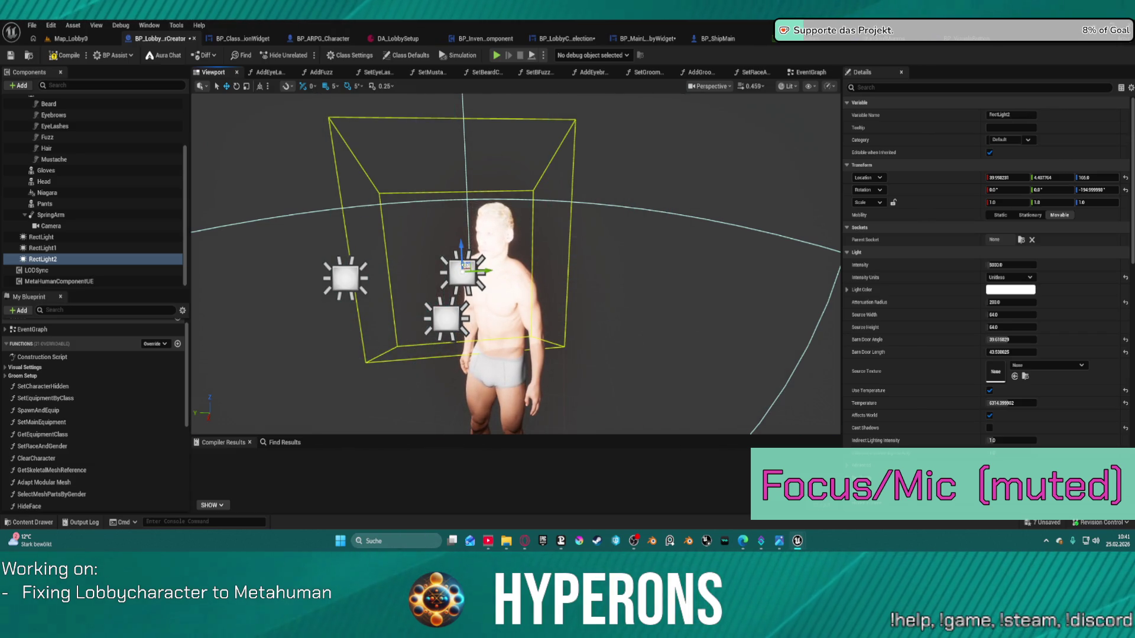
mouse_move(467, 266)
left_mouse_down()
mouse_move(414, 269)
mouse_move(591, 260)
mouse_move(567, 255)
mouse_move(583, 250)
mouse_move(674, 278)
mouse_move(700, 254)
mouse_move(719, 263)
left_mouse_up()
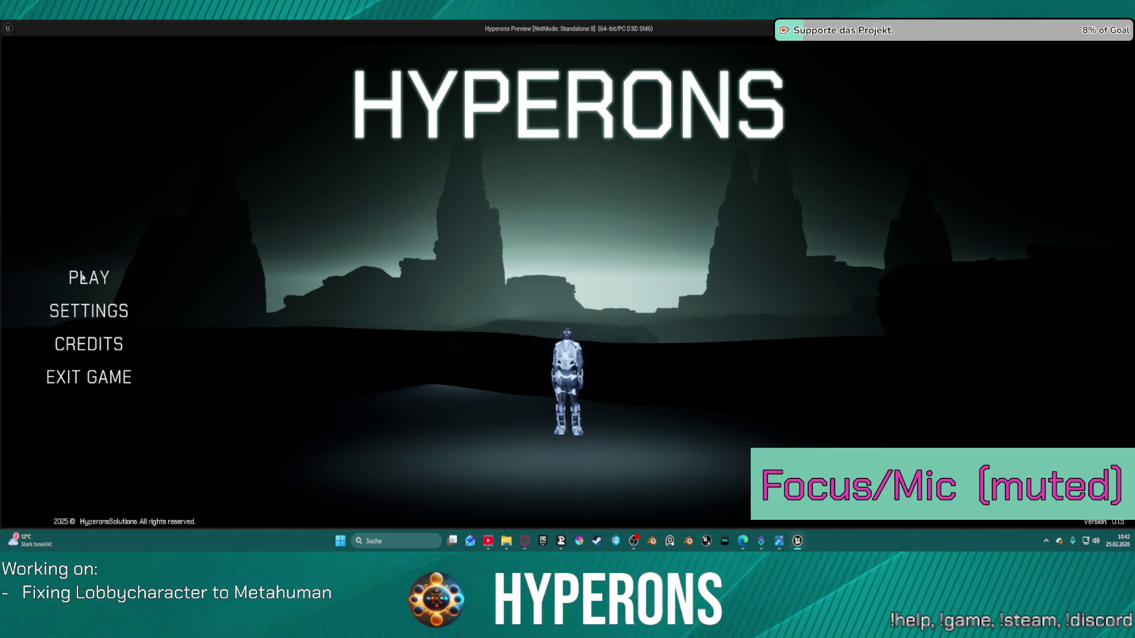
- Open Create New in the game to check the added lights, then return to the editor
left_click(82, 278)
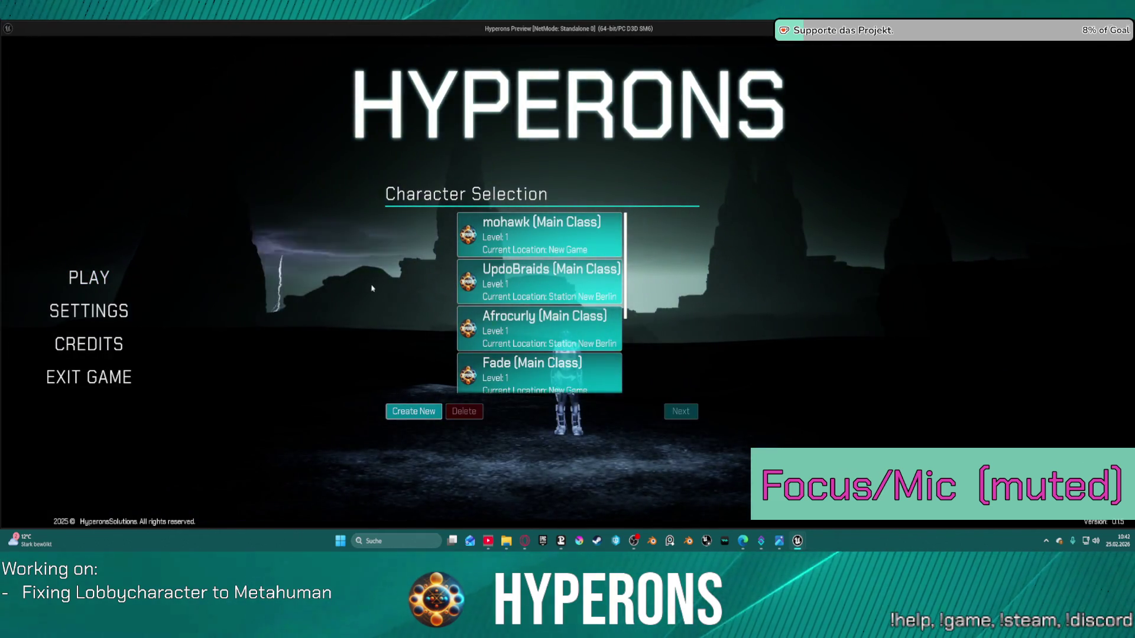
left_click(419, 412)
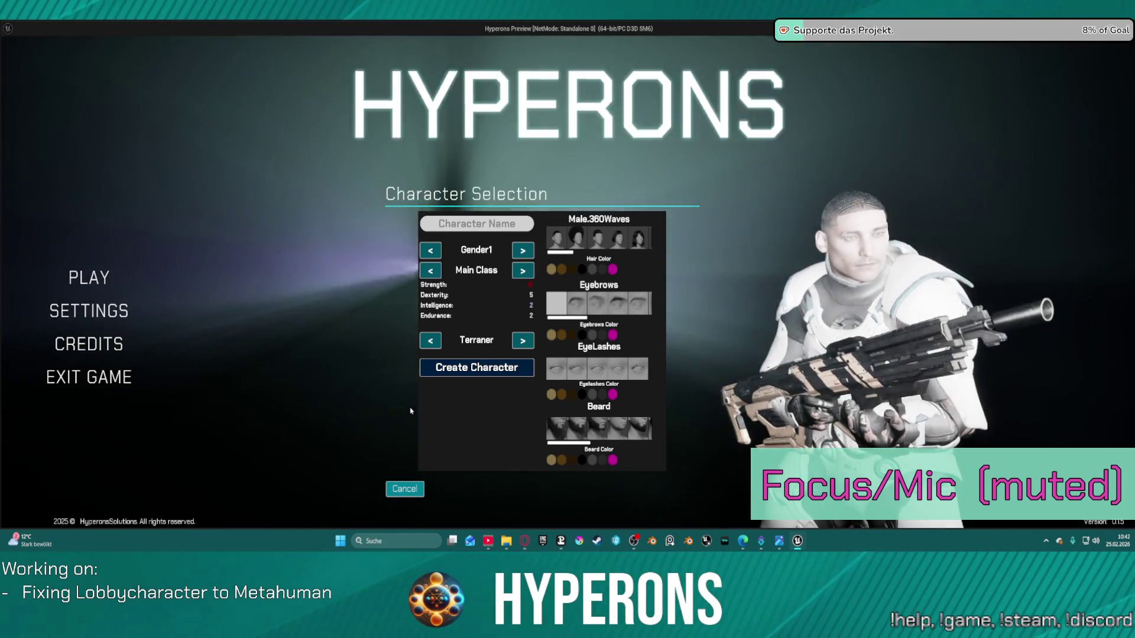
key("alt+Tab")
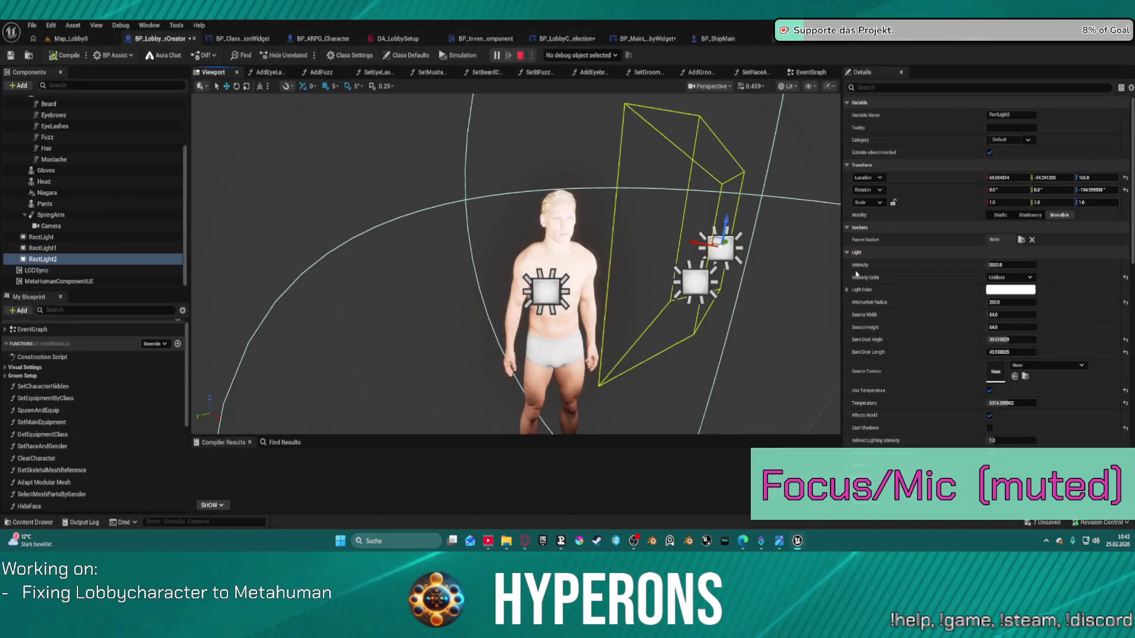
- Stop the preview and add a PostProcess component under the DefaultSceneRoot
key("Escape")
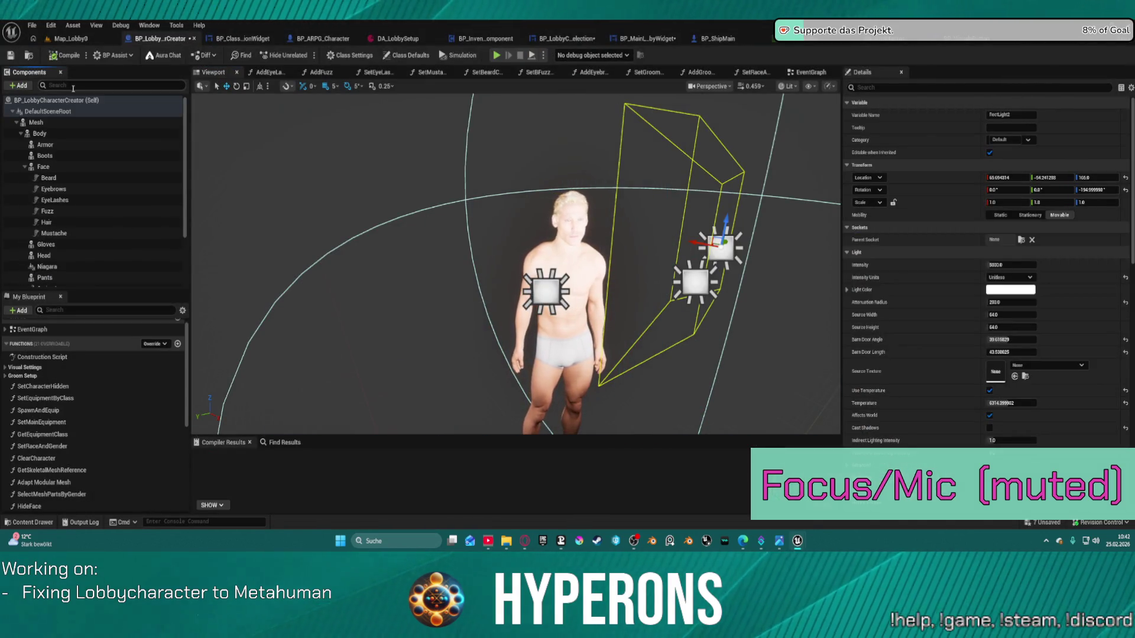
left_click(77, 114)
left_click(20, 85)
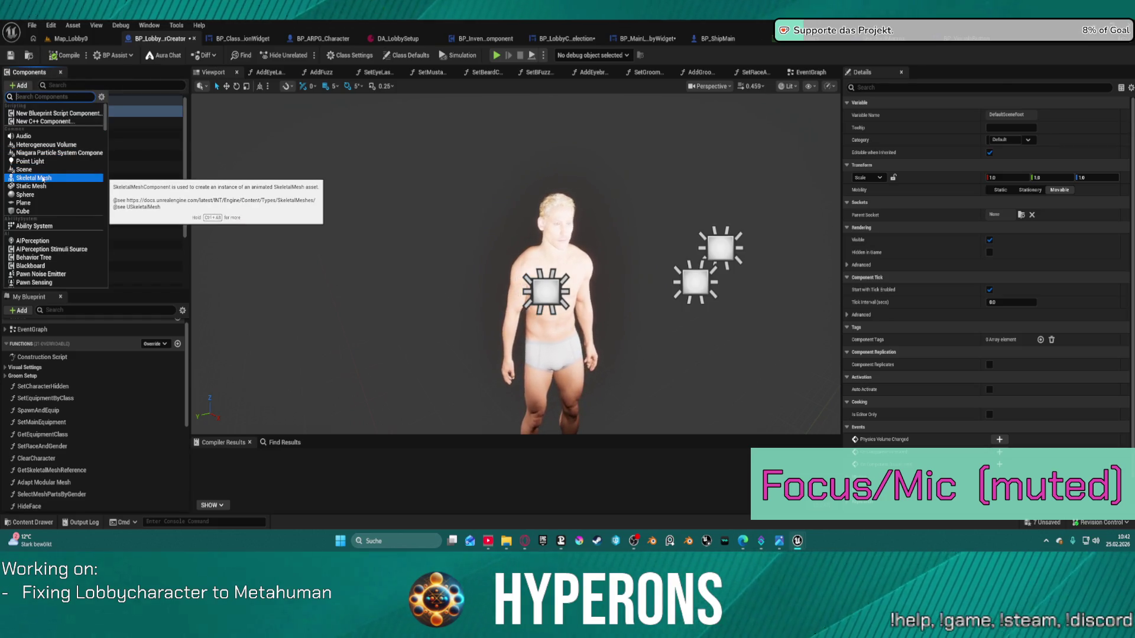
type("po")
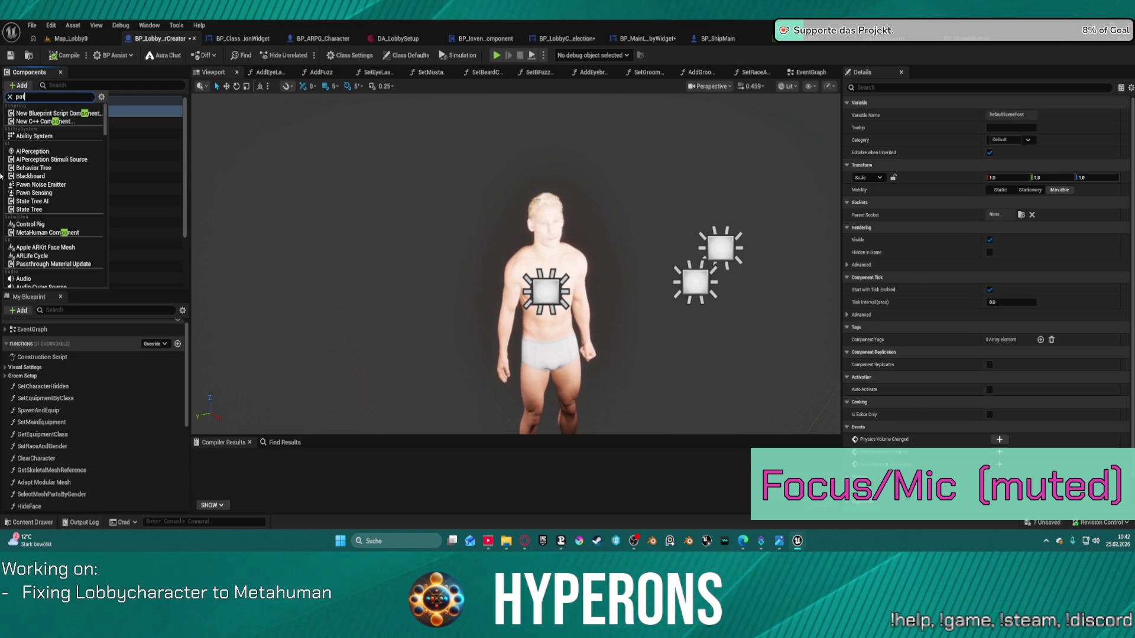
type("st")
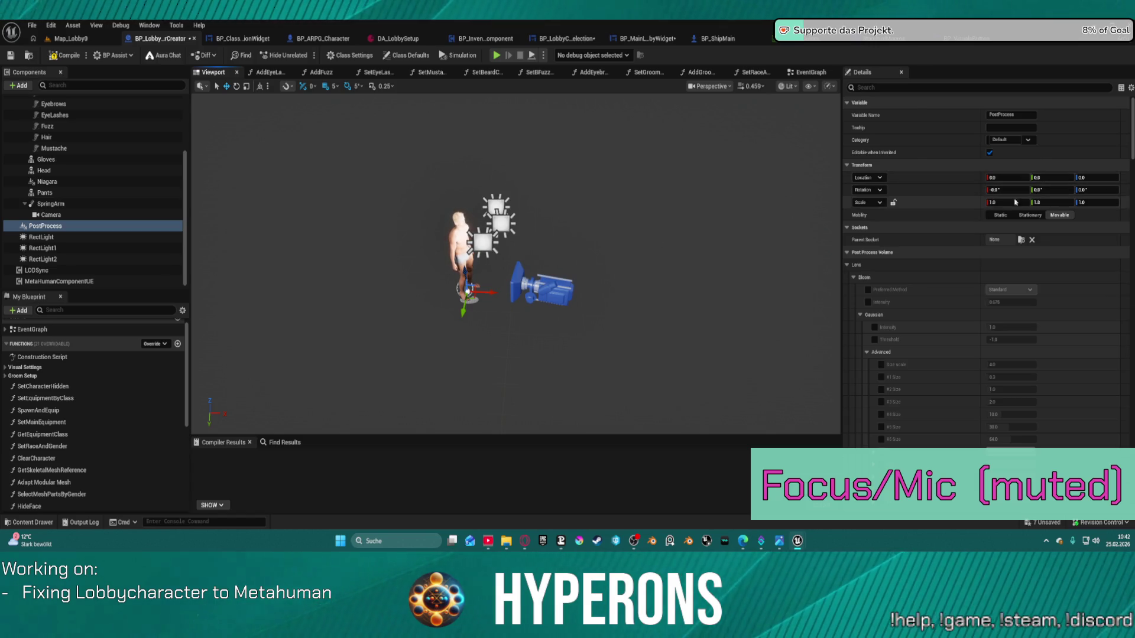
- Set the PostProcess component's scale to 10 and review its Details settings
left_click_drag(1021, 203, 1008, 203)
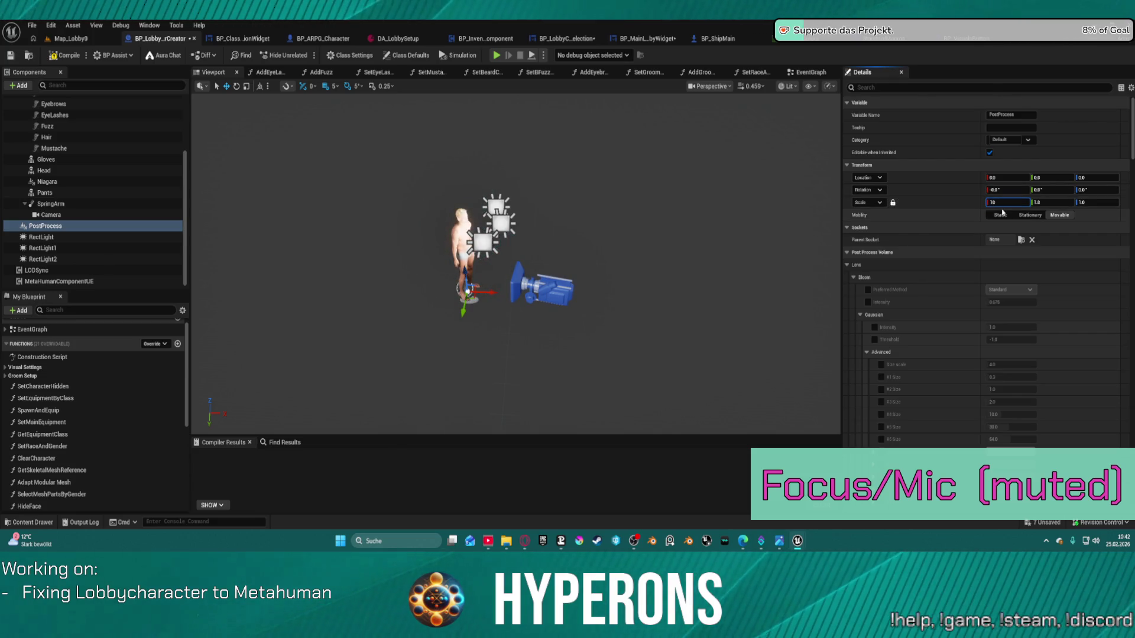
type("100.0")
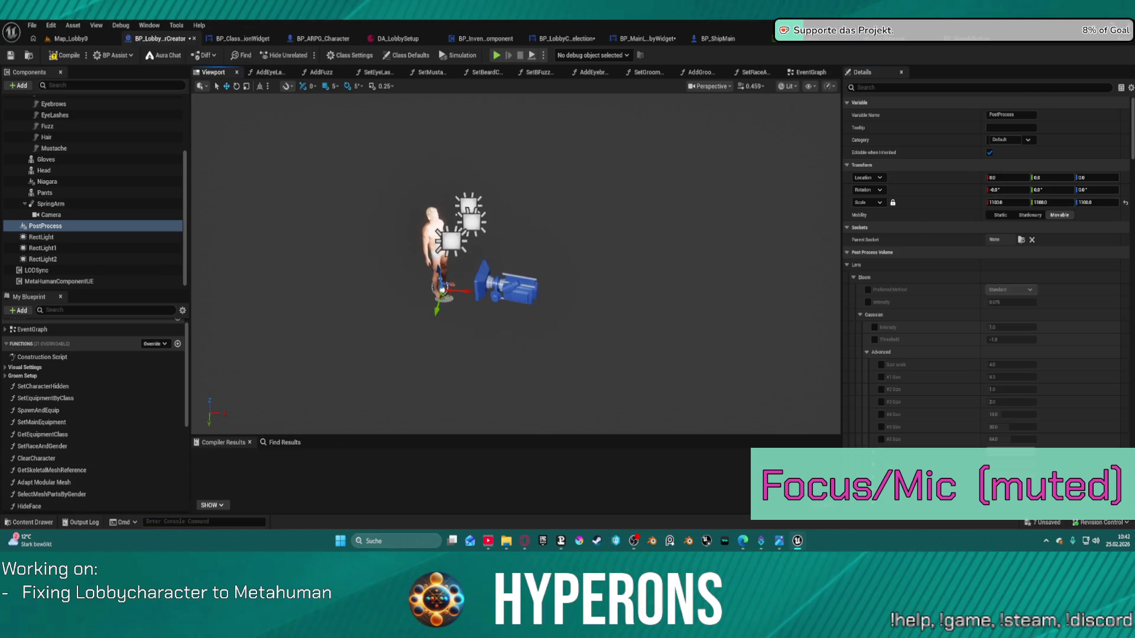
mouse_move(379, 381)
left_mouse_down()
mouse_move(354, 378)
mouse_move(331, 349)
mouse_move(348, 396)
mouse_move(372, 412)
left_mouse_up()
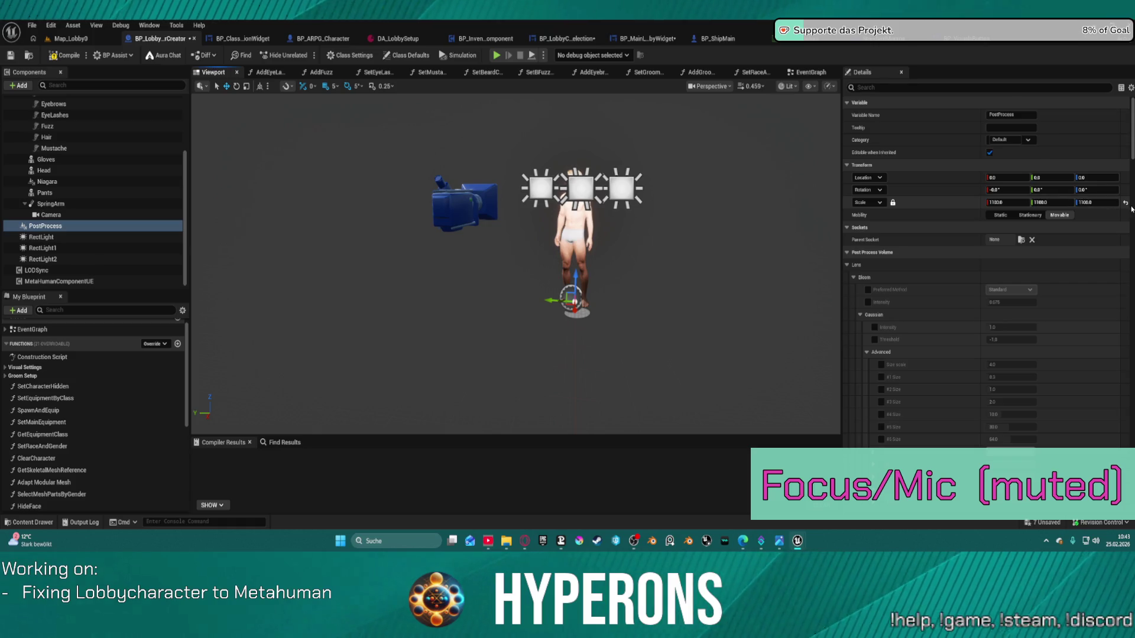
scroll(1094, 177, "down", 15)
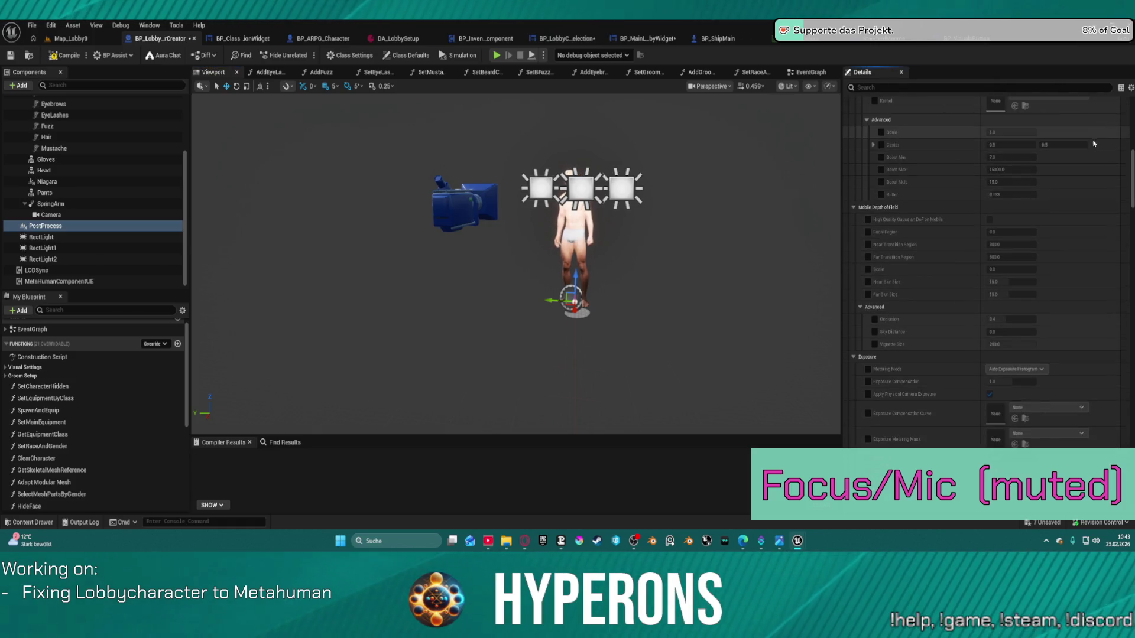
scroll(993, 191, "up", 15)
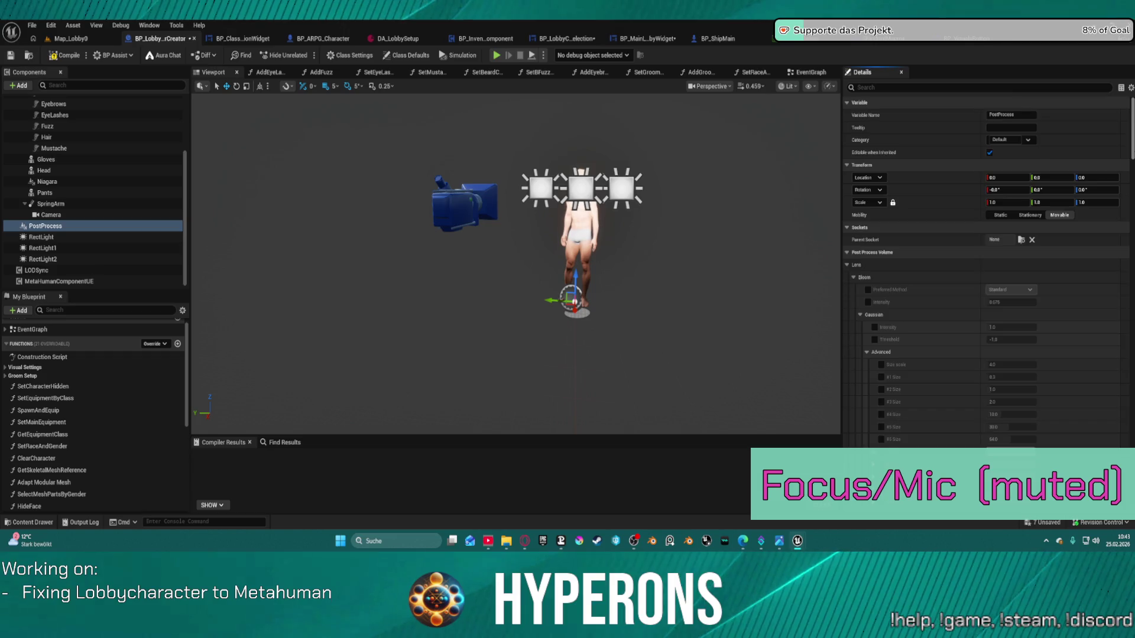
scroll(1128, 217, "down", 10)
scroll(984, 270, "down", 10)
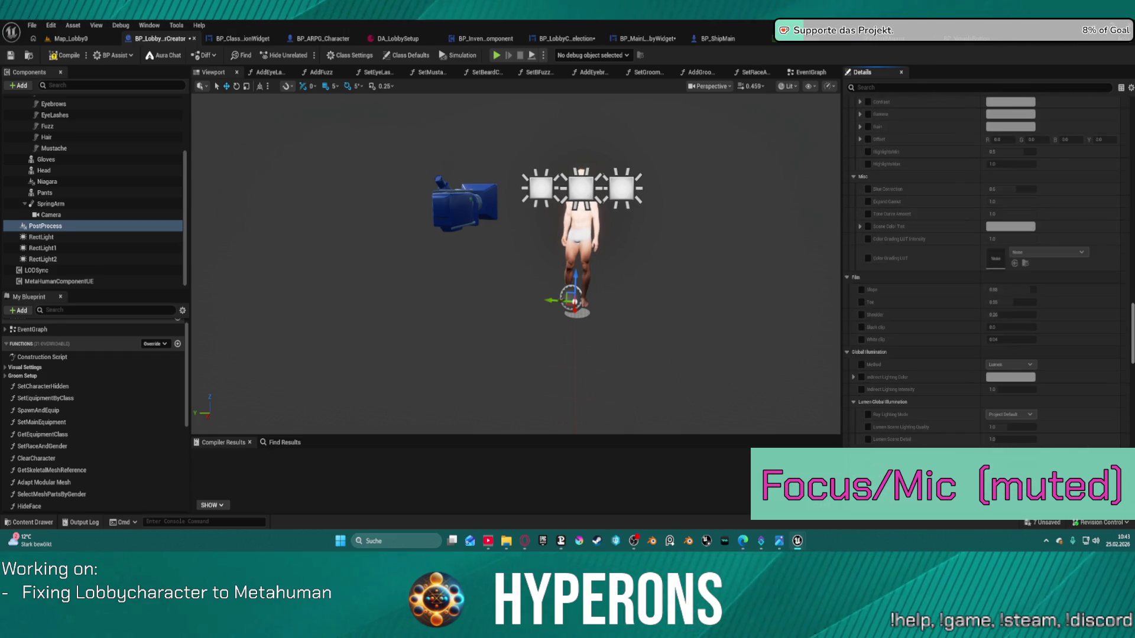
scroll(984, 266, "down", 15)
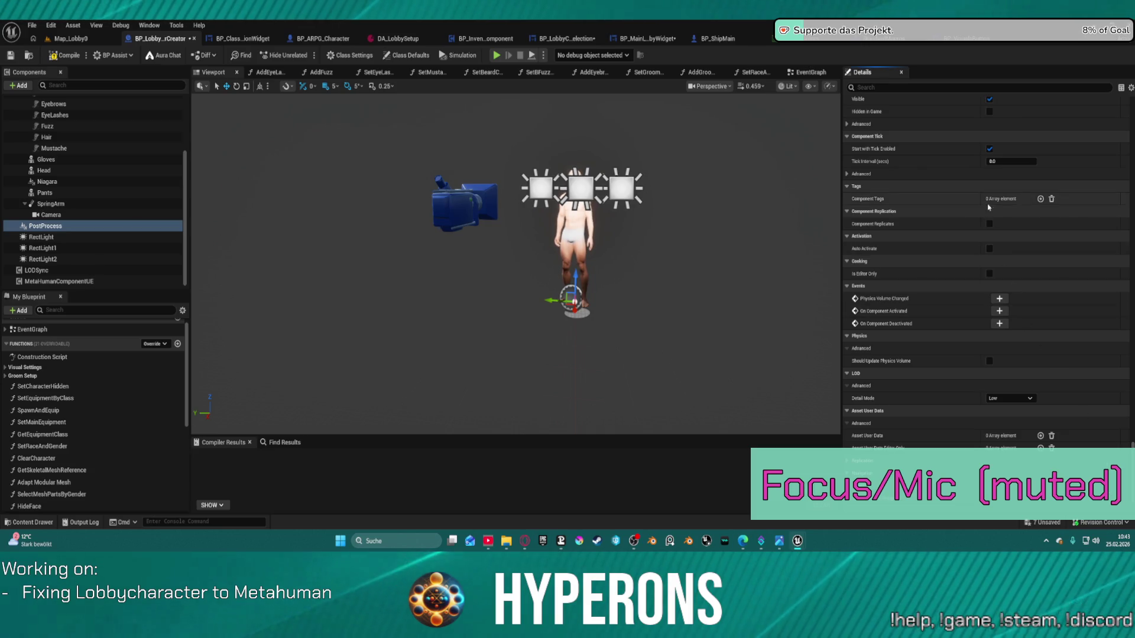
scroll(987, 201, "up", 5)
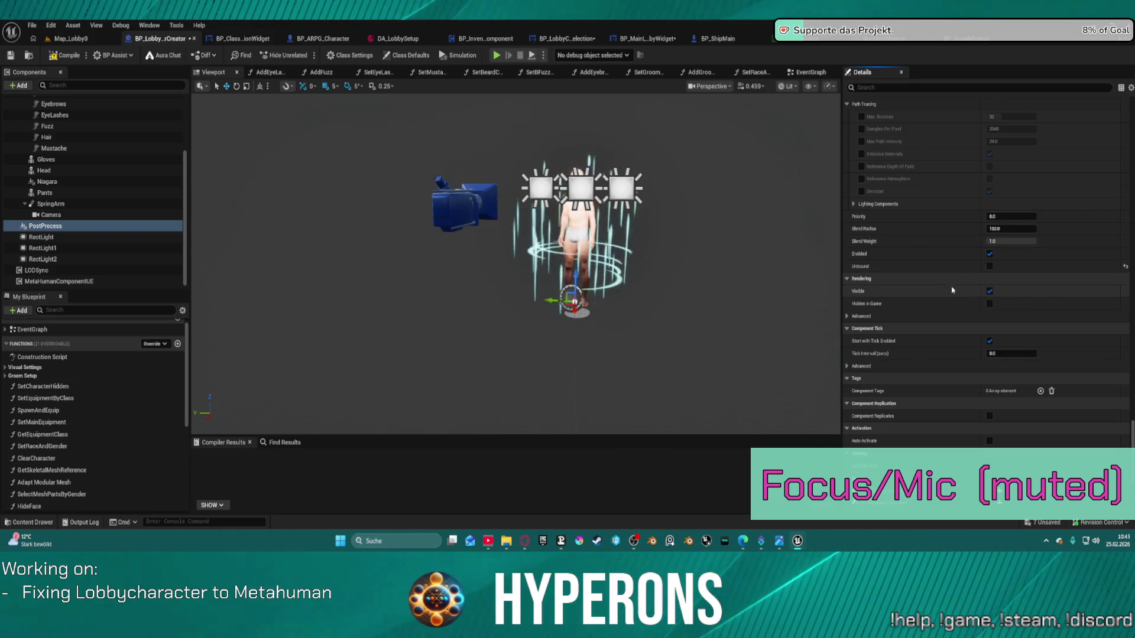
scroll(956, 256, "up", 2)
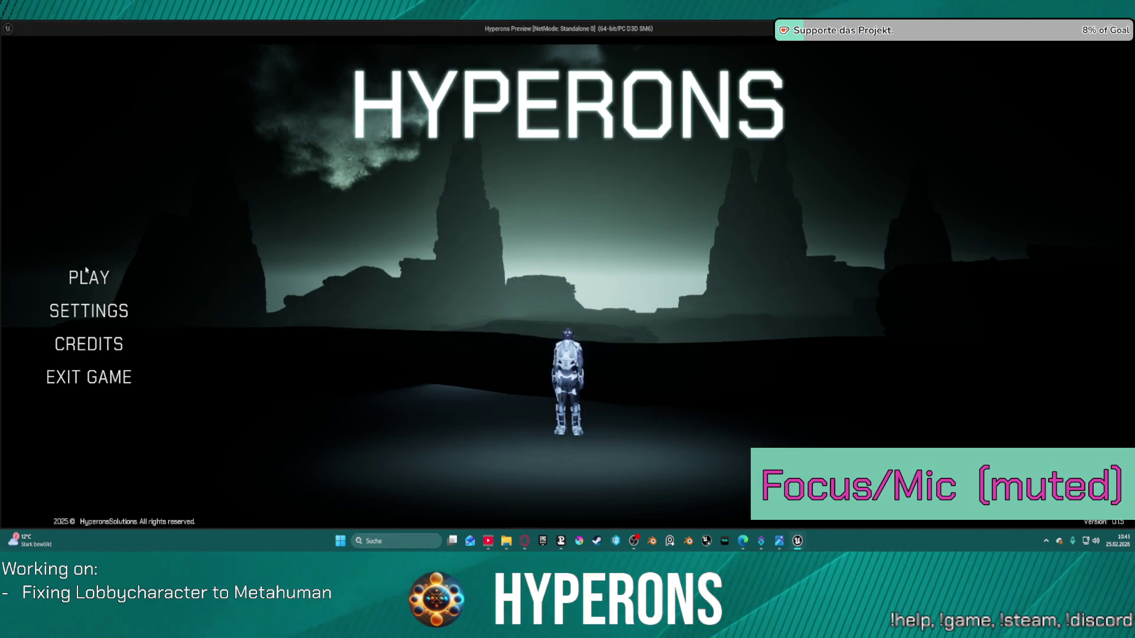
left_click(85, 273)
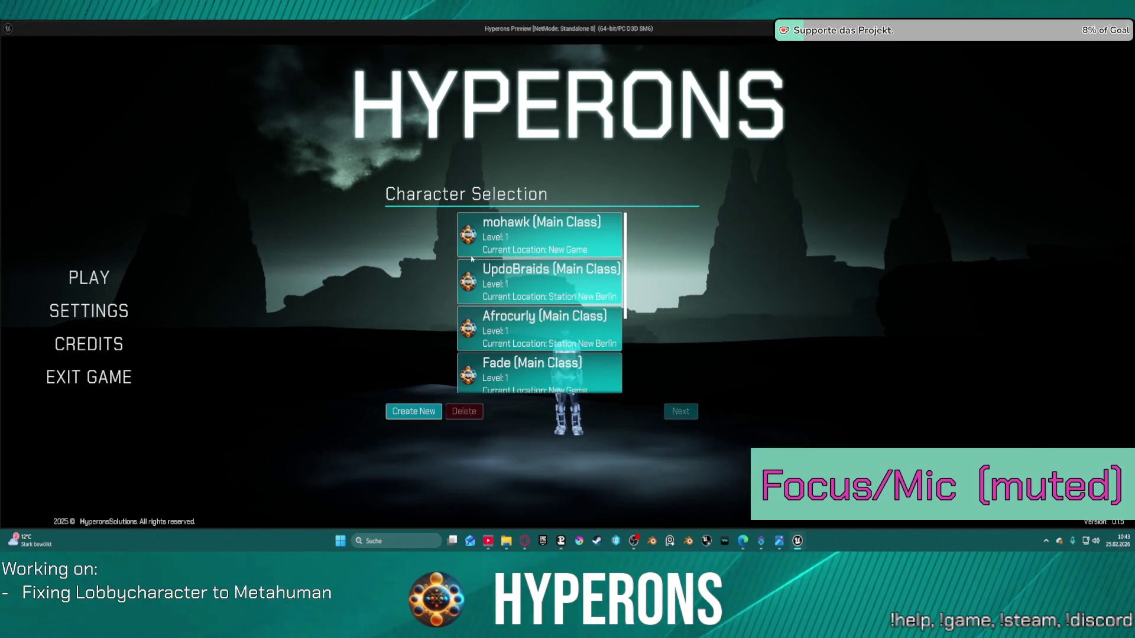
left_click(412, 412)
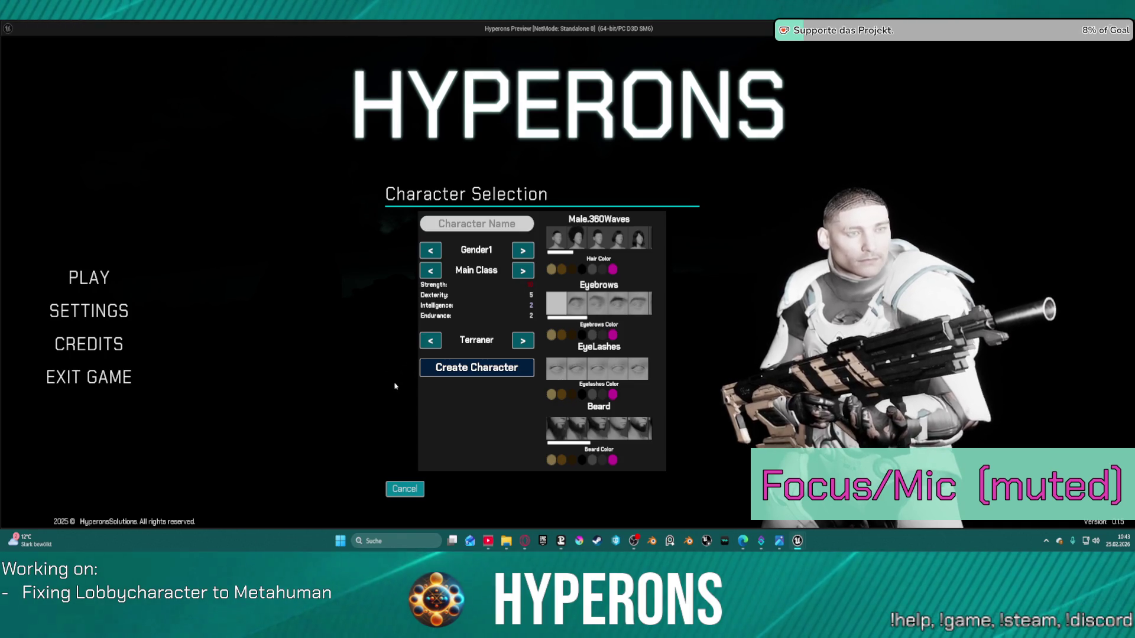
key("Escape")
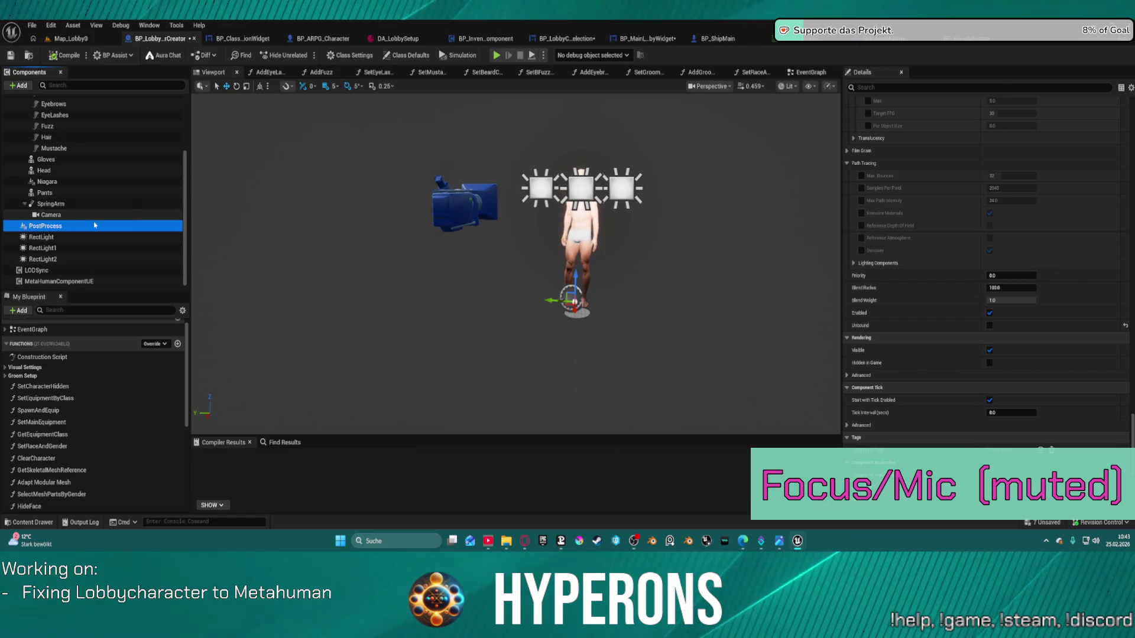
- Switch to the Map_Lobby0 level and place a new post process volume in it
left_click(42, 236)
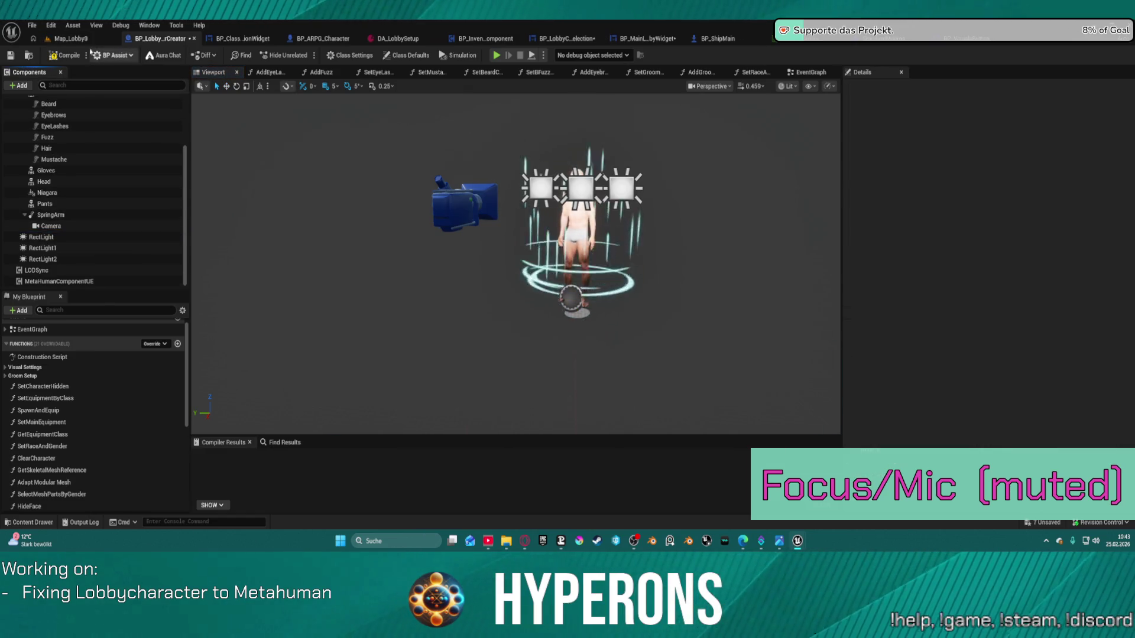
left_click(71, 38)
left_click(129, 57)
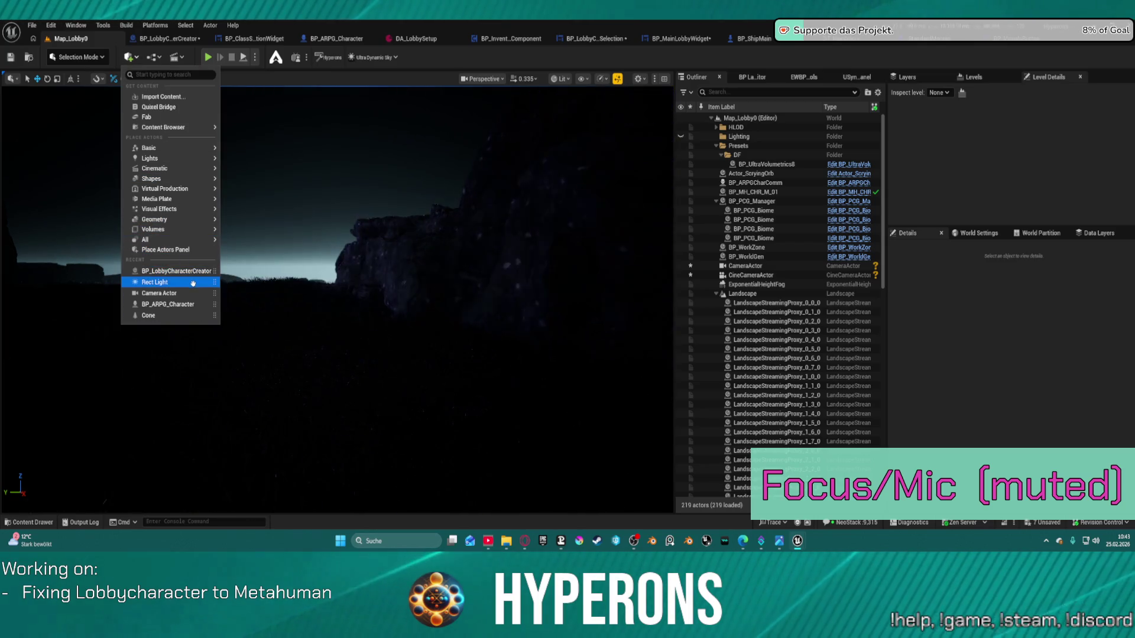
mouse_move(151, 179)
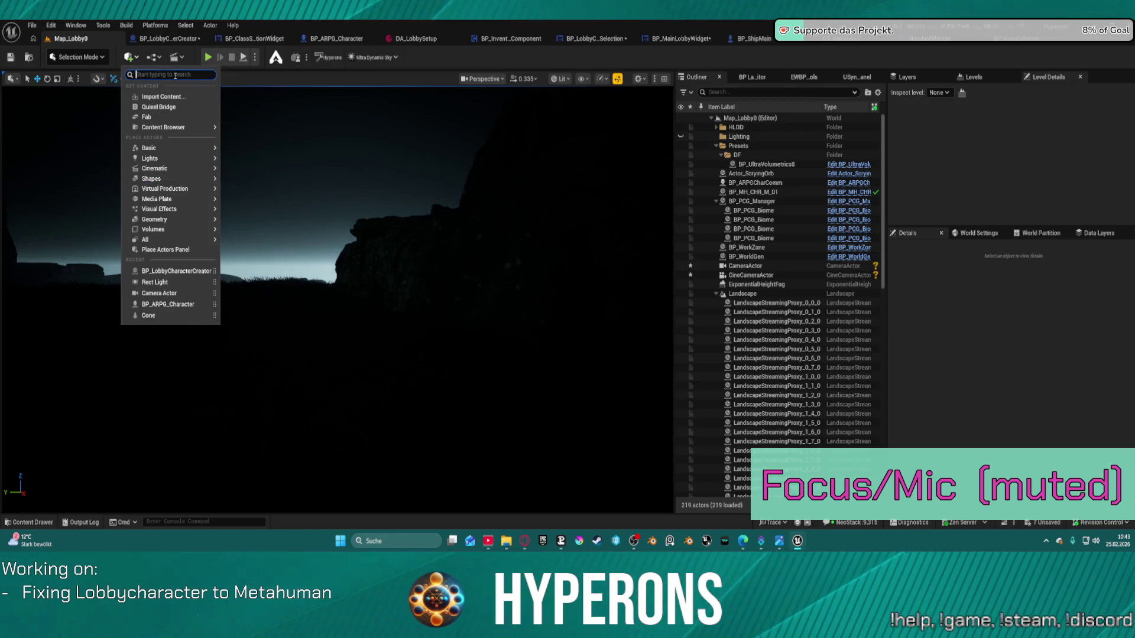
type("B")
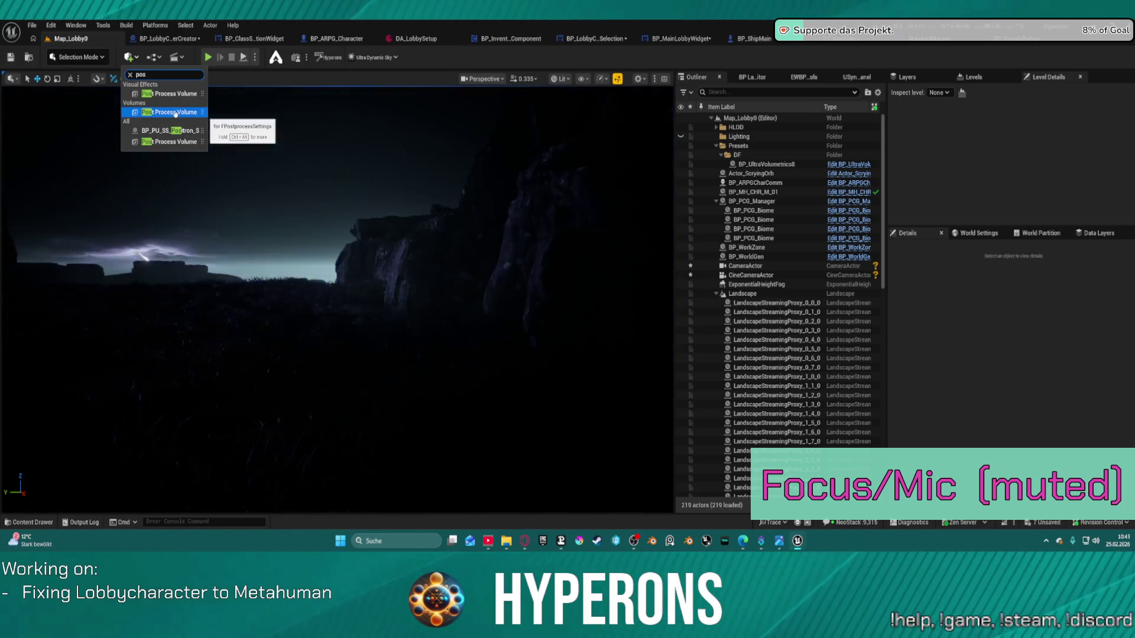
left_click(176, 112)
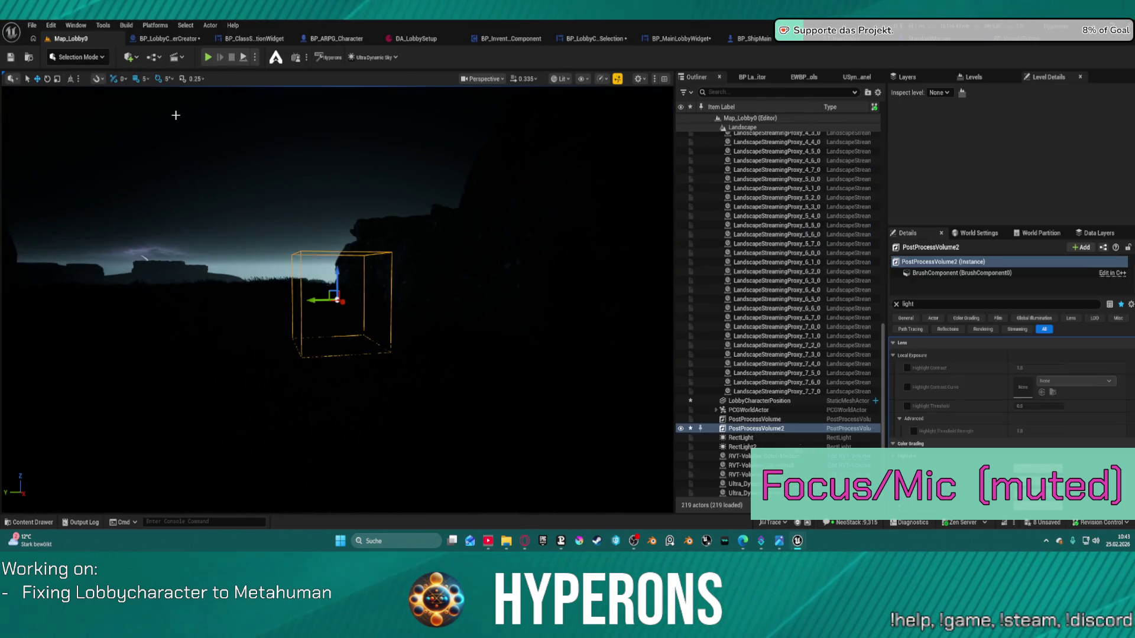
- Reselect the new volume, then show LobbyCharacterPosition's properties with the 'light' filter cleared
scroll(337, 299, "up", 1)
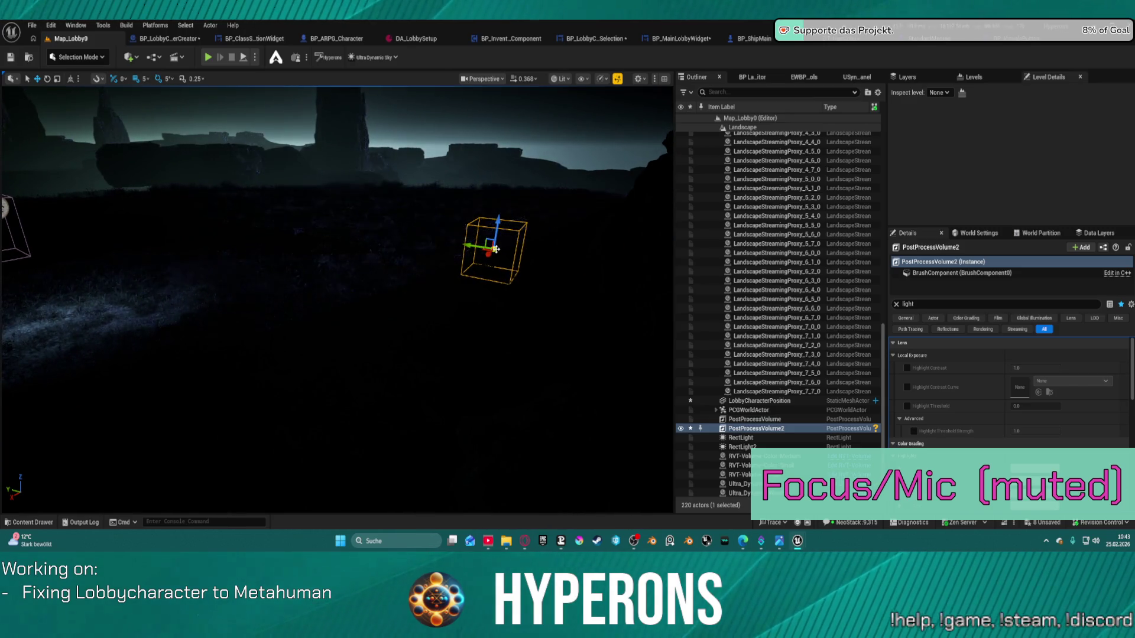
left_click(517, 253)
left_click(493, 227)
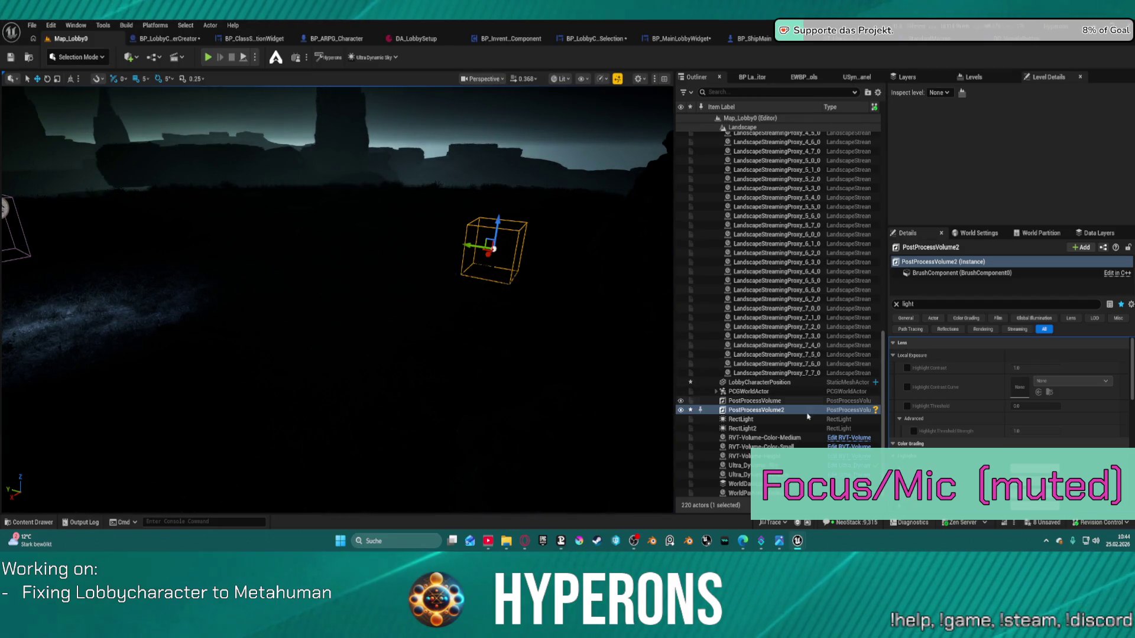
left_click(827, 381)
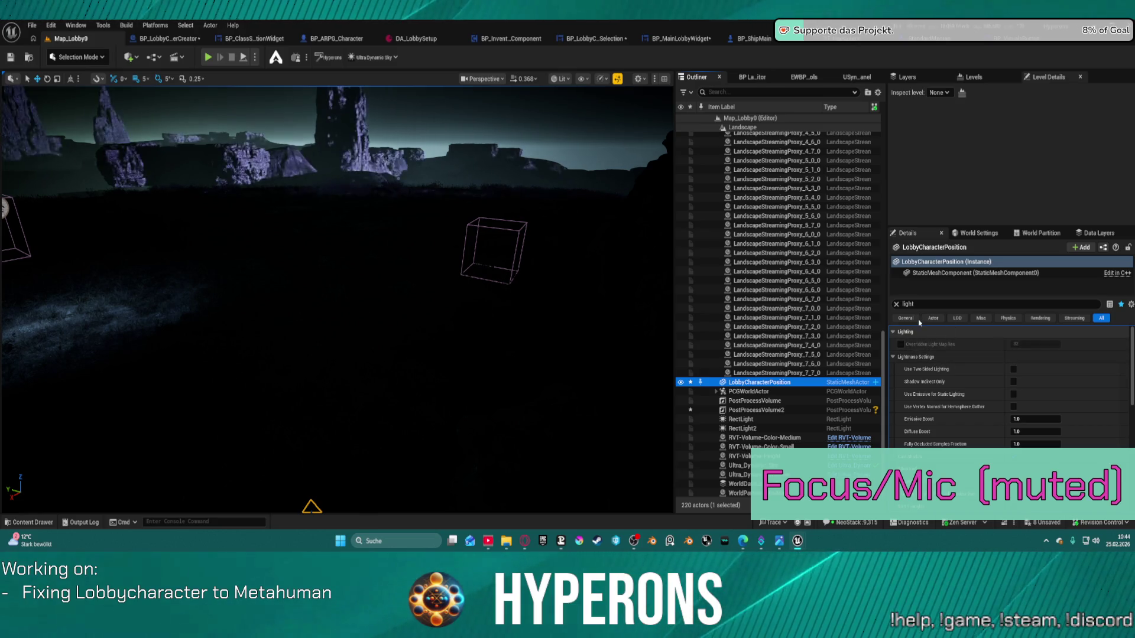
left_click(895, 305)
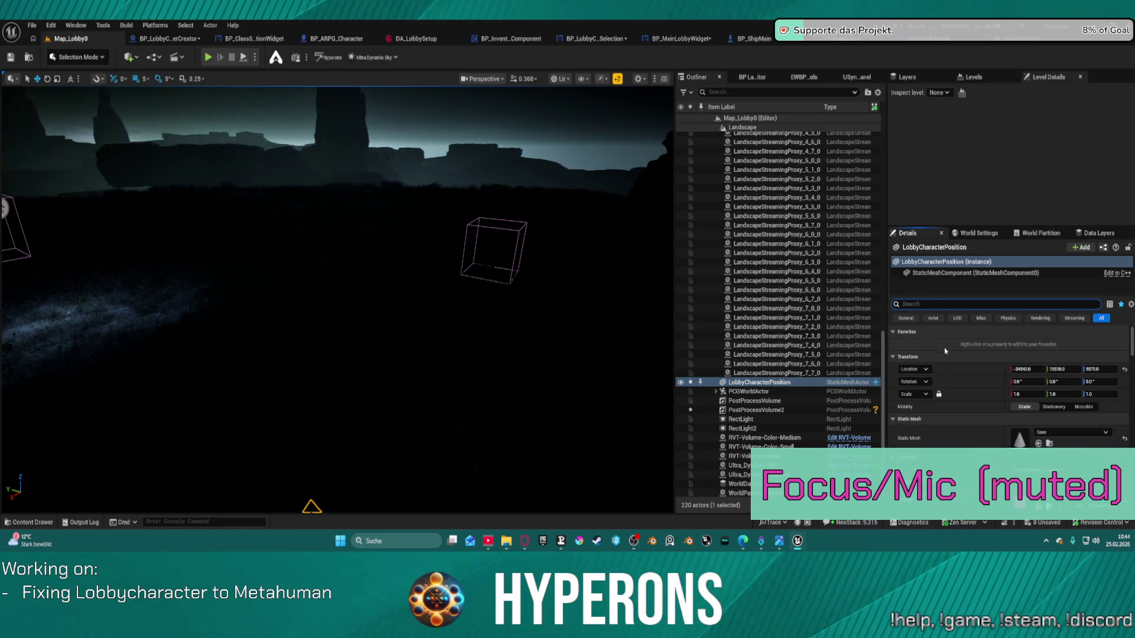
- Frame PostProcessVolume2 and orbit in close to its box near the LobbyCharacterPosition marker
left_click(786, 409)
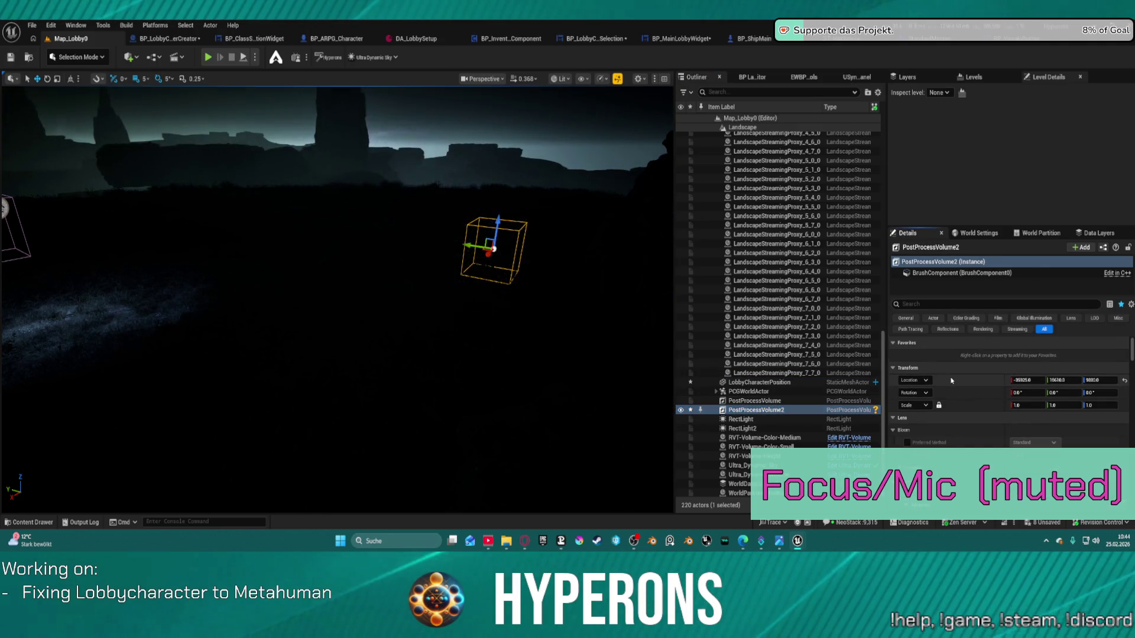
key("f")
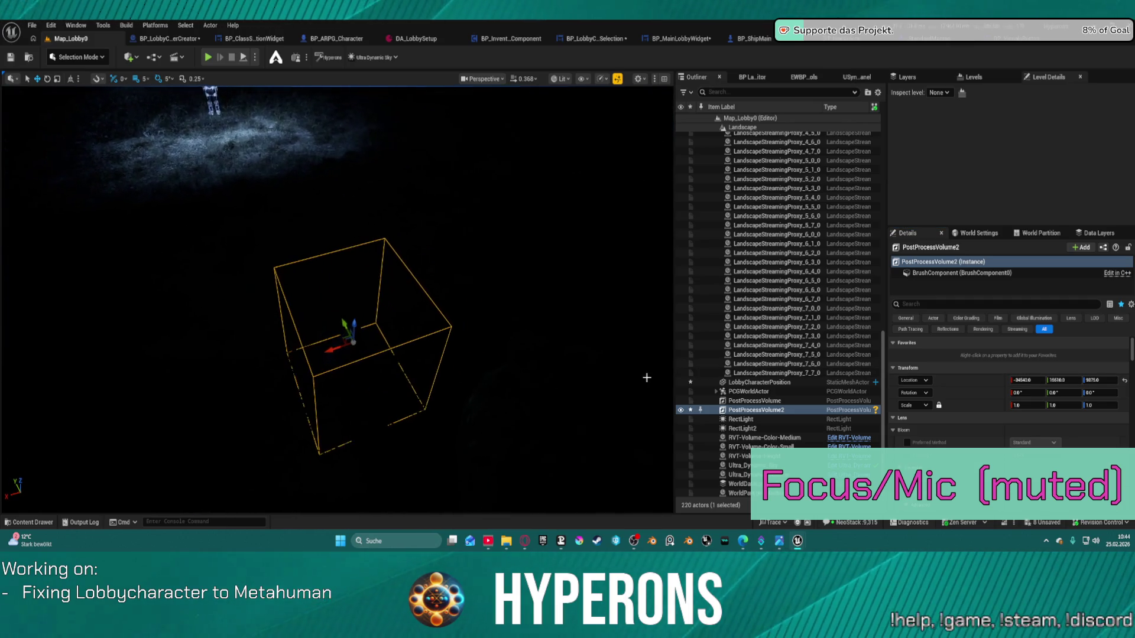
key("e")
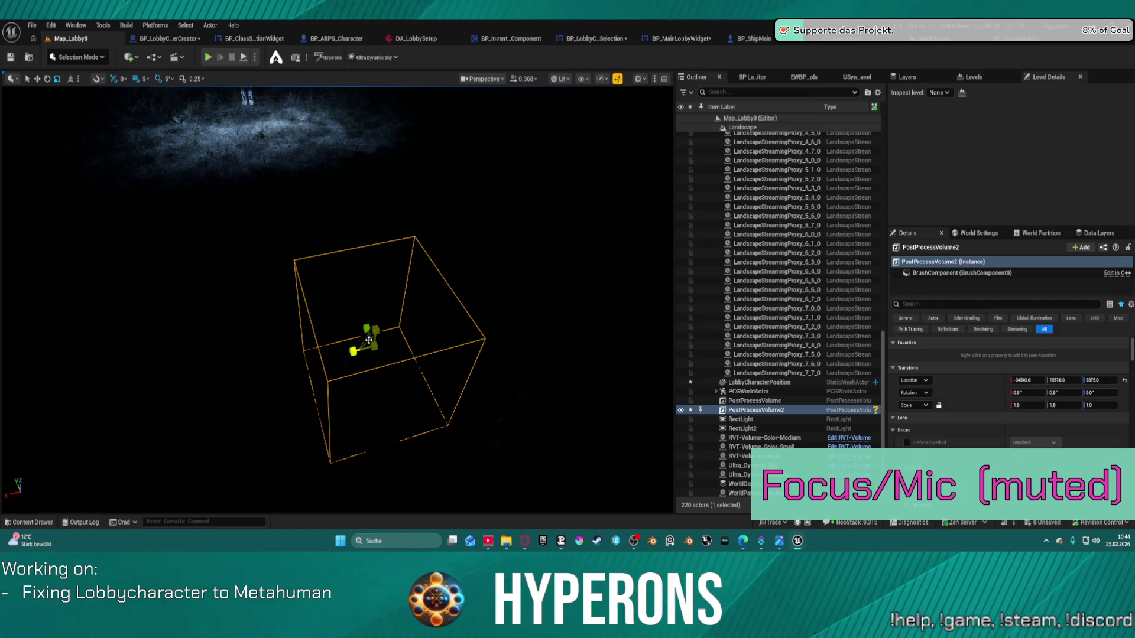
left_click_drag(368, 338, 283, 302)
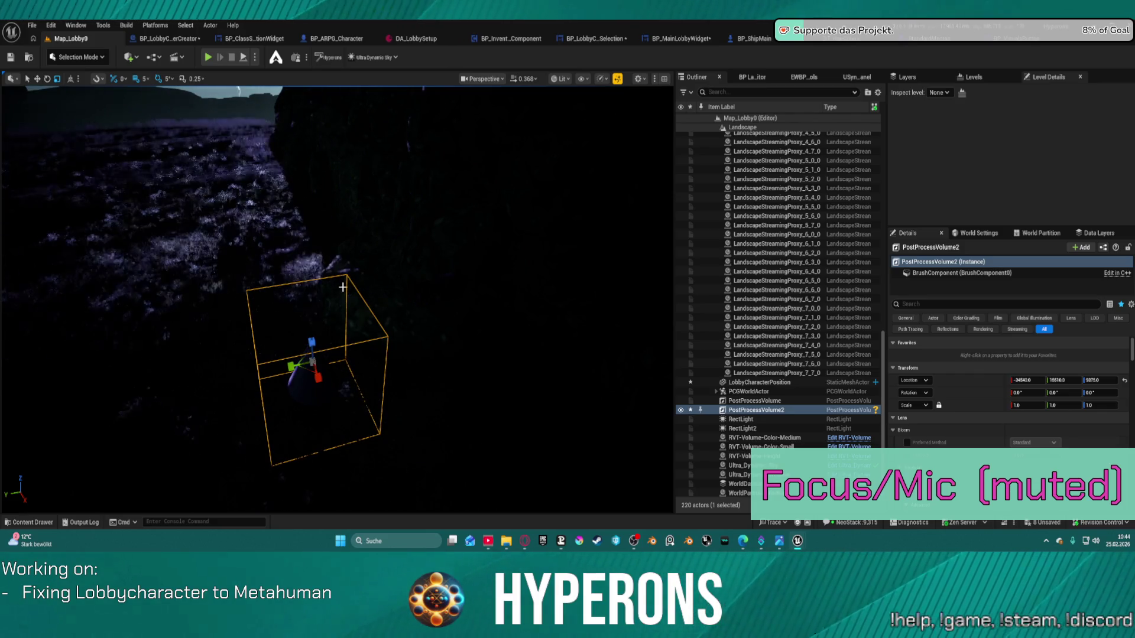
mouse_move(343, 287)
left_mouse_down()
mouse_move(319, 272)
mouse_move(319, 302)
mouse_move(360, 303)
left_mouse_up()
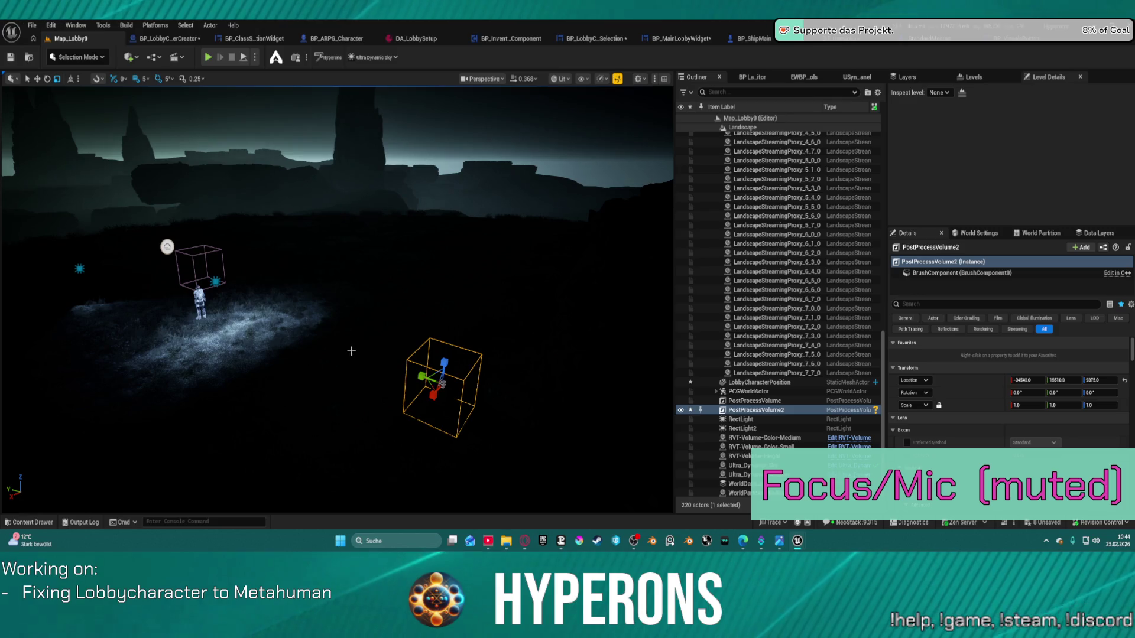
left_click(439, 402)
- Move LobbyCharacterPosition and PostProcessVolume2 together farther back into the scene
left_click(432, 365)
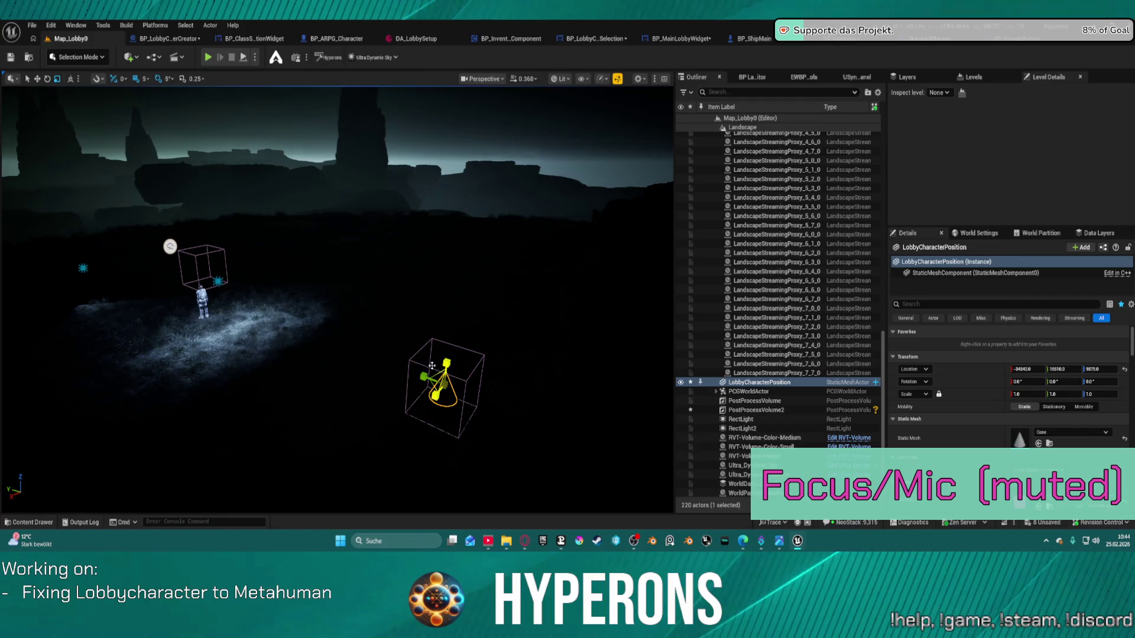
left_click(416, 364, "ctrl")
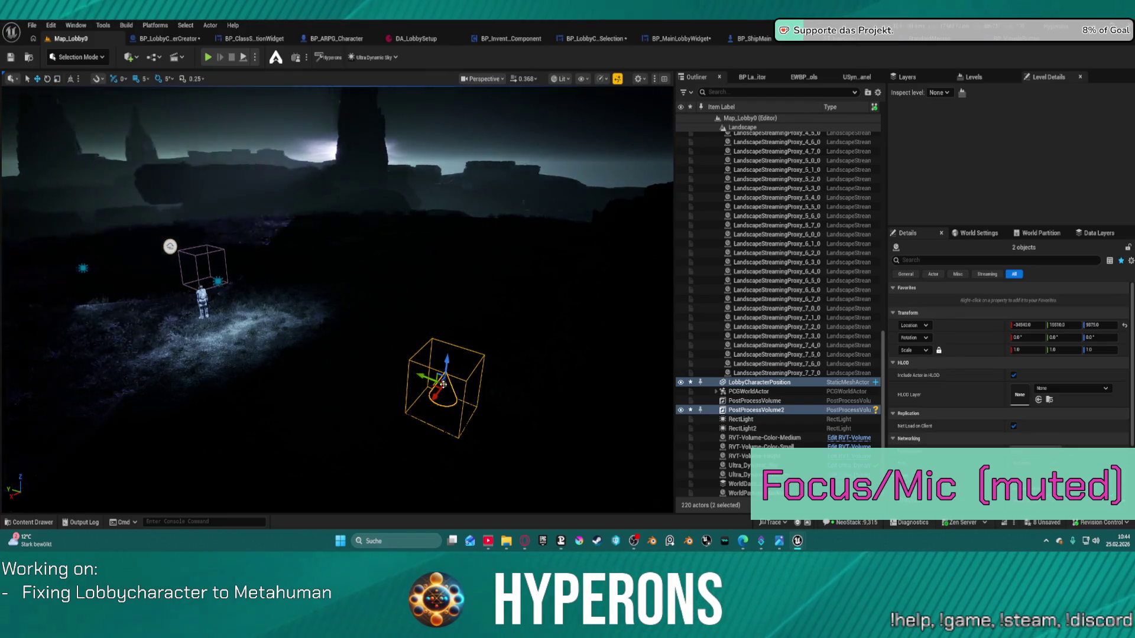
mouse_move(448, 385)
left_mouse_down()
mouse_move(521, 282)
mouse_move(523, 249)
left_mouse_up()
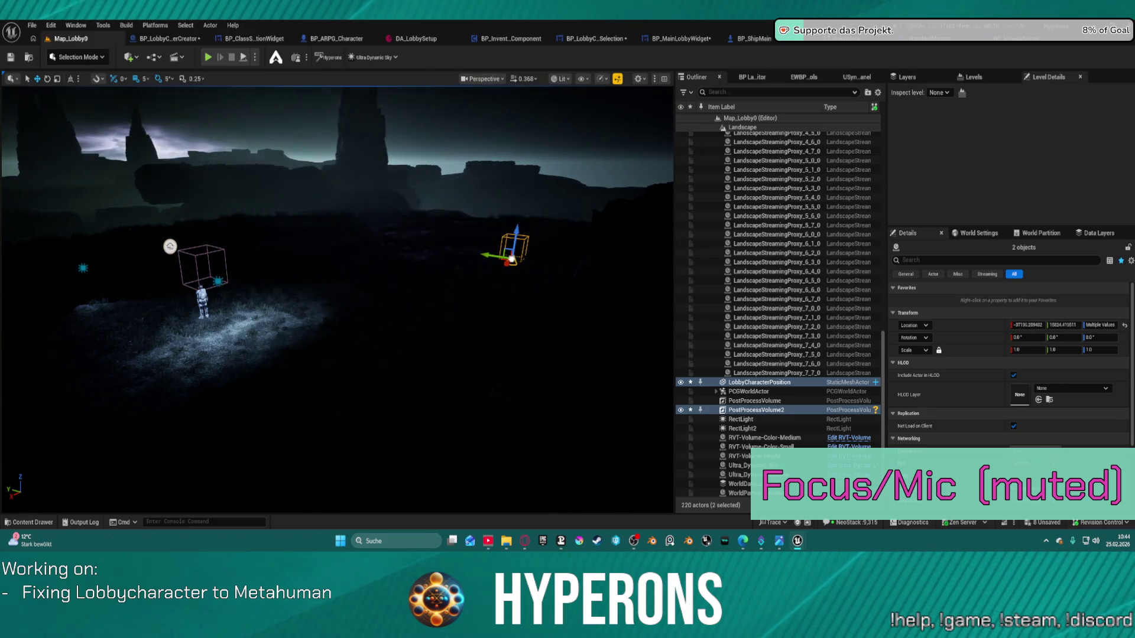
- Scale PostProcessVolume2 alone up uniformly to about 4.47
left_click(522, 247)
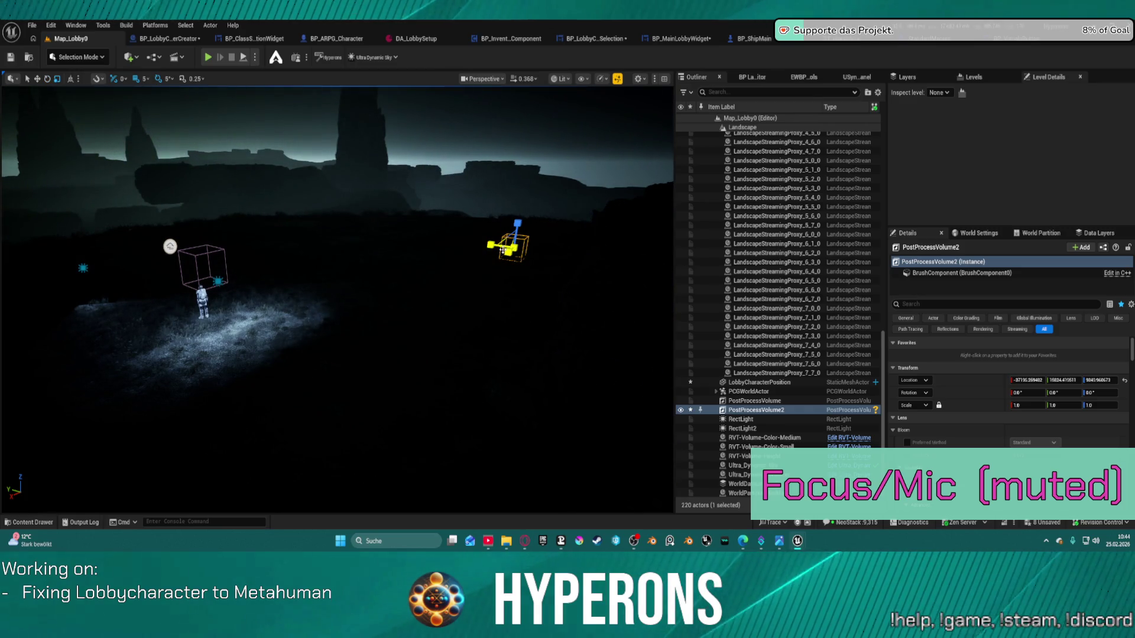
left_click_drag(516, 243, 516, 239)
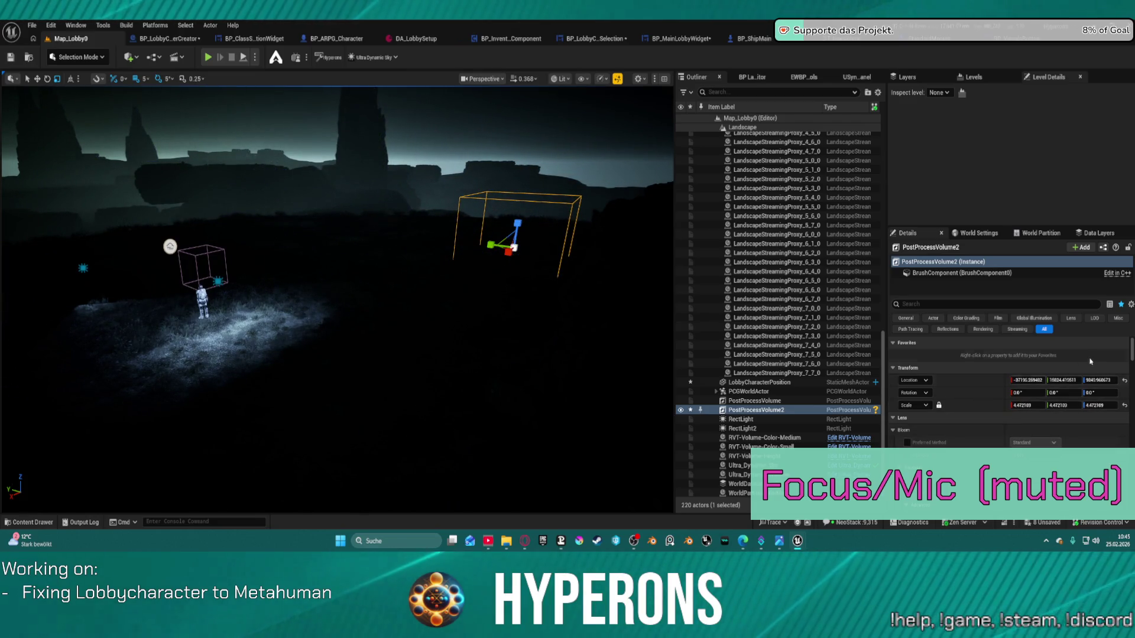
left_click(951, 305)
type("un")
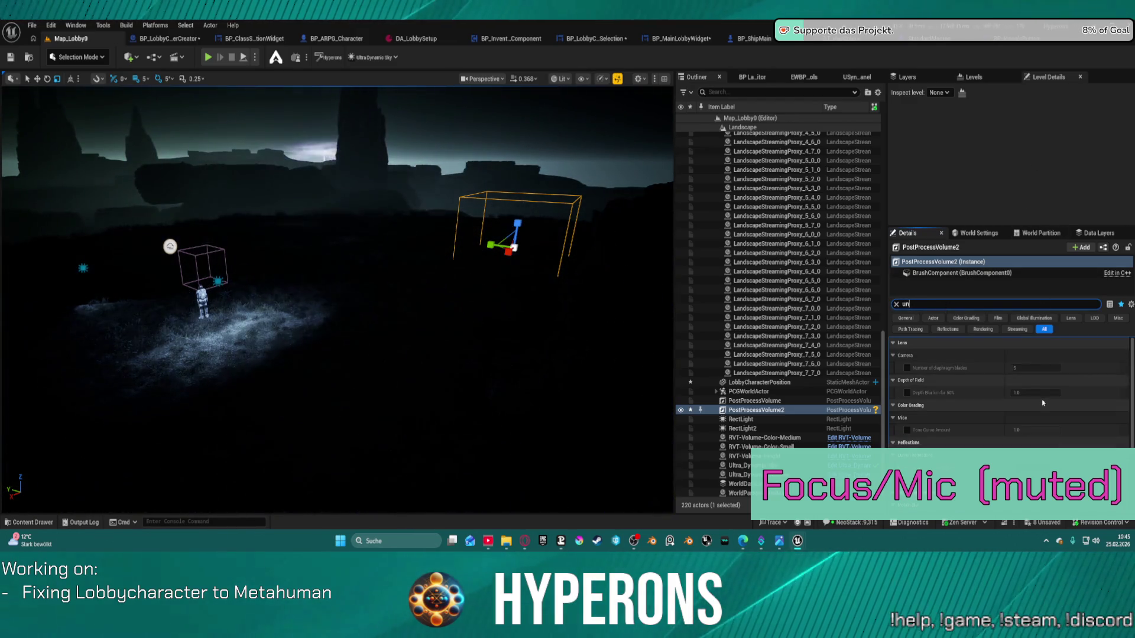
- Review LobbyCharacterPosition's unfiltered properties, then switch to the BP_MainLobbyWidget event graph
scroll(1043, 404, "down", 4)
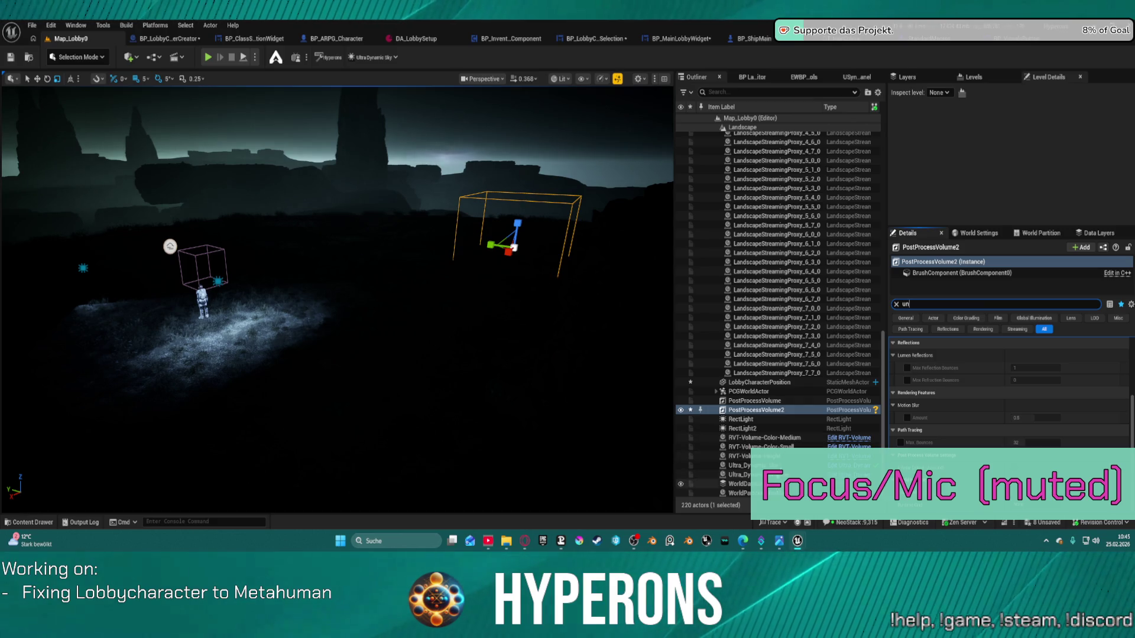
left_click(763, 383)
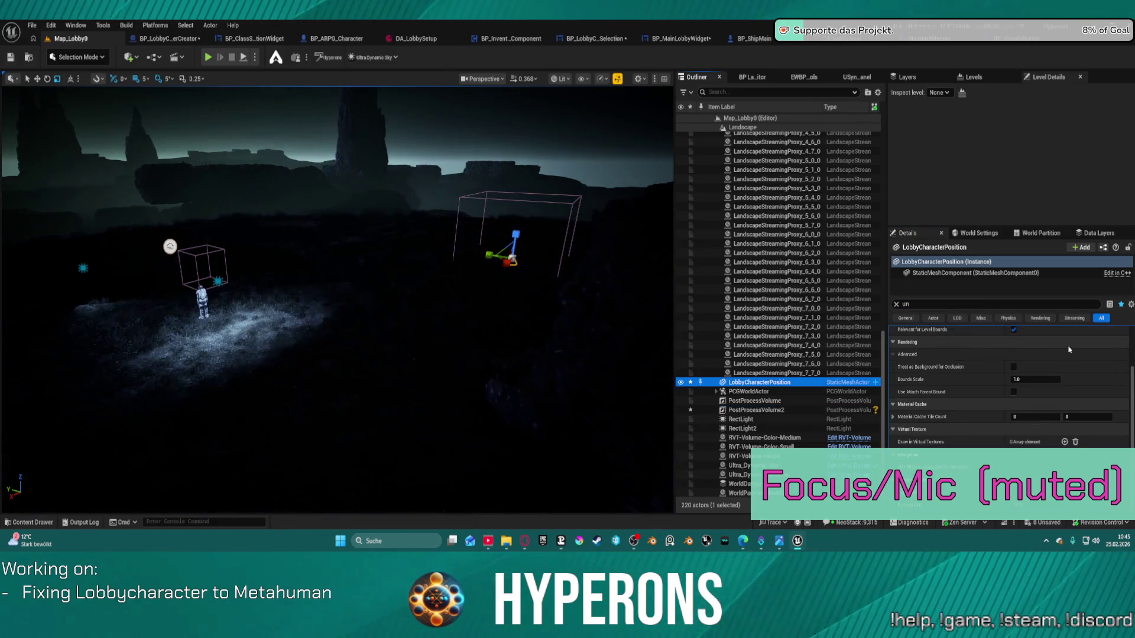
scroll(928, 346, "up", 3)
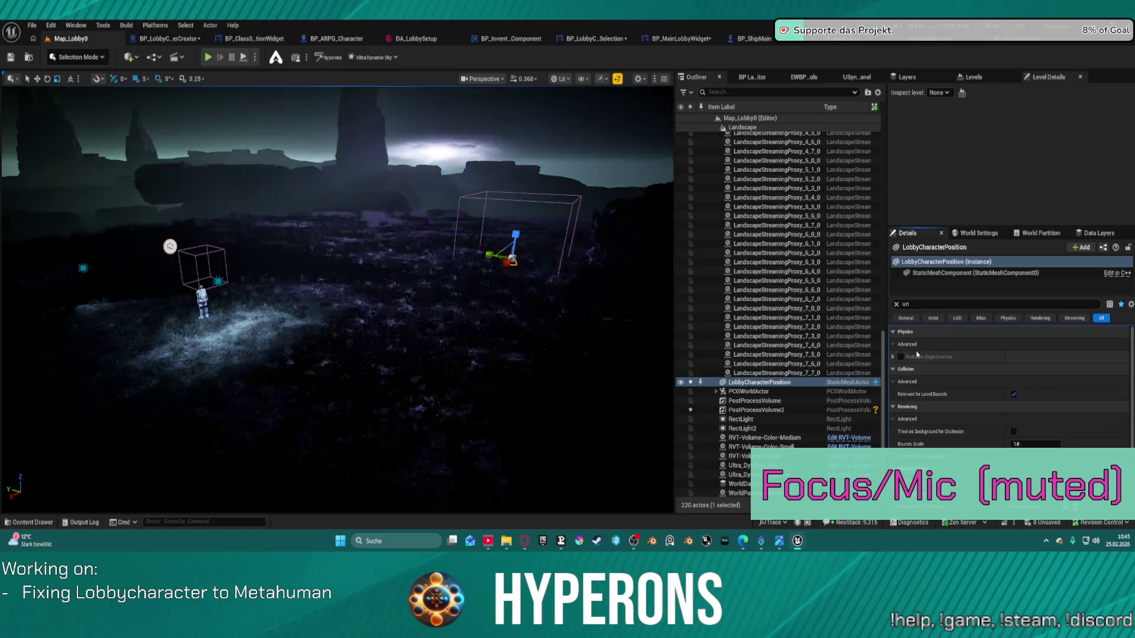
key("BackSpace")
key("BackSpace")
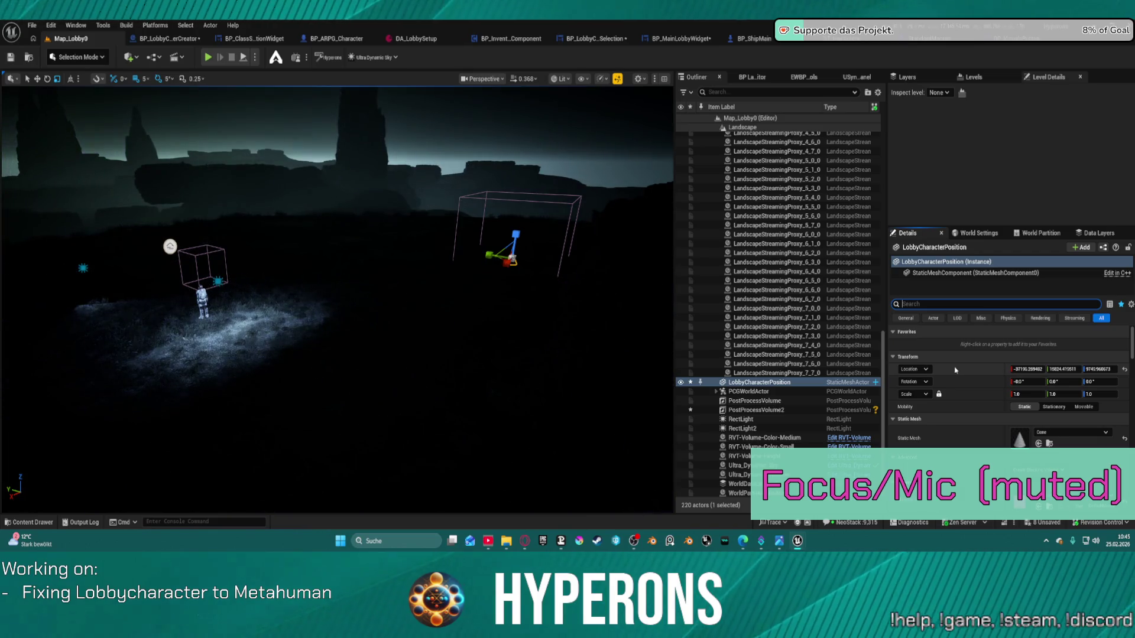
left_click(955, 370)
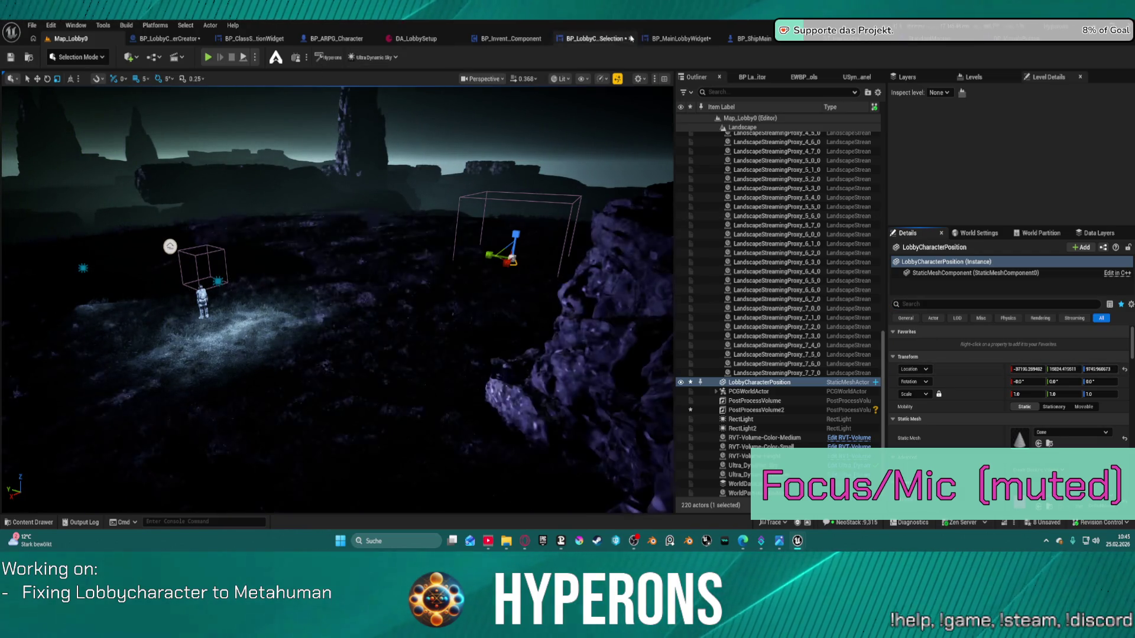
left_click(679, 39)
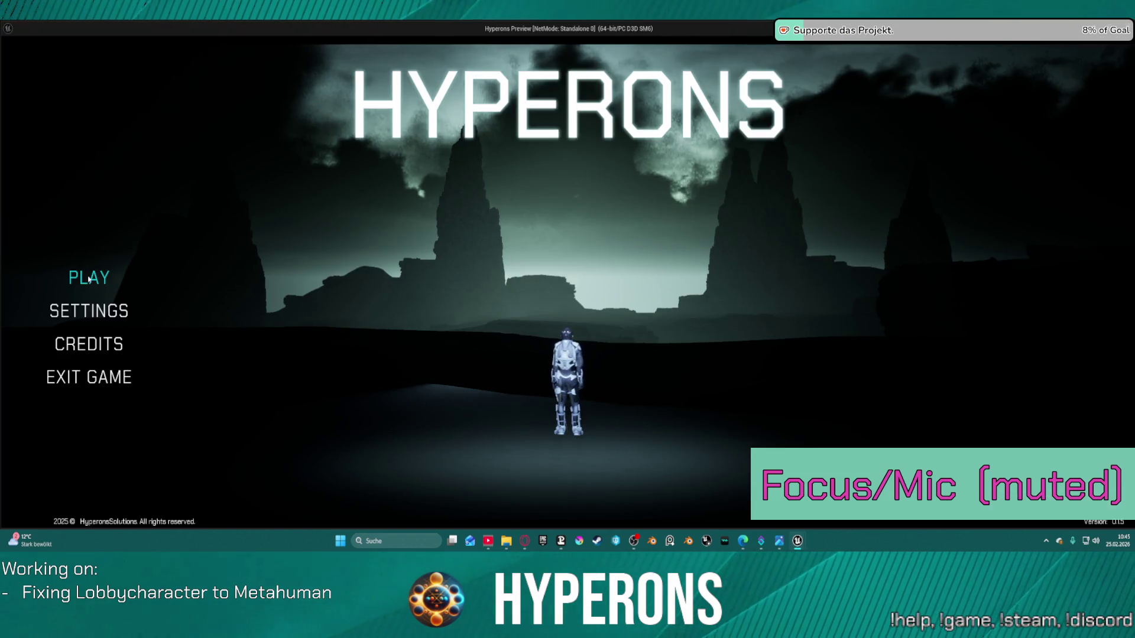
- Play the game, open Create New to check the MetaHuman preview, then stop and return to Map_Lobby0
left_click(88, 279)
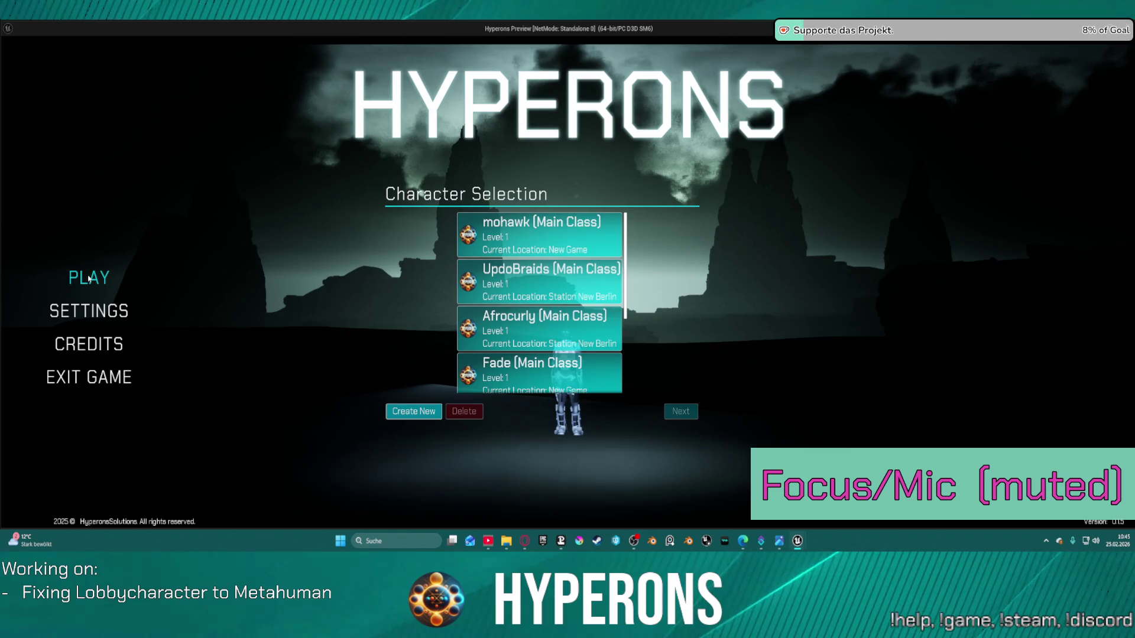
left_click(412, 412)
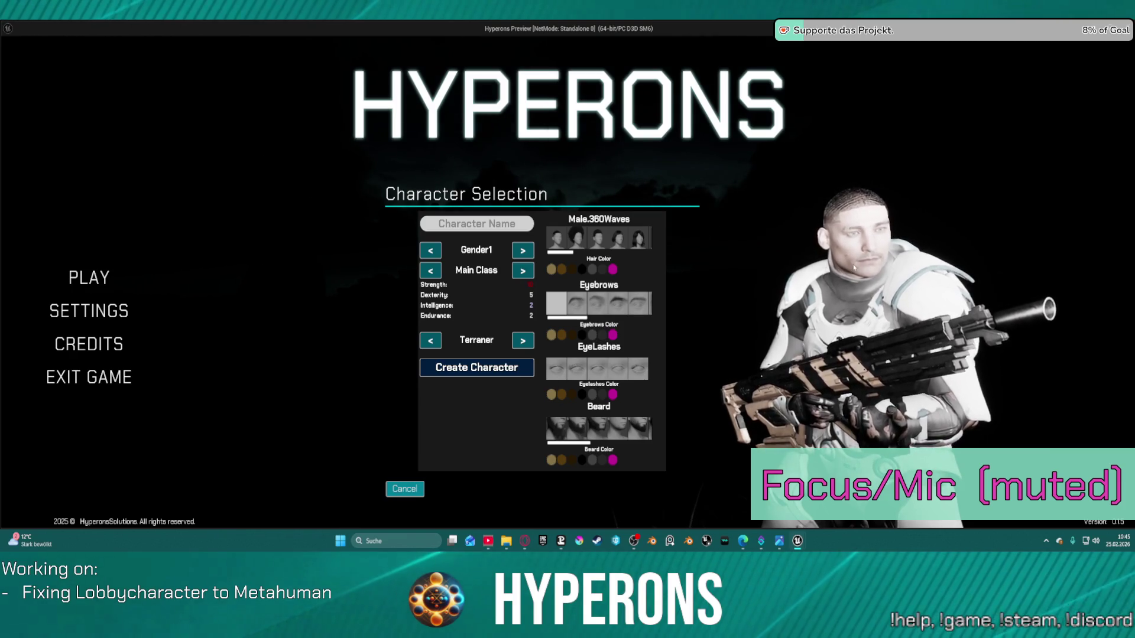
key("Escape")
left_click(60, 41)
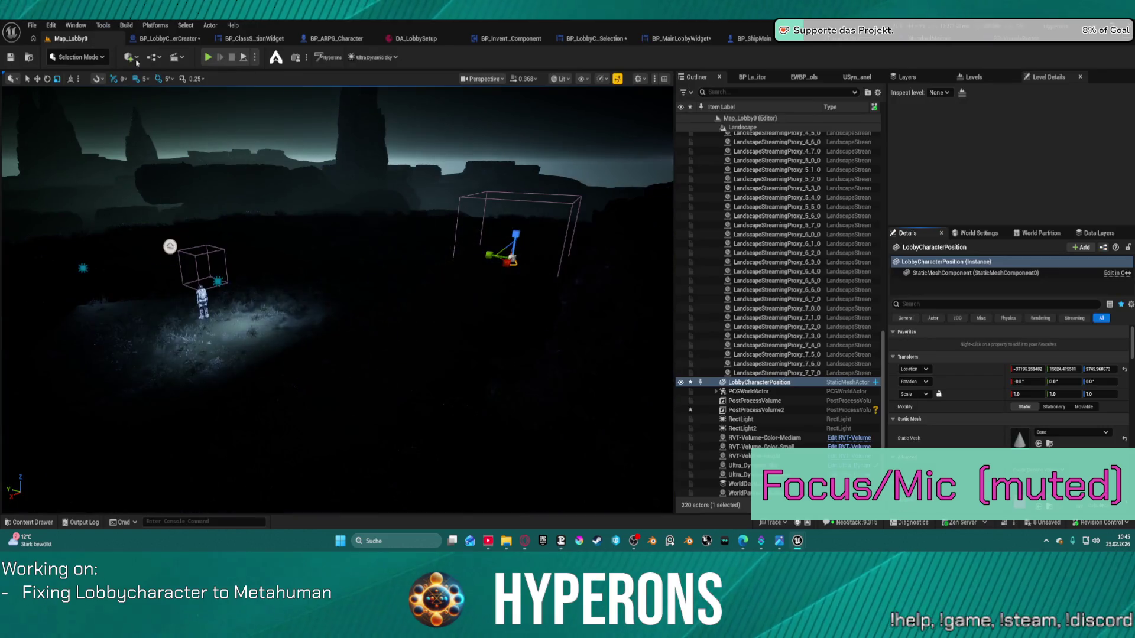
- Reselect PostProcessVolume2, enlarge it further, and enable its Bloom Intensity override
mouse_move(355, 296)
left_mouse_down()
mouse_move(408, 230)
mouse_move(417, 368)
mouse_move(431, 368)
left_mouse_up()
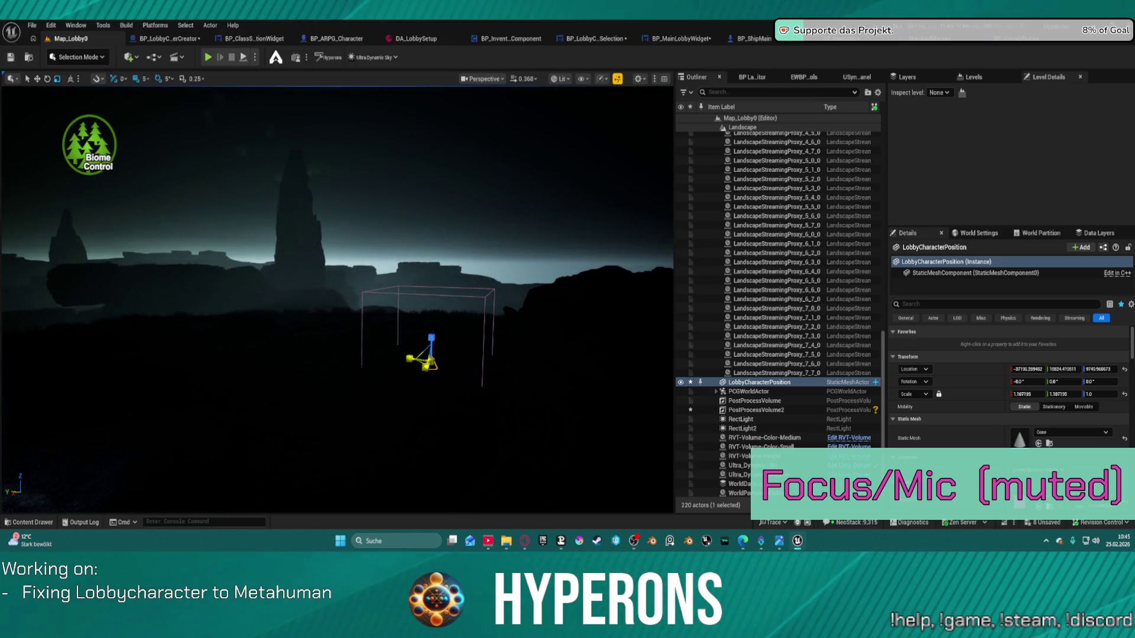
left_click(430, 361)
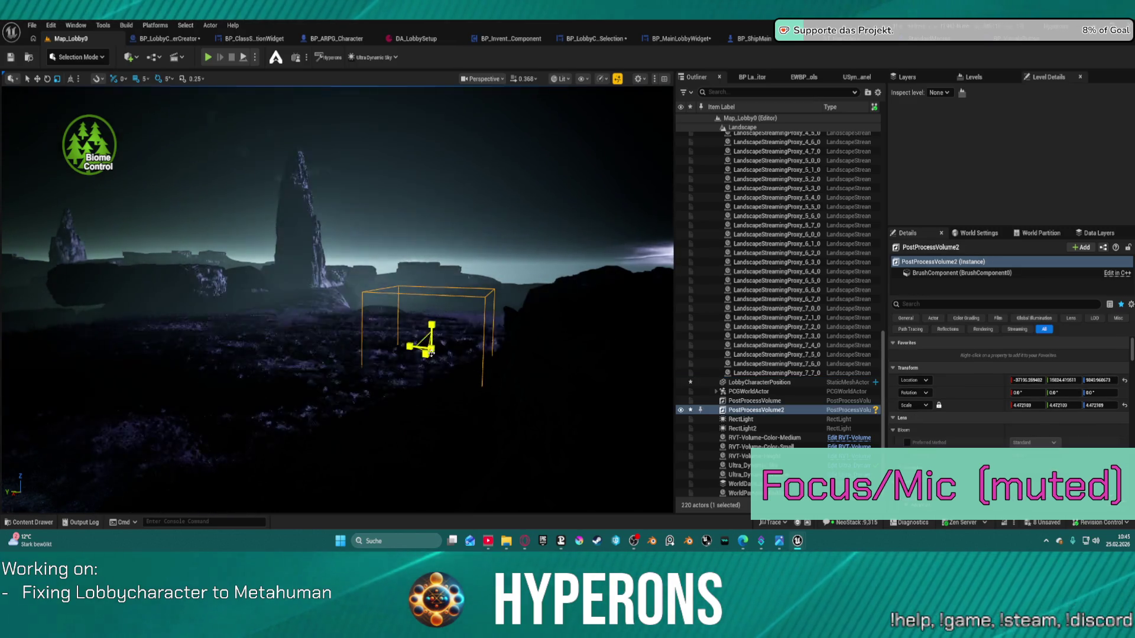
left_click_drag(421, 349, 427, 351)
scroll(902, 353, "down", 3)
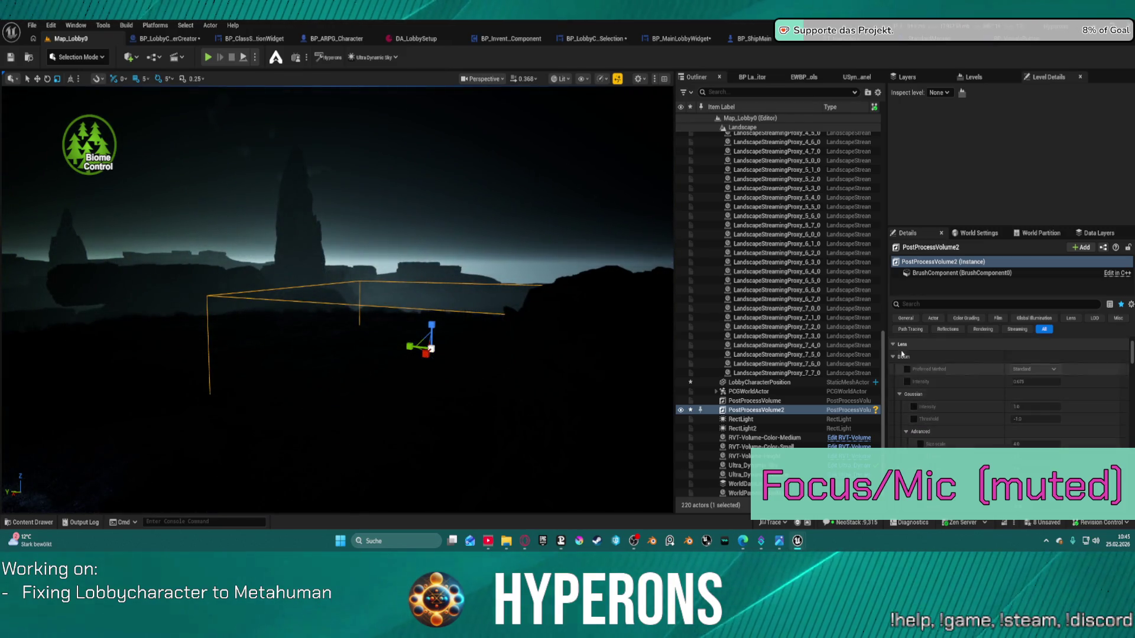
left_click(907, 381)
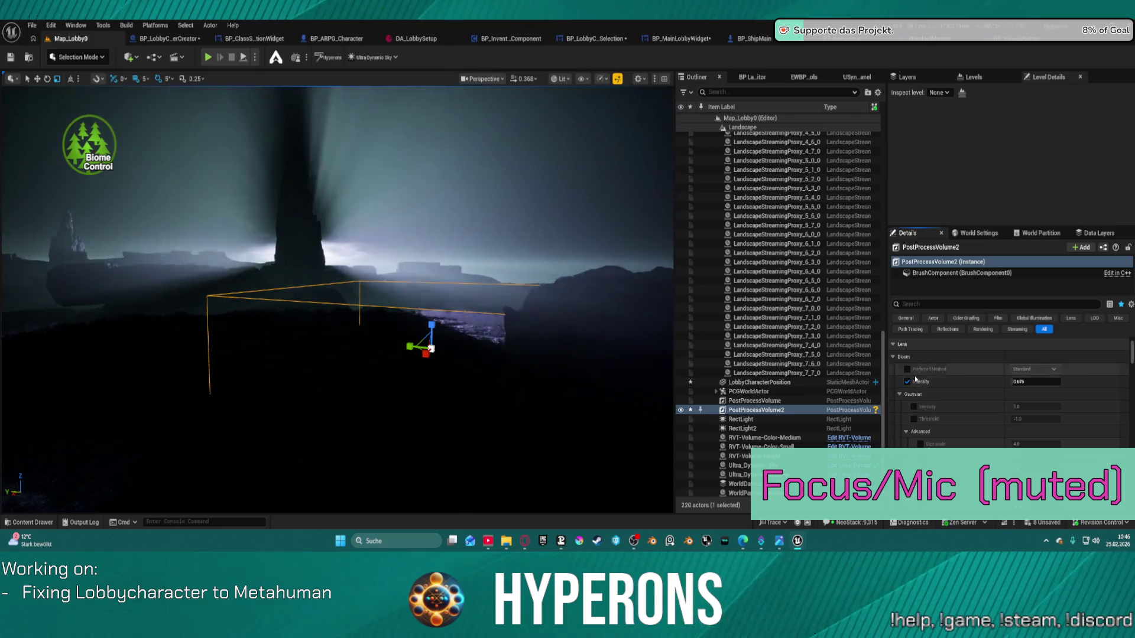
- Enable the Metering Mode and Exposure Compensation overrides, raise compensation, then run the game to Character Selection
scroll(939, 390, "down", 5)
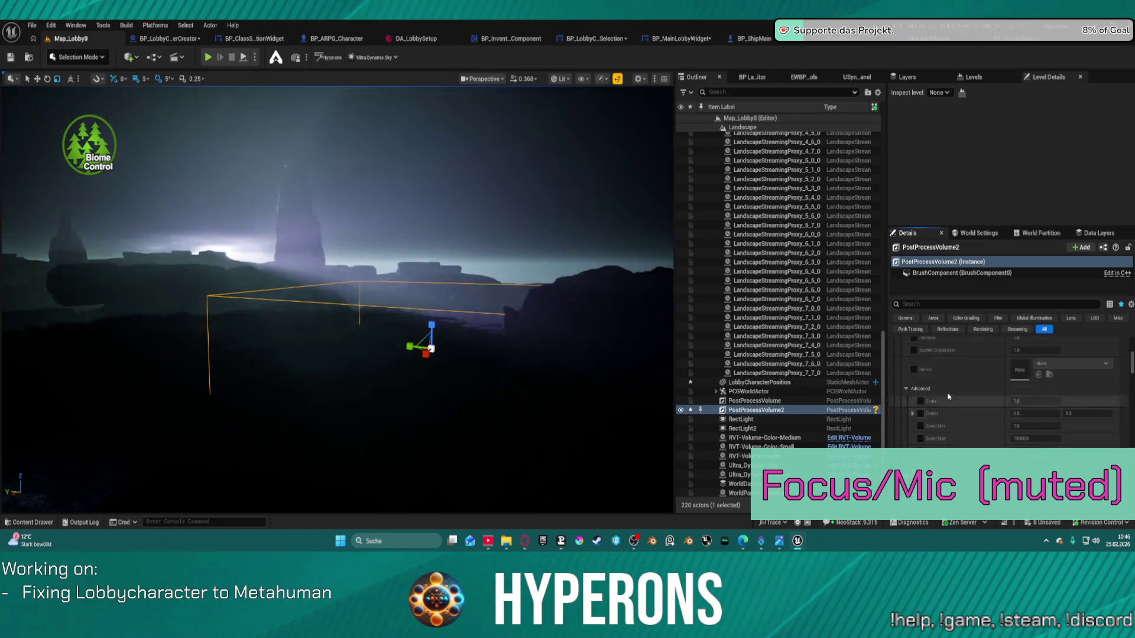
scroll(945, 394, "down", 10)
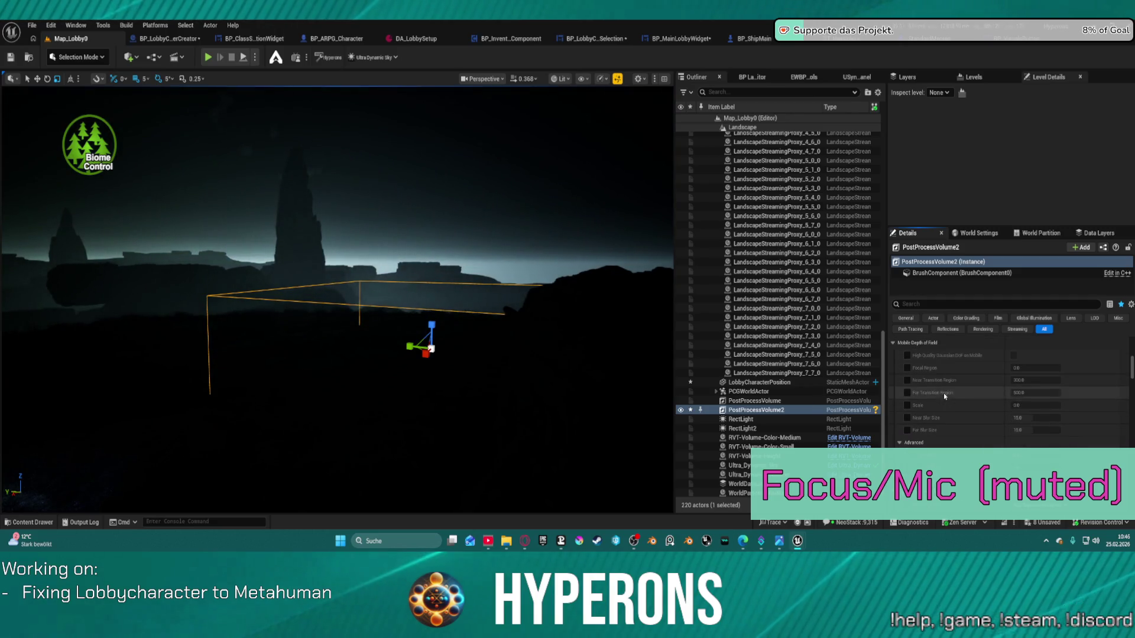
scroll(943, 393, "down", 8)
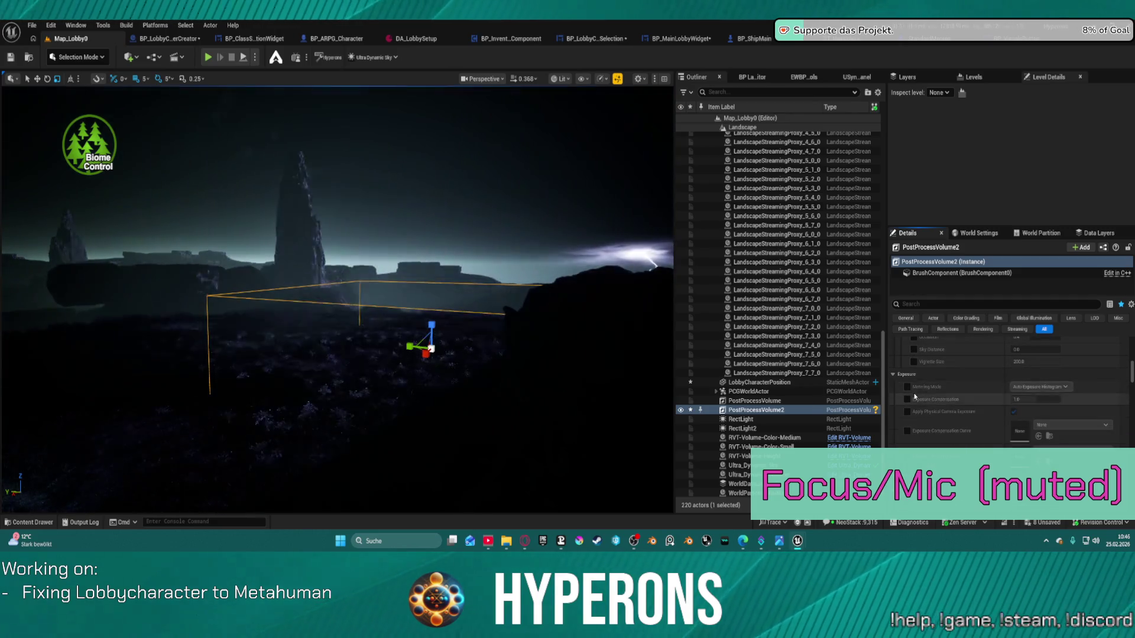
left_click(907, 387)
left_click(907, 400)
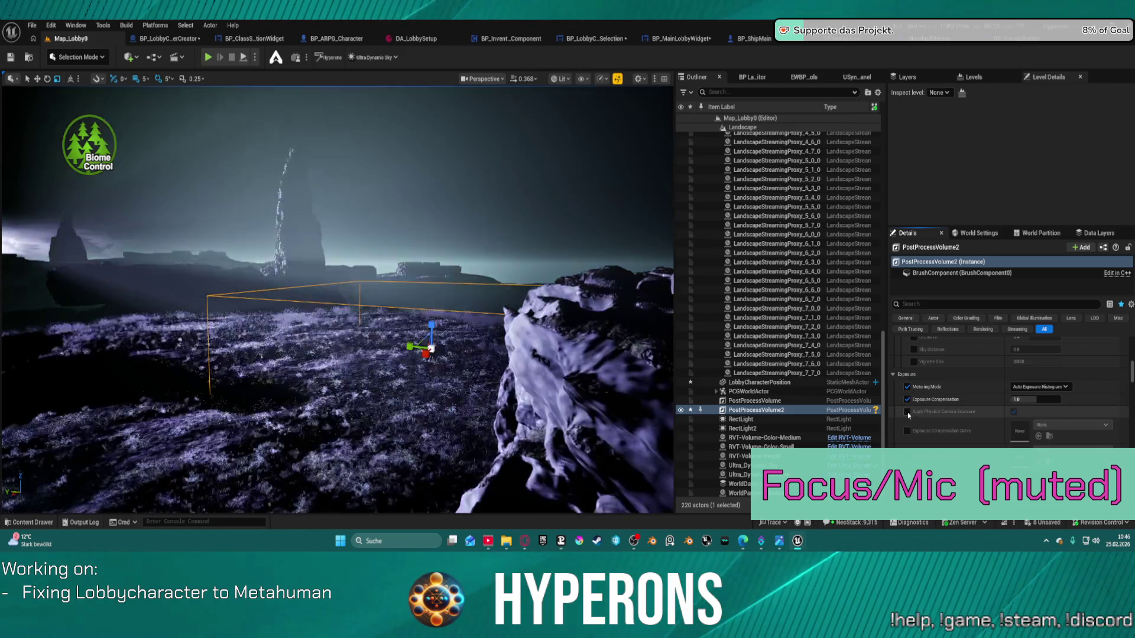
left_click_drag(1034, 399, 1087, 400)
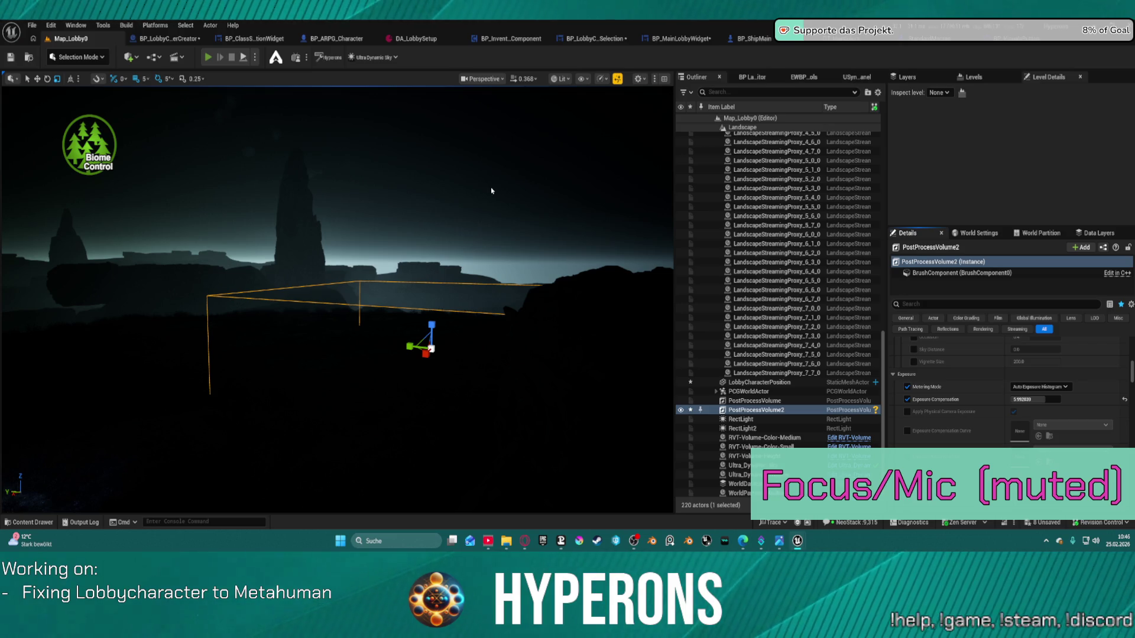
key("alt+p")
left_click(92, 300)
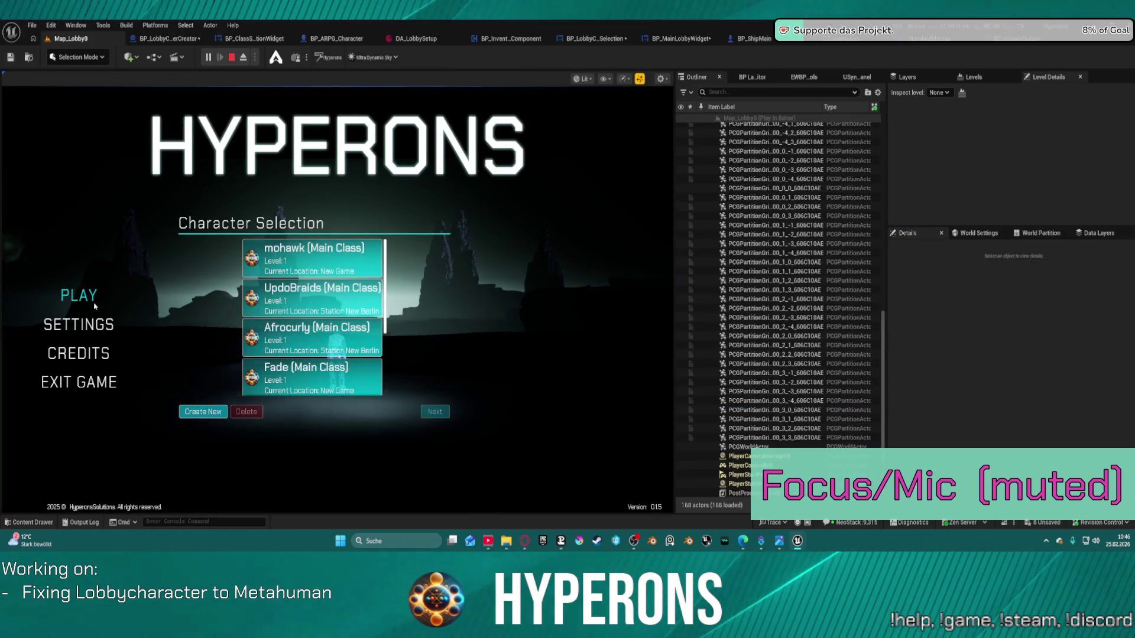
- Check the character creator in play, then set 3StripTable as PostProcessVolume2's Color Grading LUT
left_click(224, 409)
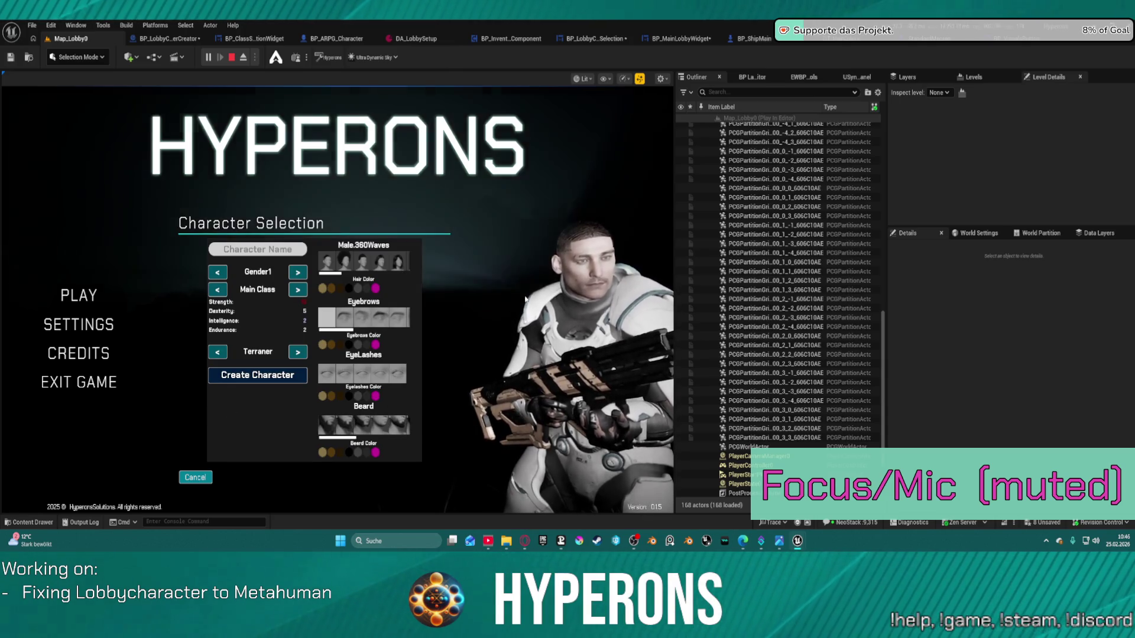
key("Escape")
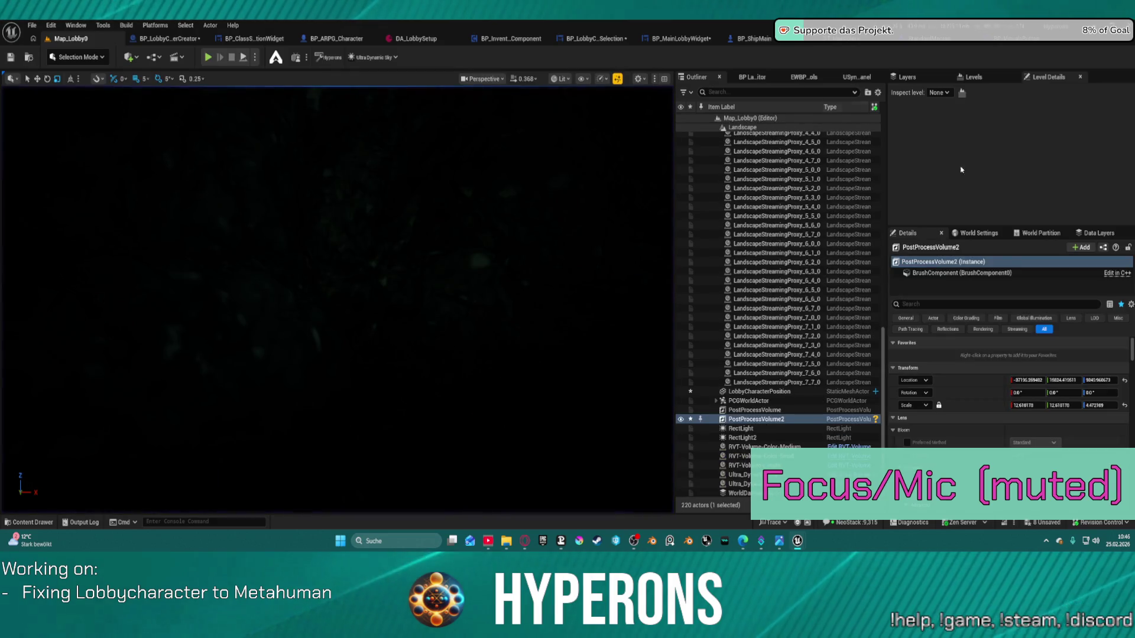
scroll(944, 357, "down", 3)
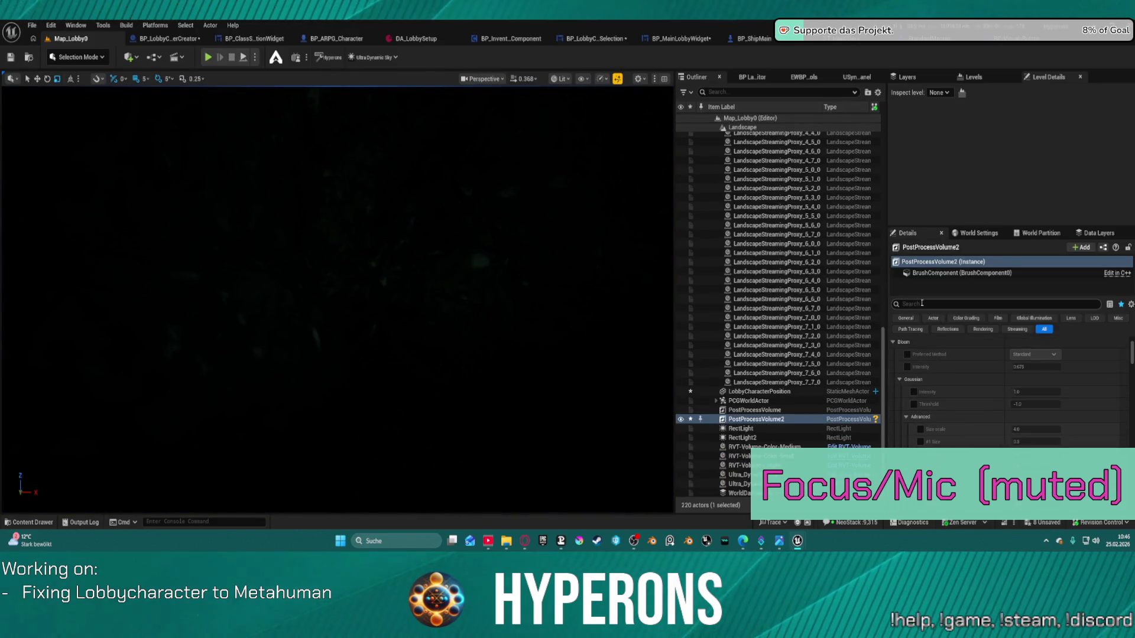
type("lut")
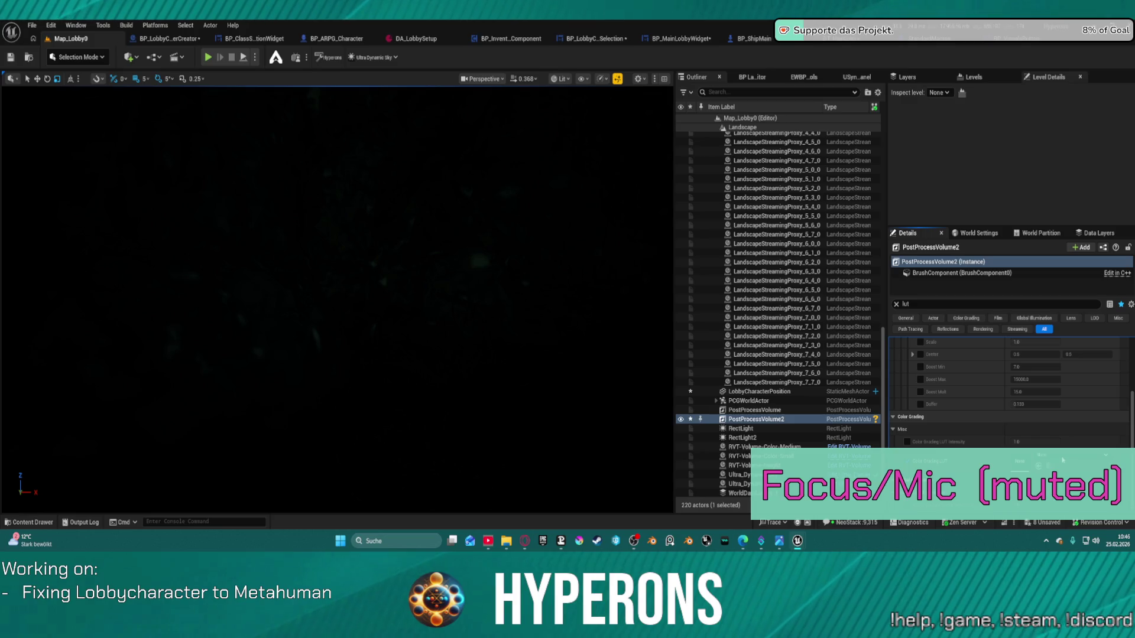
left_click(1062, 460)
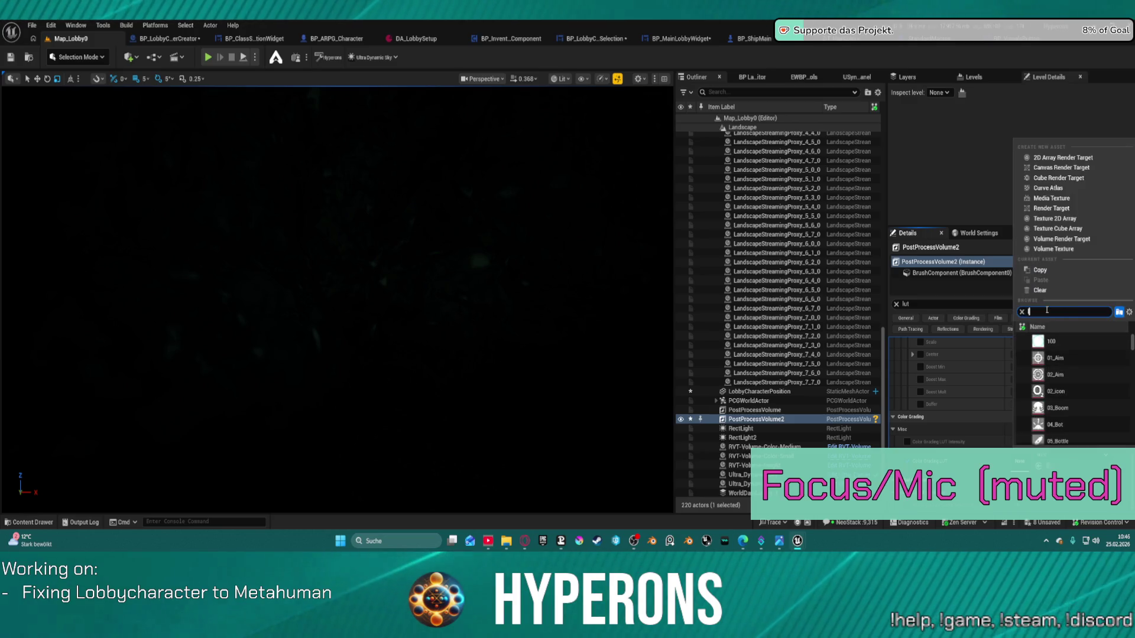
type("lut")
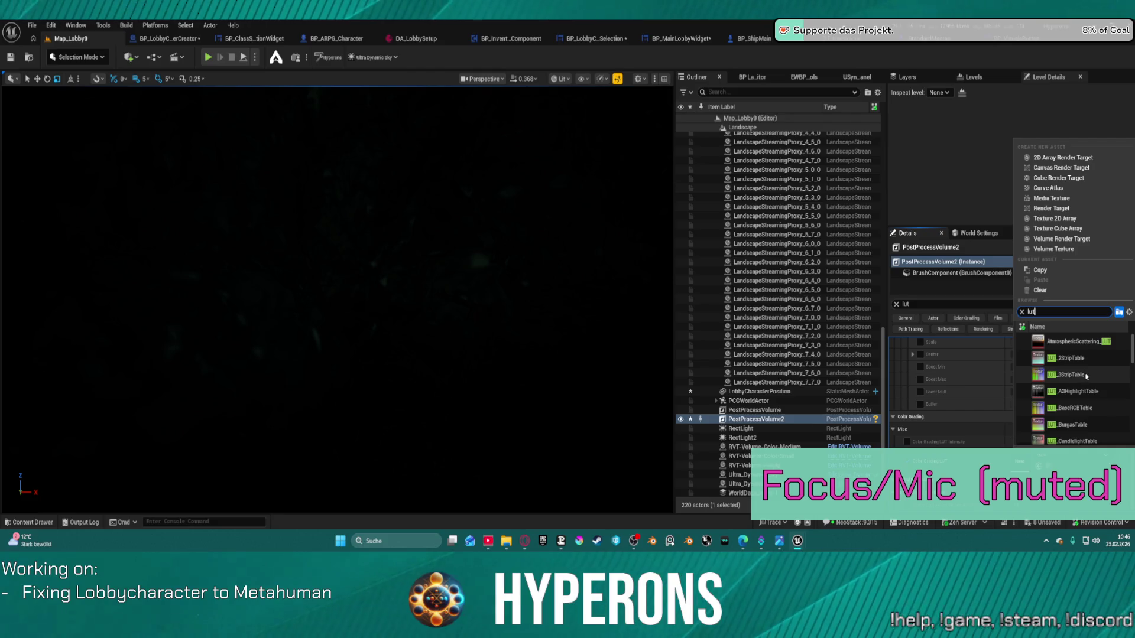
left_click(1086, 376)
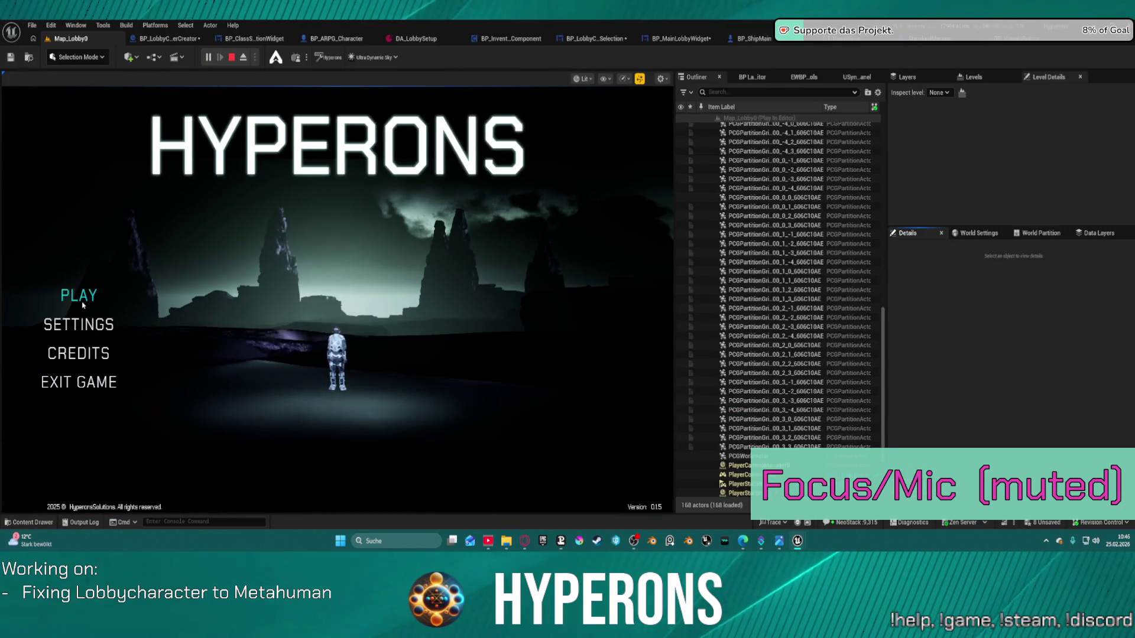
- Go from Character Selection into Create New to see the green LUT look, then eject with F8
left_click(79, 296)
left_click(207, 412)
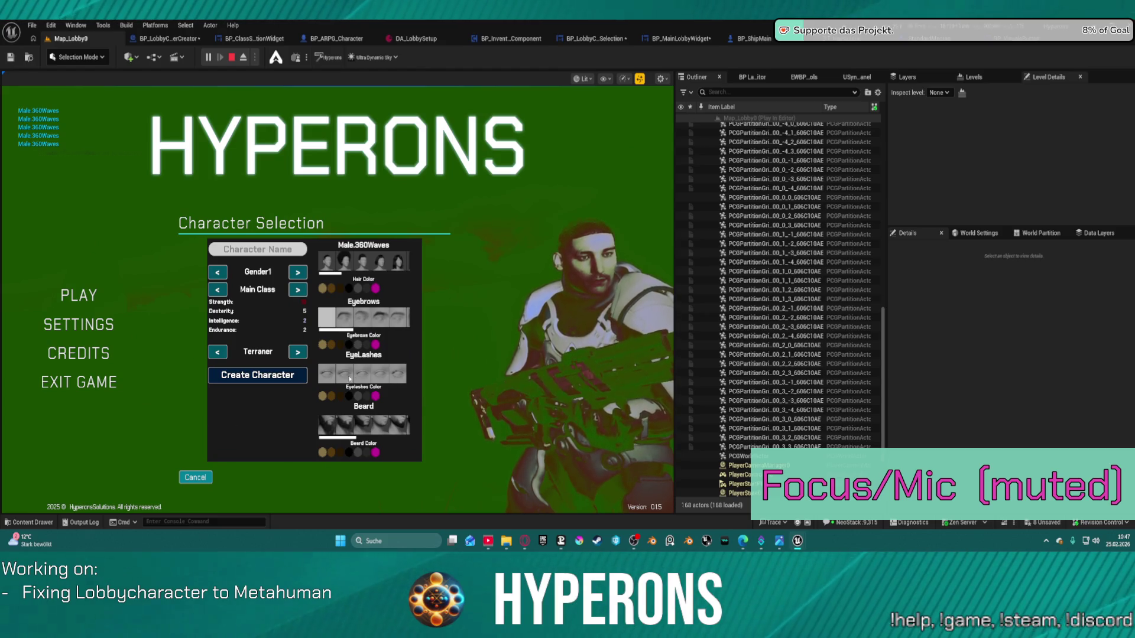
key("F8")
left_click(553, 314)
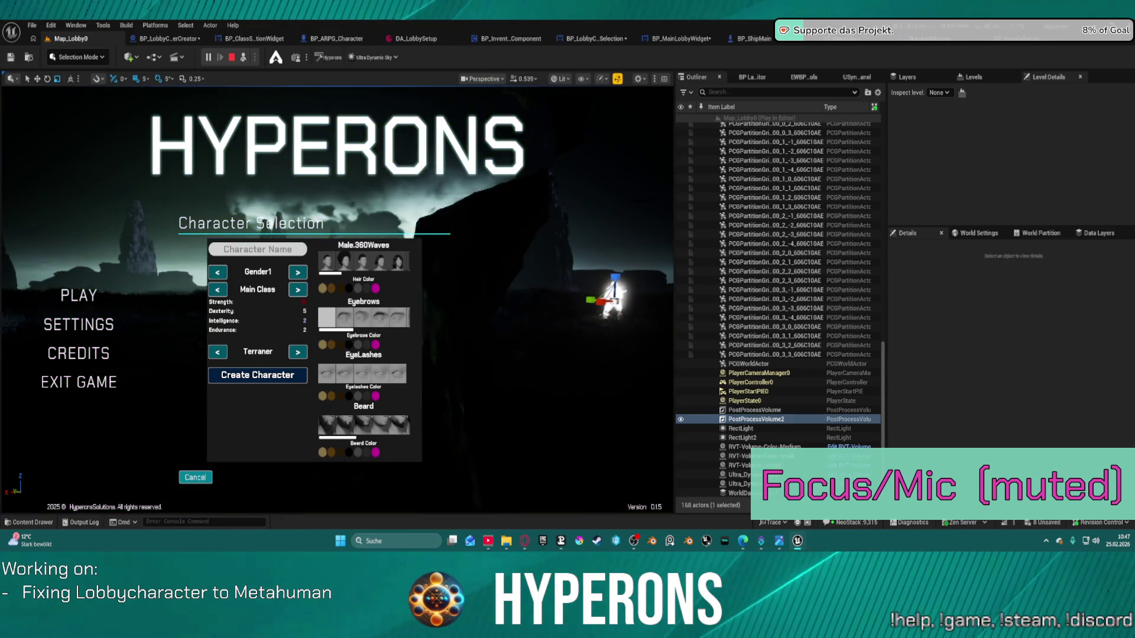
- Stop the game and apply LUT_LateSunsetTable as PostProcessVolume2's Color Grading LUT
scroll(588, 272, "up", 10)
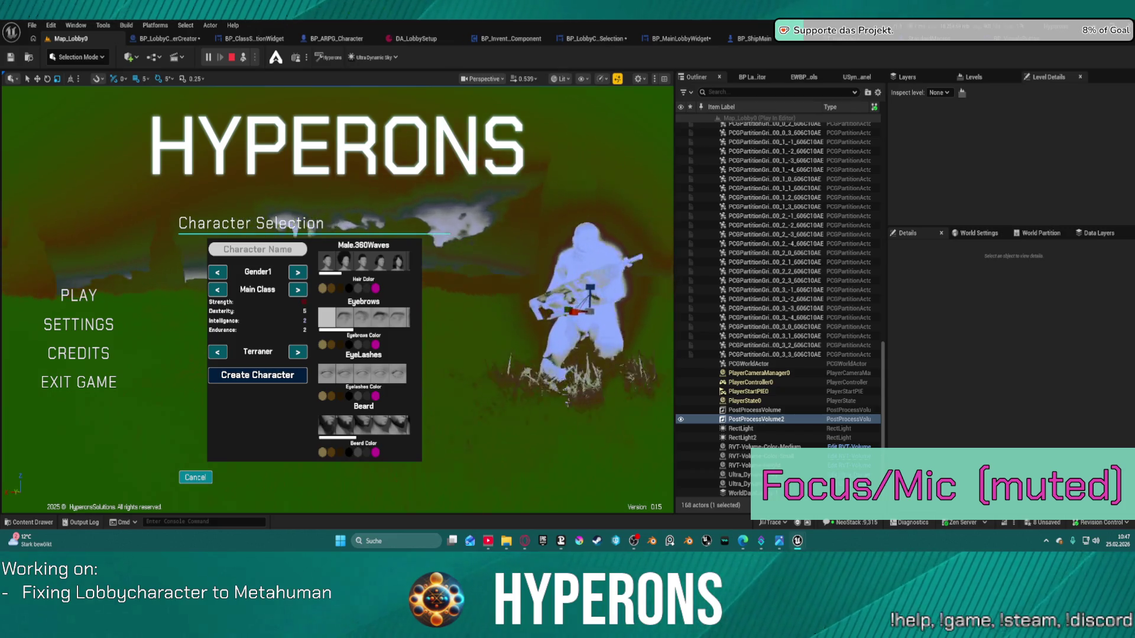
key("Escape")
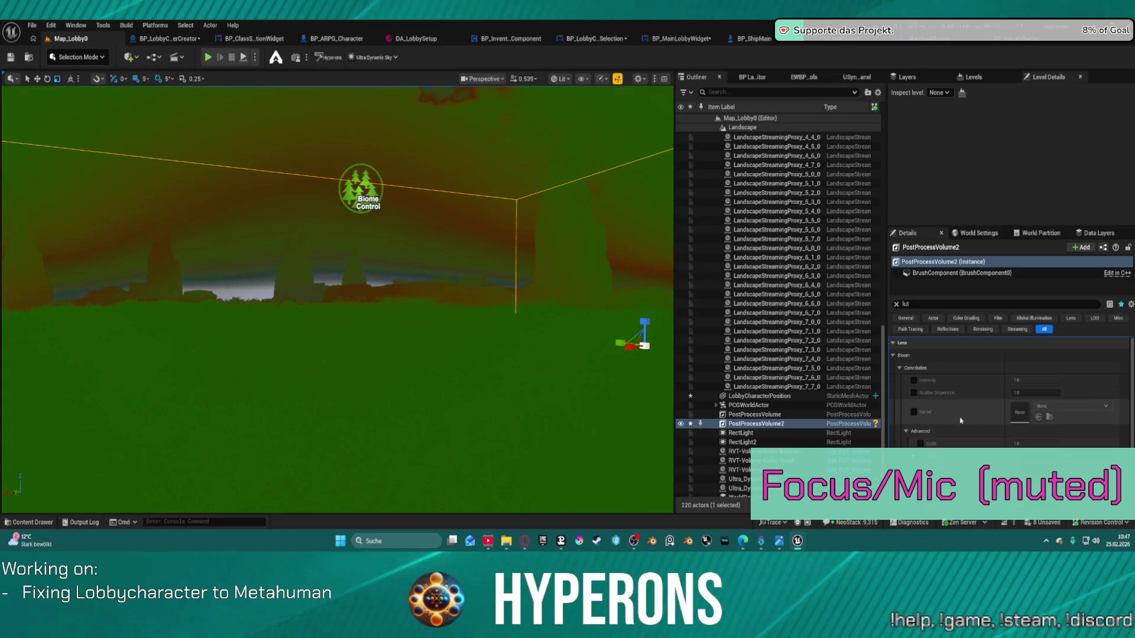
left_click(925, 303)
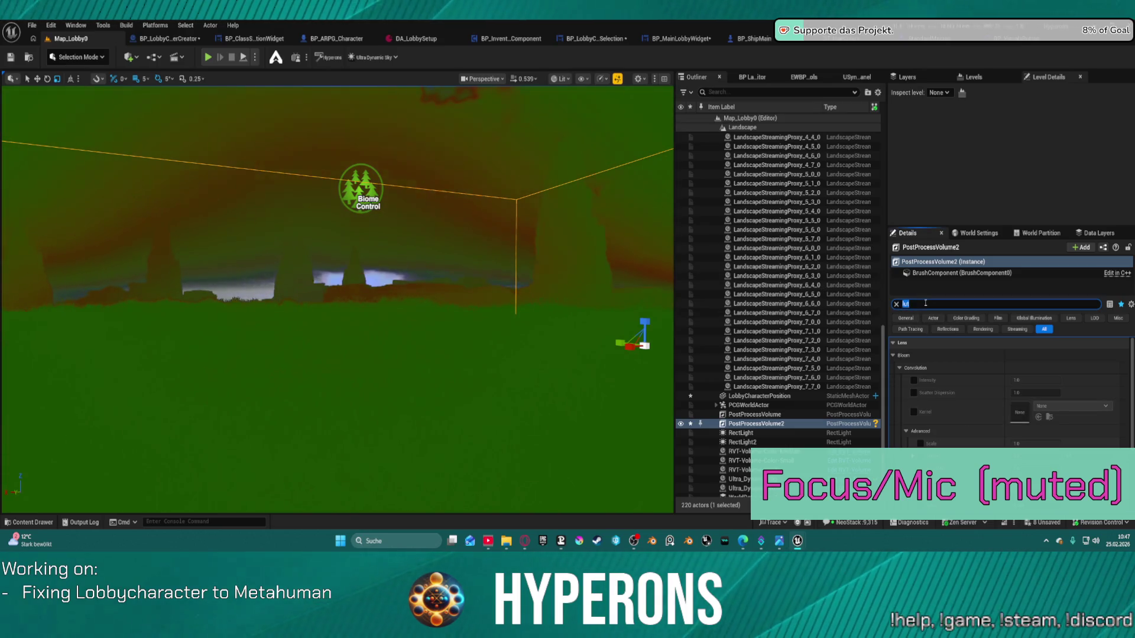
left_click(925, 303)
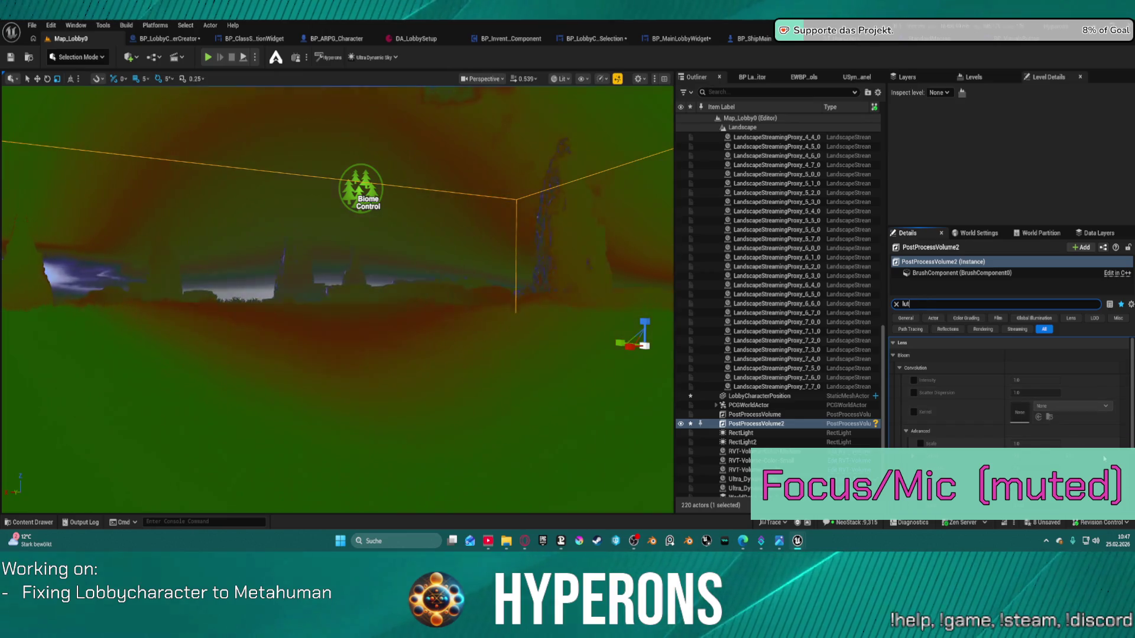
scroll(1103, 458, "down", 5)
left_click(1103, 458)
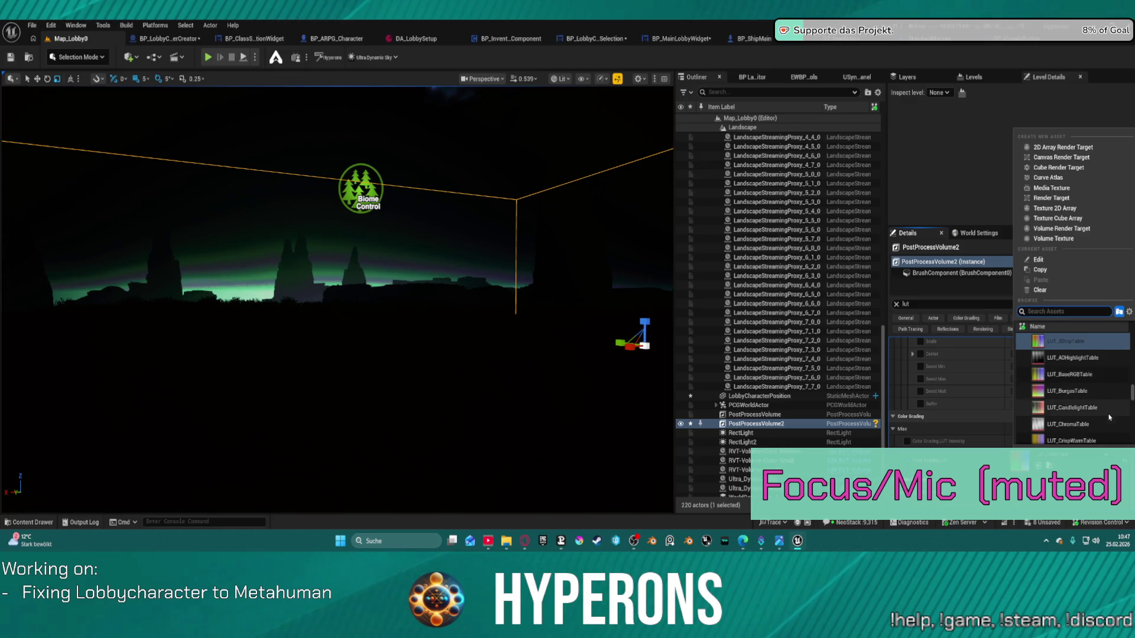
scroll(1108, 396, "down", 3)
scroll(1099, 396, "down", 4)
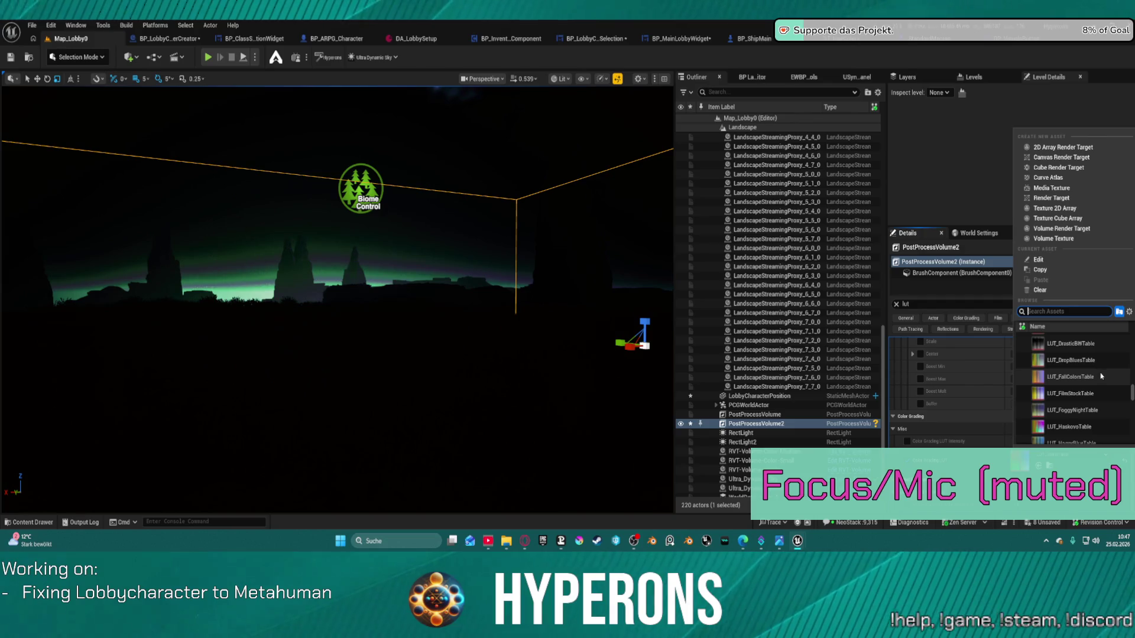
scroll(1101, 413, "down", 3)
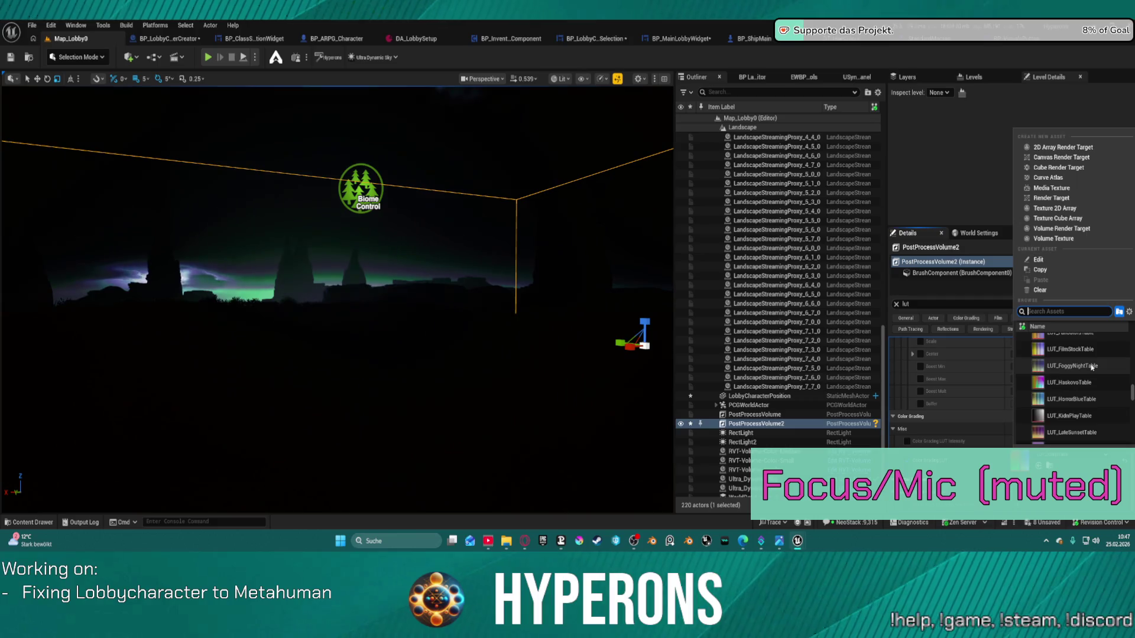
scroll(1100, 364, "down", 3)
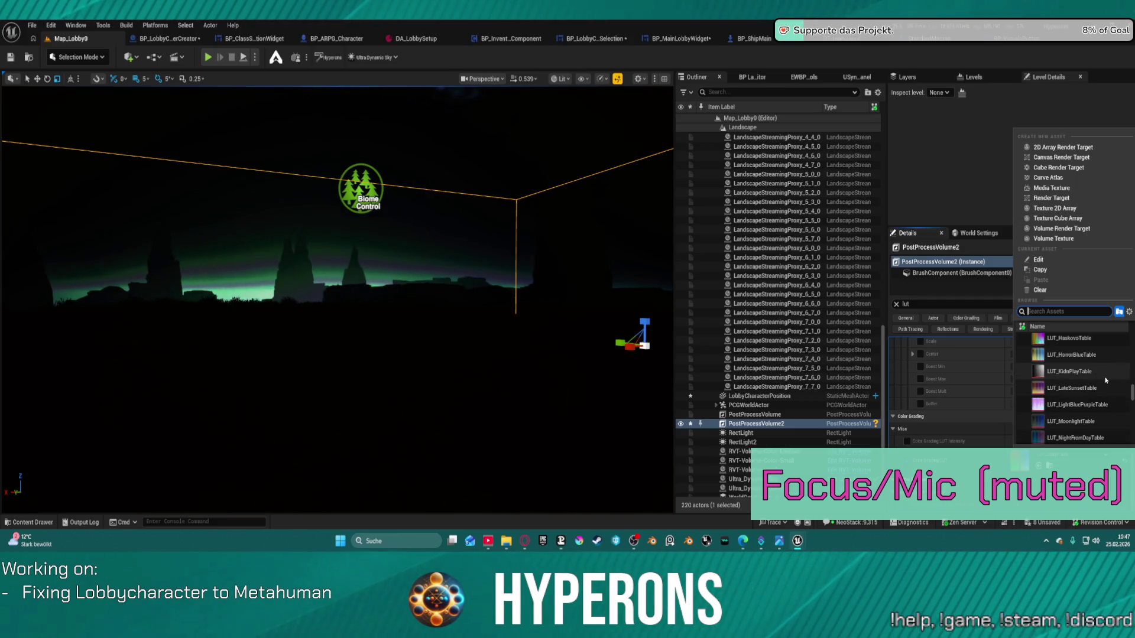
left_click(1108, 386)
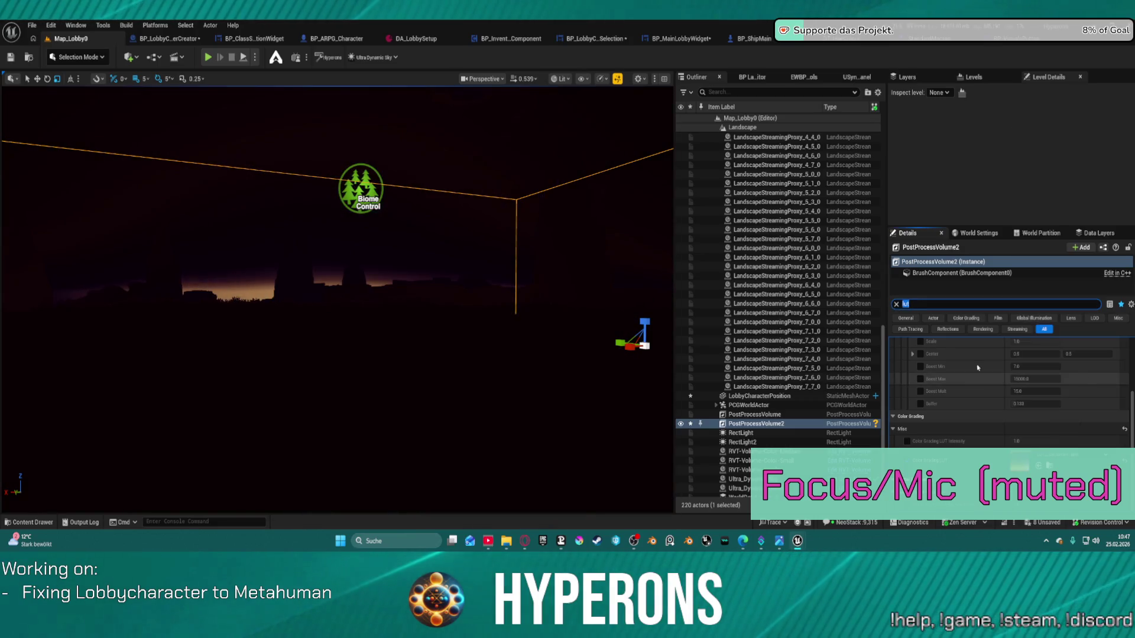
- Try LUT Intensity at about 0.64 and 0.12, then reset it to 1.0
mouse_move(648, 246)
left_mouse_down()
mouse_move(615, 260)
mouse_move(650, 237)
left_mouse_up()
left_click_drag(544, 246, 591, 246)
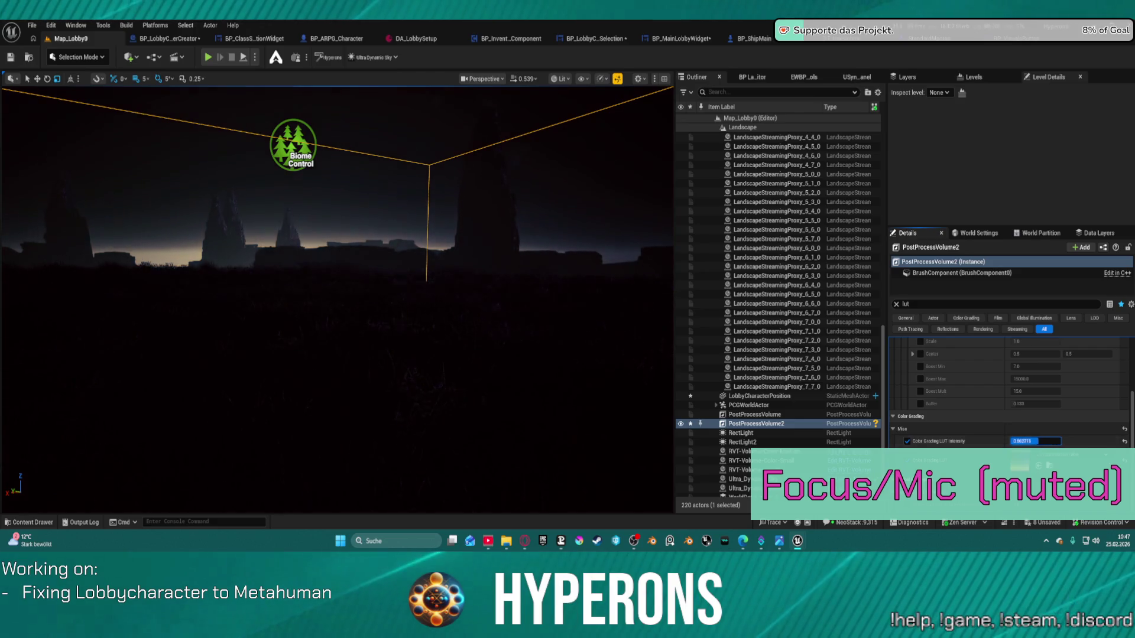
left_click_drag(1059, 441, 1042, 441)
mouse_move(1034, 441)
left_mouse_down()
mouse_move(1017, 441)
mouse_move(1061, 443)
left_mouse_up()
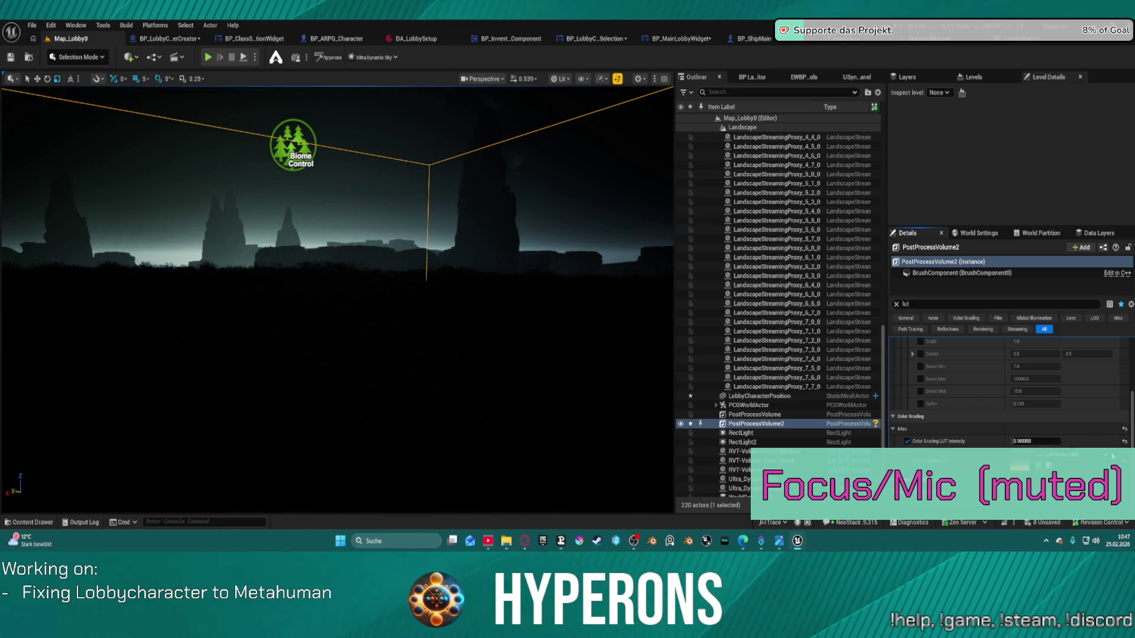
left_click(1125, 429)
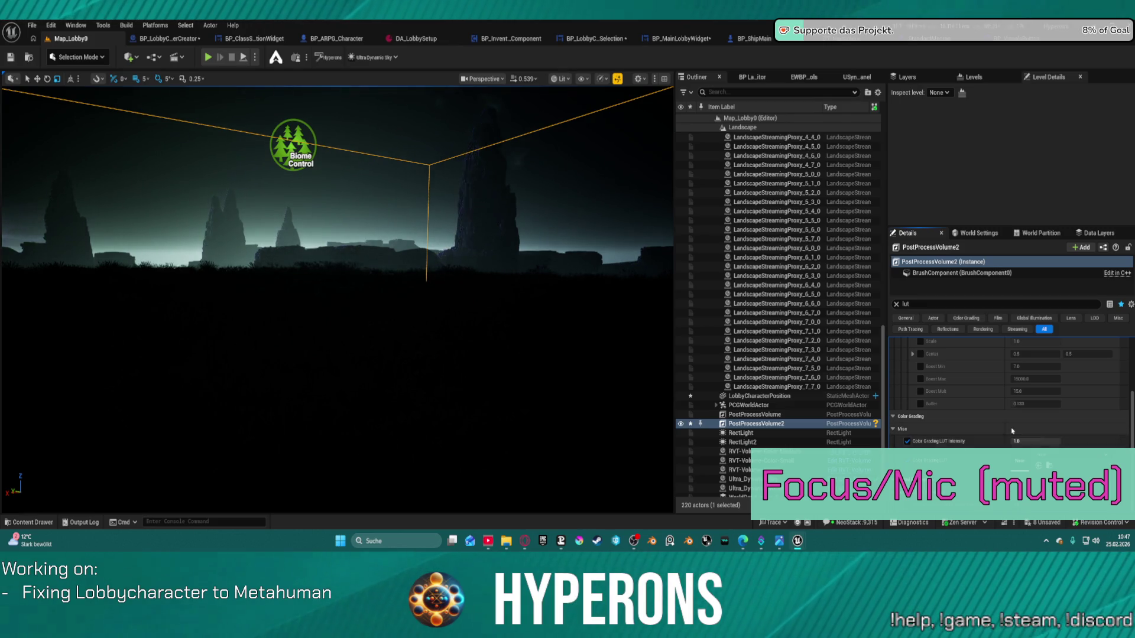
scroll(999, 412, "up", 3)
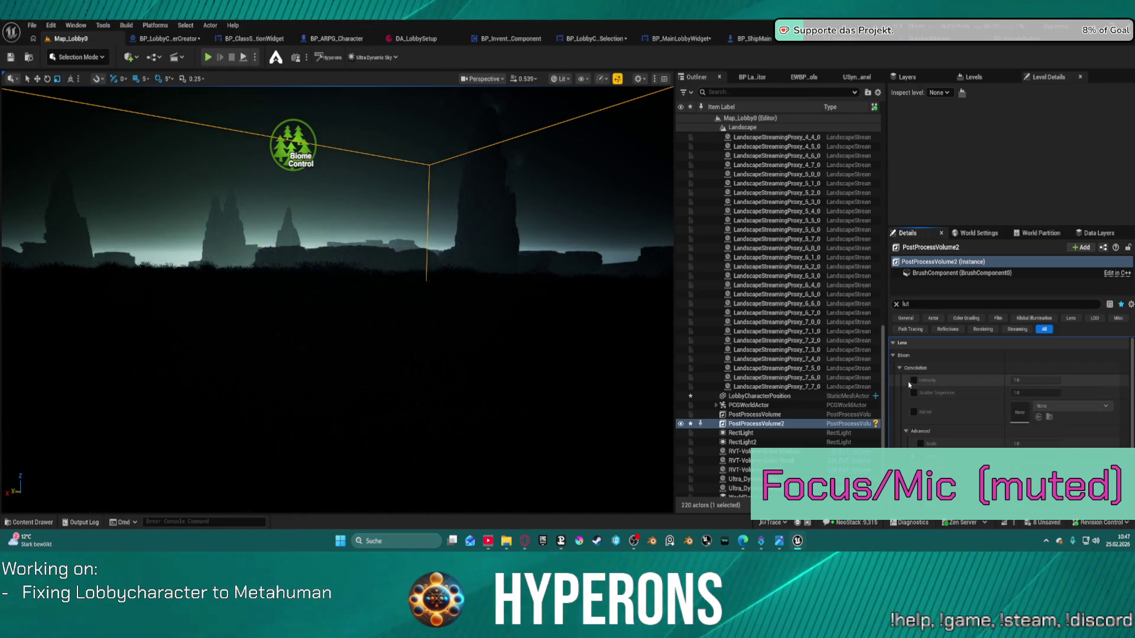
left_click(900, 368)
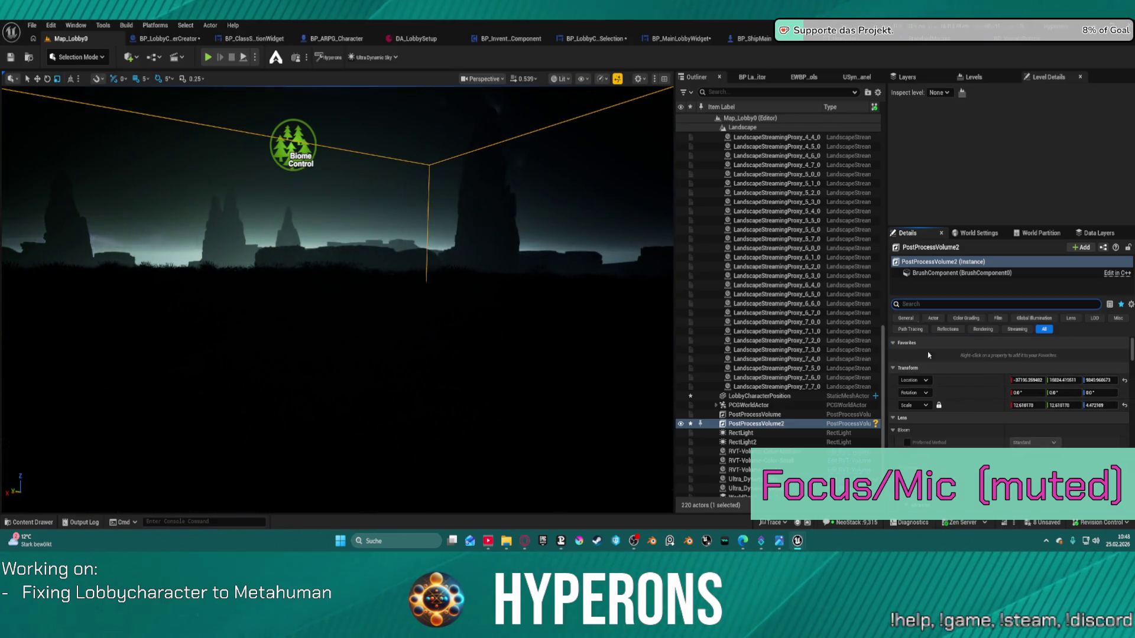
left_click(896, 304)
scroll(1005, 414, "down", 10)
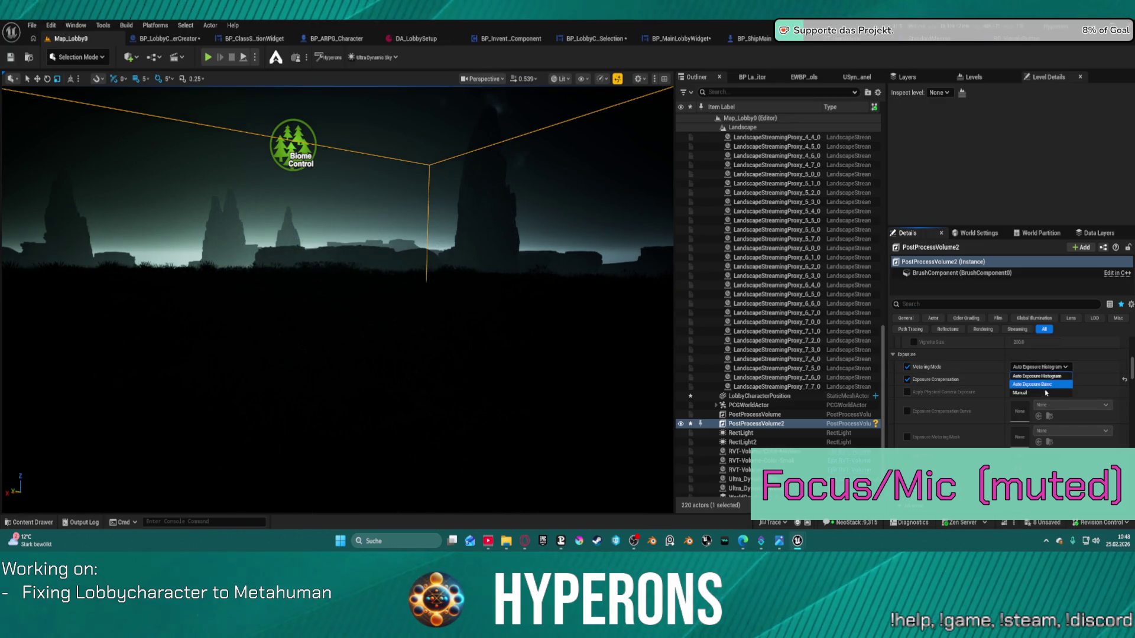
left_click(1045, 393)
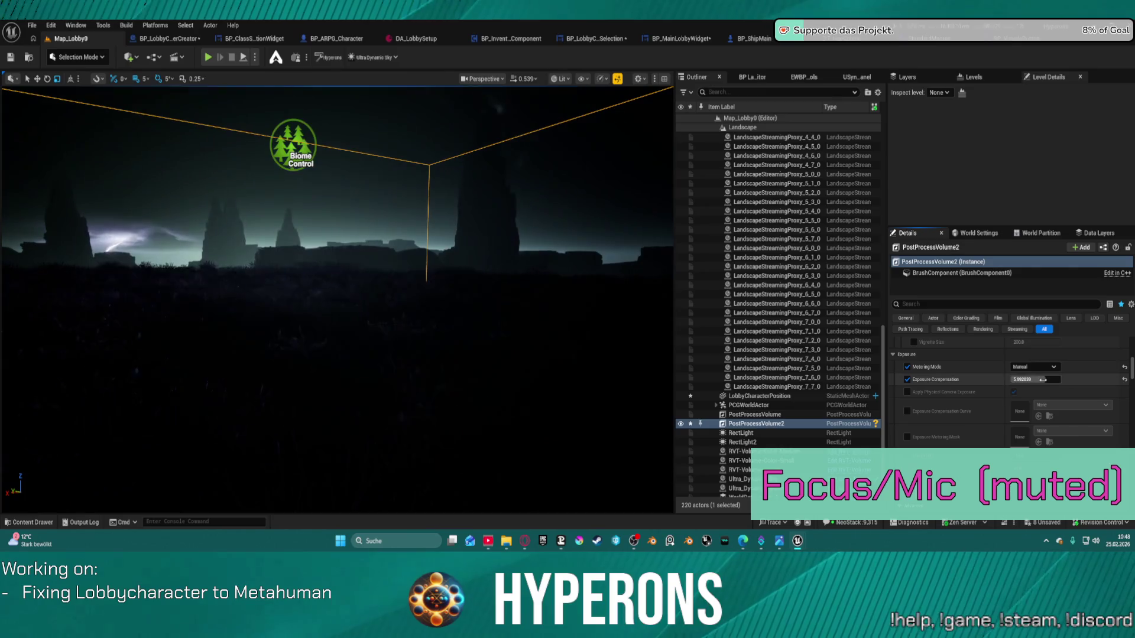
left_click(1035, 379)
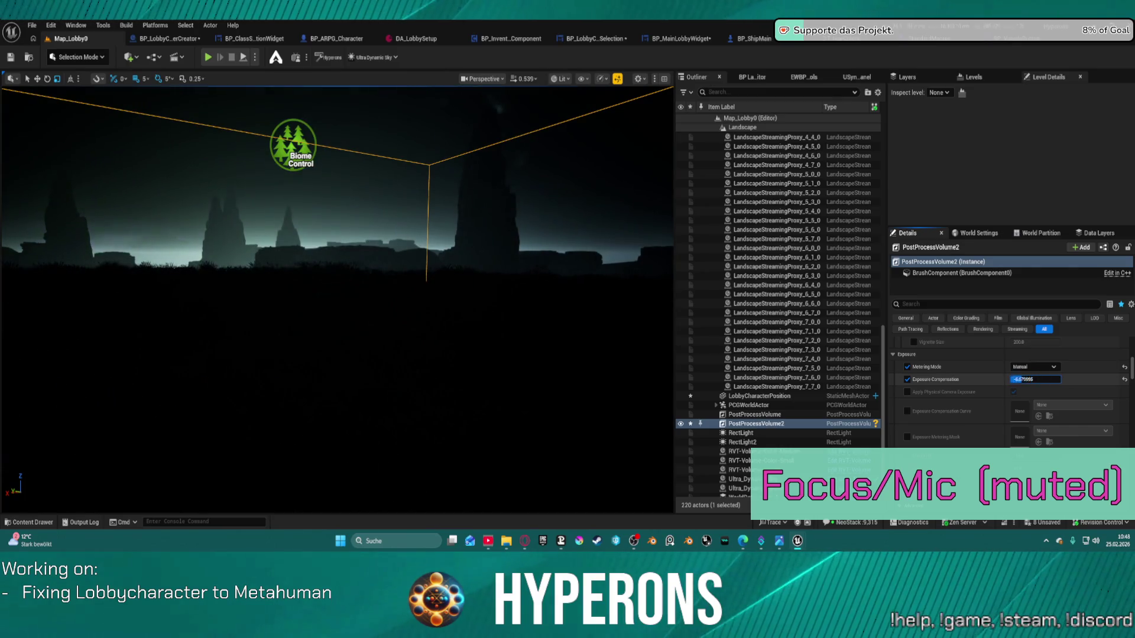
left_click_drag(1035, 379, 1048, 380)
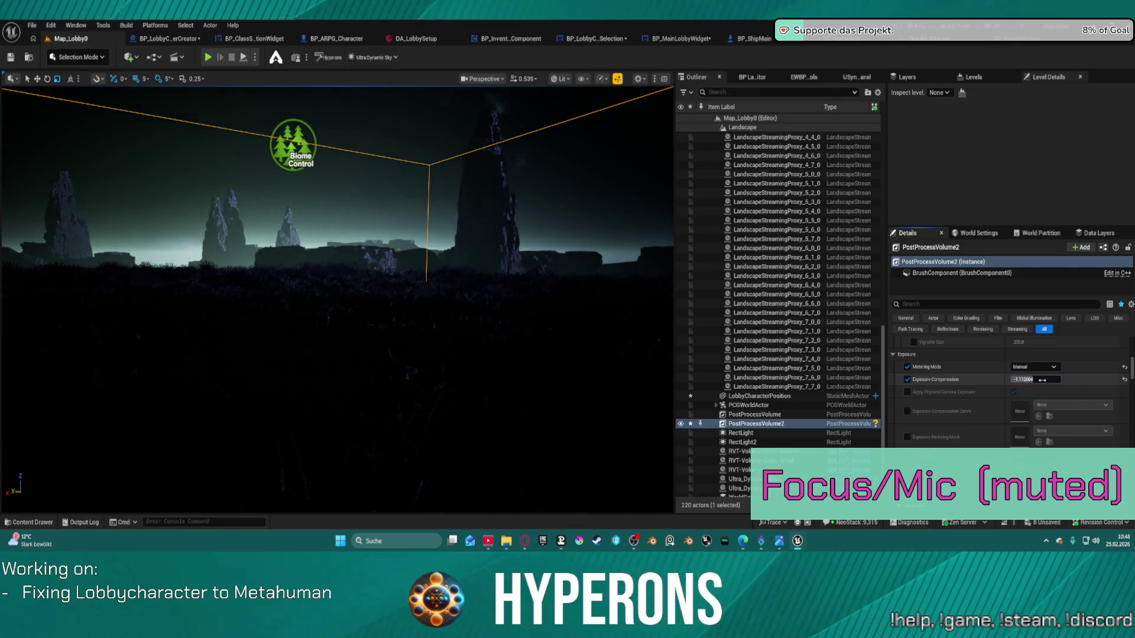
type(".1")
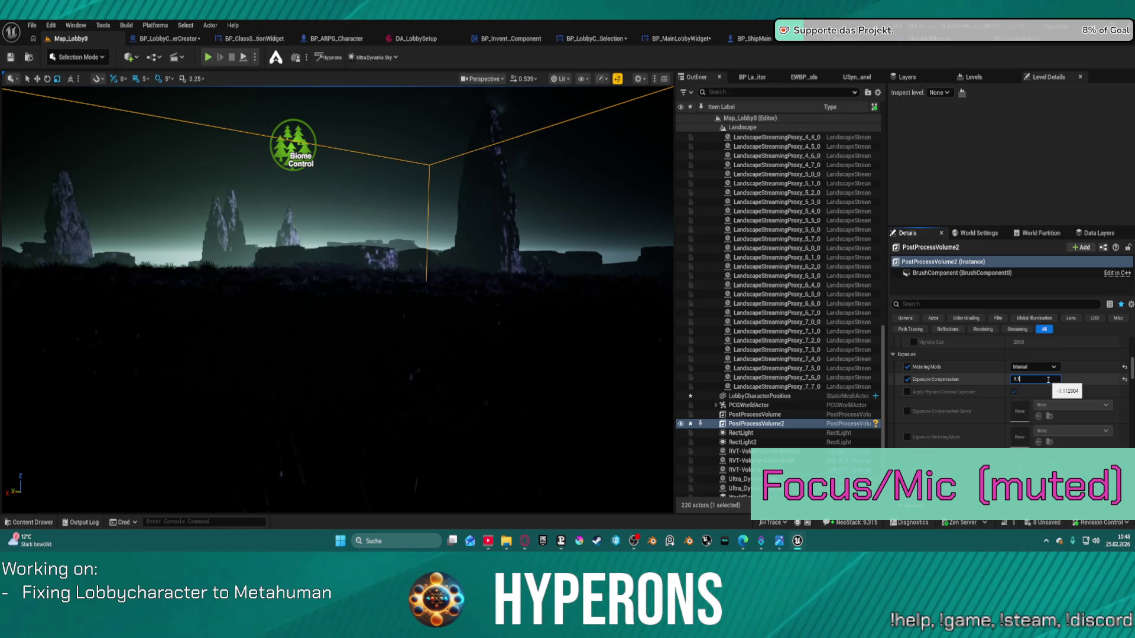
key("Return")
scroll(971, 380, "down", 5)
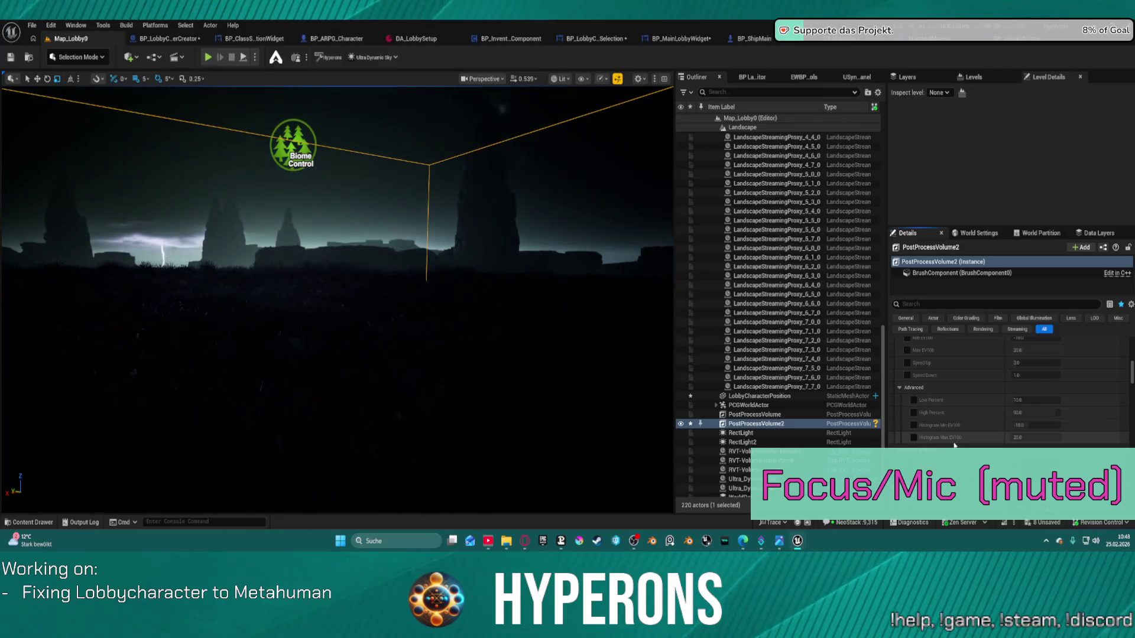
scroll(946, 437, "up", 2)
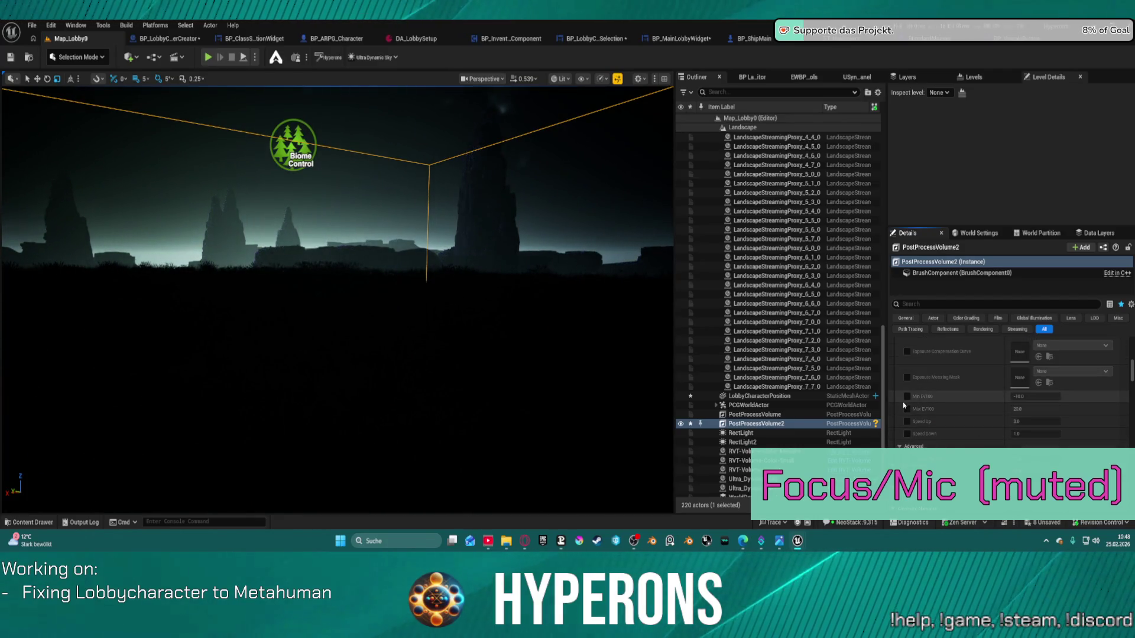
scroll(913, 409, "down", 4)
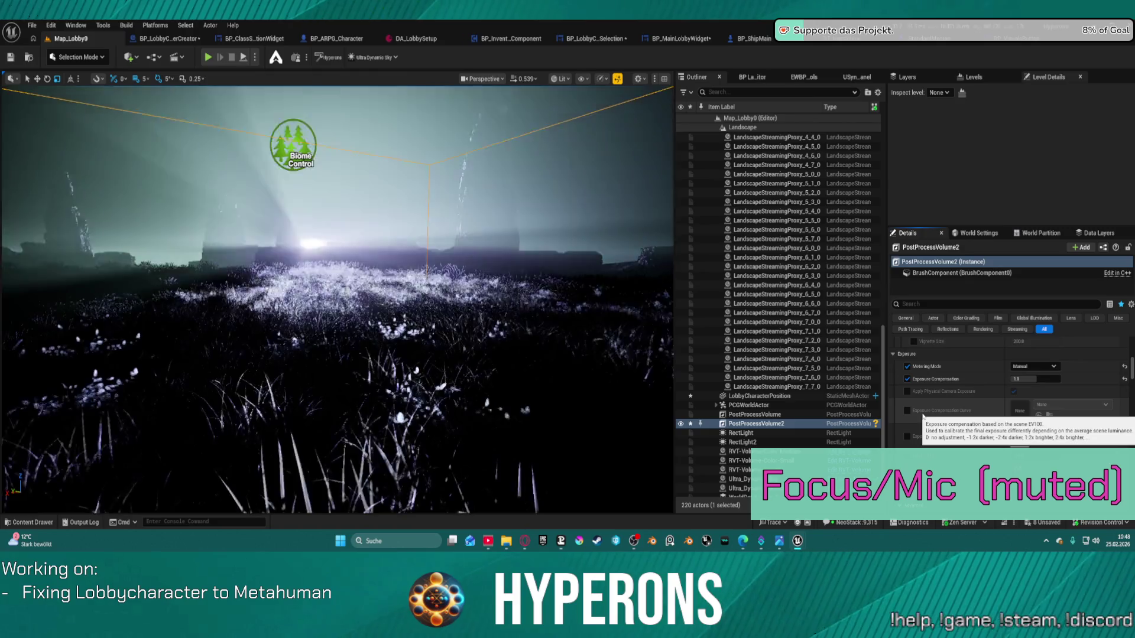
scroll(923, 417, "down", 4)
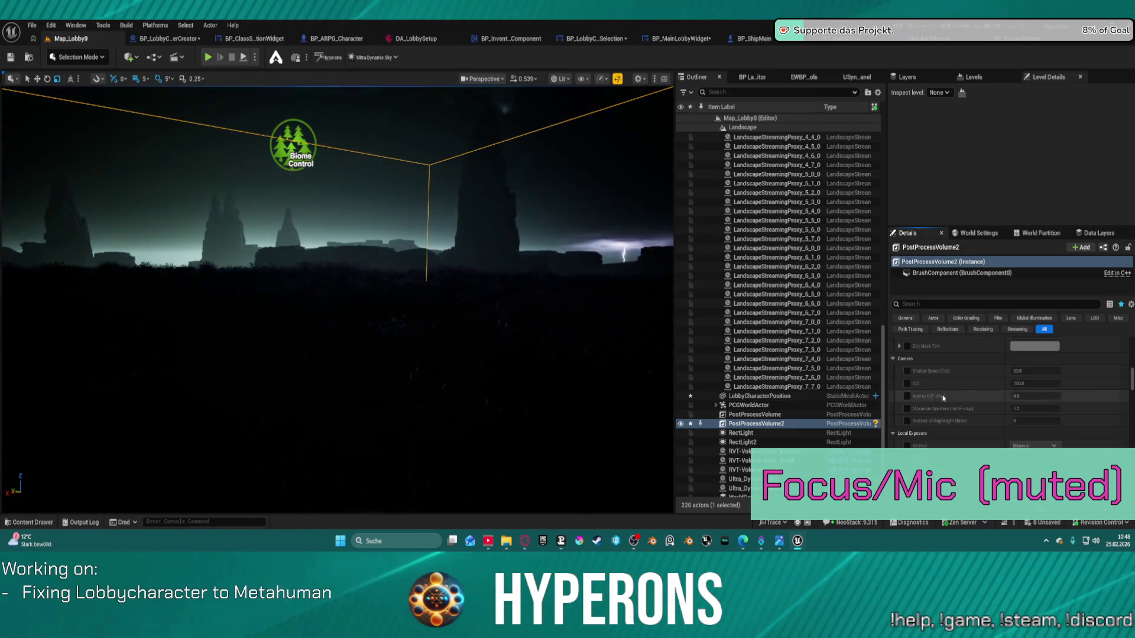
- Tick the Local Exposure Method override on PostProcessVolume2, review the lens settings, and start Play-In-Editor with Alt+P
left_click(907, 445)
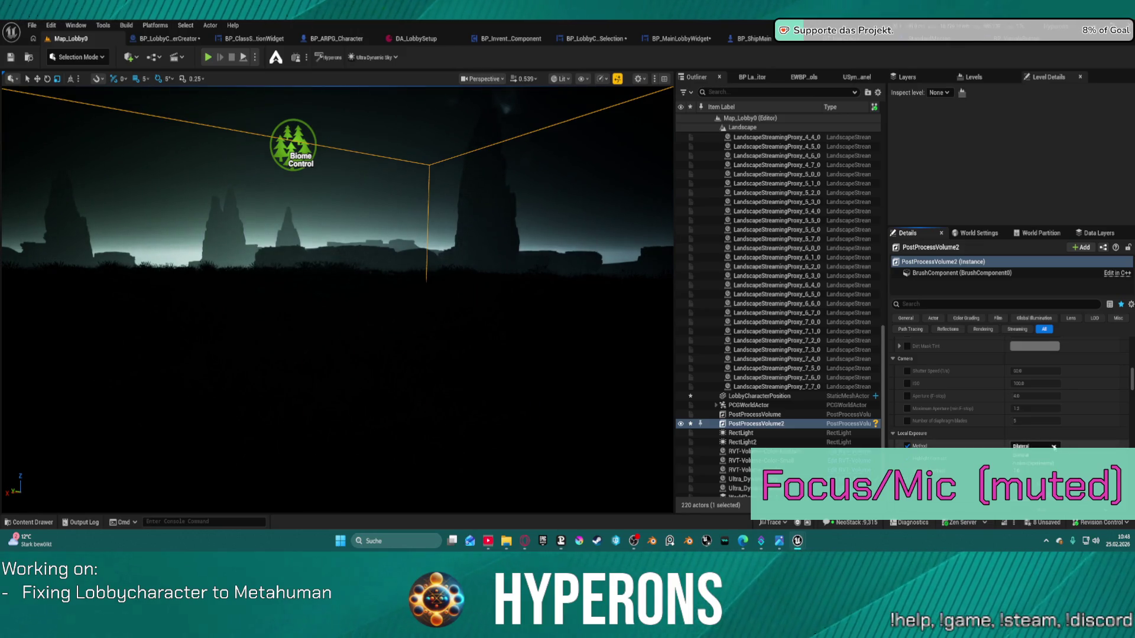
scroll(1005, 414, "down", 5)
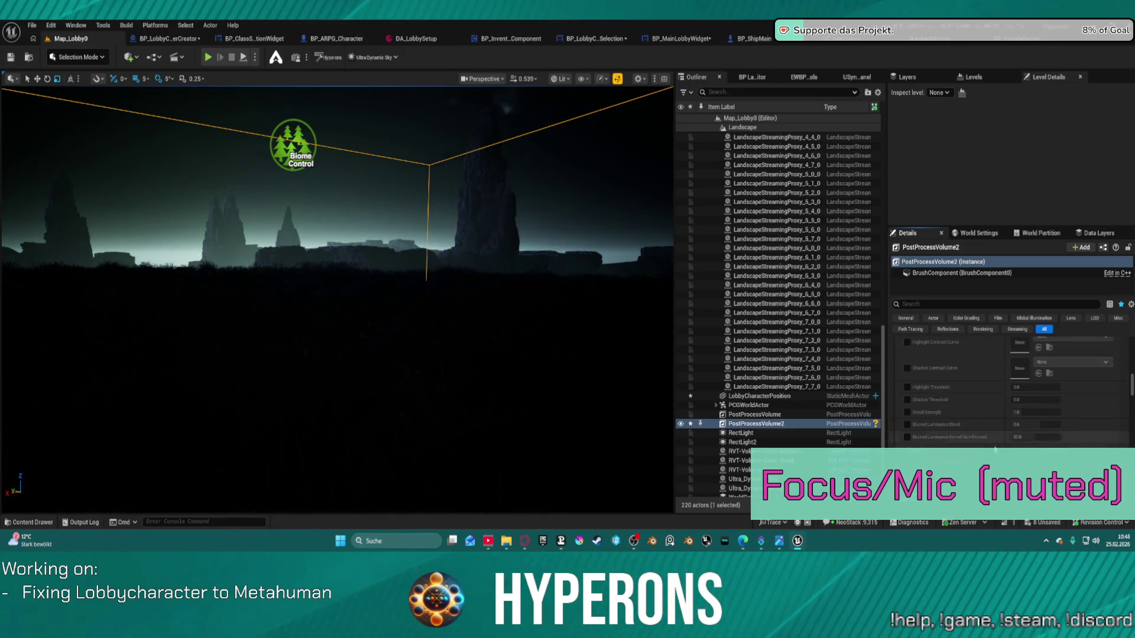
scroll(994, 413, "down", 5)
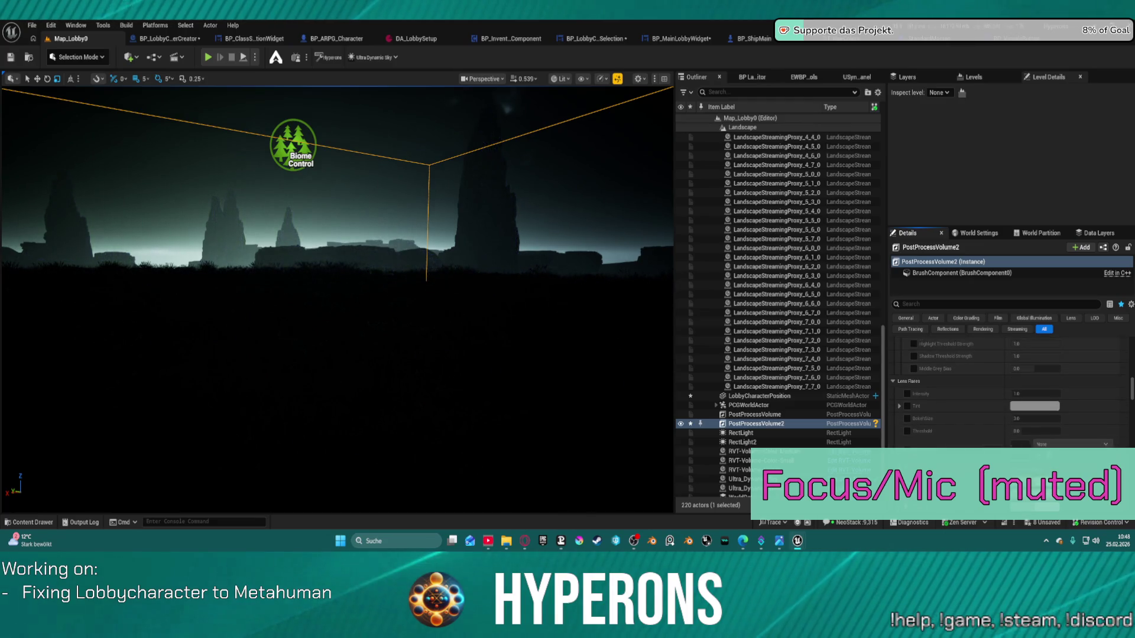
scroll(919, 422, "down", 1)
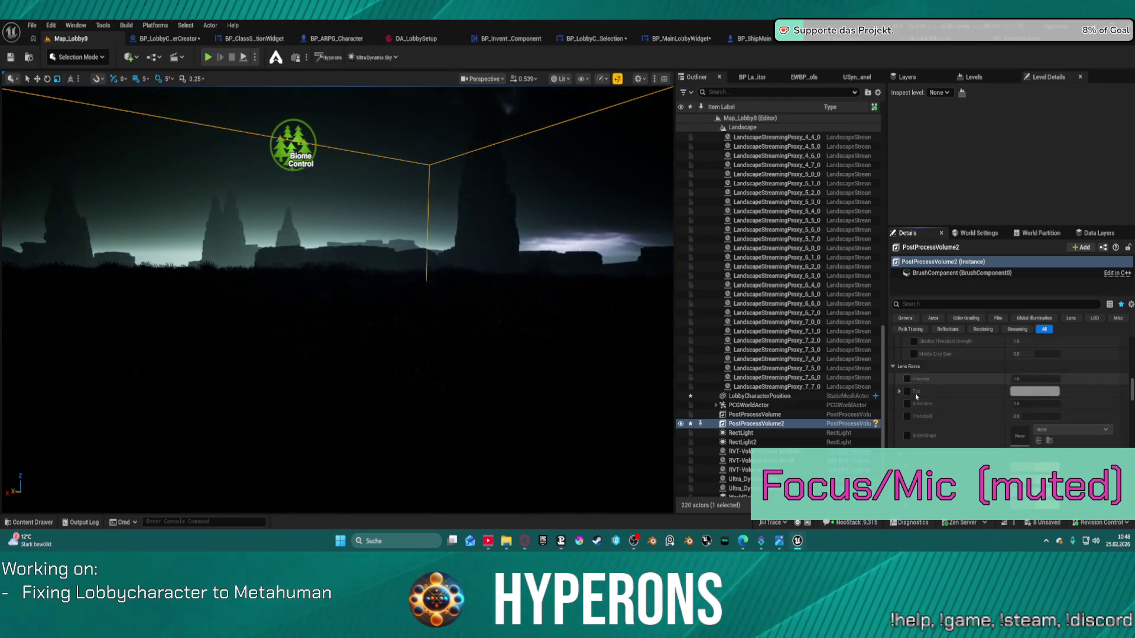
scroll(927, 423, "down", 5)
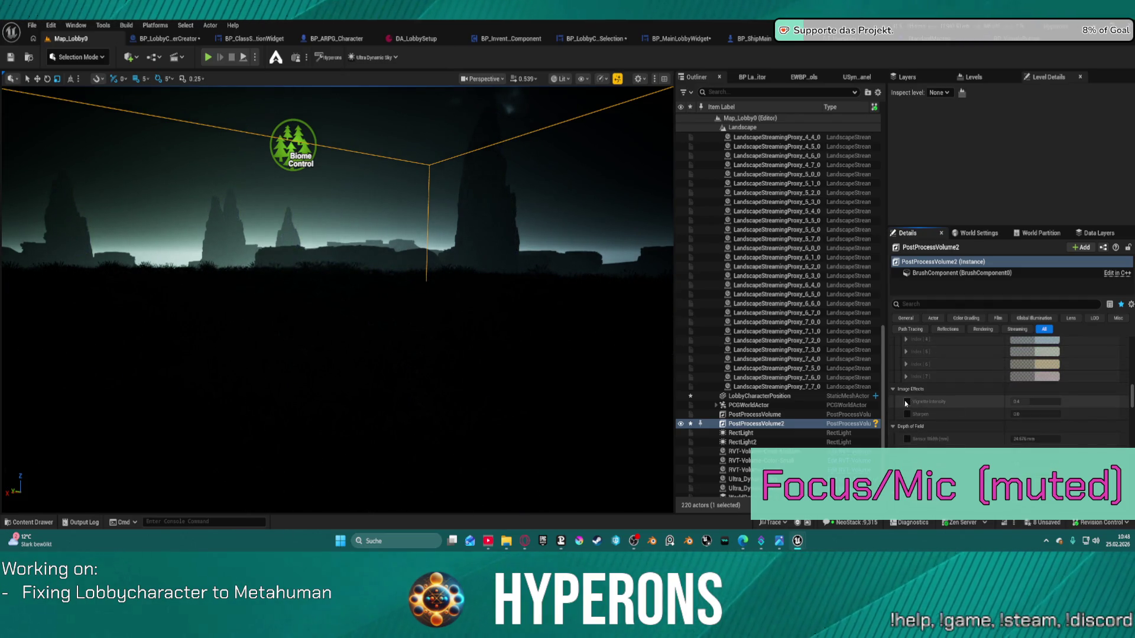
scroll(929, 439, "down", 3)
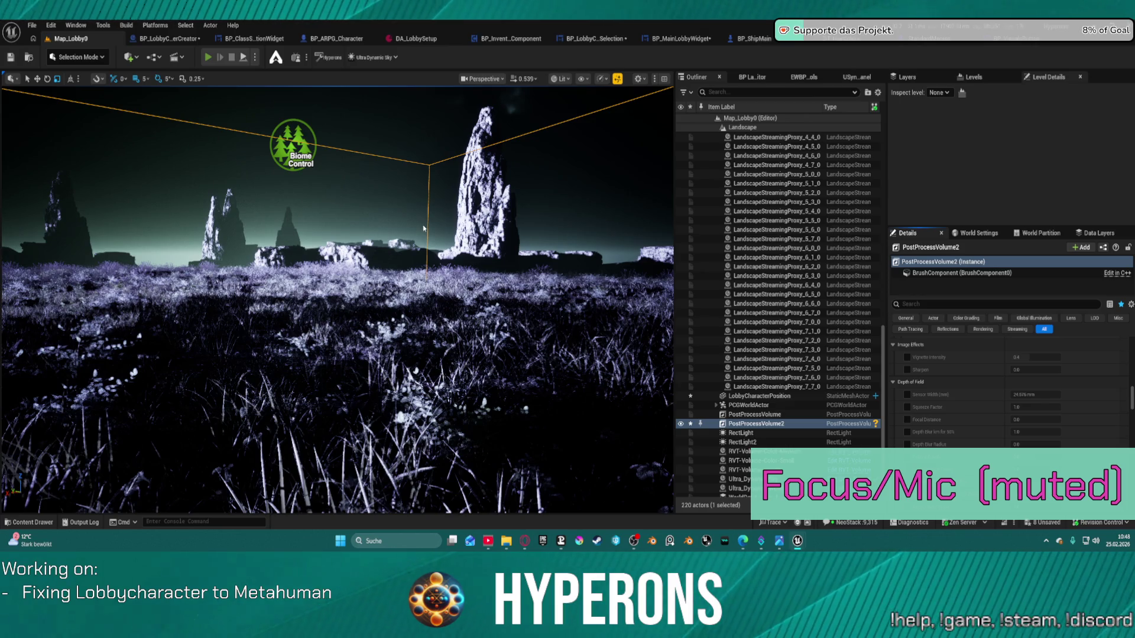
key("alt+p")
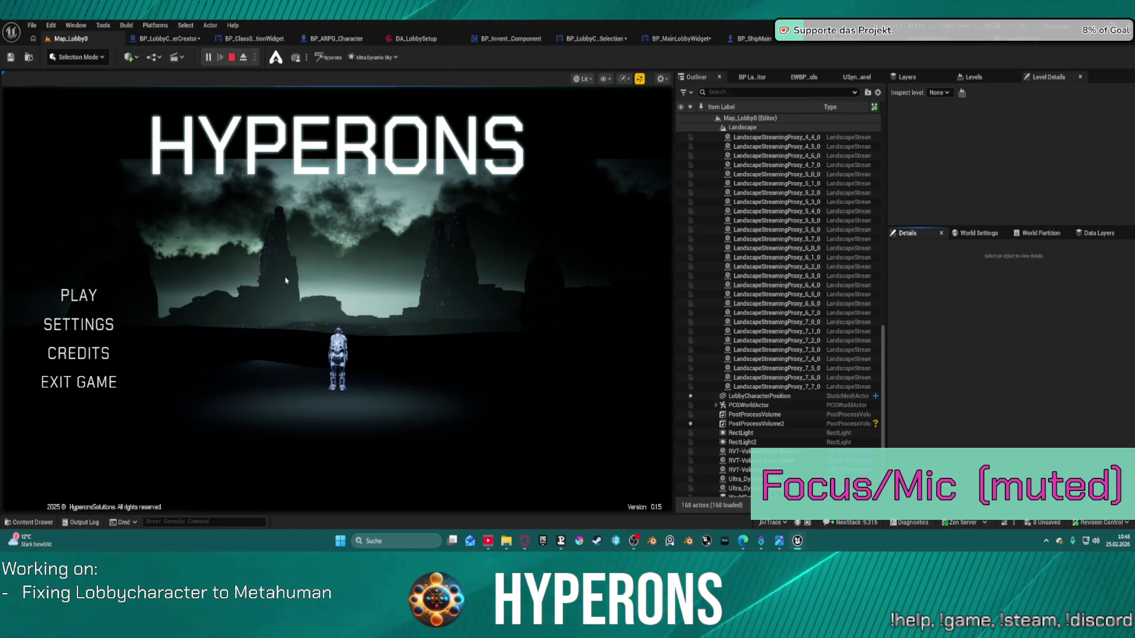
- From the game's character list, open Create New to view the creator preview, then exit play
left_click(80, 297)
left_click(202, 412)
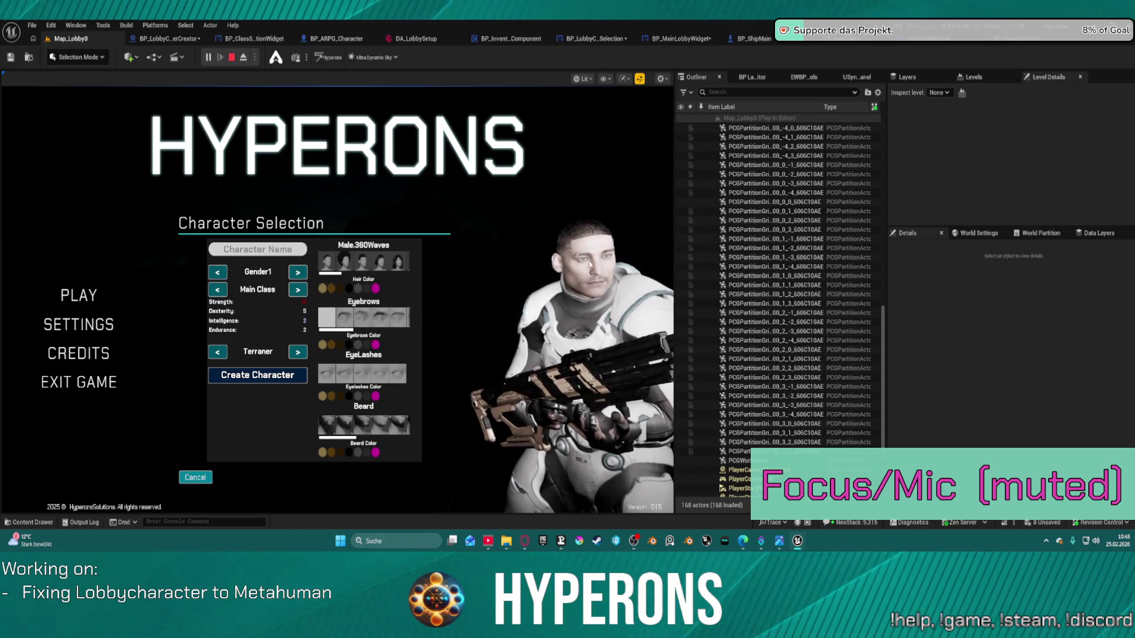
key("Escape")
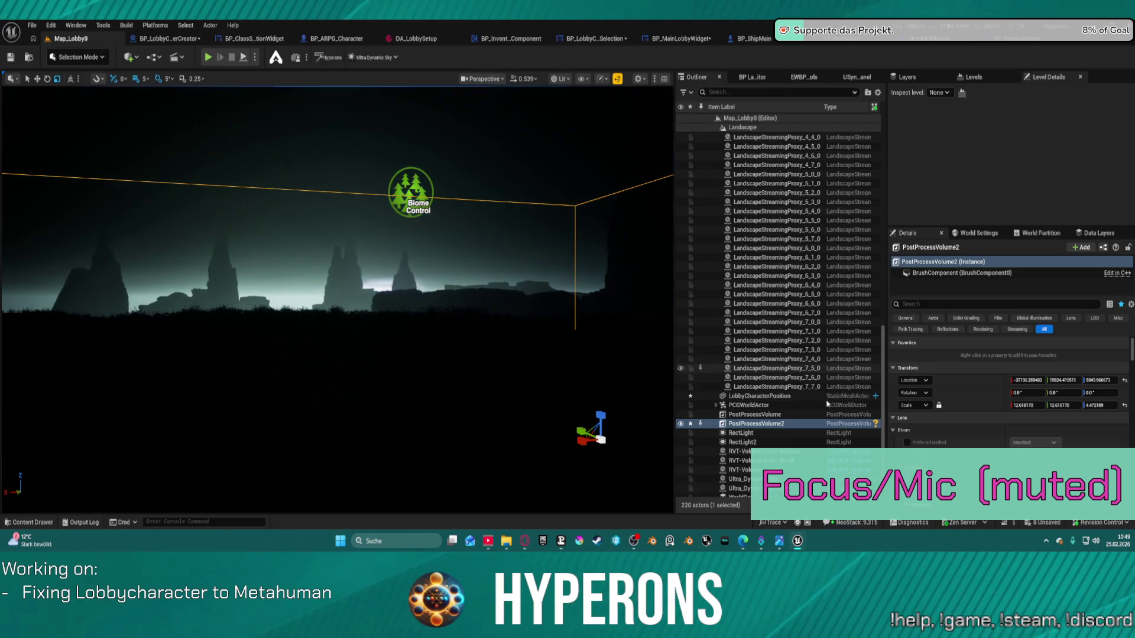
- Under Local Exposure, lower Highlight Contrast to about 0.98 and enable Highlight Threshold at about 0.037
scroll(970, 417, "down", 5)
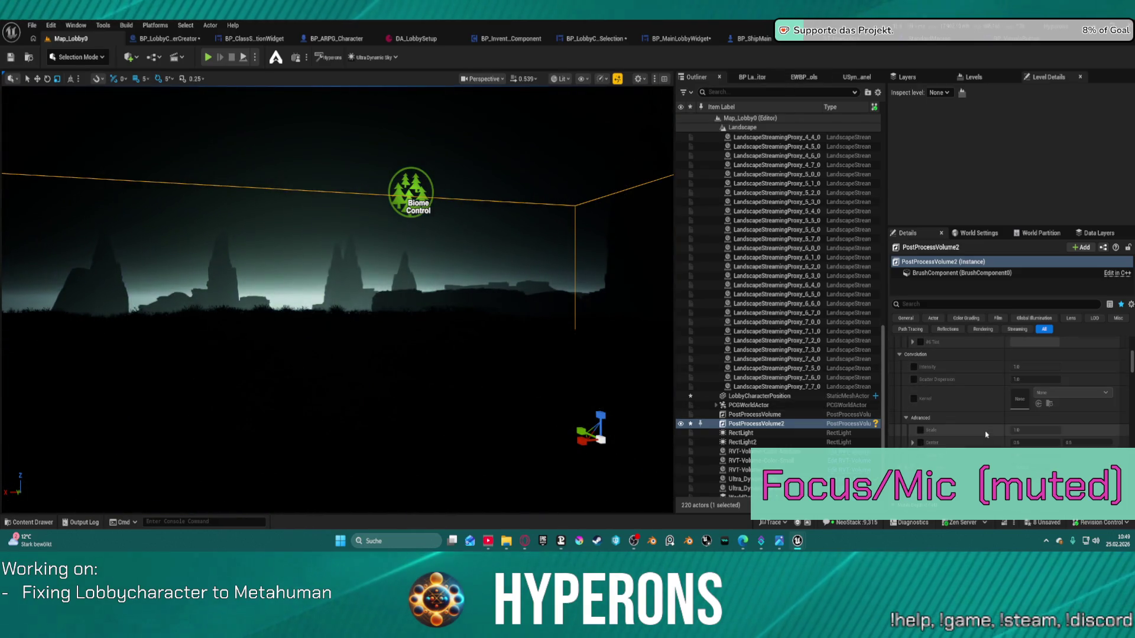
scroll(986, 435, "down", 5)
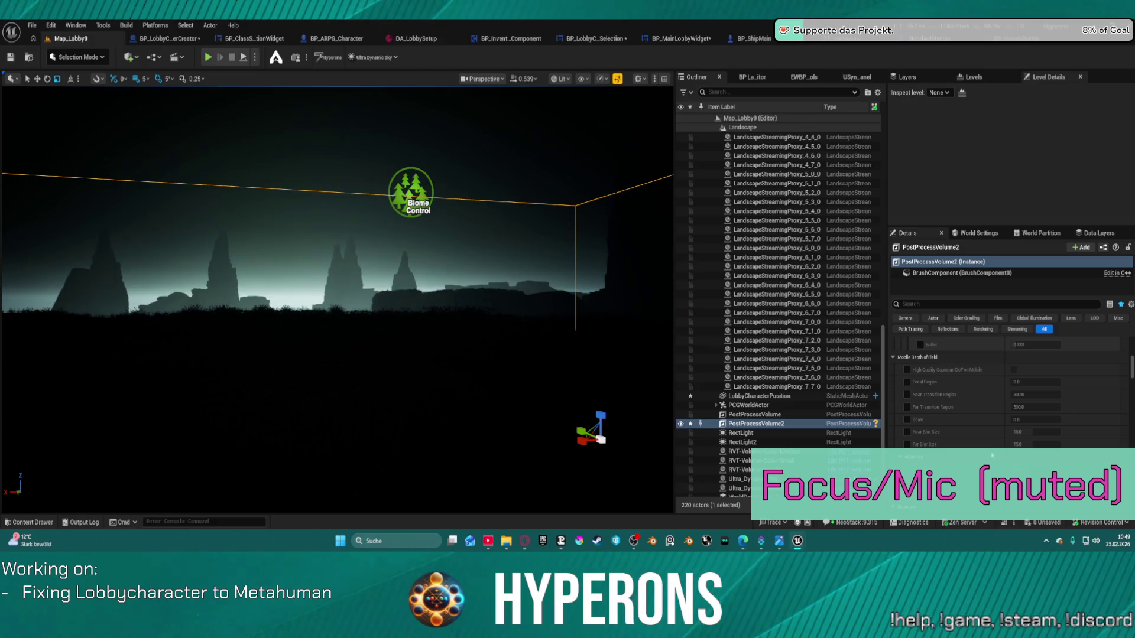
scroll(990, 453, "down", 5)
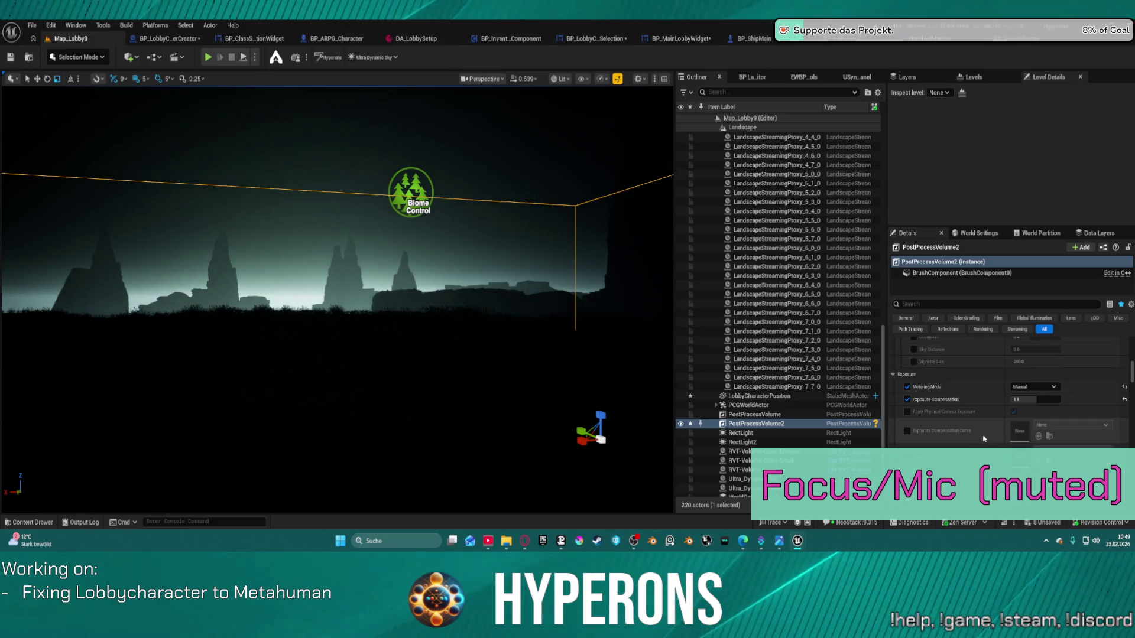
scroll(975, 442, "down", 2)
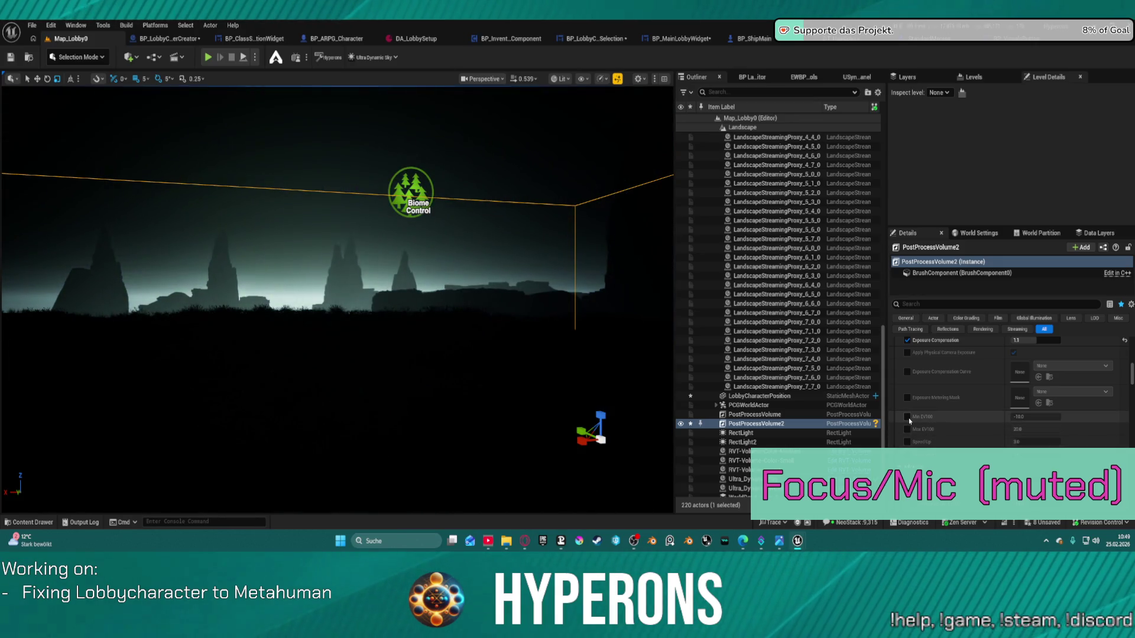
scroll(909, 420, "down", 3)
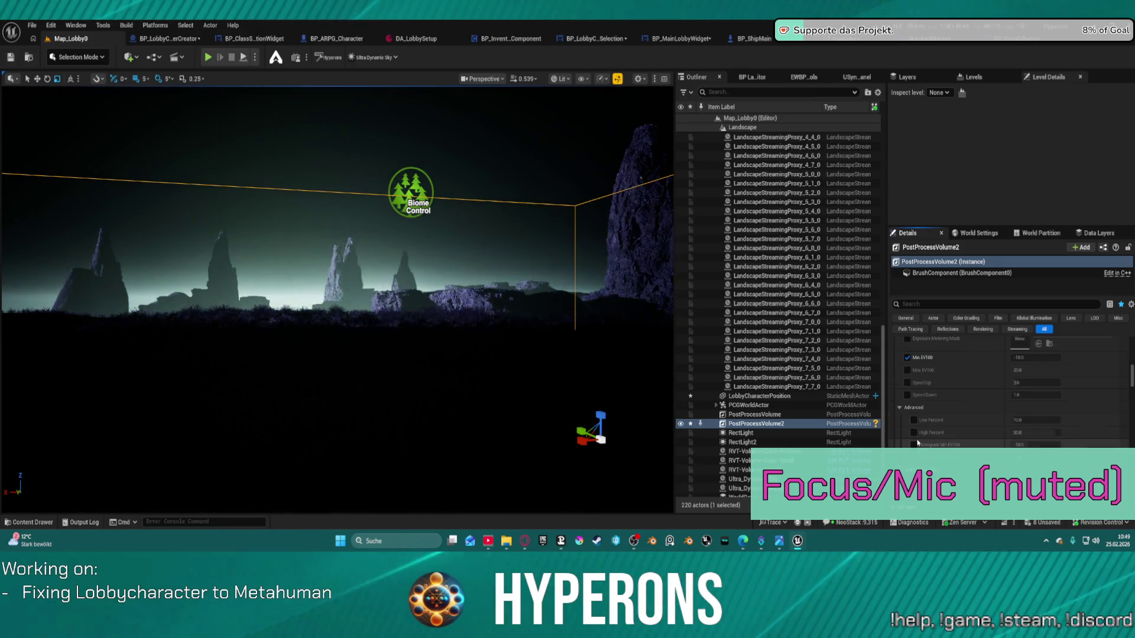
scroll(970, 465, "down", 4)
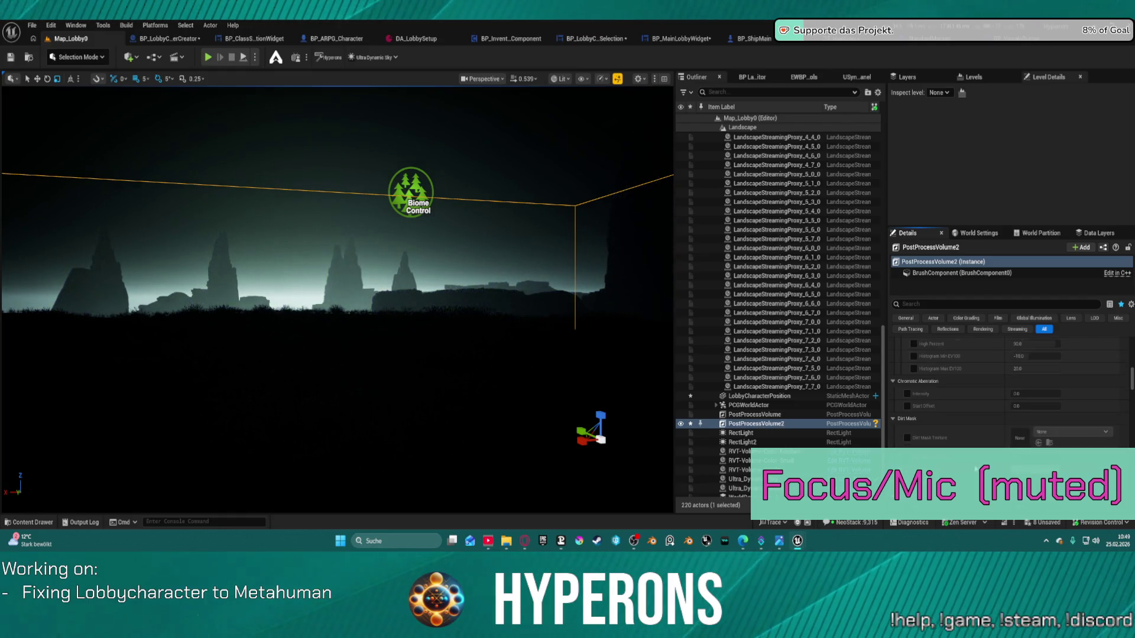
scroll(1005, 425, "down", 3)
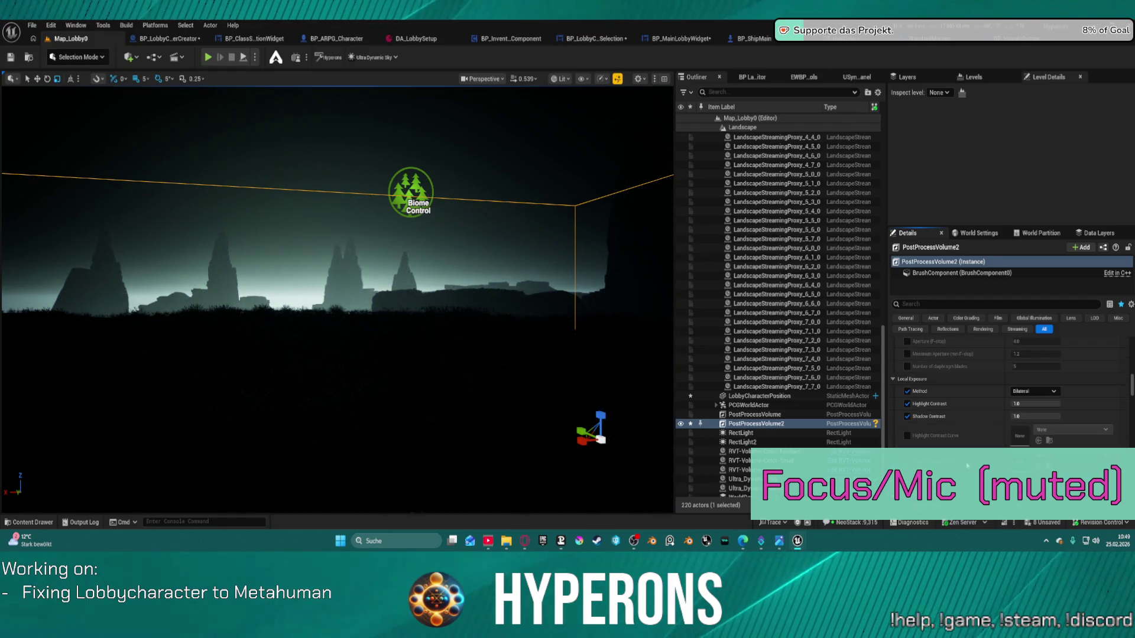
left_click_drag(1035, 374, 1035, 374)
scroll(937, 421, "down", 2)
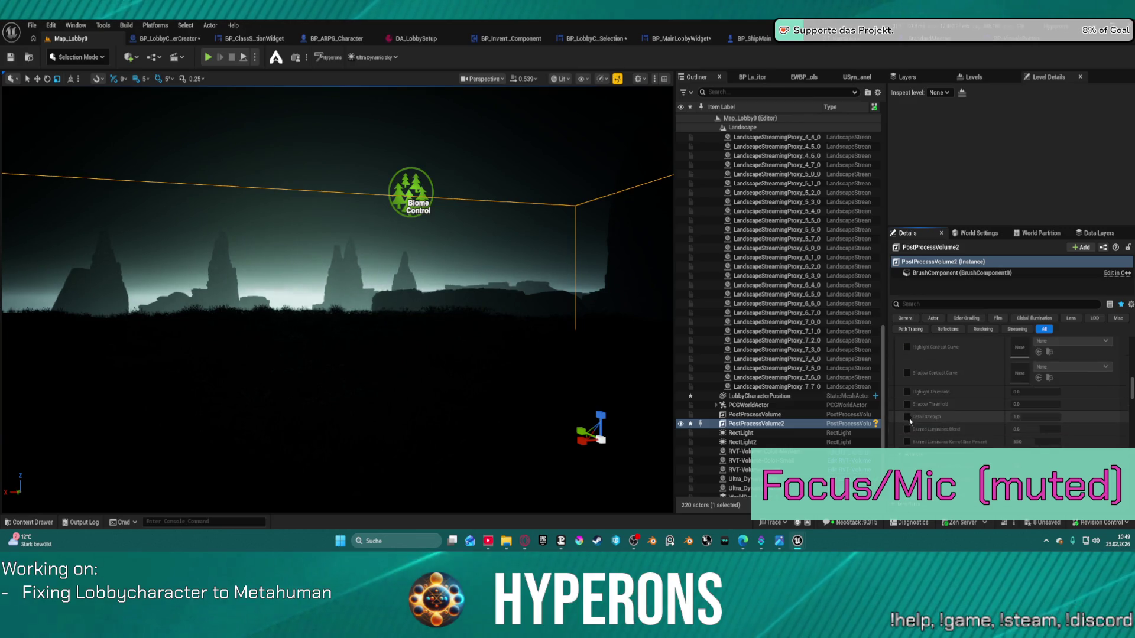
left_click(907, 393)
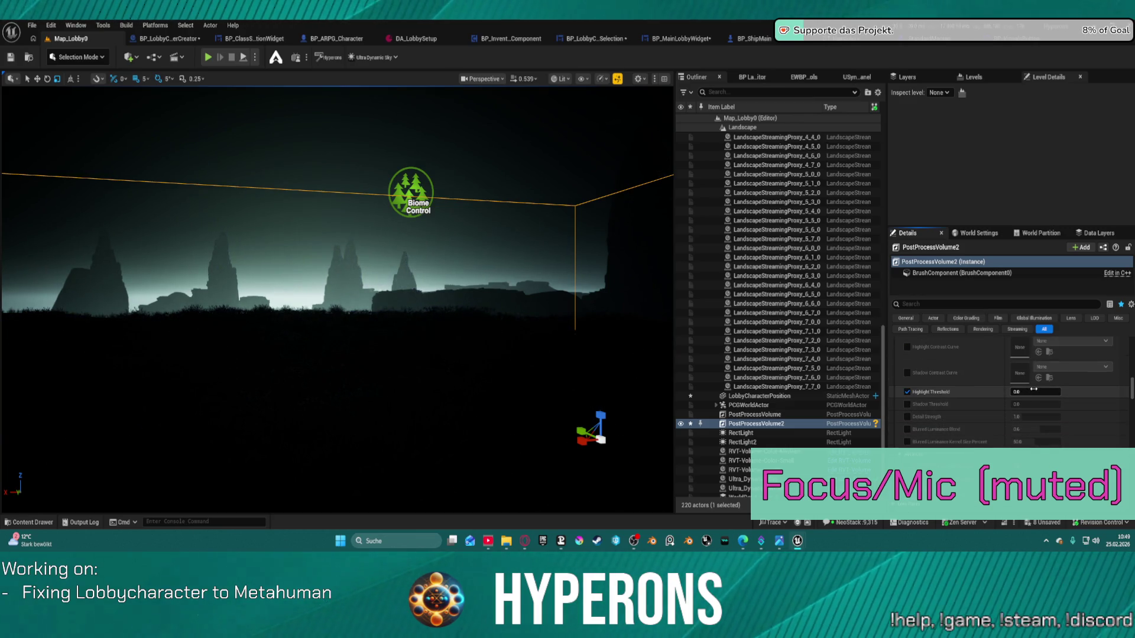
left_click_drag(1034, 391, 1055, 391)
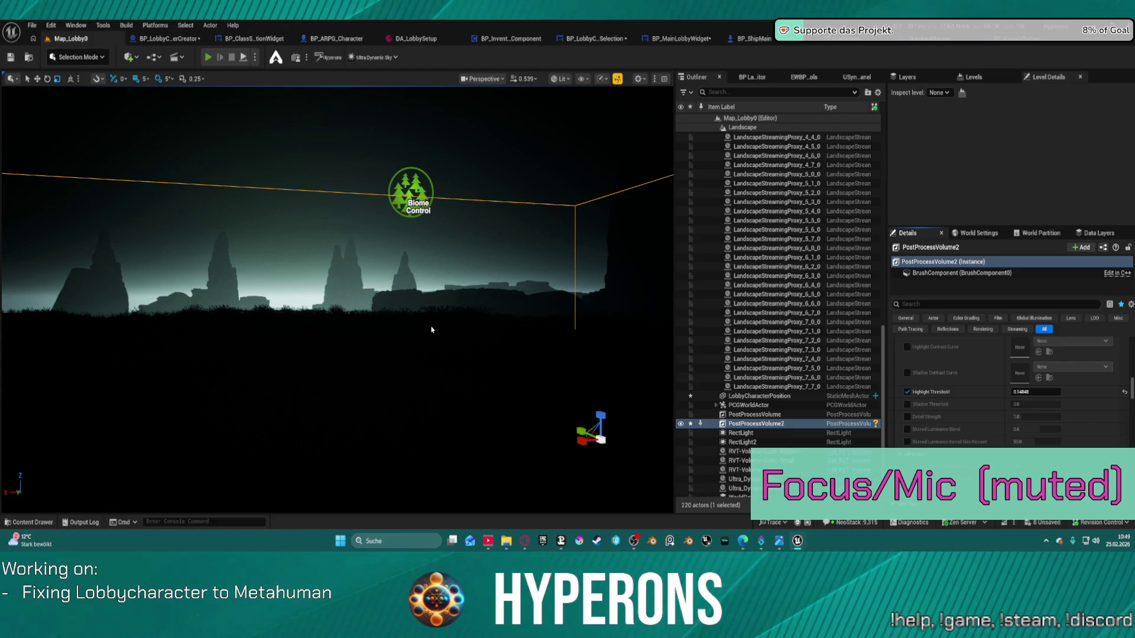
- Play the level, open the character creator to check the lighting, then stop
key("alt+p")
left_click(86, 288)
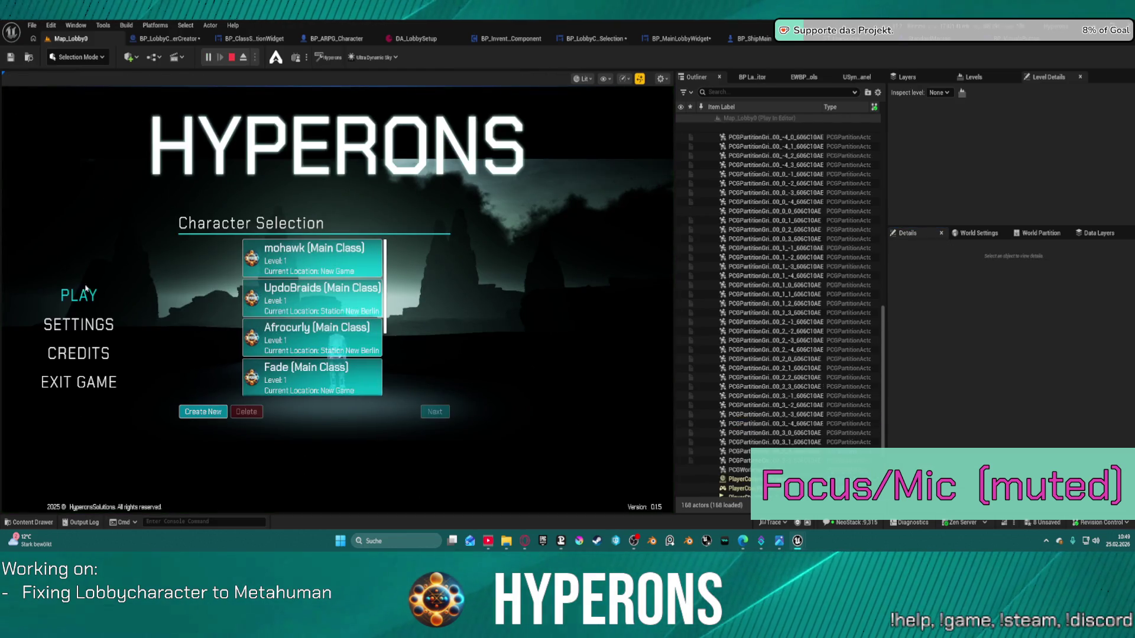
left_click(203, 411)
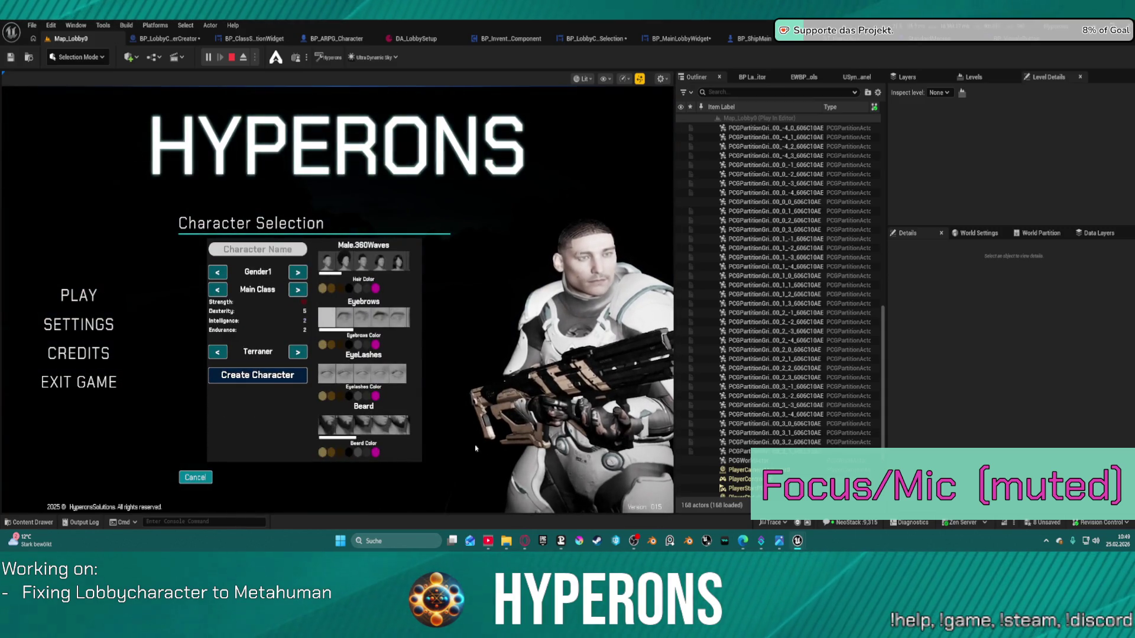
key("Escape")
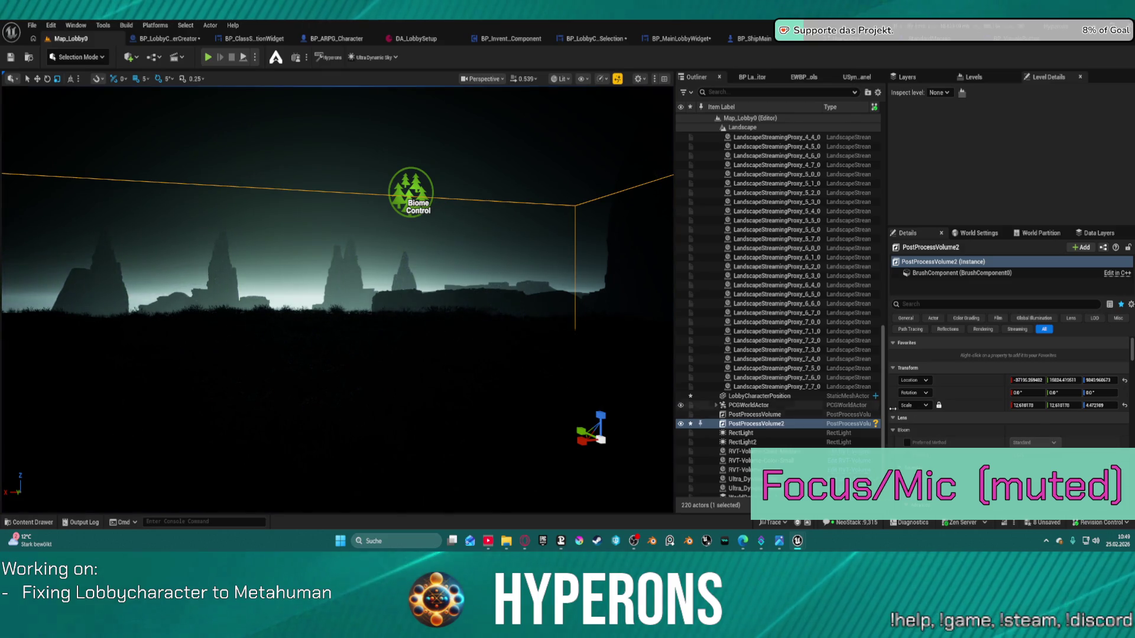
- Raise the local exposure Highlight Threshold to about 0.64
scroll(993, 424, "down", 5)
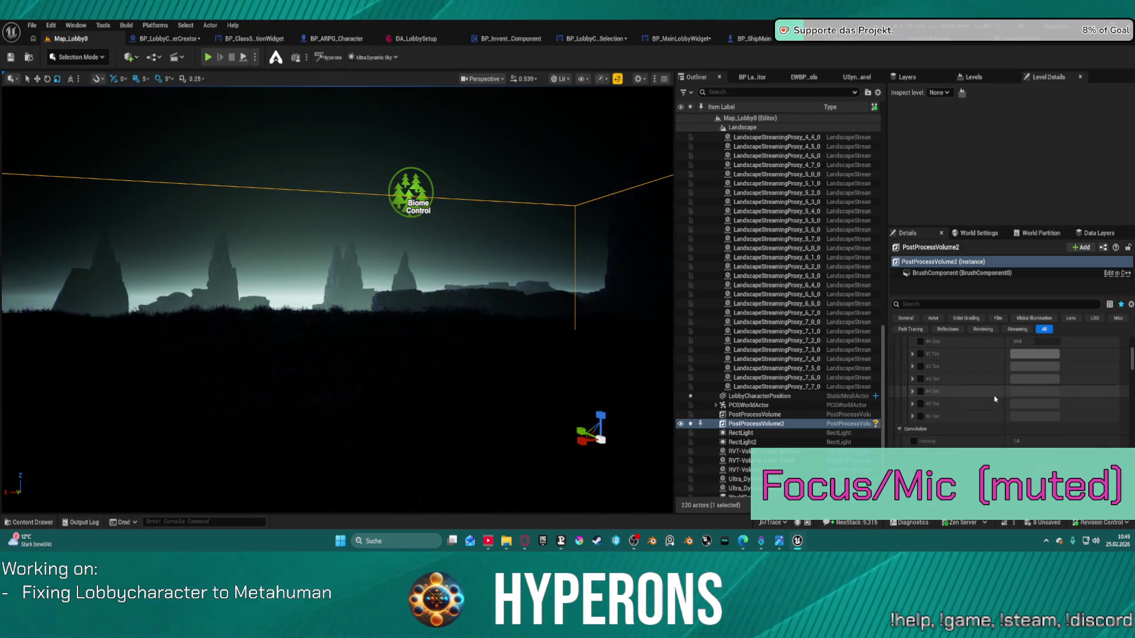
scroll(994, 399, "down", 5)
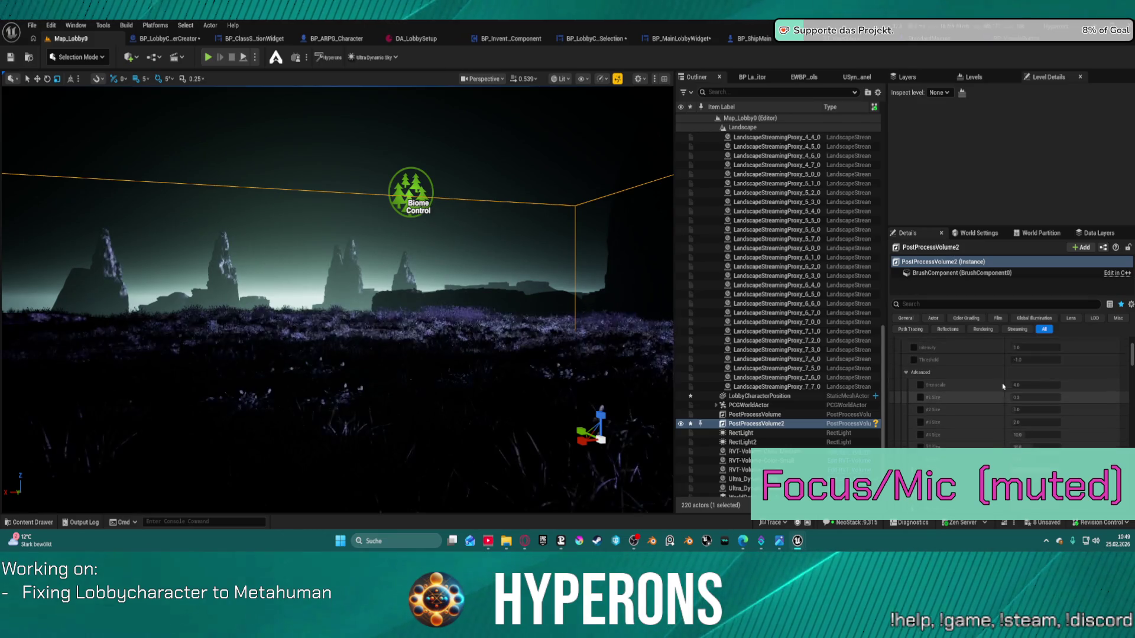
scroll(1003, 386, "up", 2)
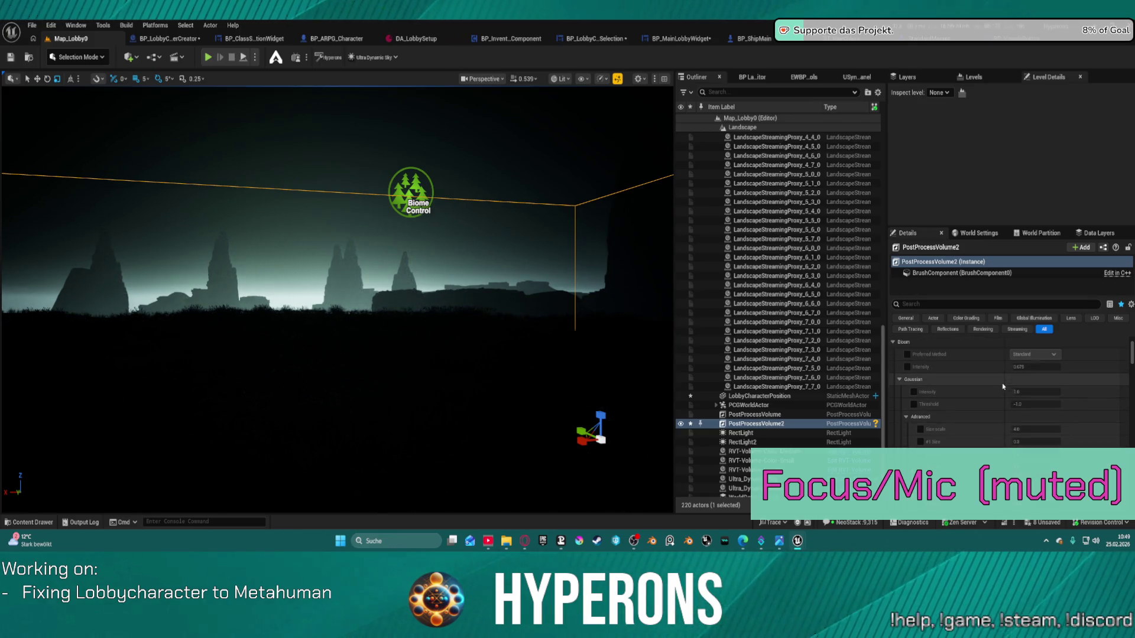
scroll(999, 396, "up", 3)
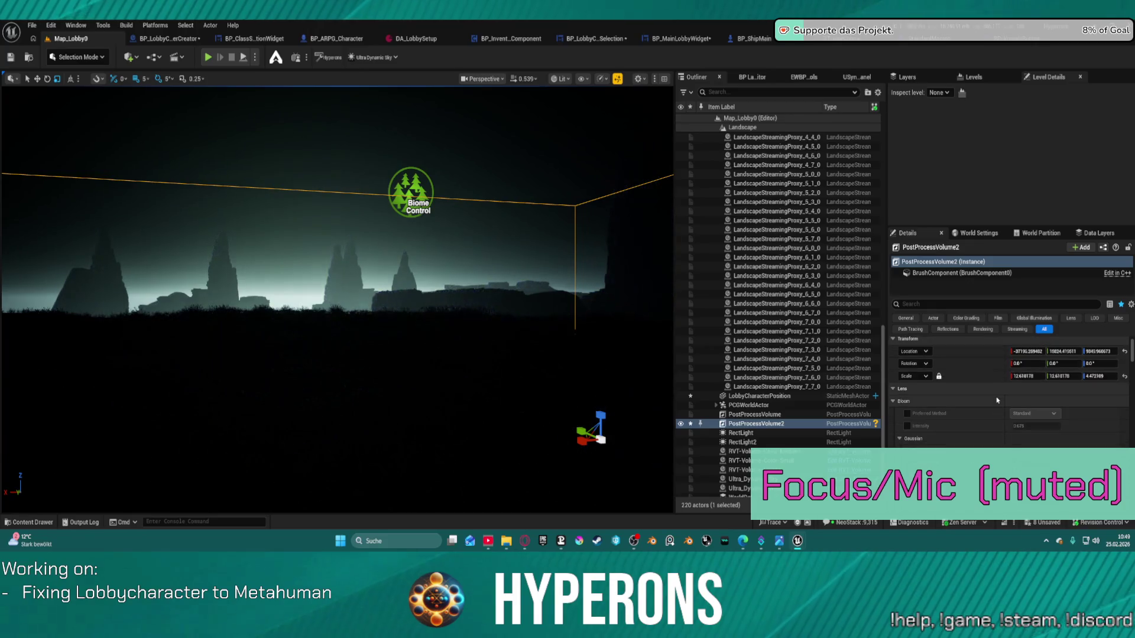
scroll(998, 396, "down", 10)
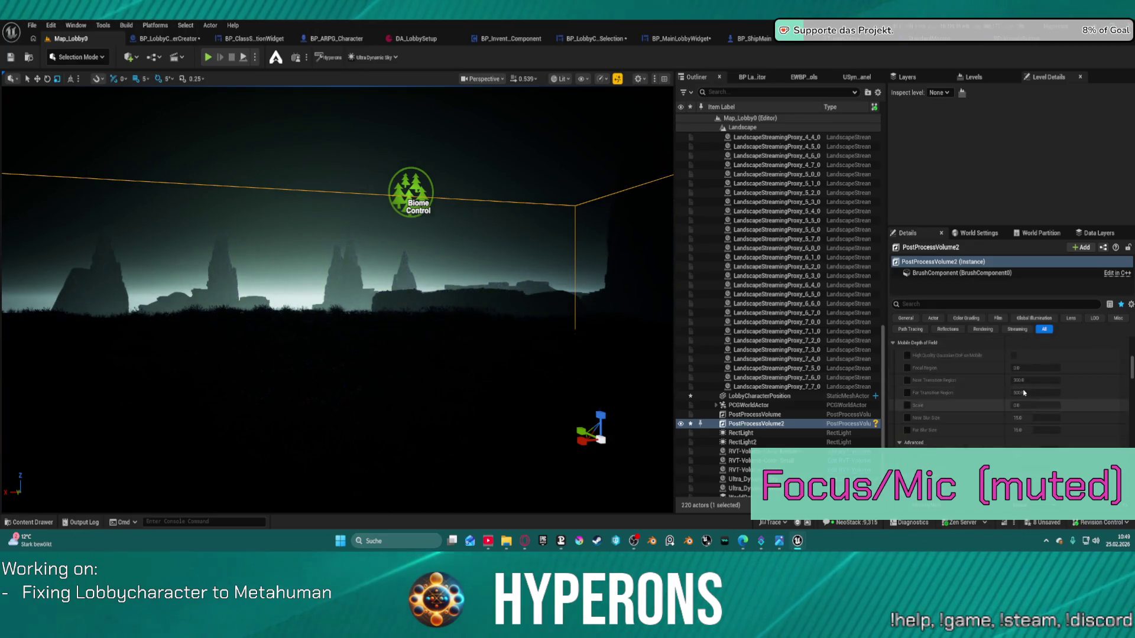
scroll(1016, 396, "down", 5)
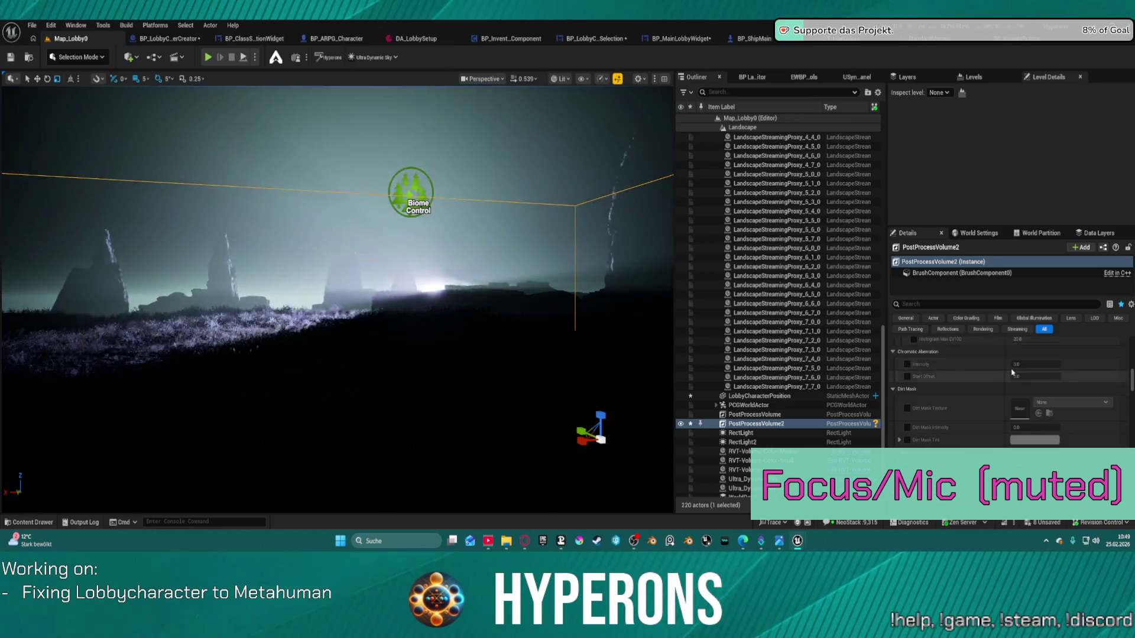
scroll(1011, 411, "down", 4)
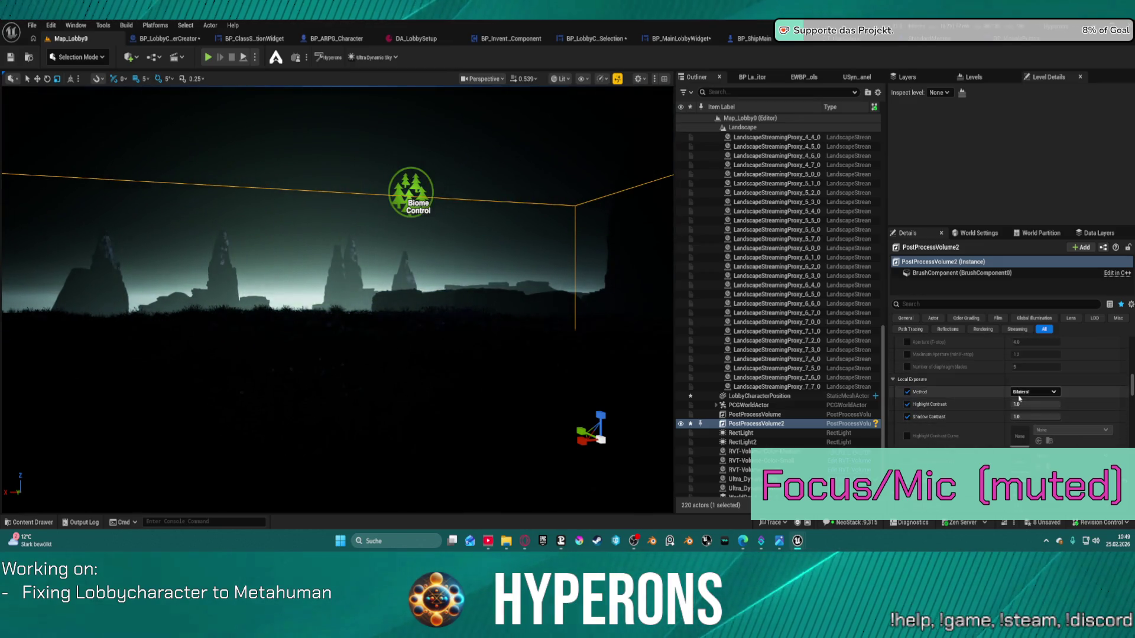
left_click_drag(1035, 422, 1058, 421)
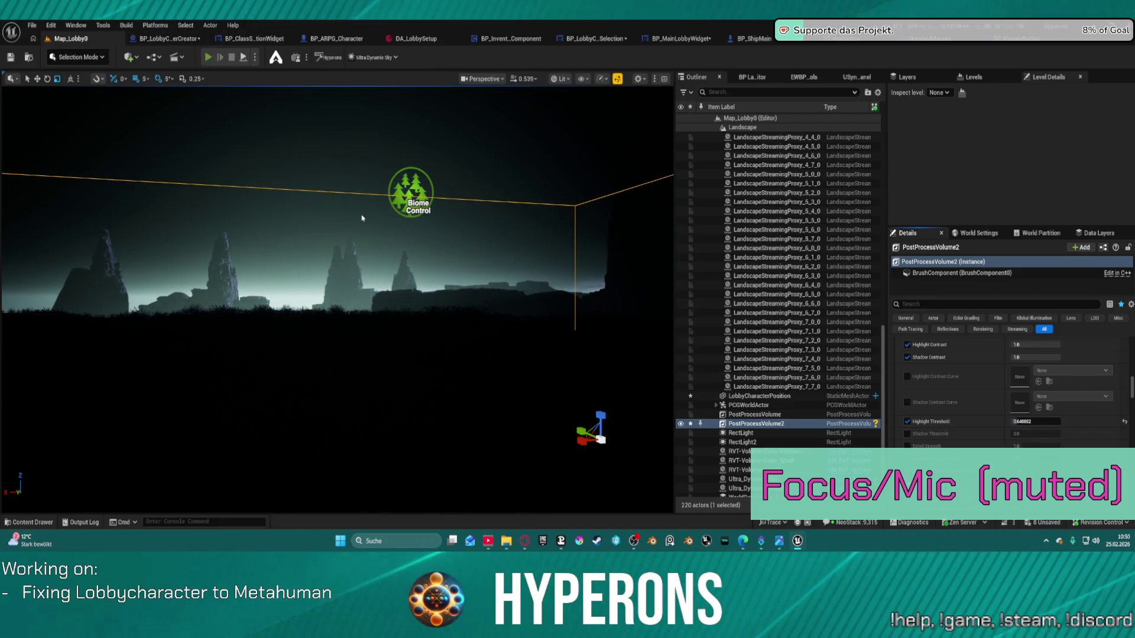
- Test the new threshold by opening the character creator in play mode, then exit
key("alt+p")
left_click(79, 295)
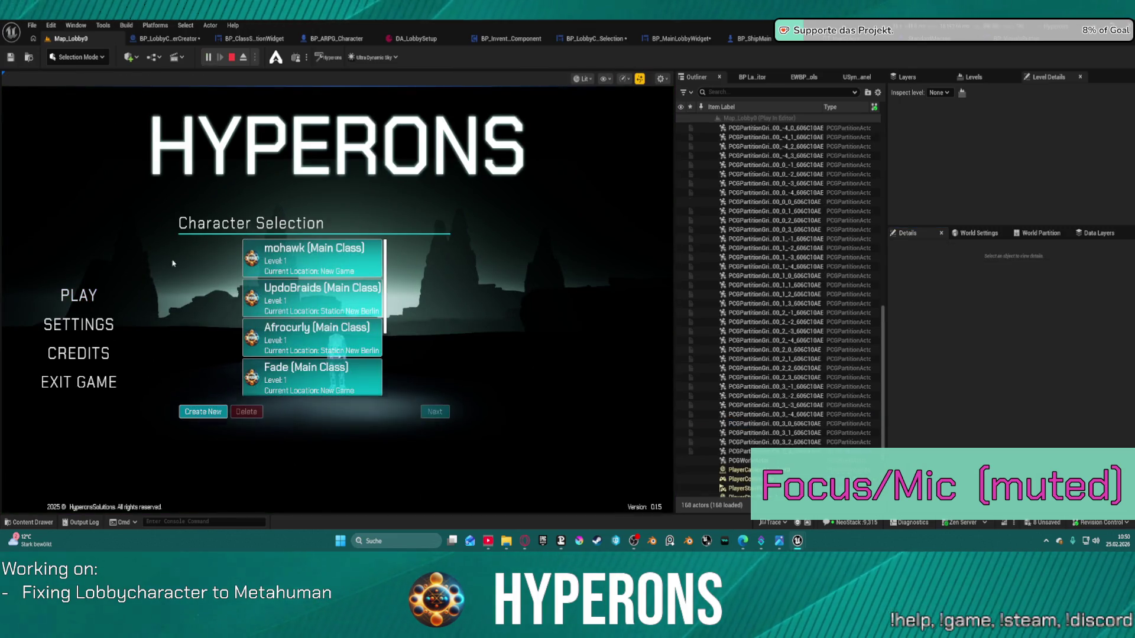
left_click(200, 412)
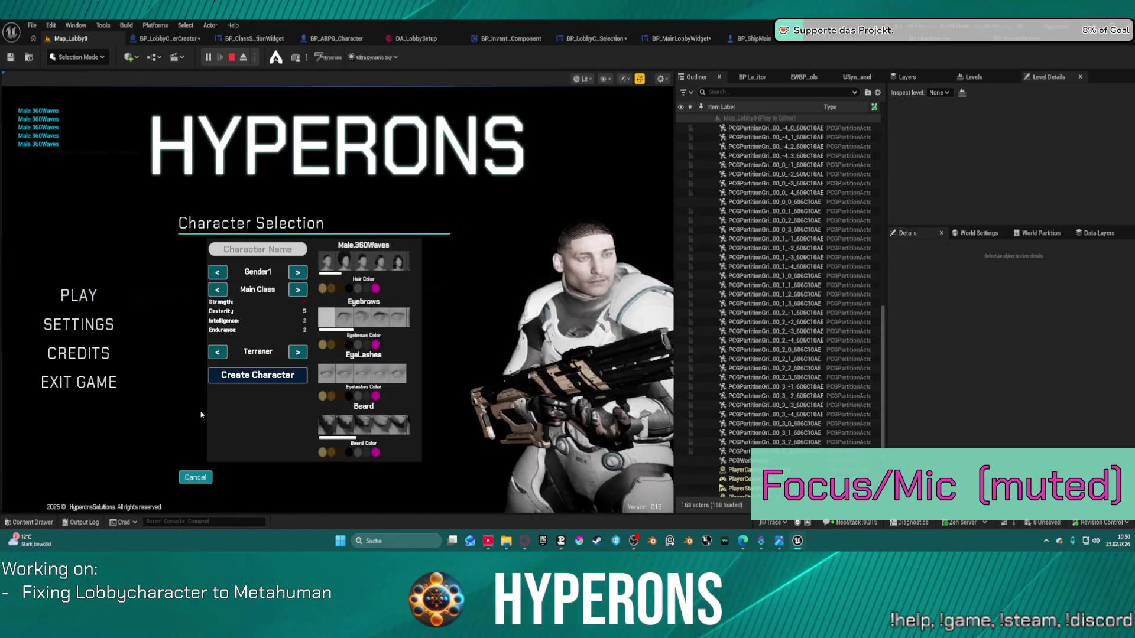
key("Escape")
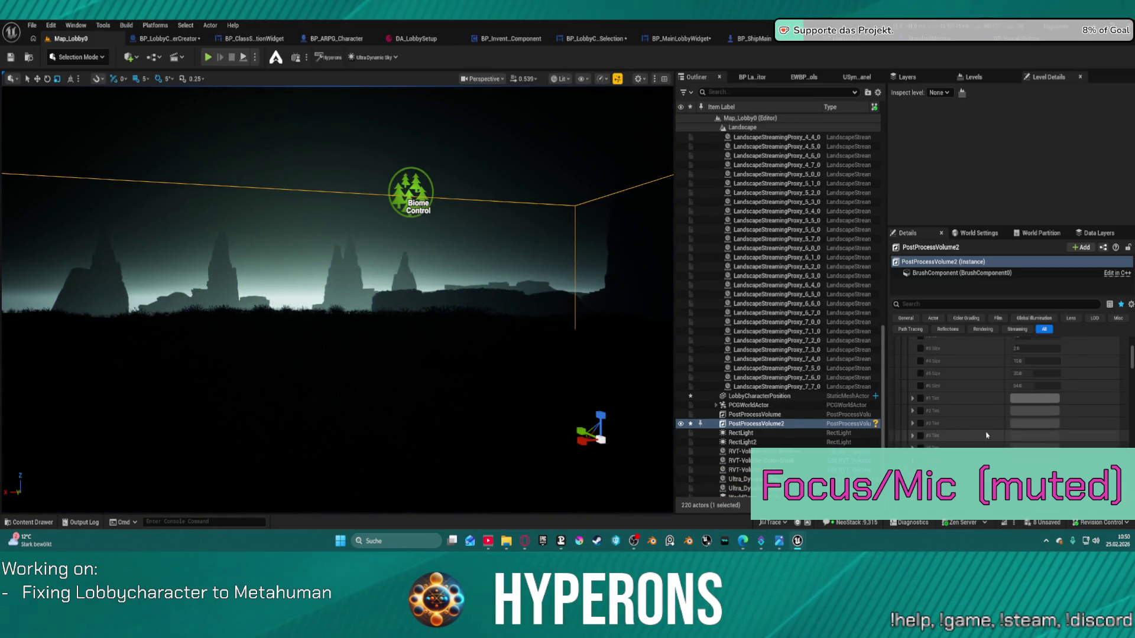
- Set local exposure Detail Strength to about 1.1
scroll(986, 435, "down", 5)
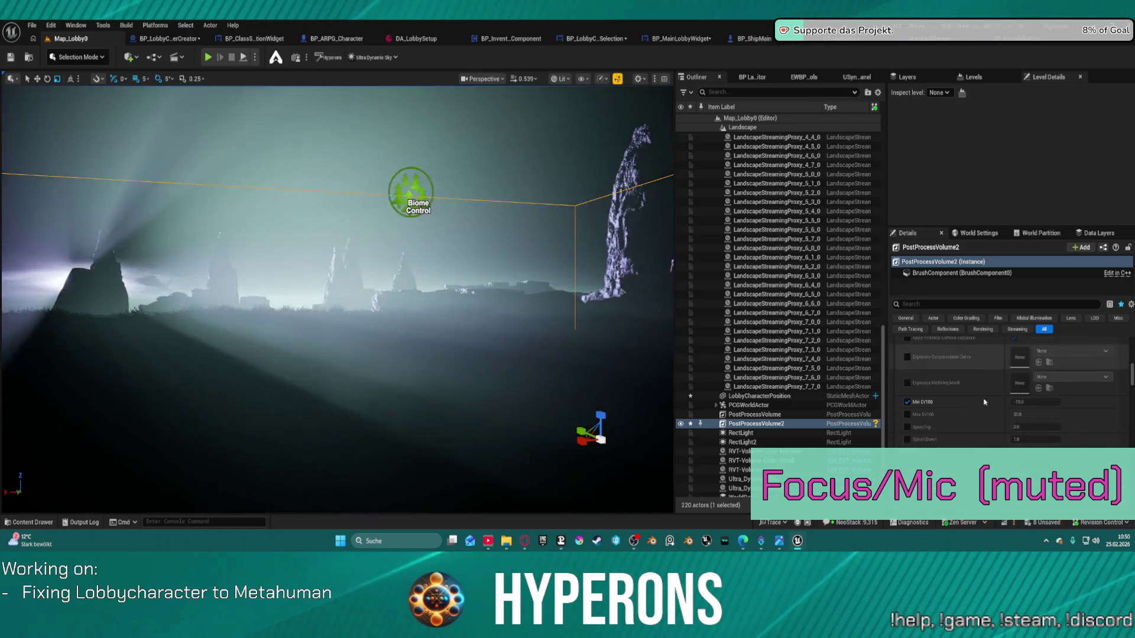
scroll(983, 384, "down", 5)
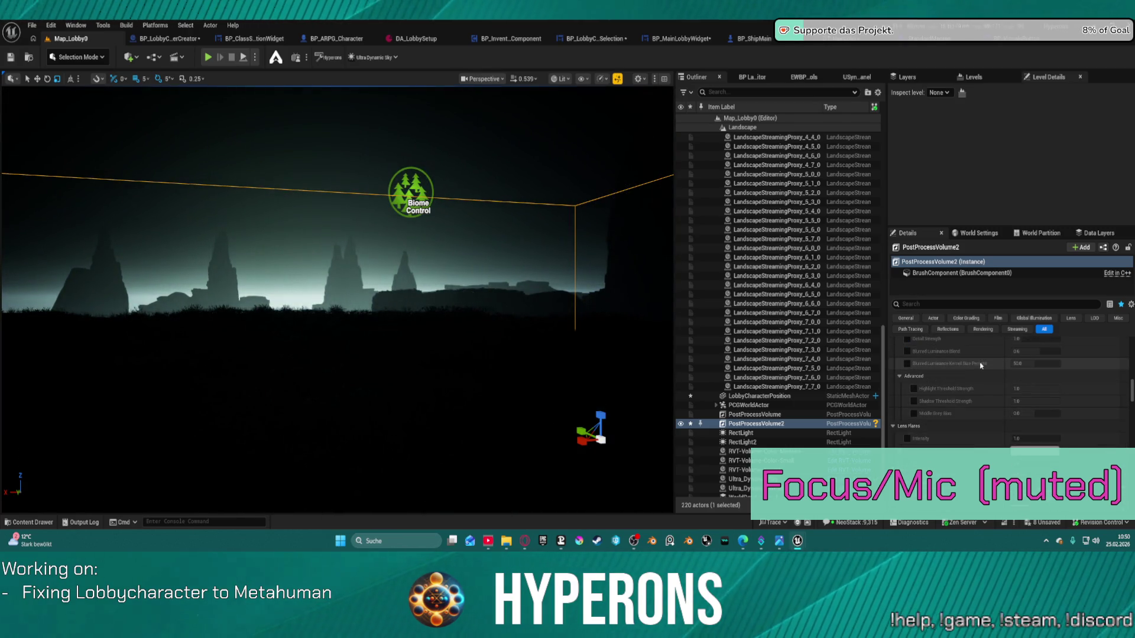
scroll(984, 370, "up", 2)
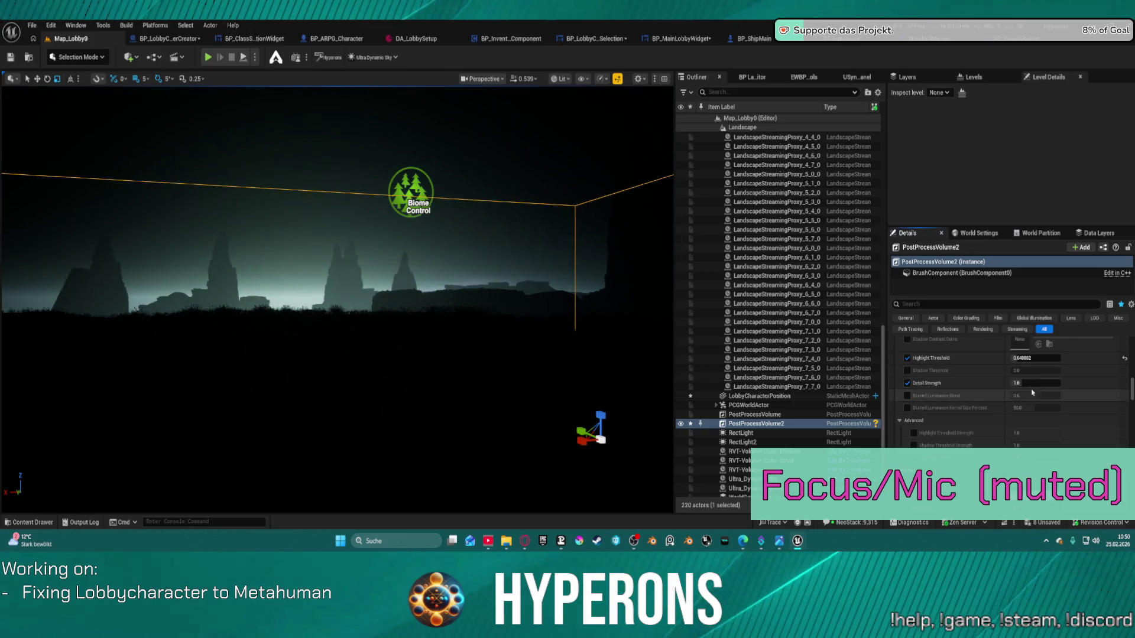
mouse_move(1029, 383)
left_mouse_down()
mouse_move(1043, 383)
mouse_move(1022, 383)
left_mouse_up()
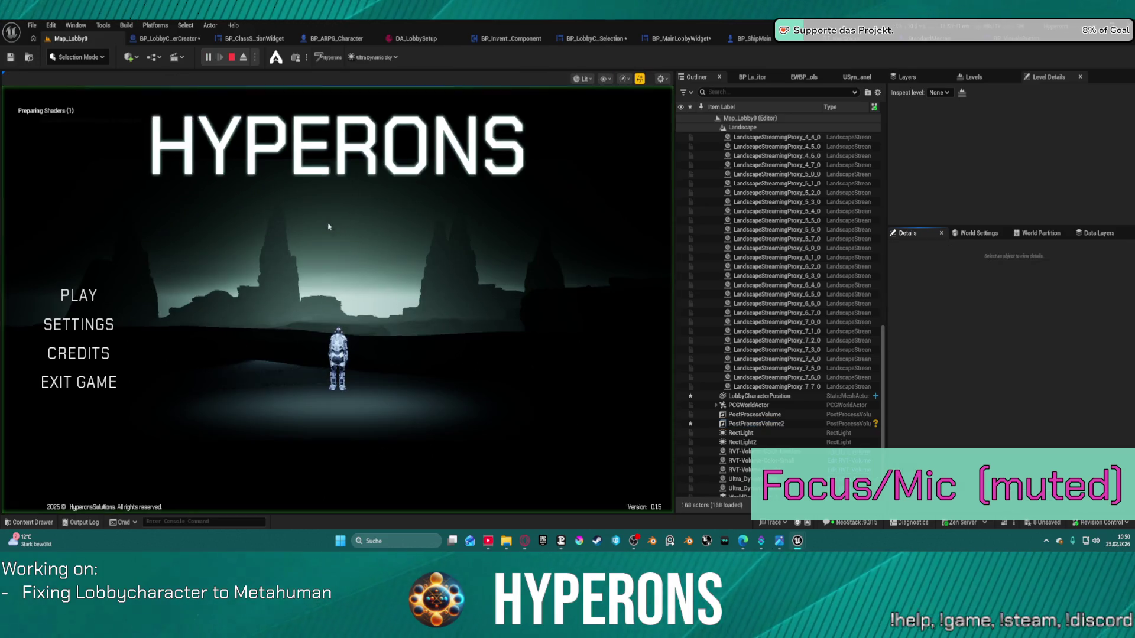
- In the running game's creator, try Male.BobBangs hair, then settle on a pink updo and stop
left_click(78, 295)
left_click(200, 412)
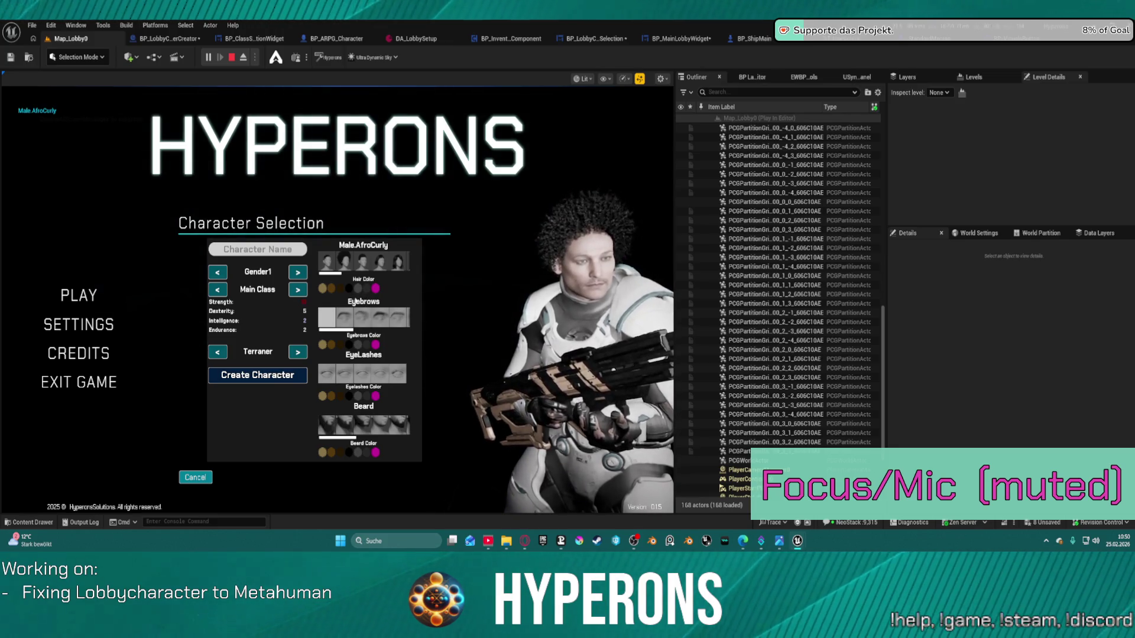
left_click(394, 266)
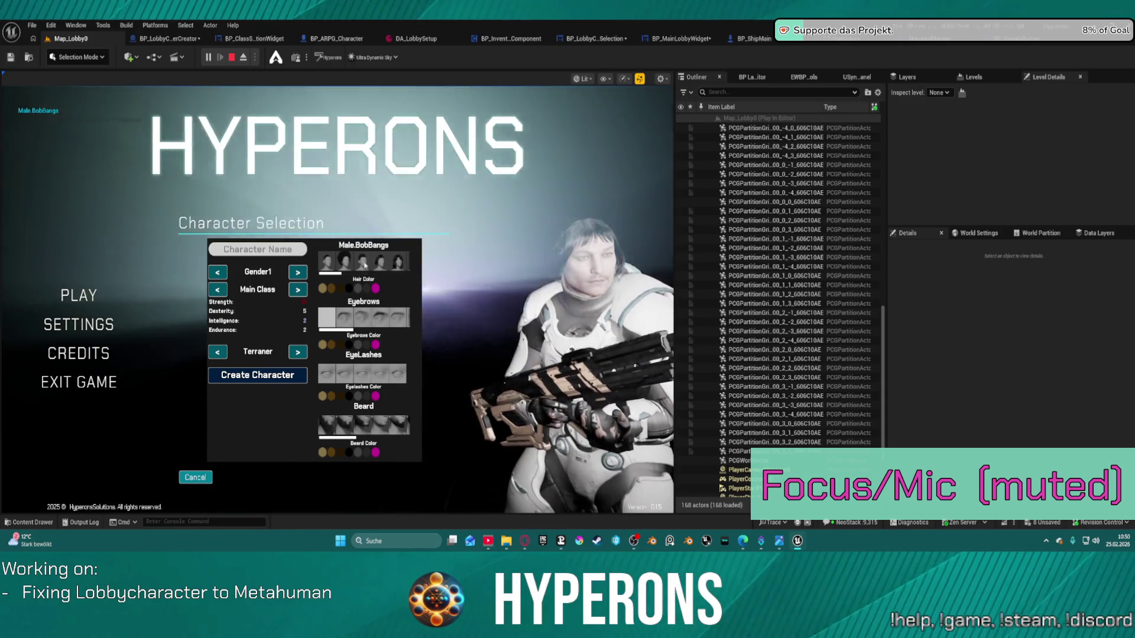
scroll(365, 266, "down", 2)
scroll(373, 269, "down", 2)
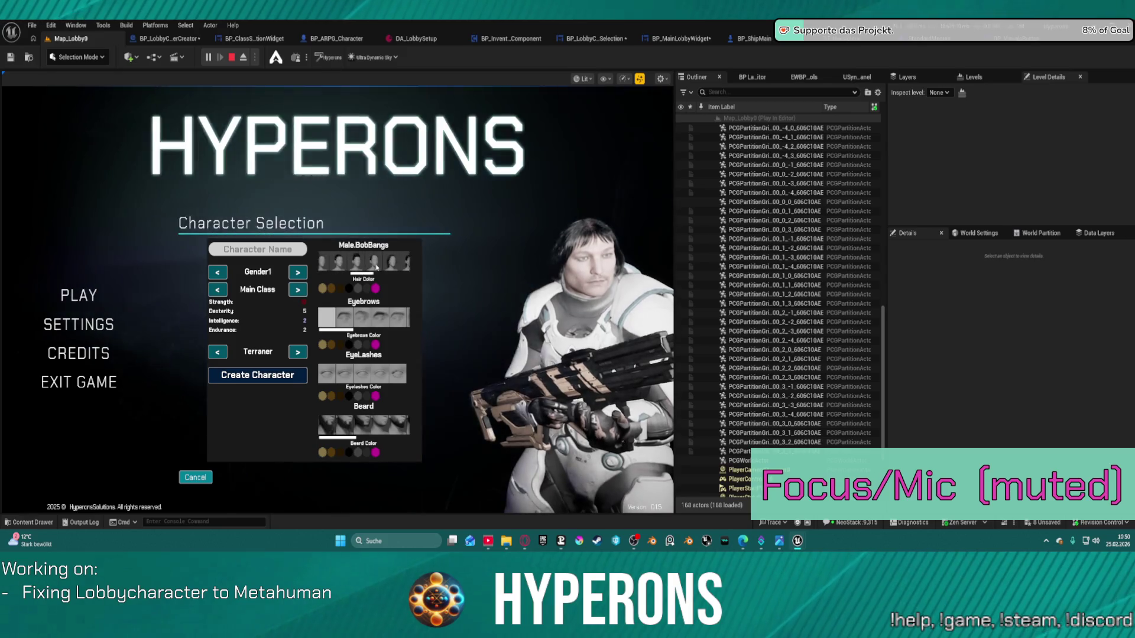
scroll(379, 263, "down", 1)
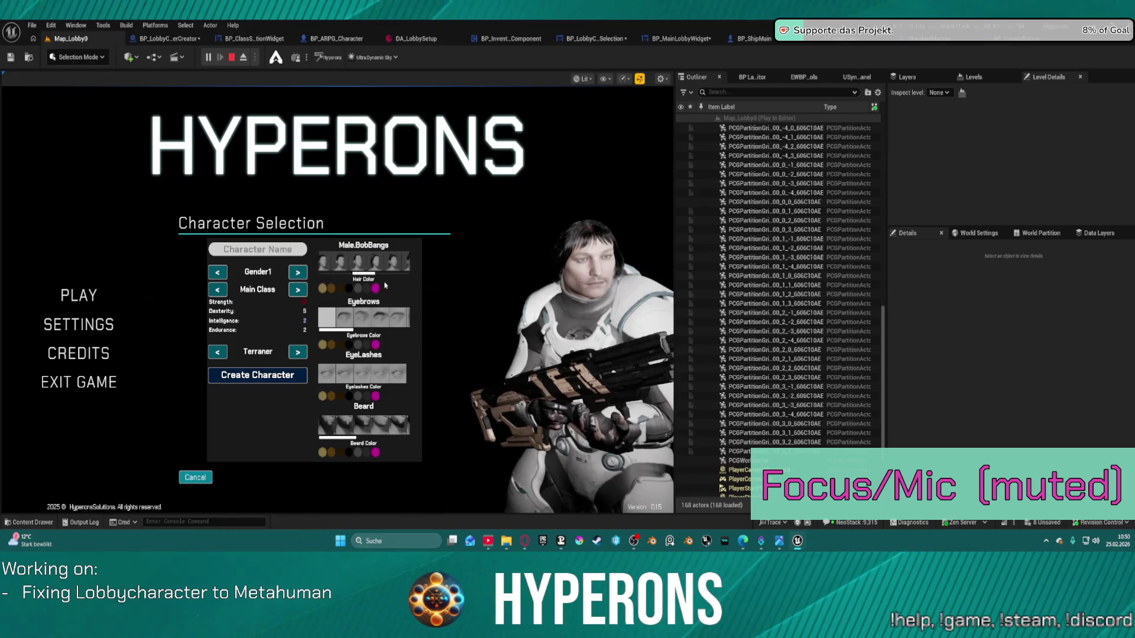
scroll(385, 286, "down", 3)
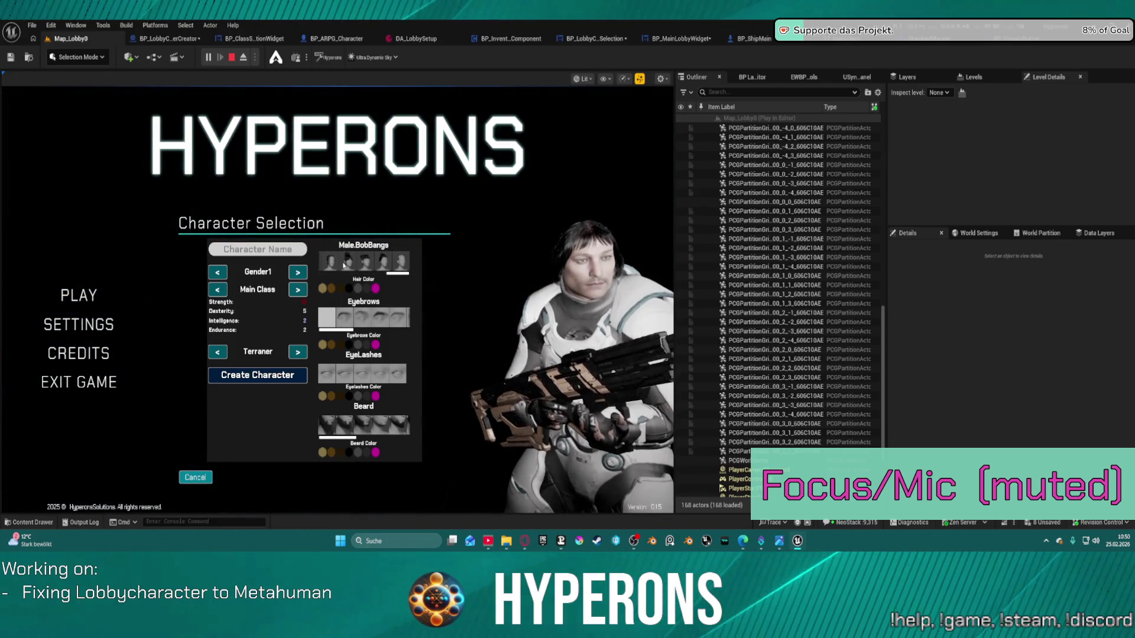
left_click(376, 289)
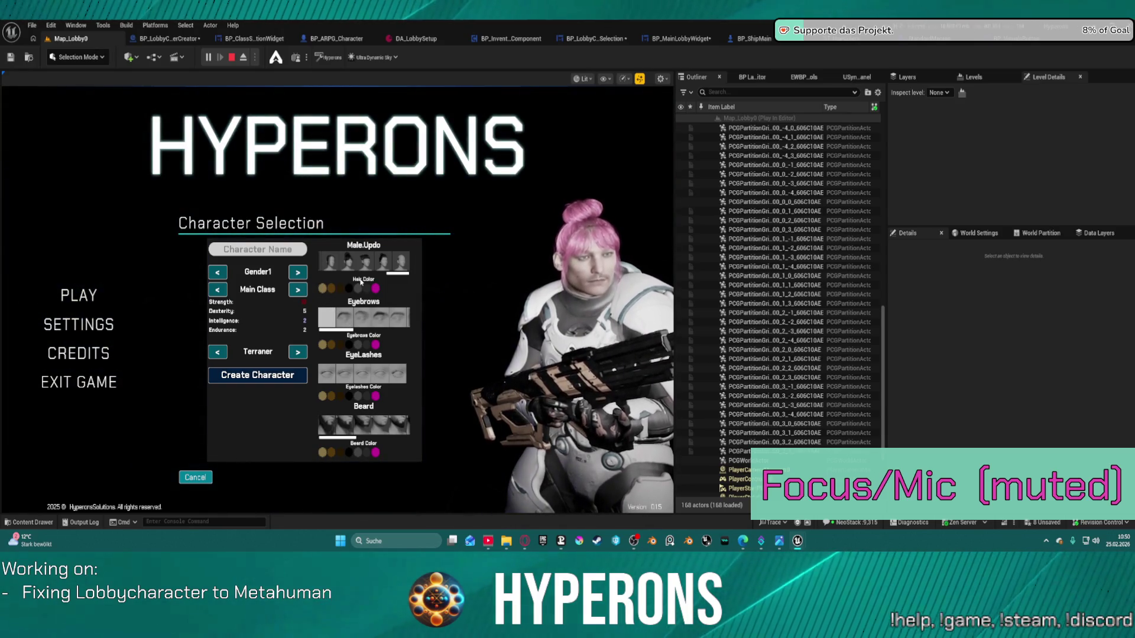
key("Escape")
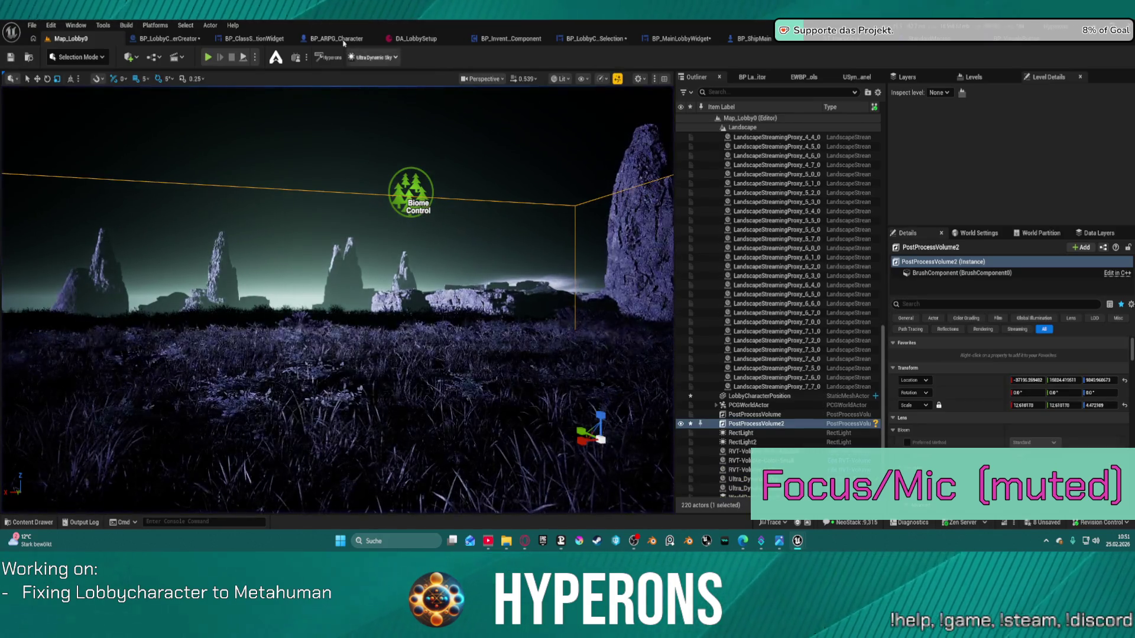
- In BP_LobbyCharacterCreator, move the creator camera up and to the right
left_click(169, 39)
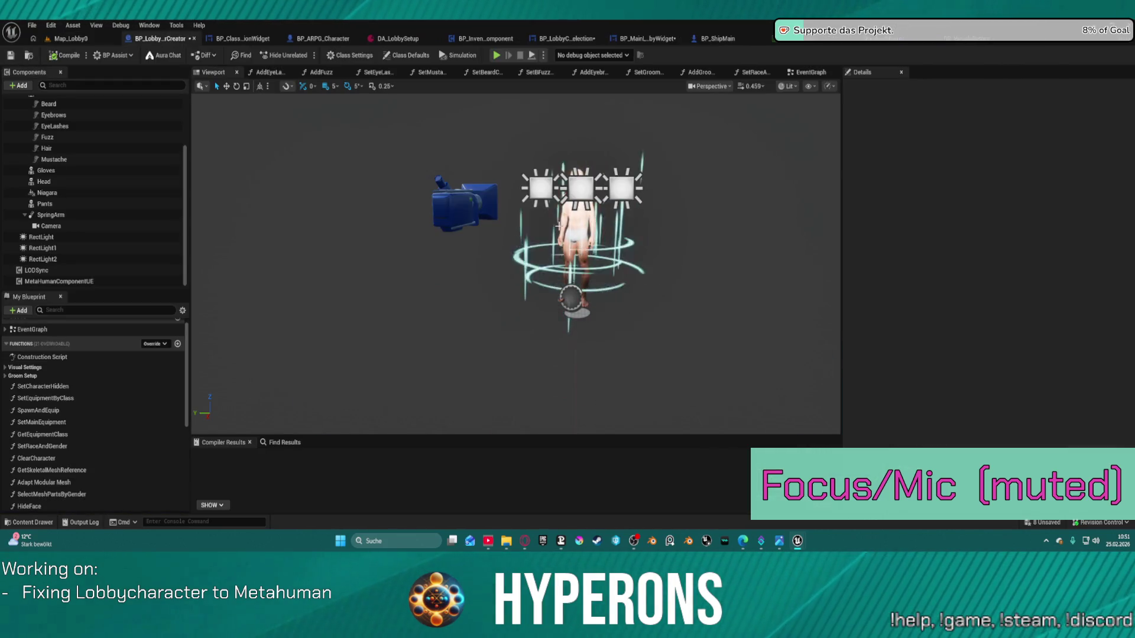
left_click(465, 205)
left_click_drag(473, 180, 501, 166)
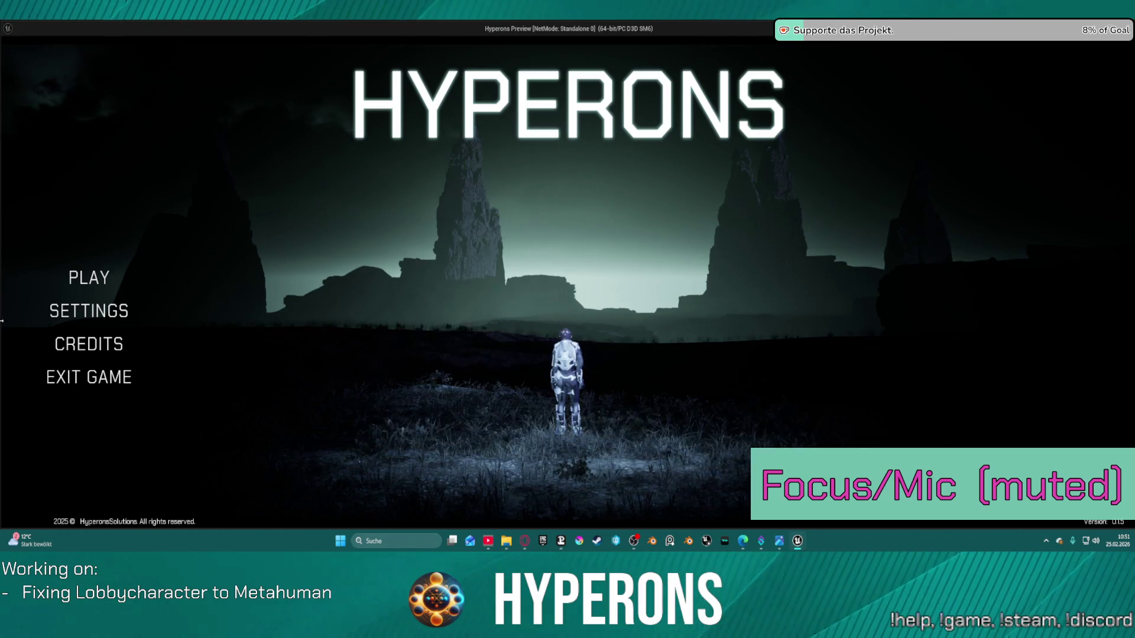
- Check the creator view in the game preview window, resizing and maximizing it, then close it
left_click(86, 275)
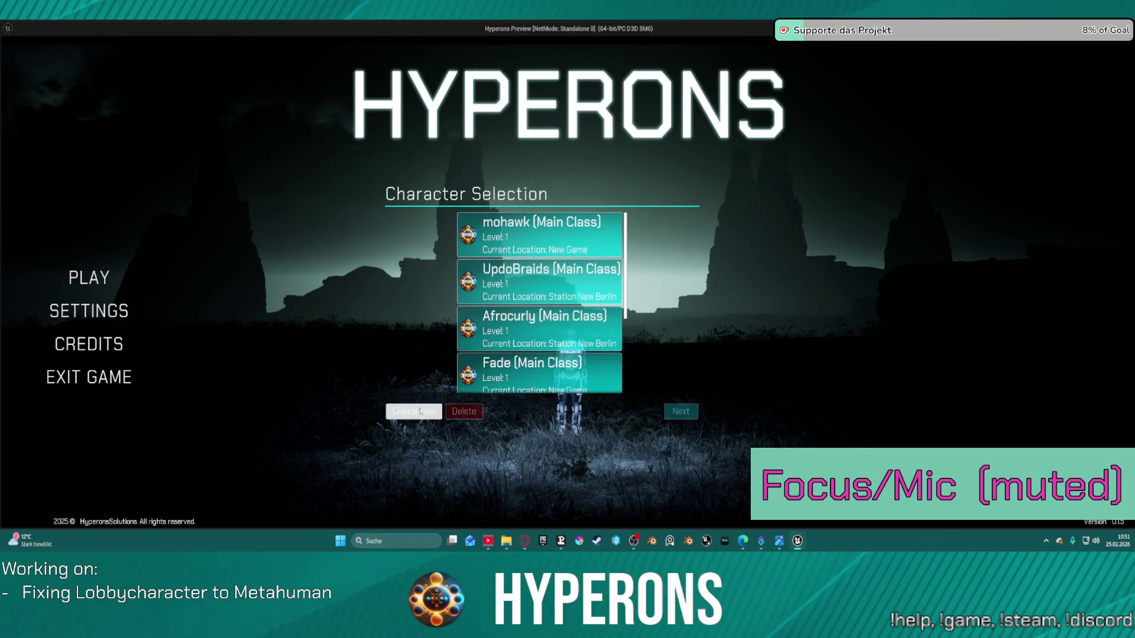
left_click(420, 411)
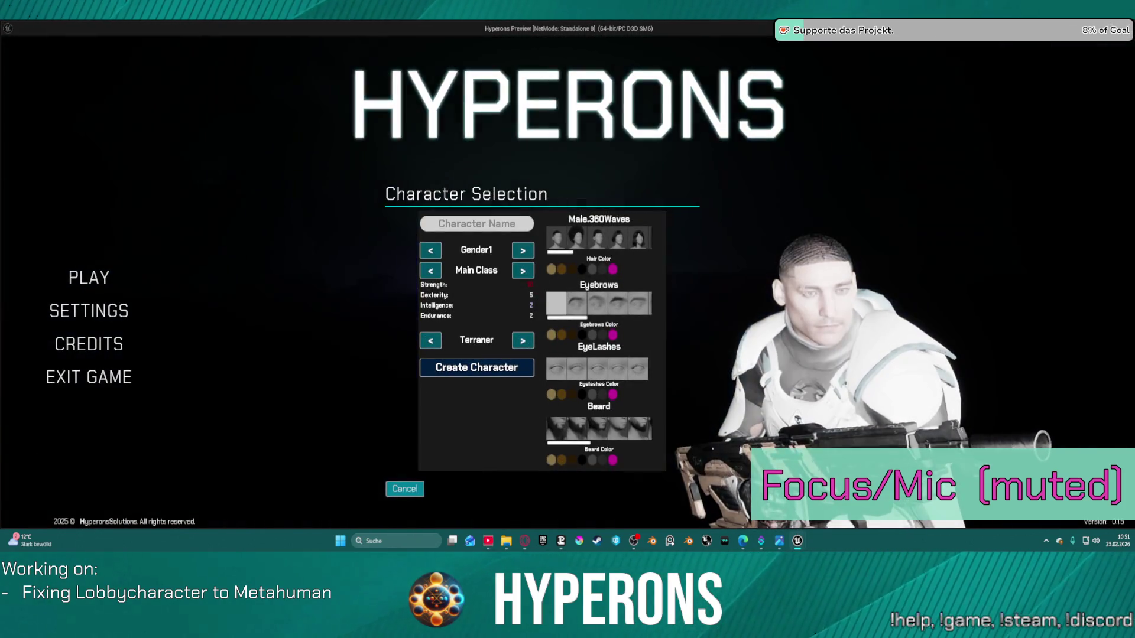
mouse_move(1133, 96)
left_mouse_down()
mouse_move(1102, 136)
mouse_move(526, 210)
mouse_move(712, 218)
left_mouse_up()
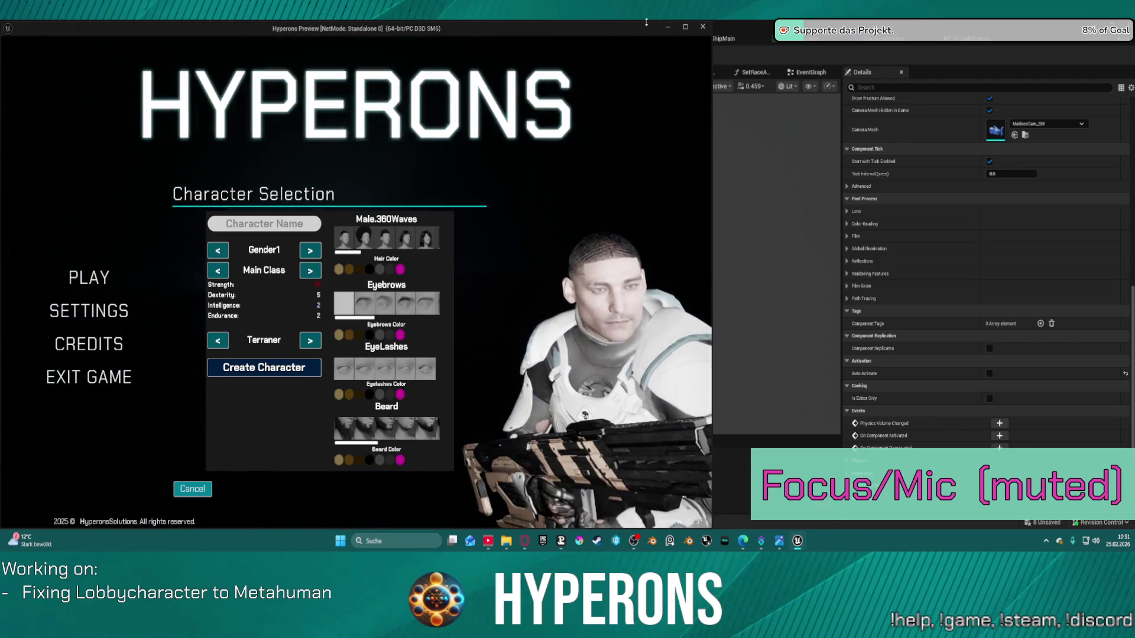
left_click_drag(646, 22, 658, 131)
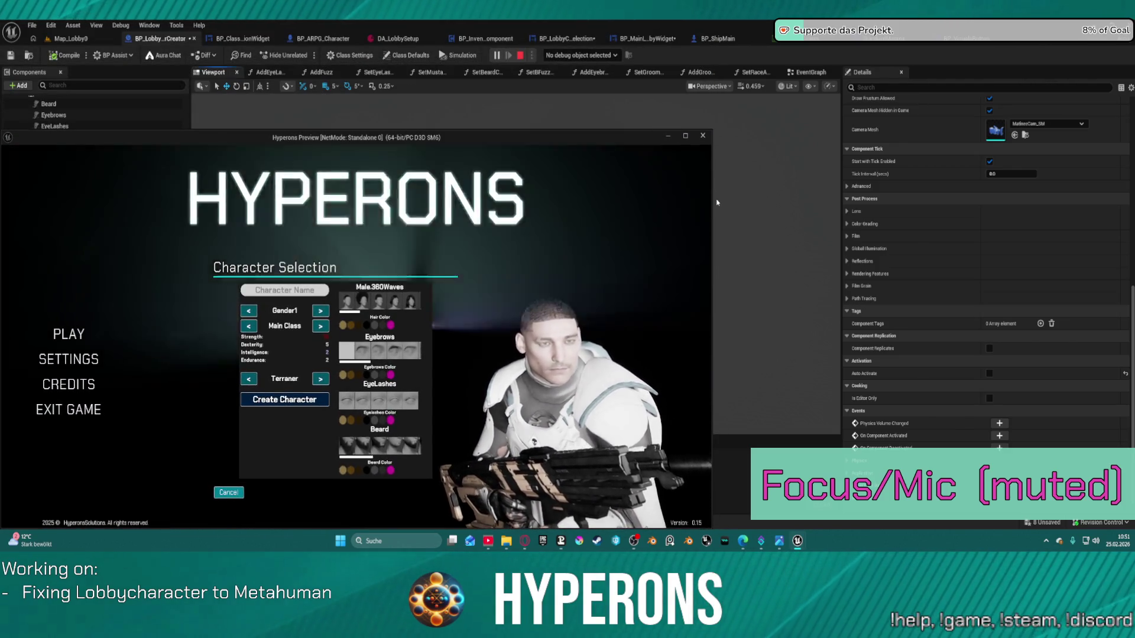
left_click(685, 135)
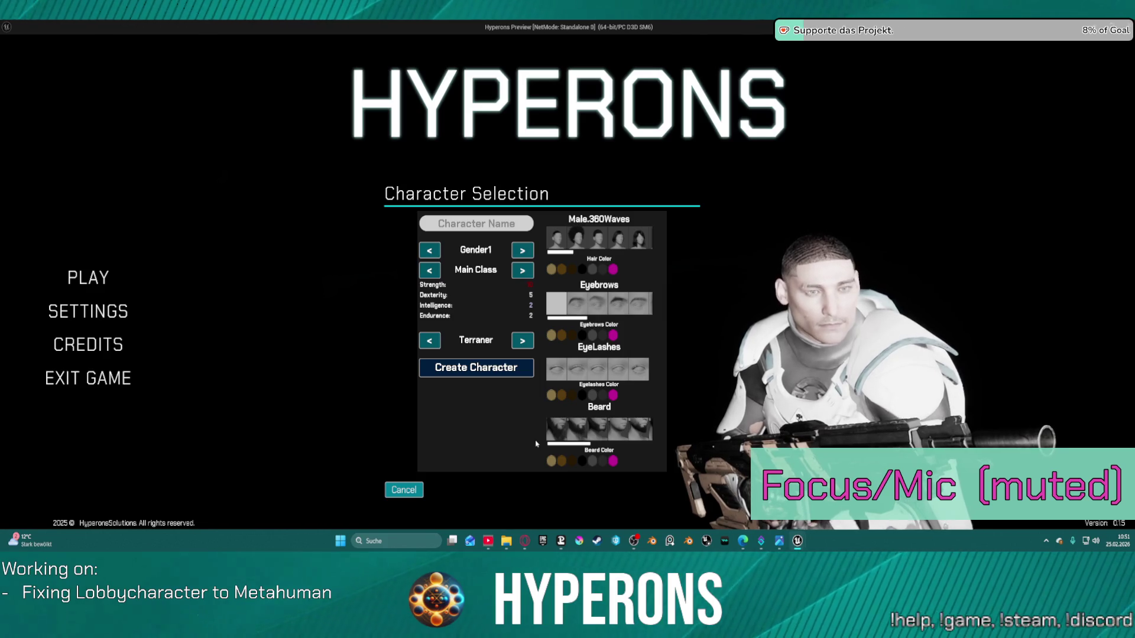
key("Escape")
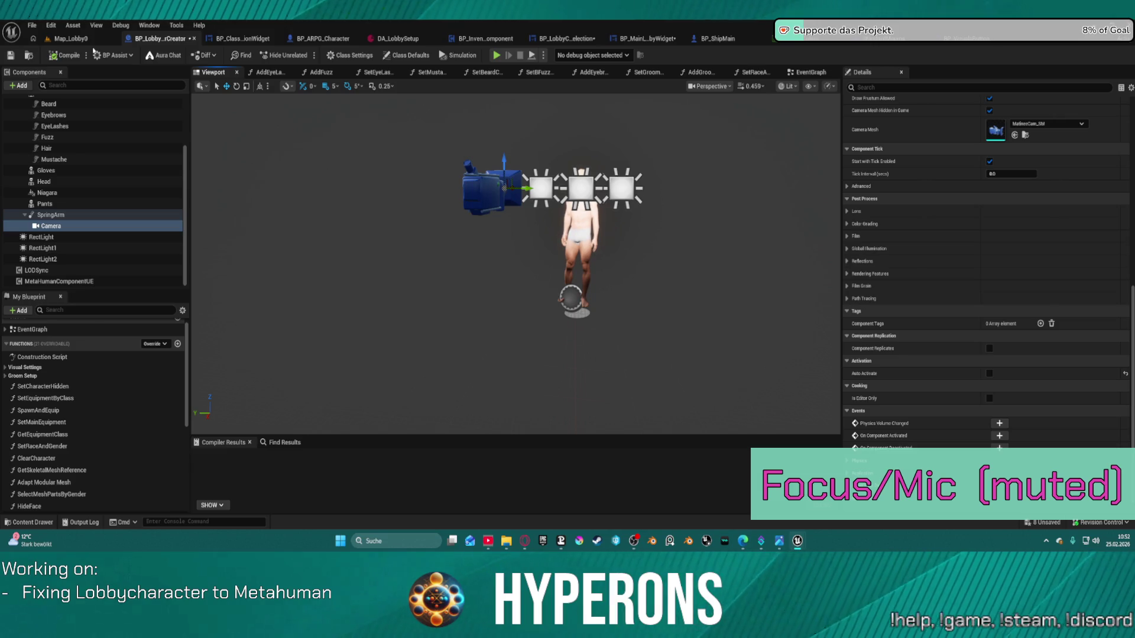
- Return to the Map_Lobby0 level and open the Content Browser at the Lobby folder
left_click(74, 39)
mouse_move(337, 296)
left_mouse_down()
mouse_move(305, 257)
mouse_move(320, 269)
left_mouse_up()
left_click_drag(550, 366, 550, 352)
key("ctrl+space")
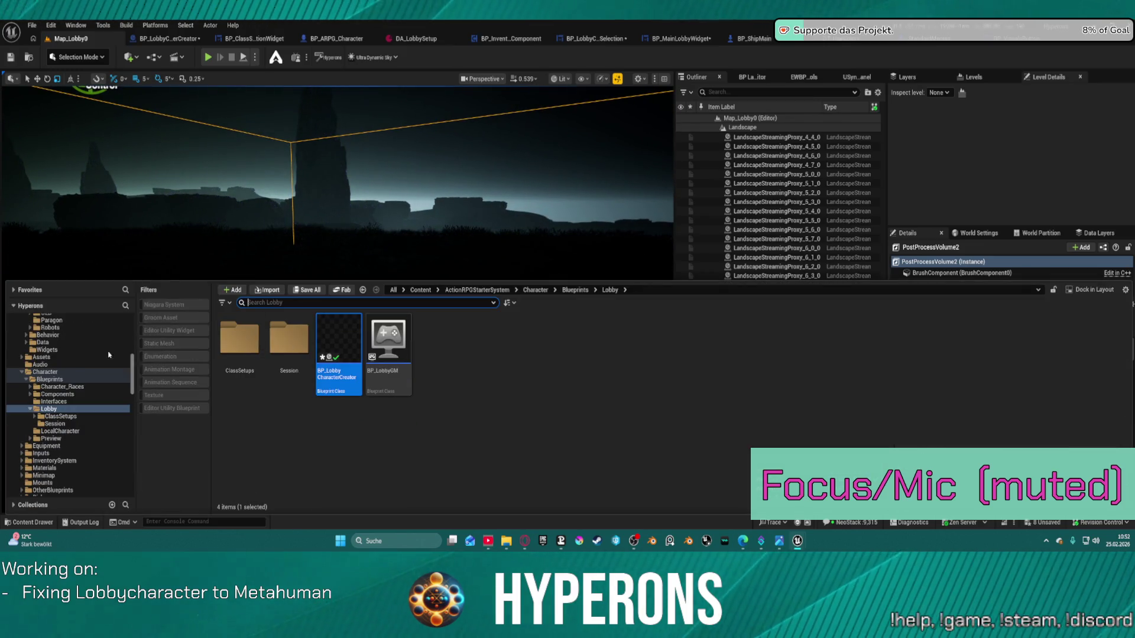
left_click(129, 57)
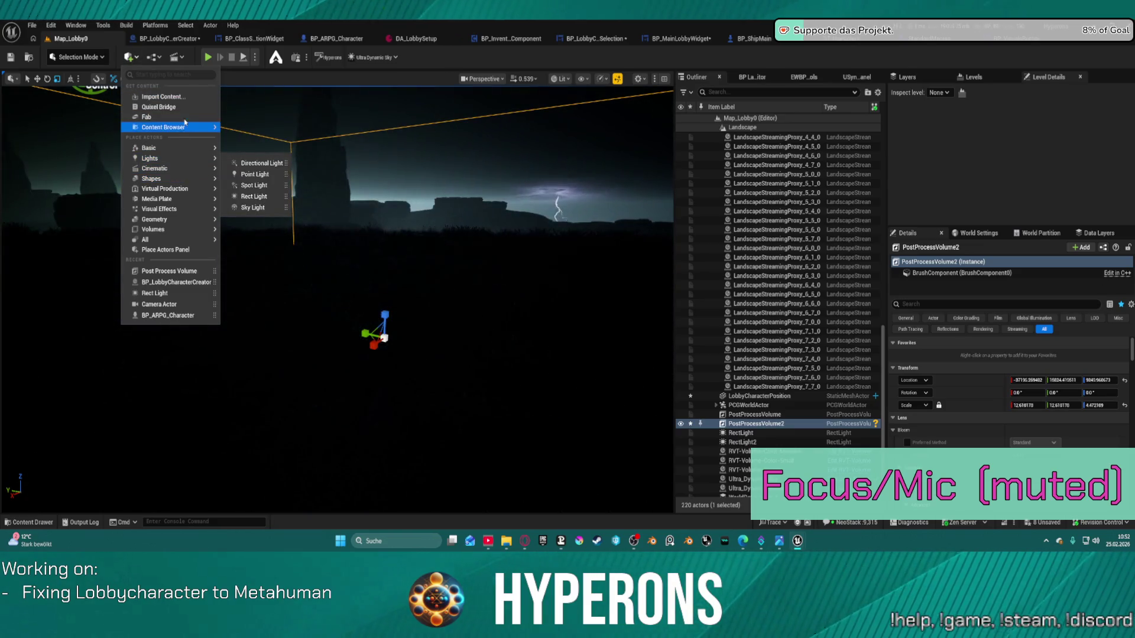
- Place a cube in the level and flatten it into a thin wall along Y
mouse_move(195, 179)
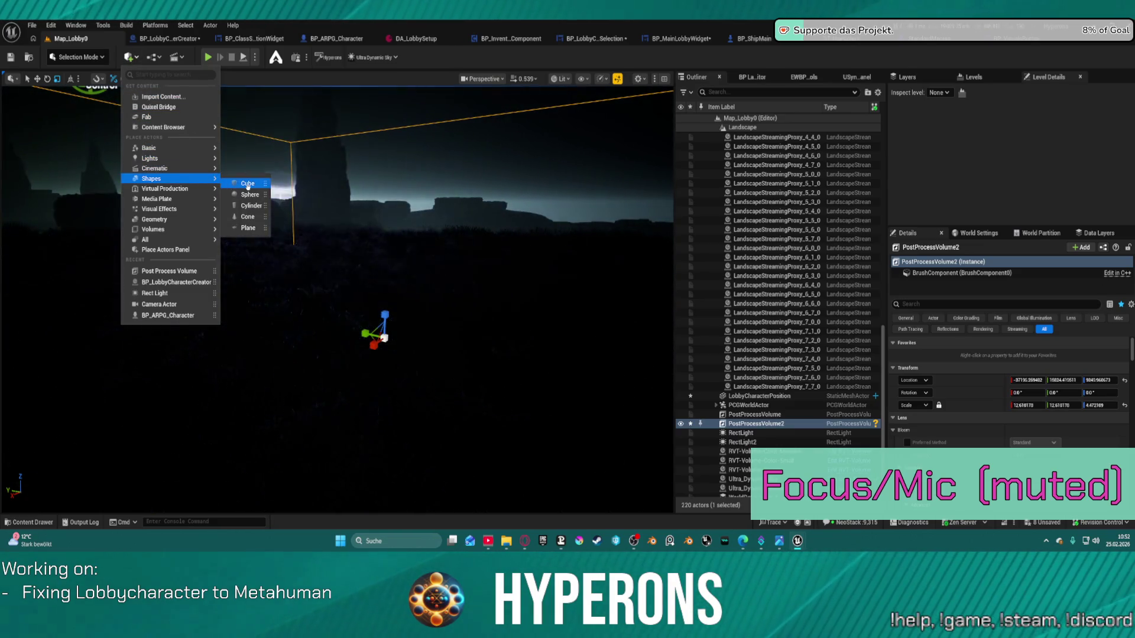
left_click(249, 188)
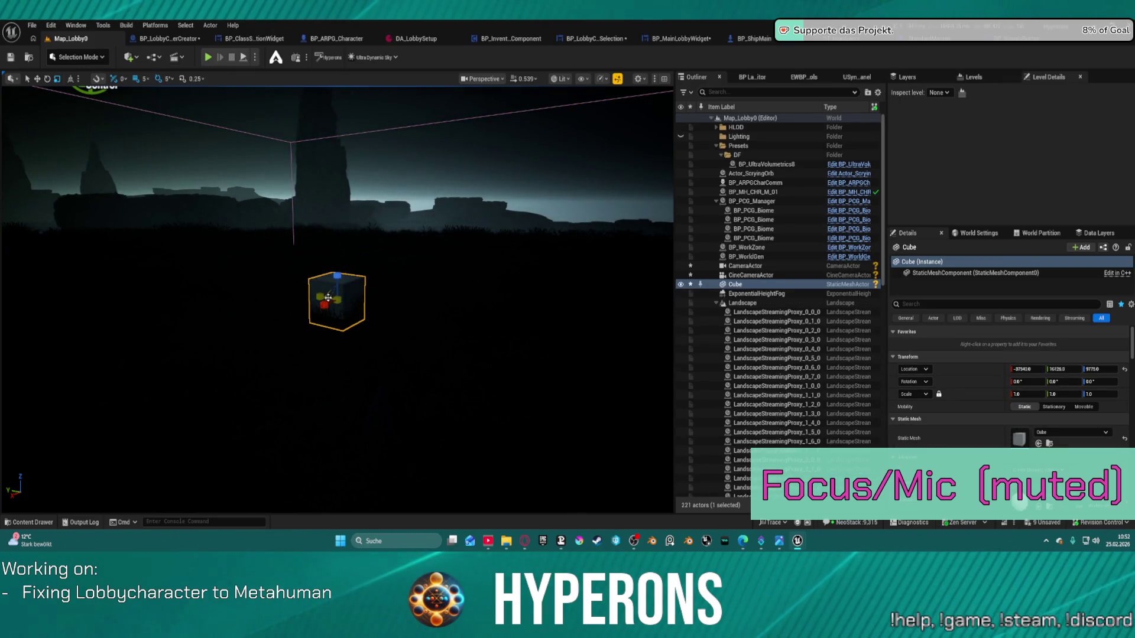
mouse_move(328, 298)
left_mouse_down()
mouse_move(321, 290)
mouse_move(339, 306)
mouse_move(259, 273)
mouse_move(260, 285)
mouse_move(233, 300)
mouse_move(207, 300)
mouse_move(239, 315)
left_mouse_up()
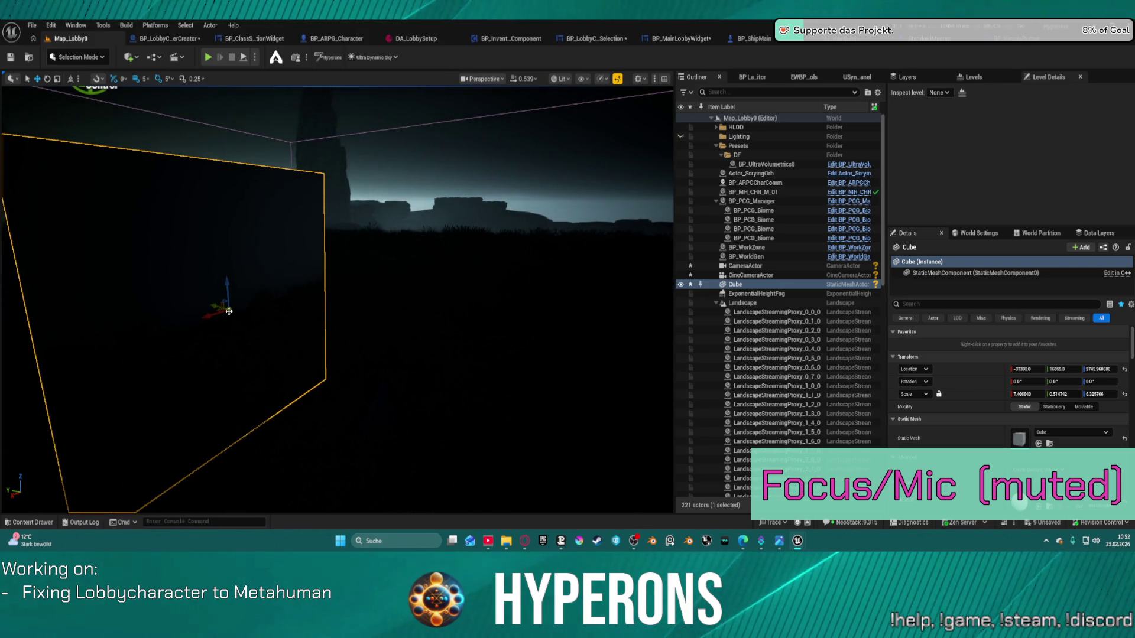
mouse_move(229, 311)
left_mouse_down()
mouse_move(347, 355)
mouse_move(434, 351)
mouse_move(319, 346)
left_mouse_up()
mouse_move(413, 355)
left_mouse_down()
mouse_move(402, 355)
mouse_move(411, 356)
left_mouse_up()
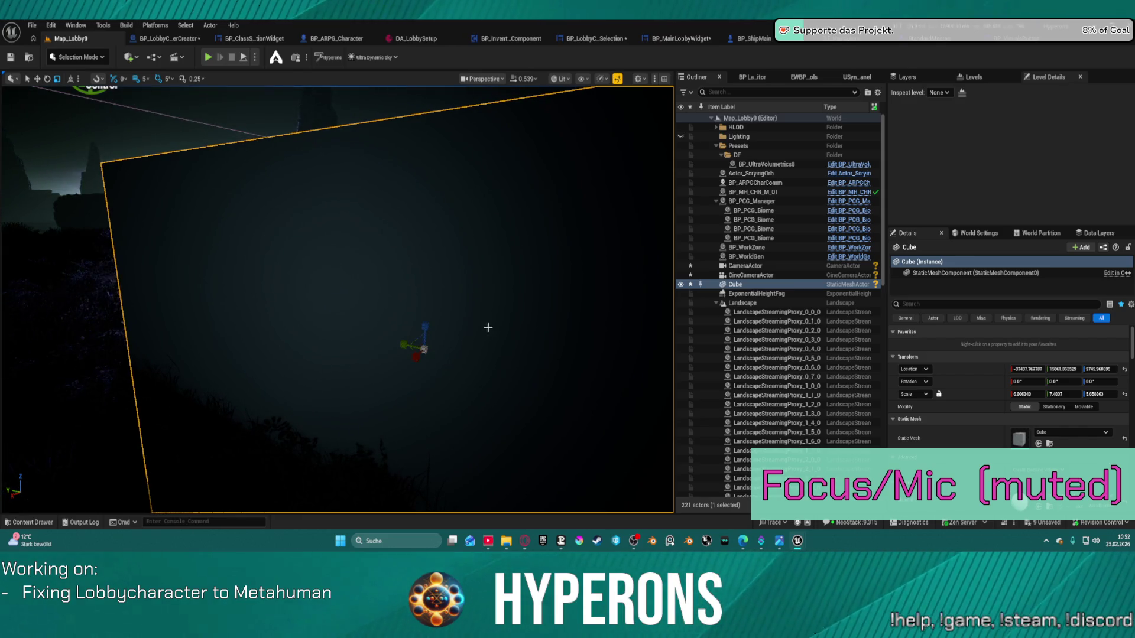
key("ctrl+z")
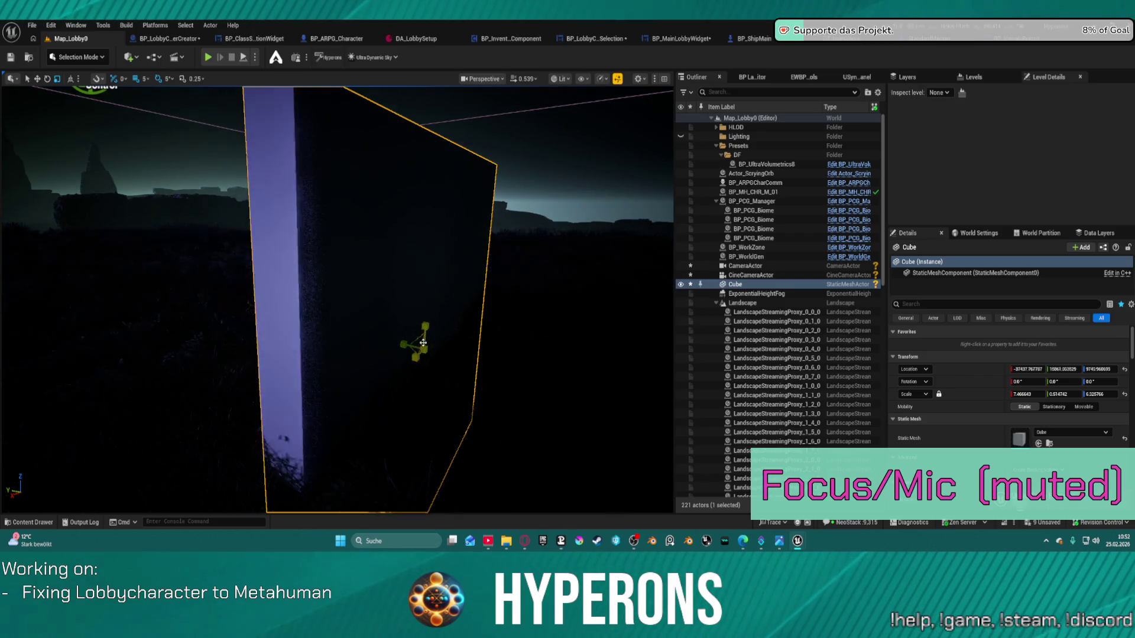
mouse_move(407, 338)
left_mouse_down()
mouse_move(195, 296)
mouse_move(264, 296)
mouse_move(323, 314)
mouse_move(342, 266)
mouse_move(329, 253)
mouse_move(435, 211)
left_mouse_up()
- Rotate Cube2 about 95 degrees around Z, move it right, and duplicate it as Cube3
key("r")
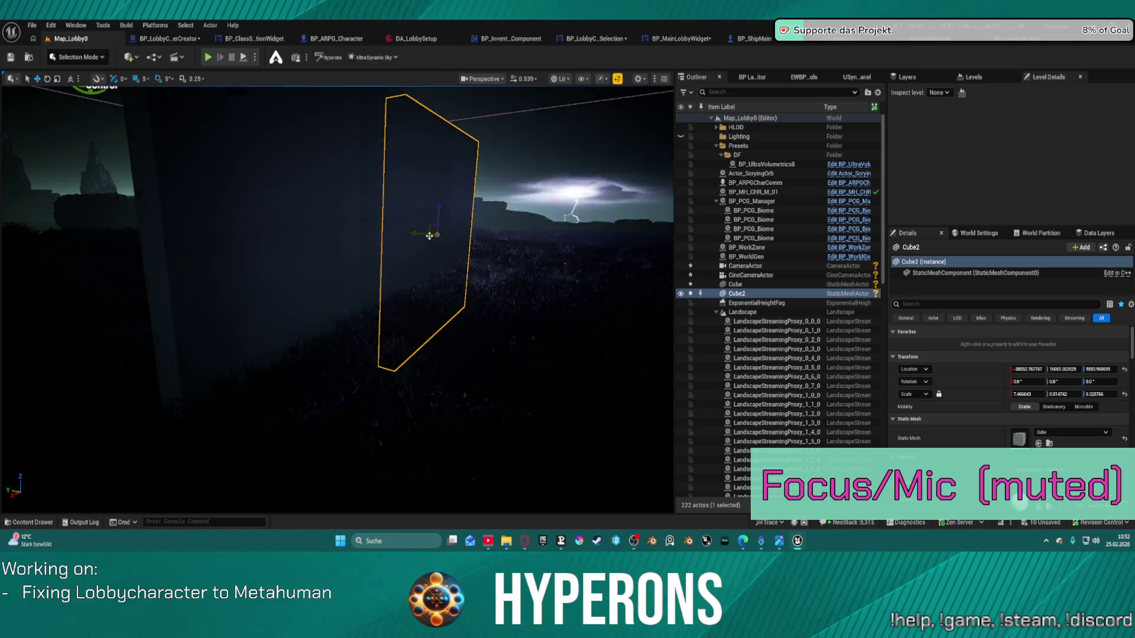
key("e")
mouse_move(429, 235)
left_mouse_down()
mouse_move(459, 234)
mouse_move(424, 244)
left_mouse_up()
key("r")
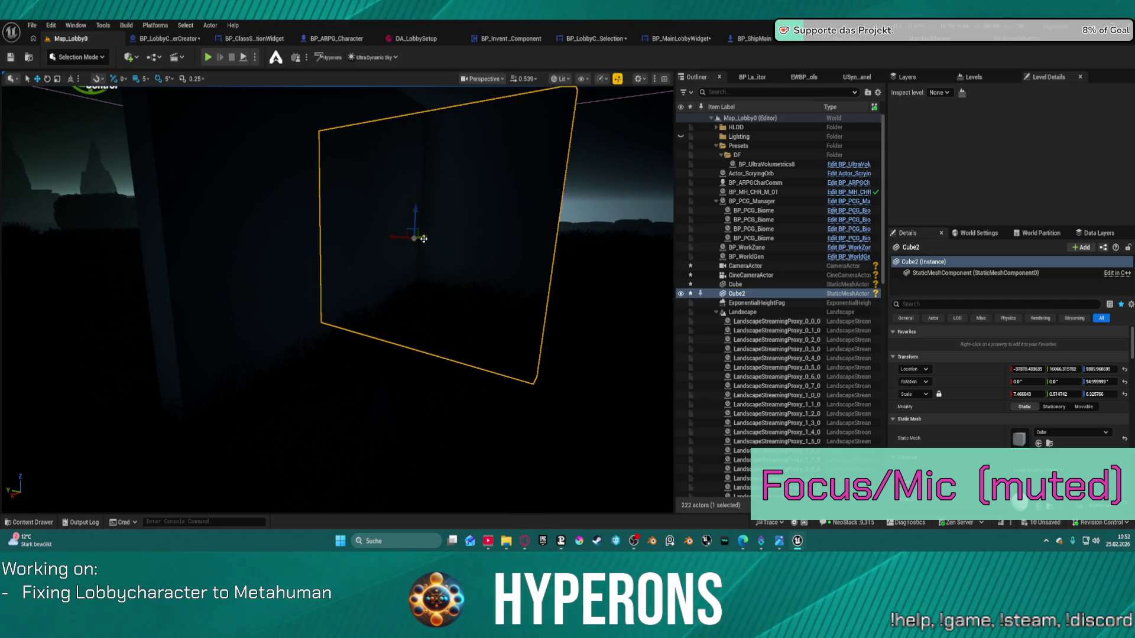
key("w")
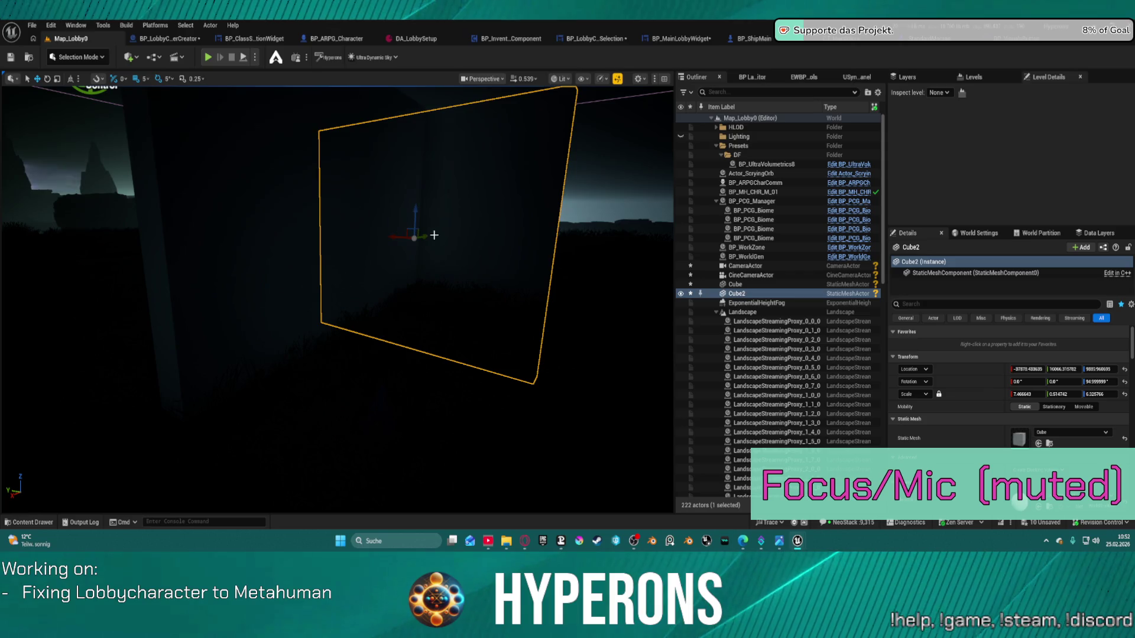
left_click_drag(390, 238, 474, 259)
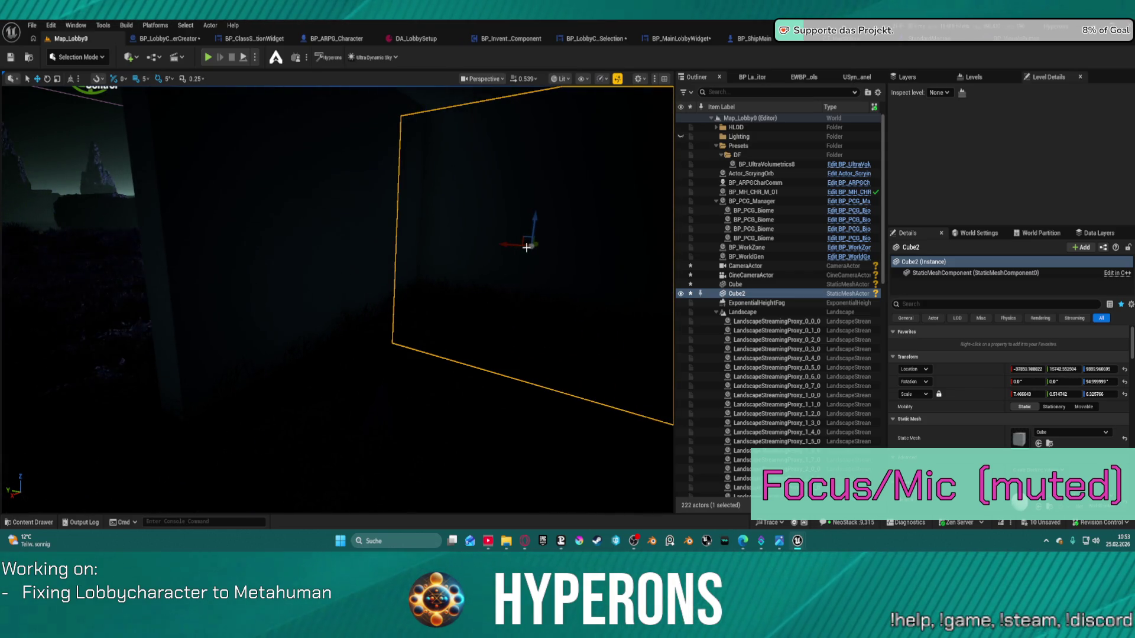
left_click_drag(535, 243, 388, 323)
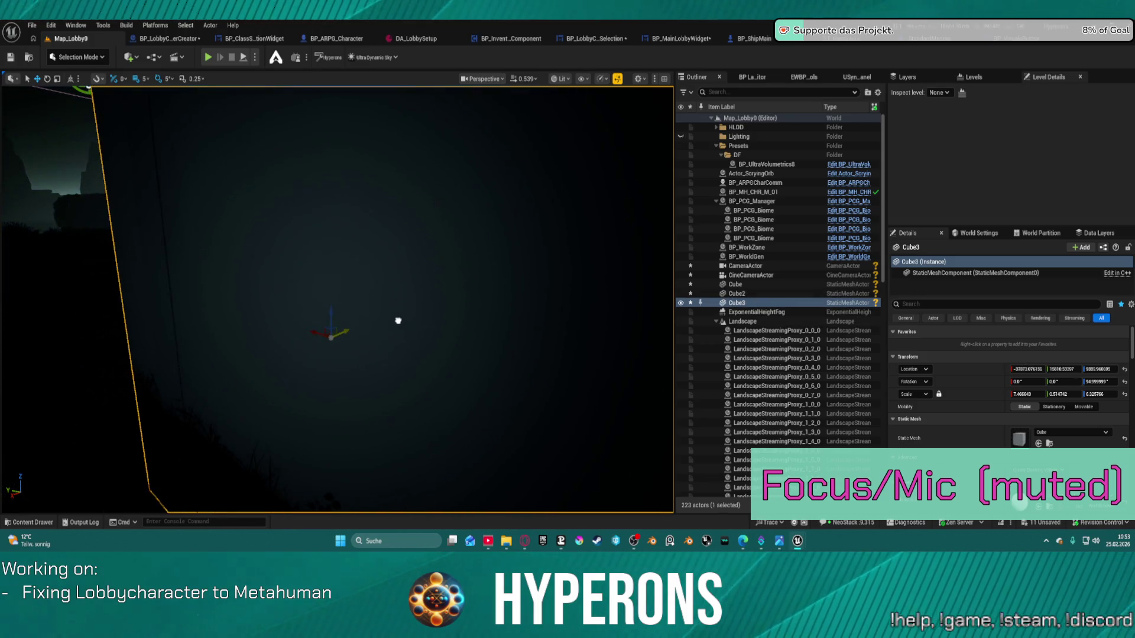
- Duplicate Cube2 as Cube4, tilt it to about -95 degrees as a roof slab, and play
scroll(408, 321, "down", 10)
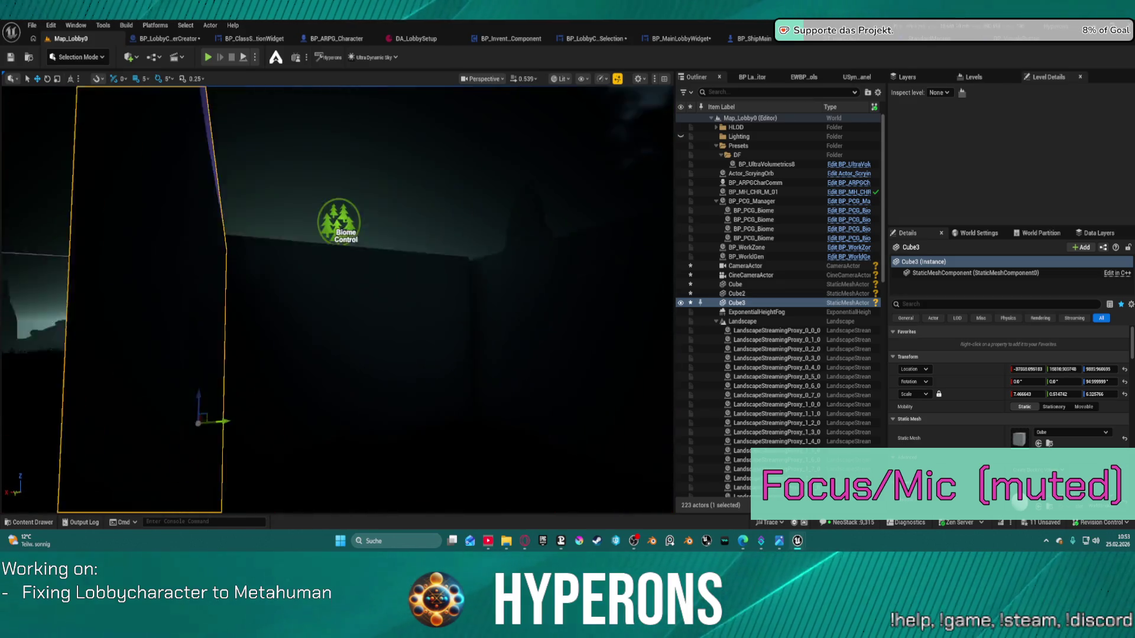
left_click(468, 278)
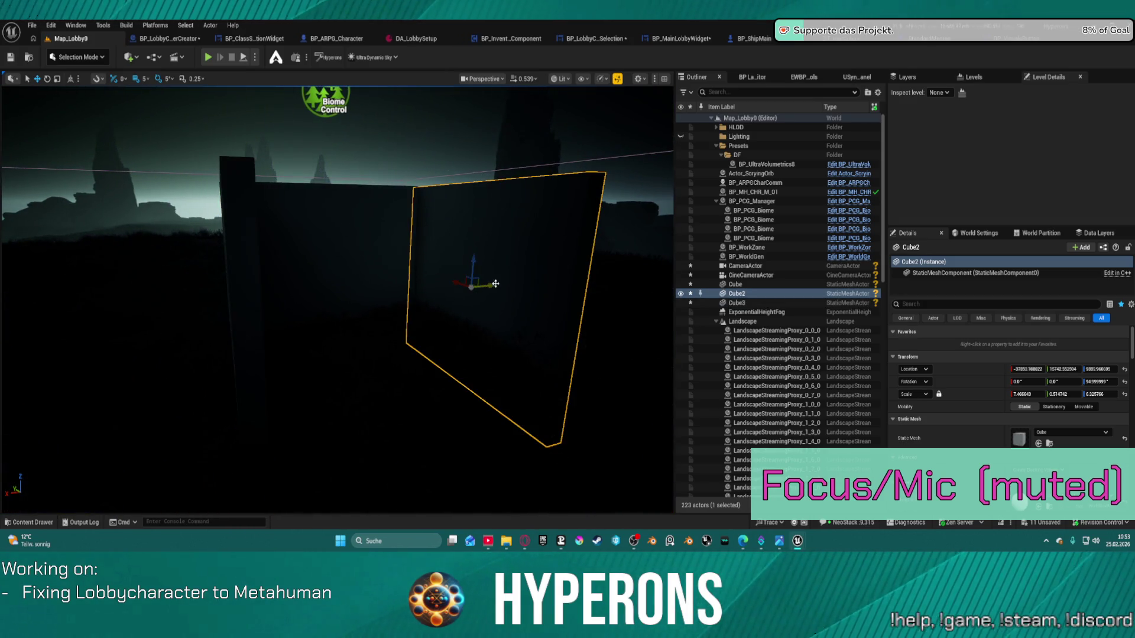
mouse_move(491, 286)
left_mouse_down()
mouse_move(481, 289)
mouse_move(464, 255)
mouse_move(440, 257)
mouse_move(435, 279)
mouse_move(463, 268)
left_mouse_up()
key("e")
key("w")
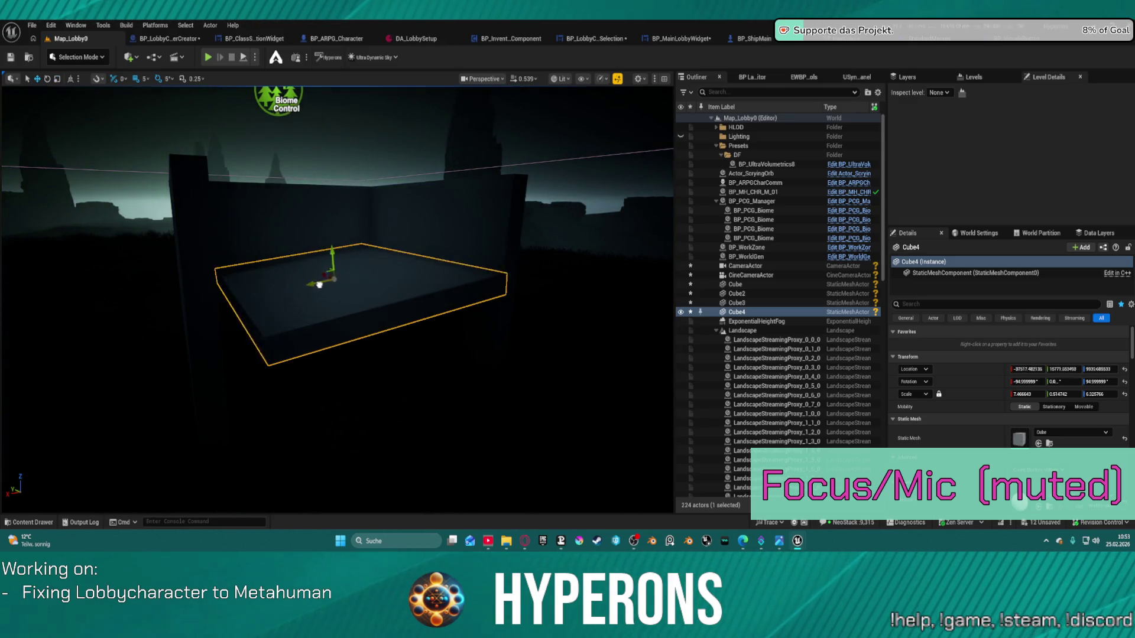
left_click_drag(319, 285, 308, 287)
key("e")
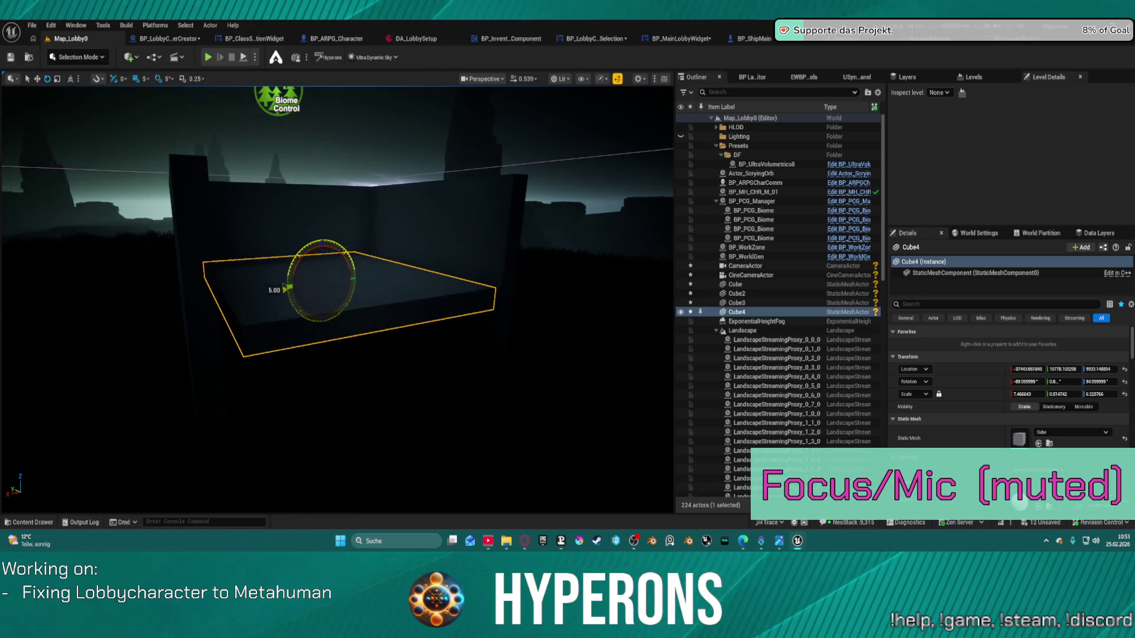
mouse_move(323, 253)
left_mouse_down()
mouse_move(286, 235)
mouse_move(286, 182)
mouse_move(300, 165)
mouse_move(298, 188)
left_mouse_up()
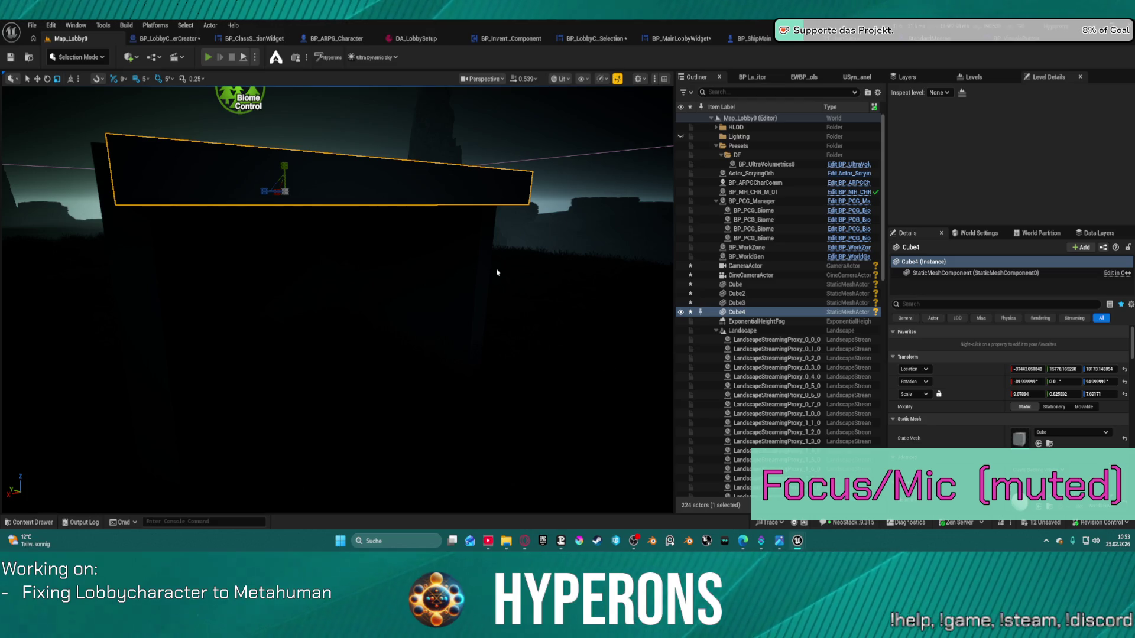
key("alt+p")
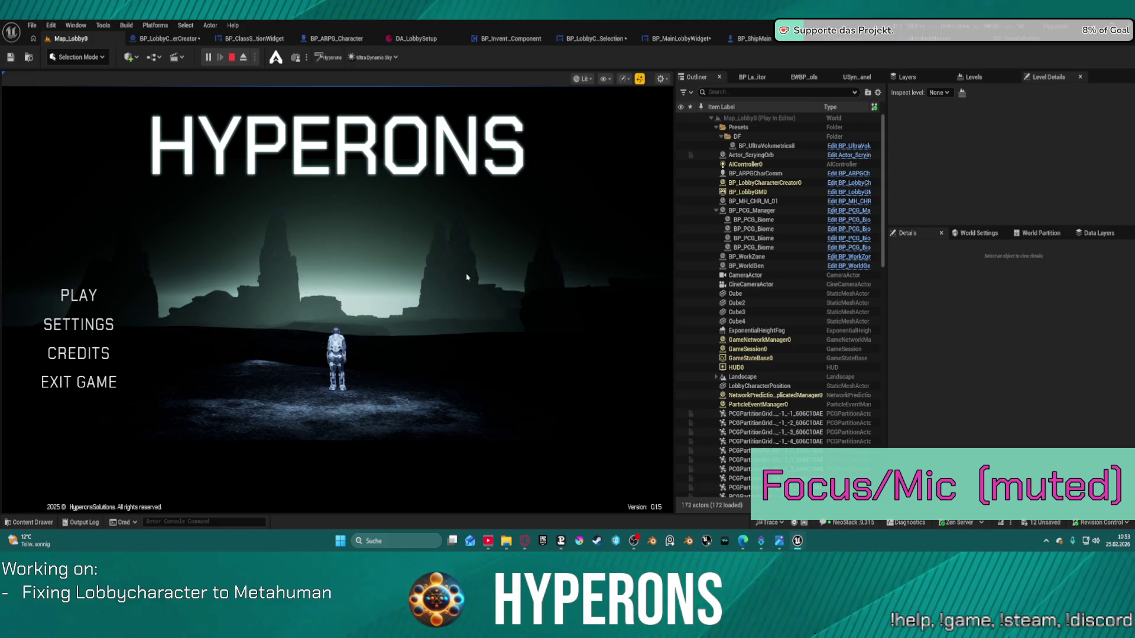
left_click(81, 299)
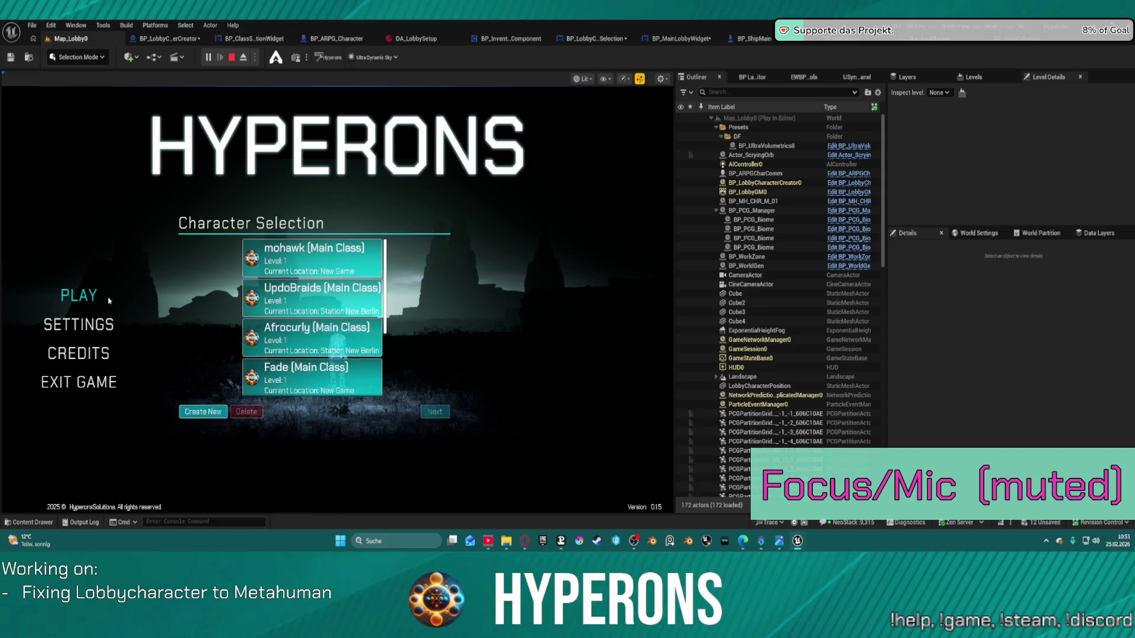
left_click(213, 412)
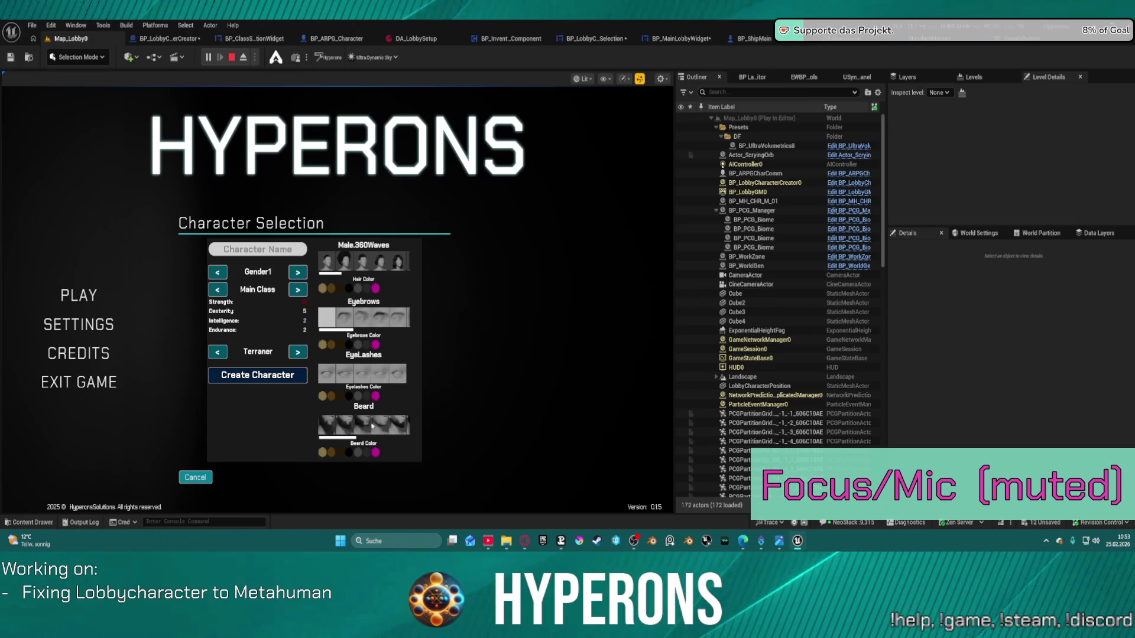
key("Escape")
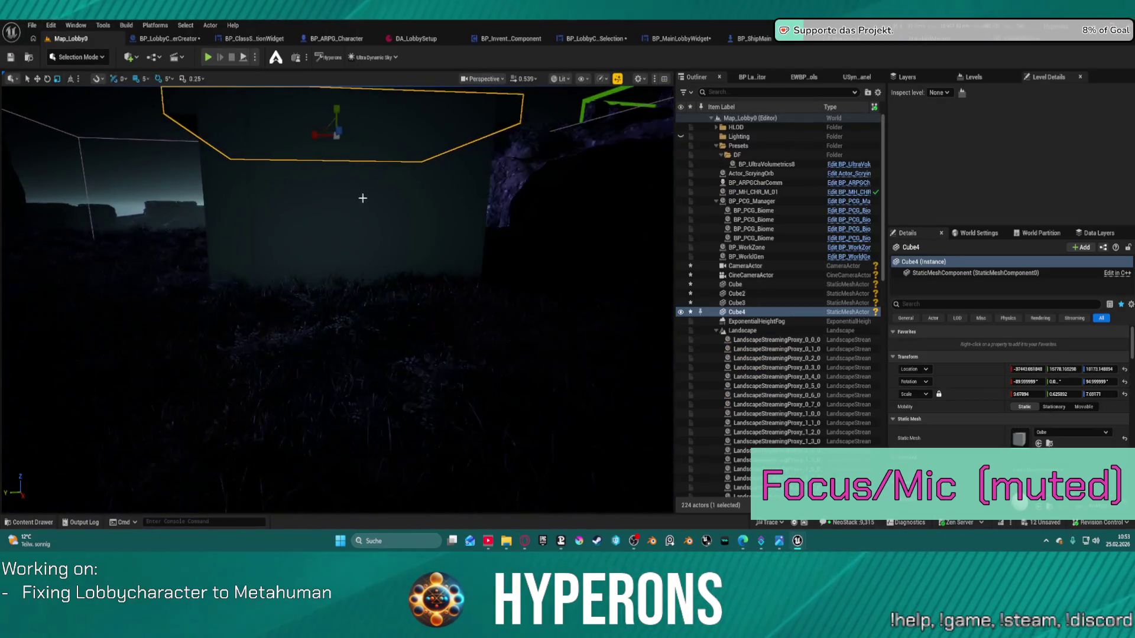
- Select the four cube panels: Cube, Cube2, Cube3 and Cube4
left_click(286, 195)
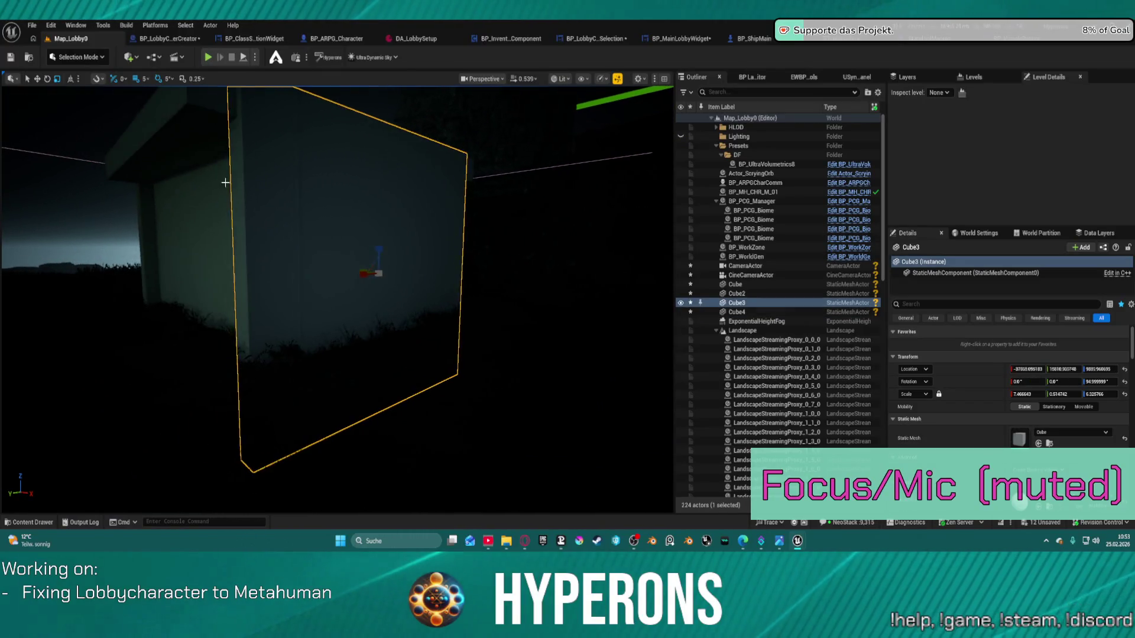
left_click(198, 217, "ctrl")
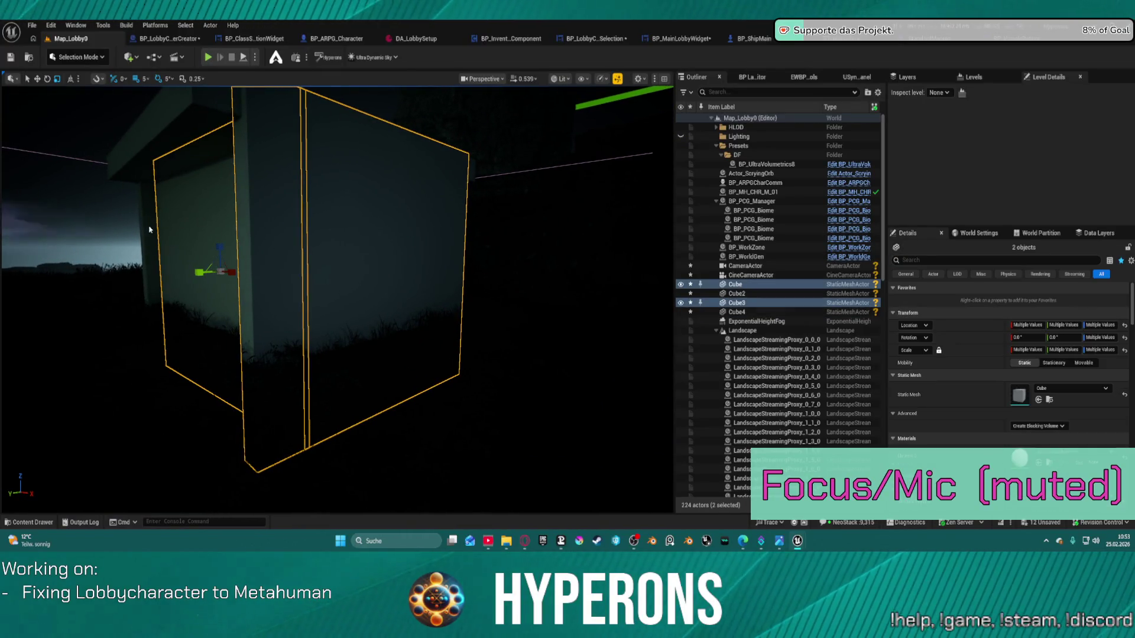
left_click(150, 230, "ctrl")
left_click(167, 162, "ctrl")
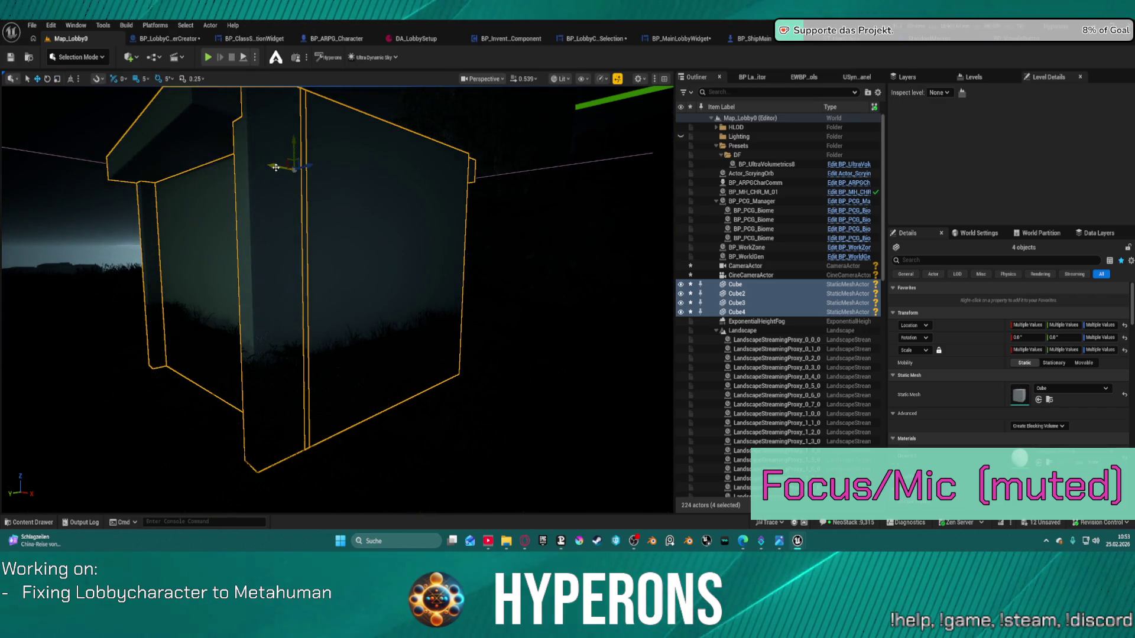
- Fly around the enclosure to view it from inside a corner and other angles, then play
scroll(276, 168, "up", 5)
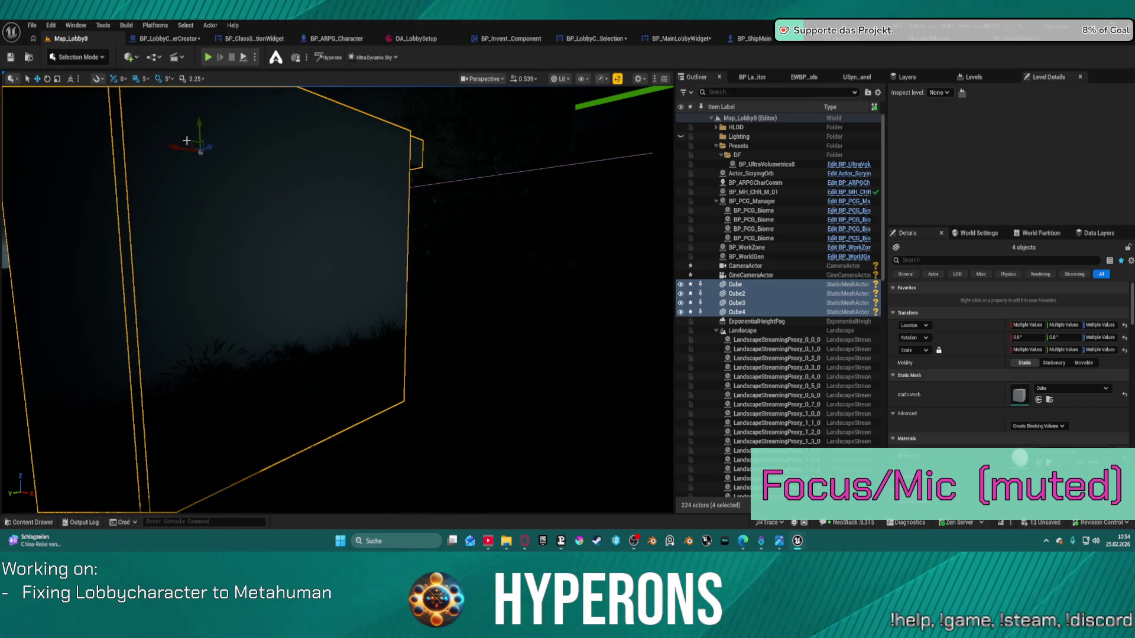
left_click_drag(254, 151, 266, 163)
scroll(337, 296, "down", 6)
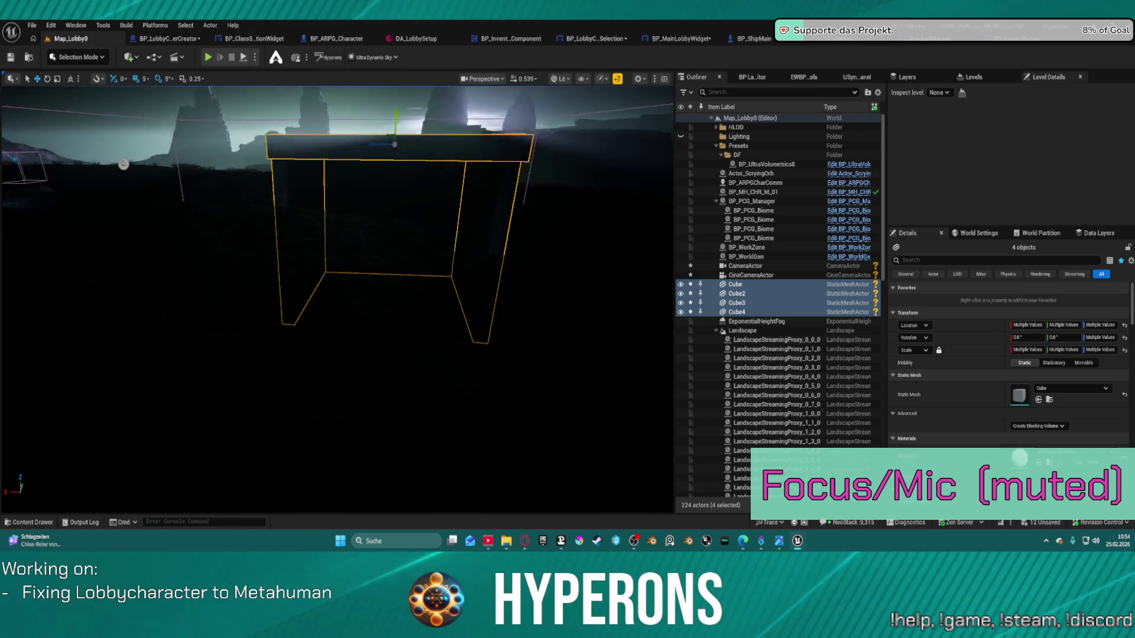
scroll(337, 295, "up", 8)
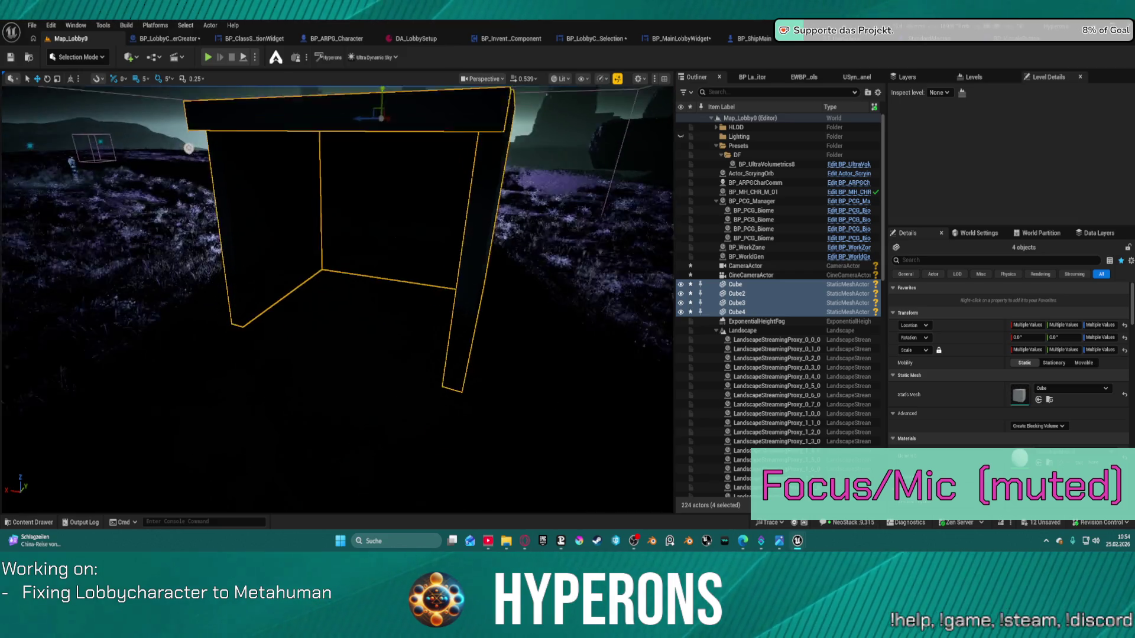
scroll(337, 296, "up", 2)
scroll(336, 295, "up", 8)
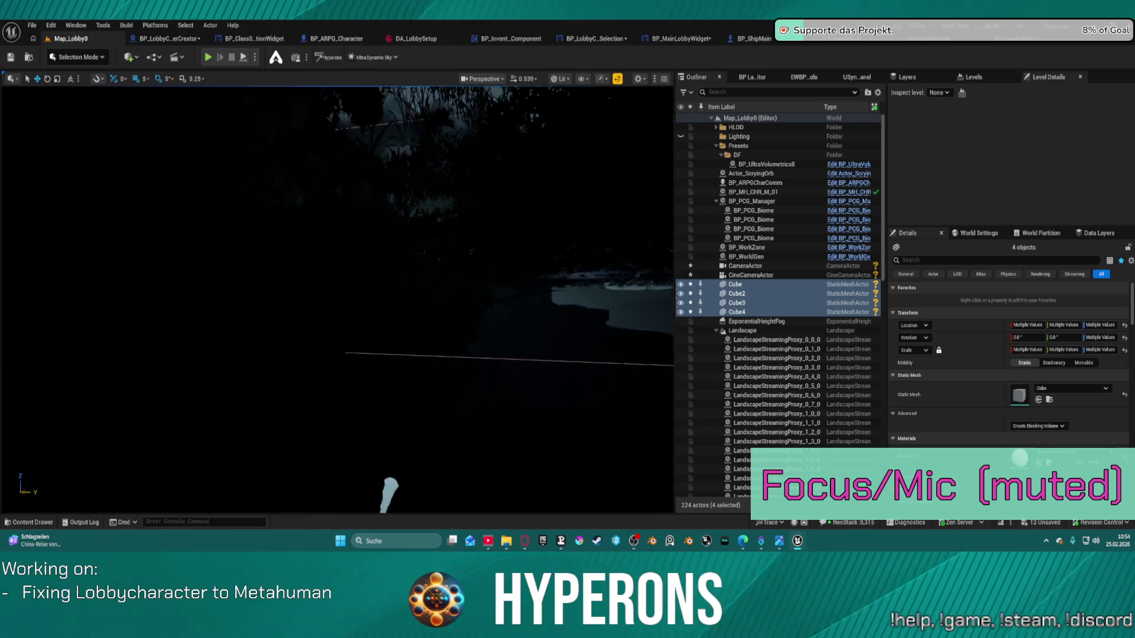
scroll(337, 296, "down", 8)
scroll(337, 295, "down", 6)
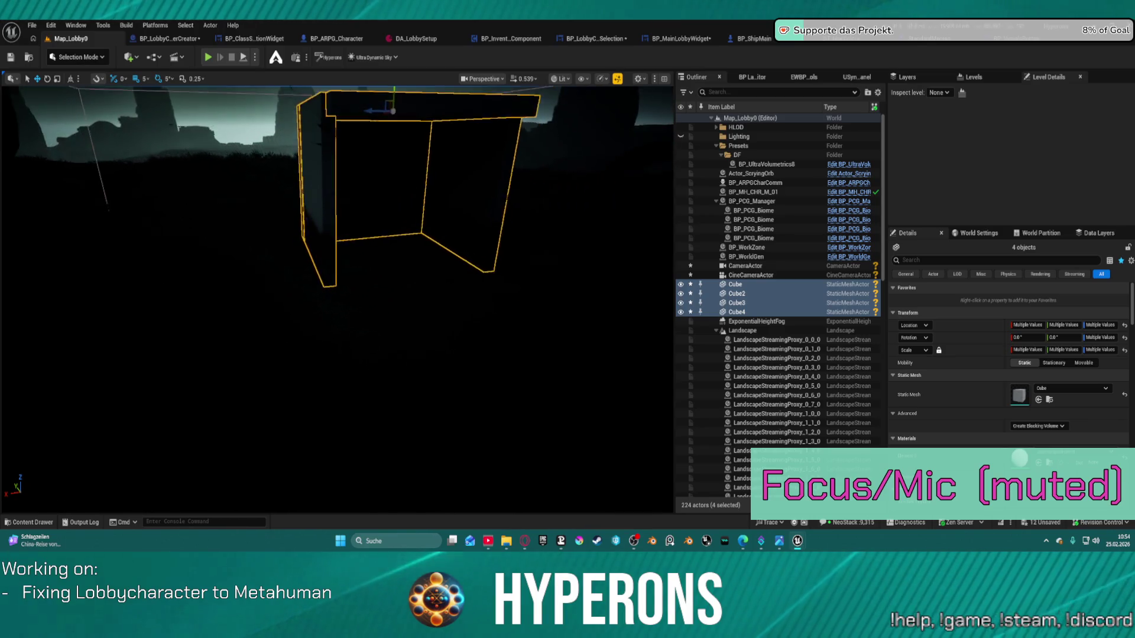
scroll(337, 296, "down", 3)
scroll(336, 296, "up", 4)
scroll(337, 295, "down", 1)
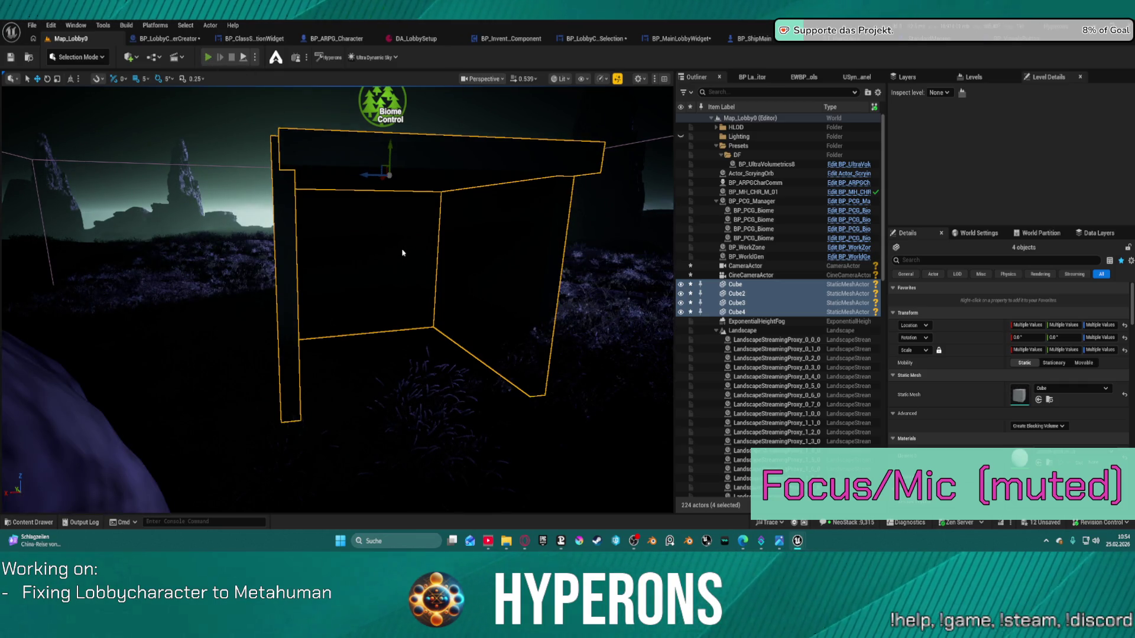
key("alt+p")
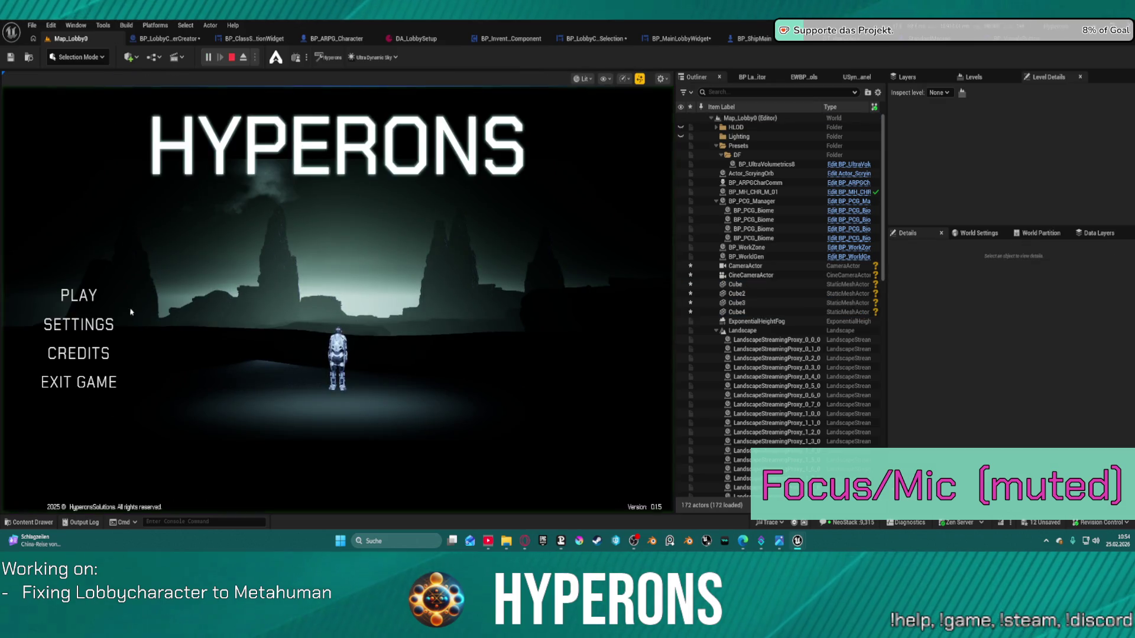
- Check the character creator in the running game, then stop the session
left_click(83, 296)
left_click(193, 410)
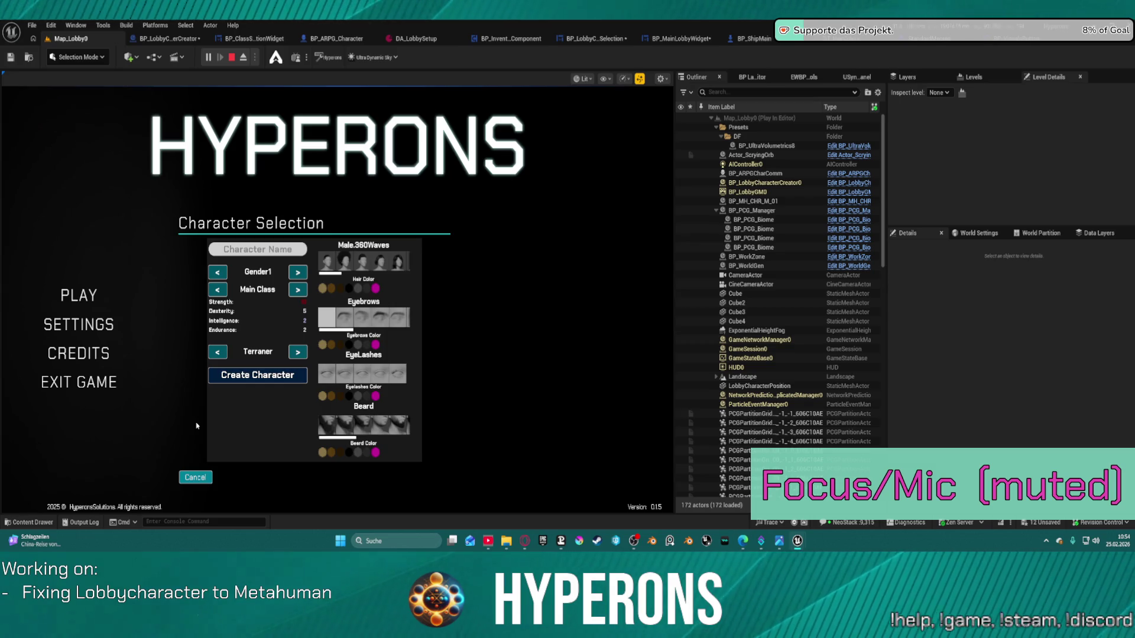
key("Escape")
- Frame the four-cube table in the viewport after briefly focusing LobbyCharacterPosition
key("f")
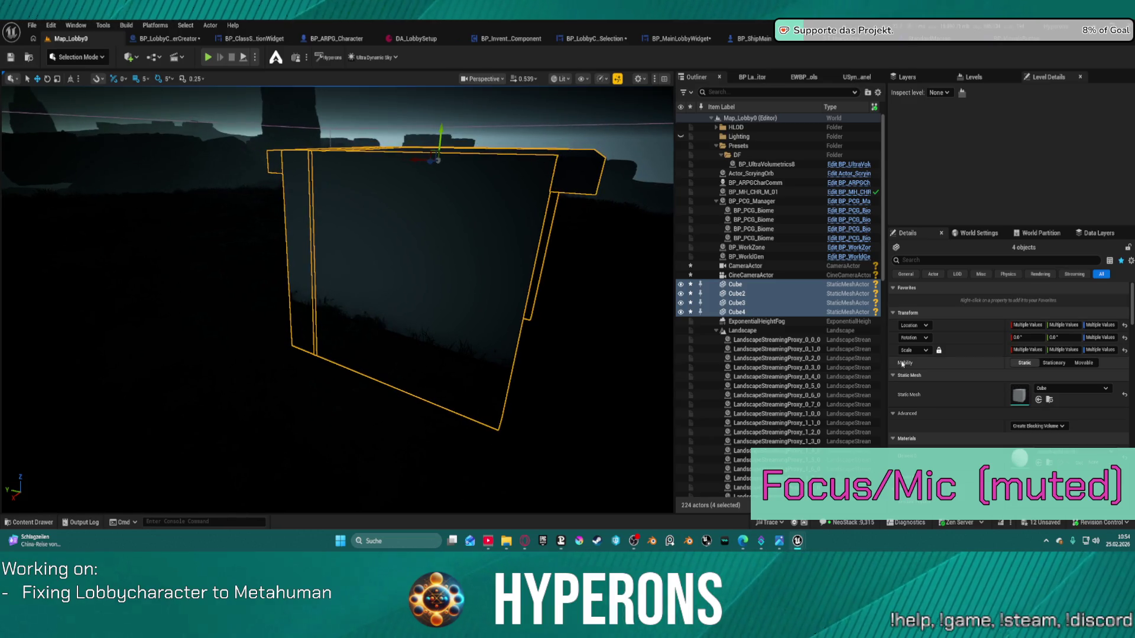
left_click(716, 330)
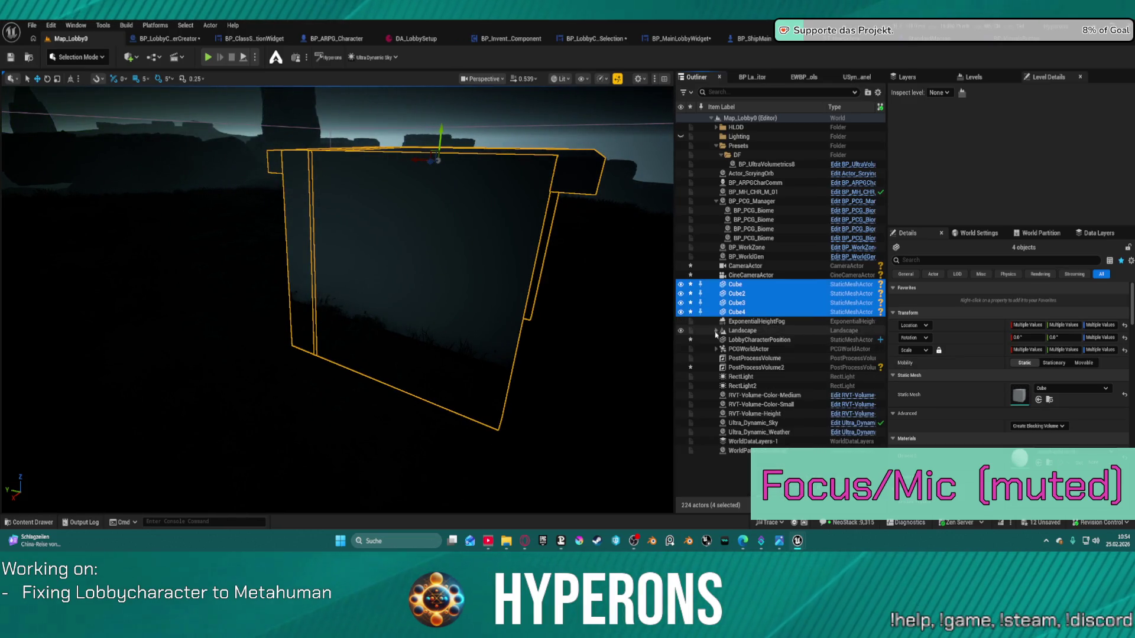
double_click(755, 340)
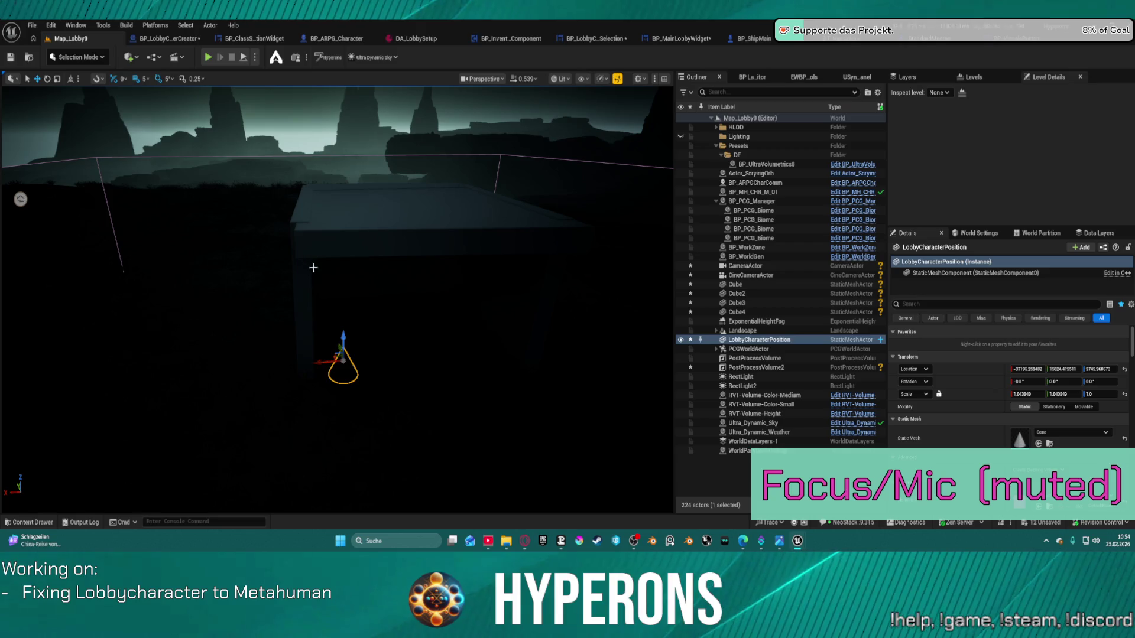
left_click(313, 266)
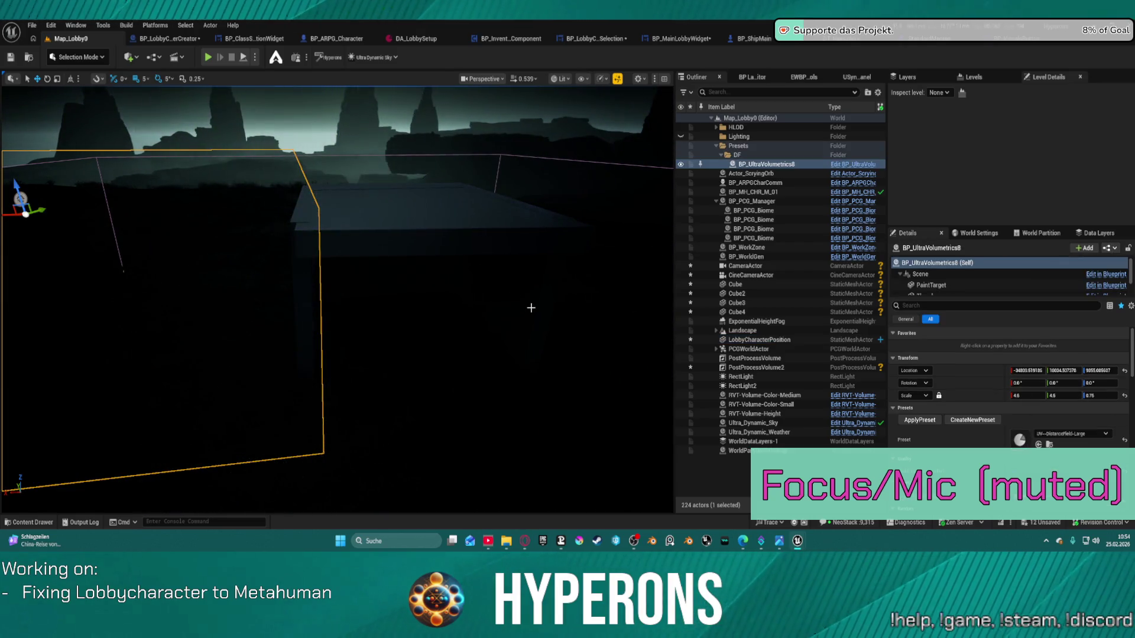
key("ctrl+z")
key("ctrl+z")
key("f")
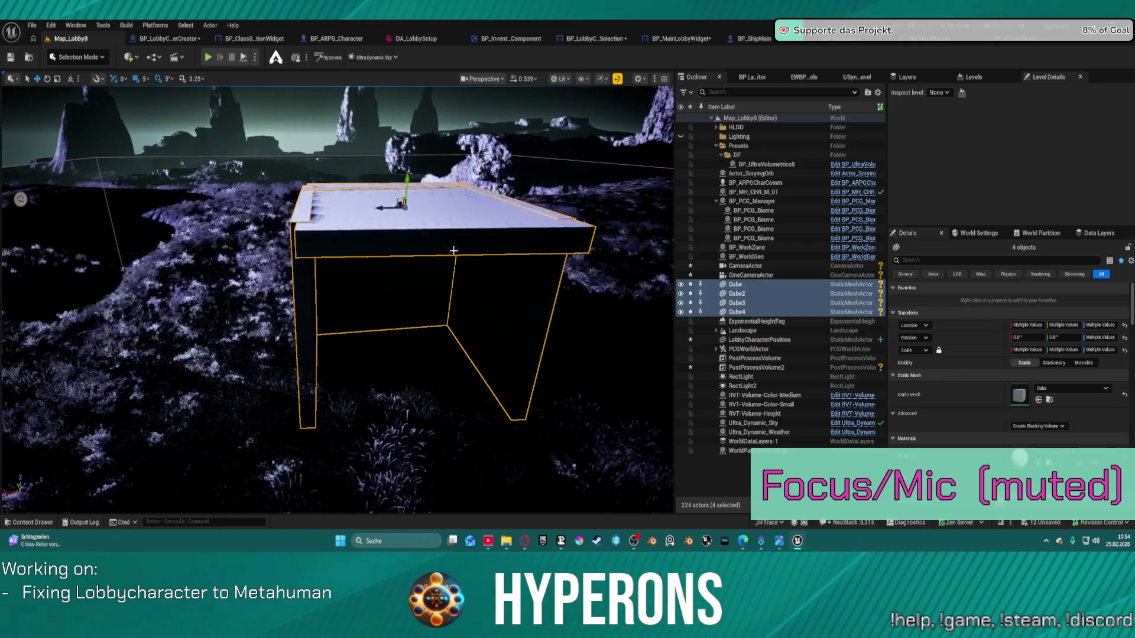
- Rotate the four-cube table about -50 degrees and start Play In Editor
mouse_move(393, 195)
left_mouse_down()
mouse_move(297, 197)
mouse_move(321, 201)
left_mouse_up()
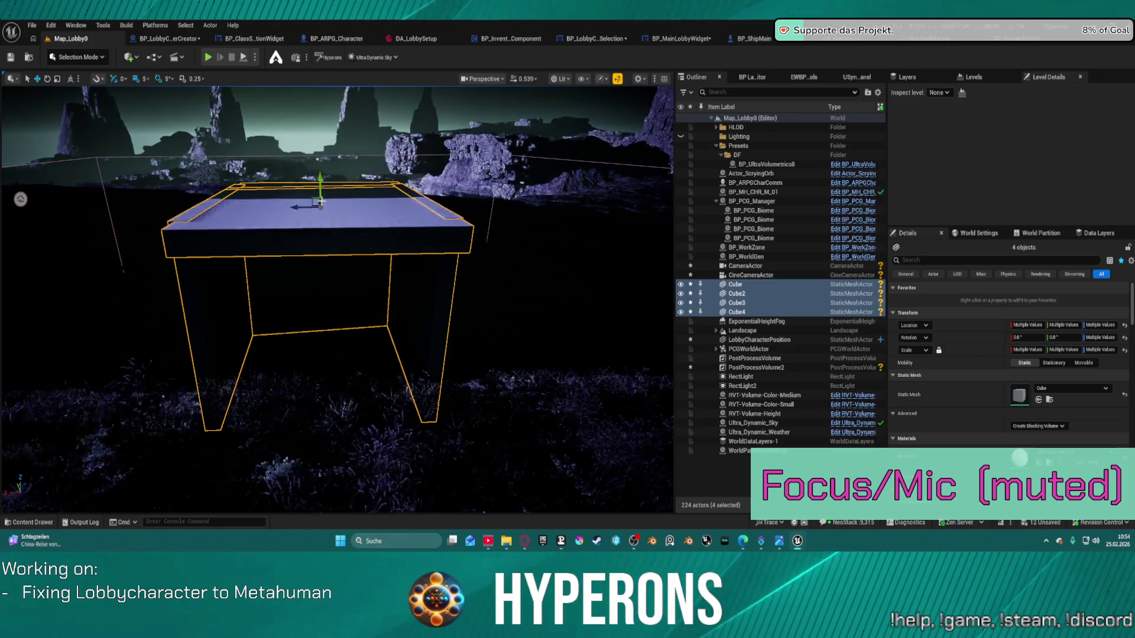
scroll(321, 201, "up", 4)
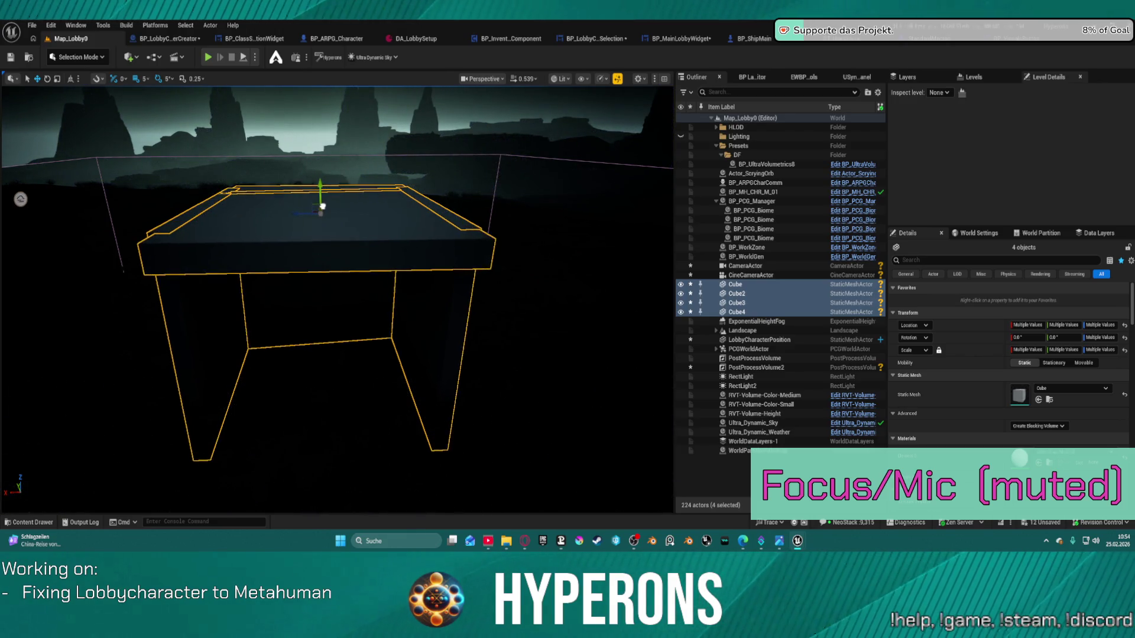
key("e")
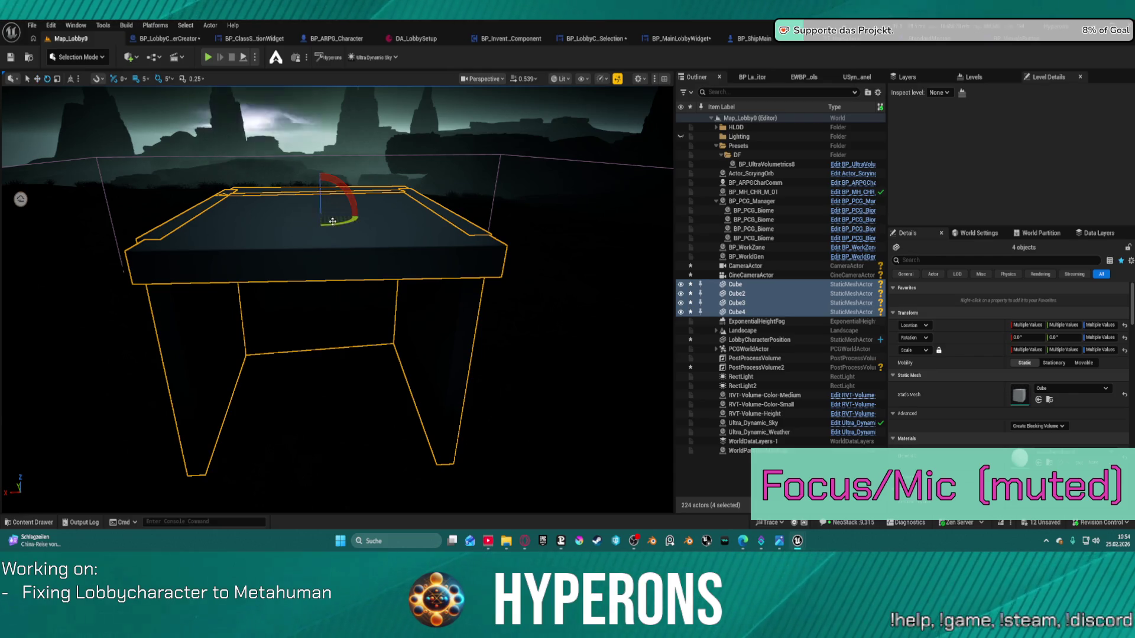
left_click_drag(333, 221, 357, 74)
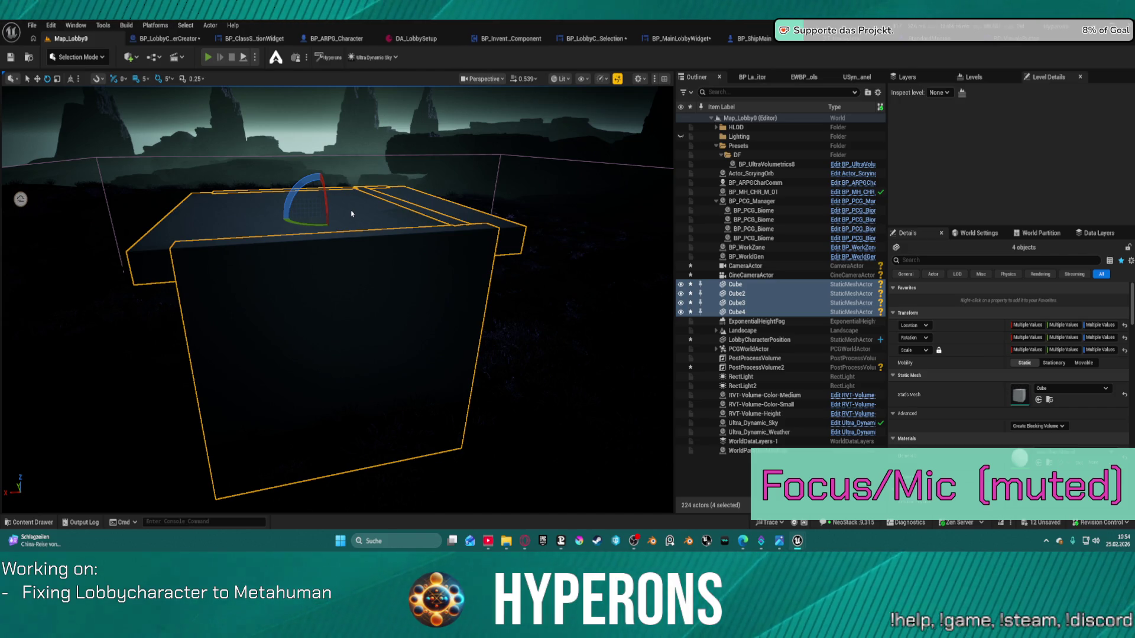
key("alt+p")
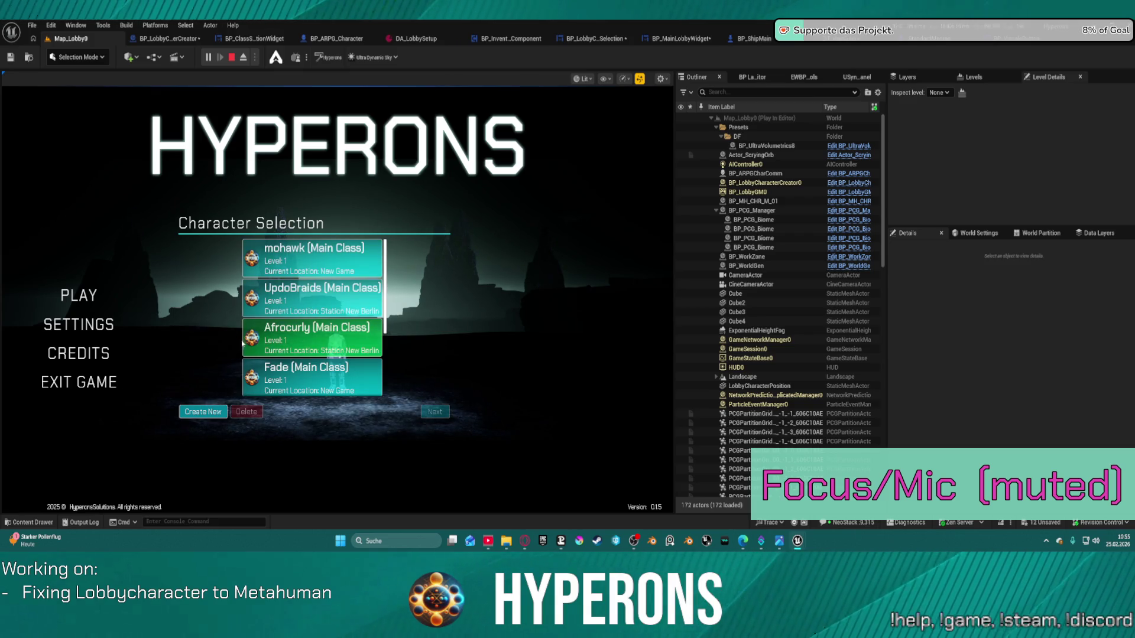
- Open Create New to view the MetaHuman close-up with Male.360Waves hair, then end play
left_click(201, 412)
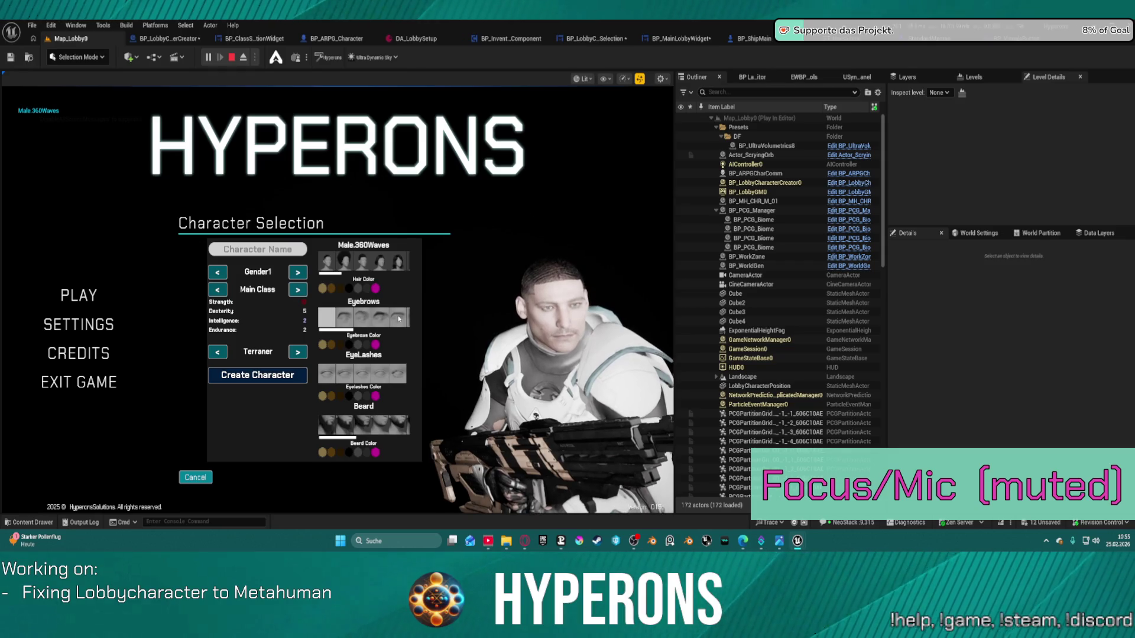
key("Escape")
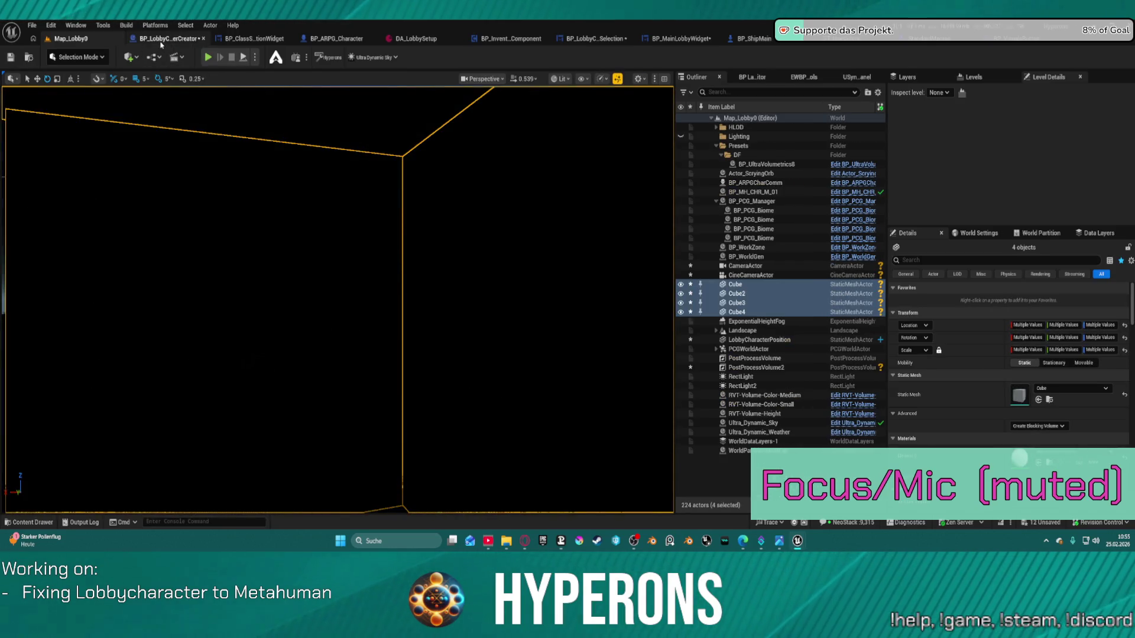
- In BP_LobbyCharacterCreator, fly close to the character's head and nudge the creator camera left
left_click(161, 43)
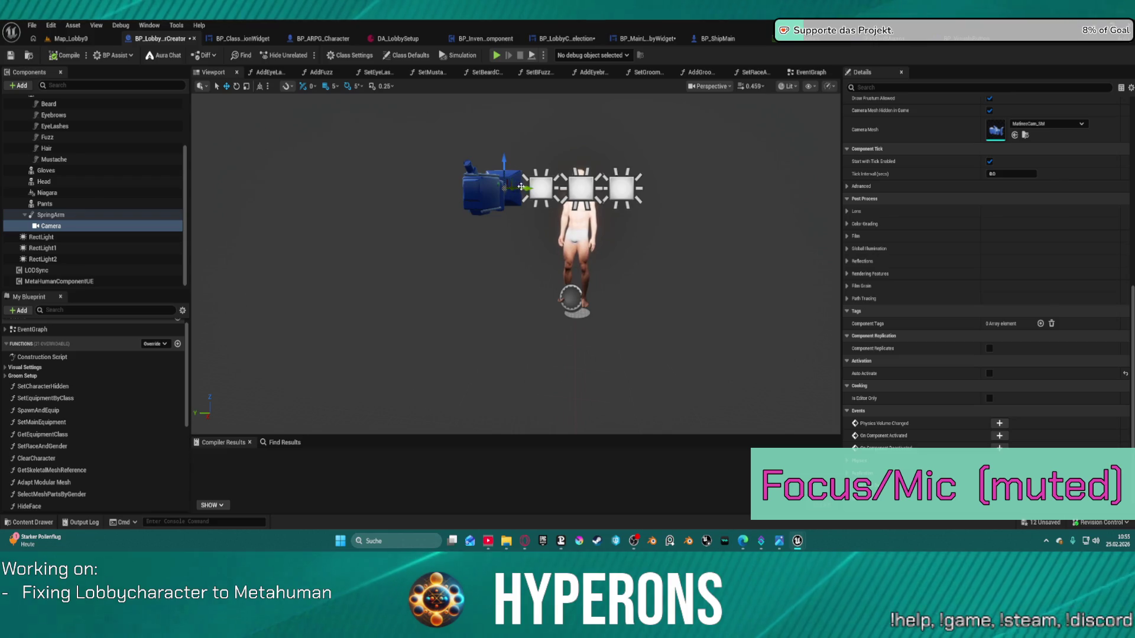
mouse_move(519, 186)
left_mouse_down()
mouse_move(496, 139)
mouse_move(337, 210)
mouse_move(314, 205)
left_mouse_up()
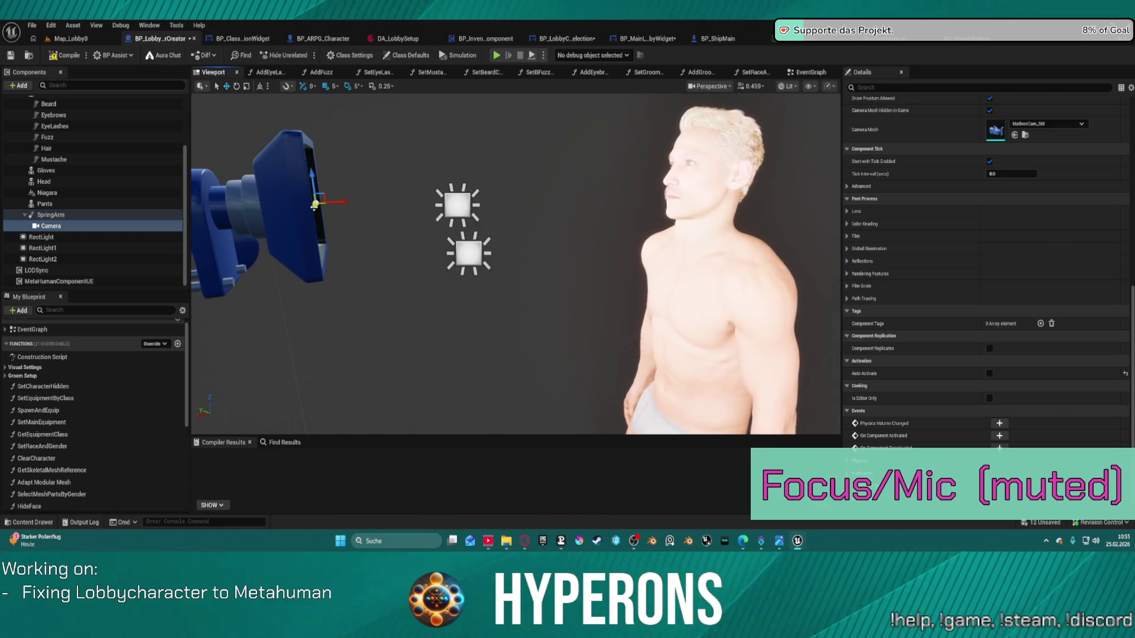
left_click(314, 205)
left_click_drag(315, 208, 312, 207)
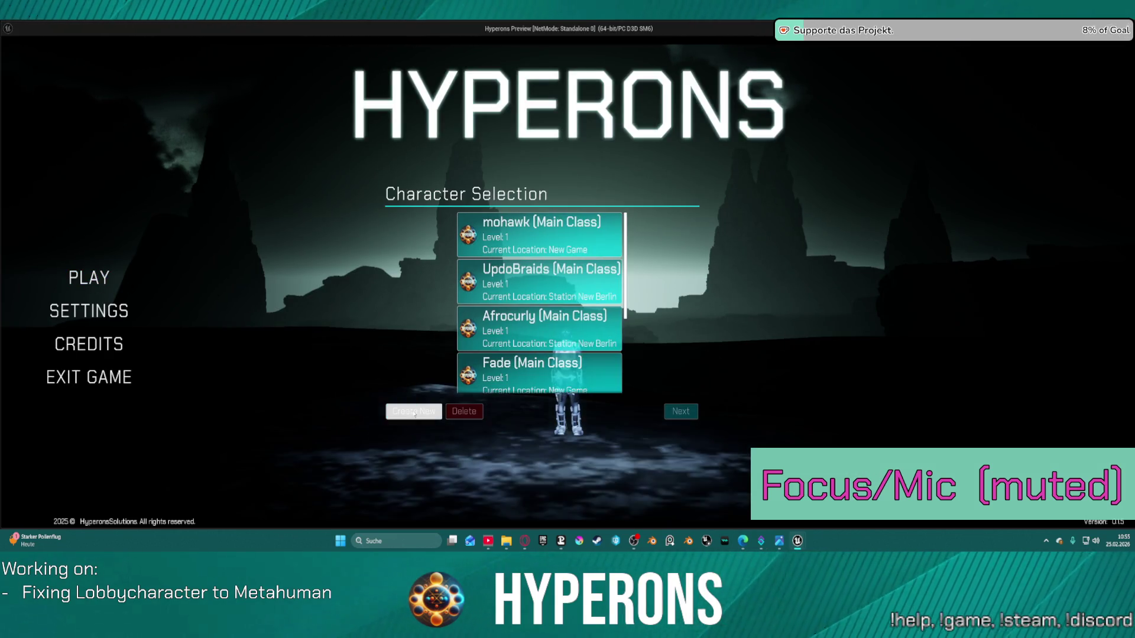
- Open the creator and try Male.AfroFade, AfroCurly, BobCurly and BobBangs hairstyles
left_click(413, 412)
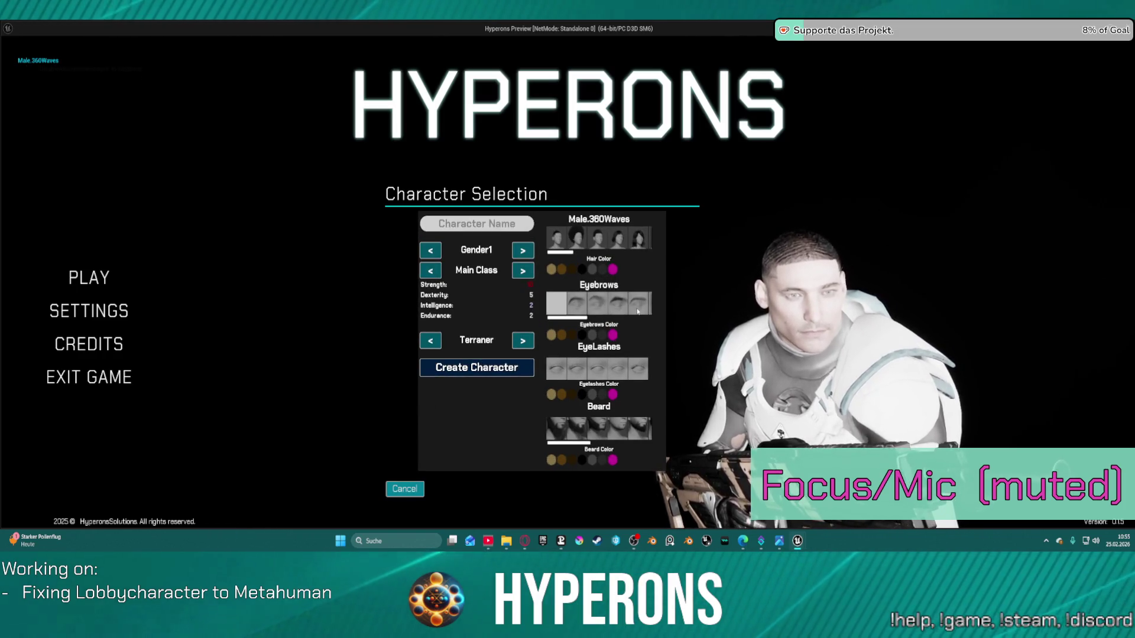
left_click(595, 240)
left_click(577, 240)
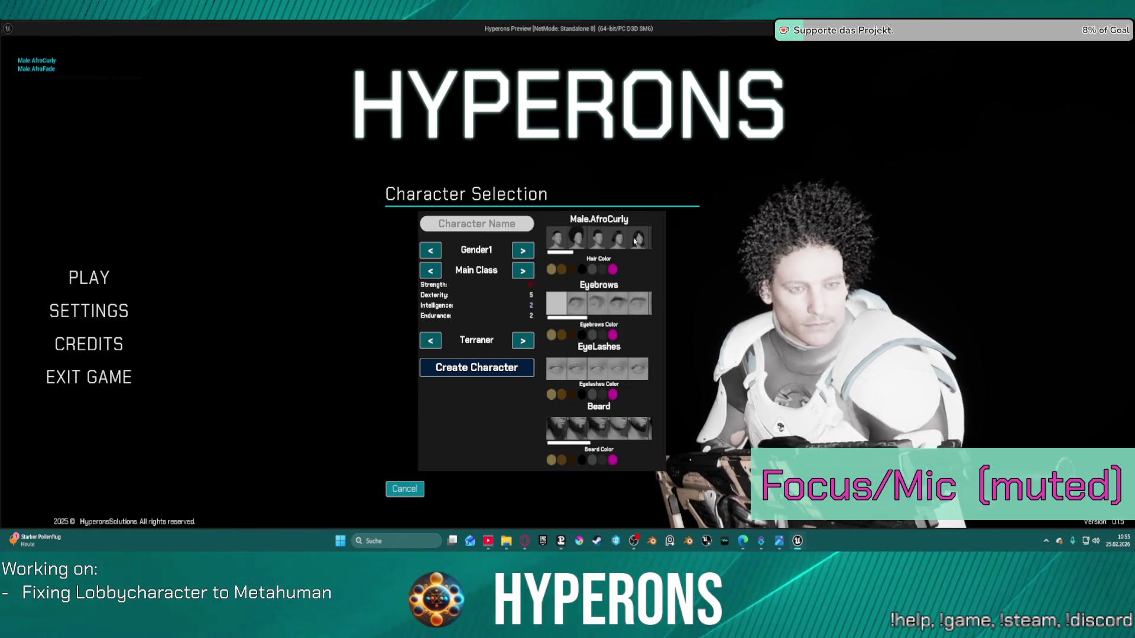
left_click(619, 243)
left_click(622, 247)
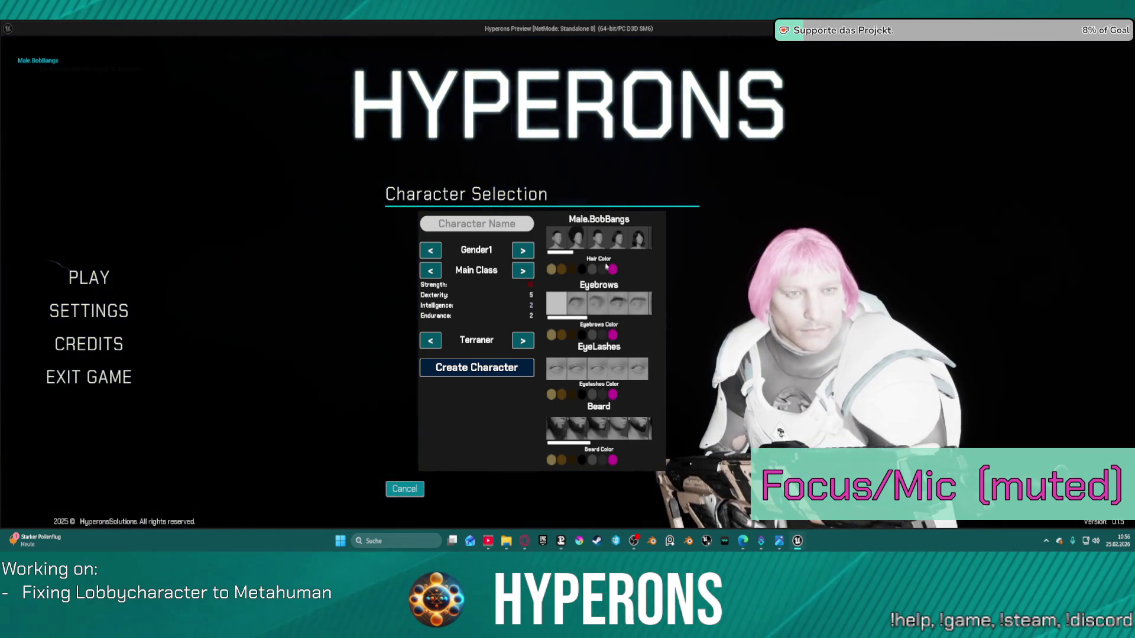
left_click(618, 240)
left_click(639, 243)
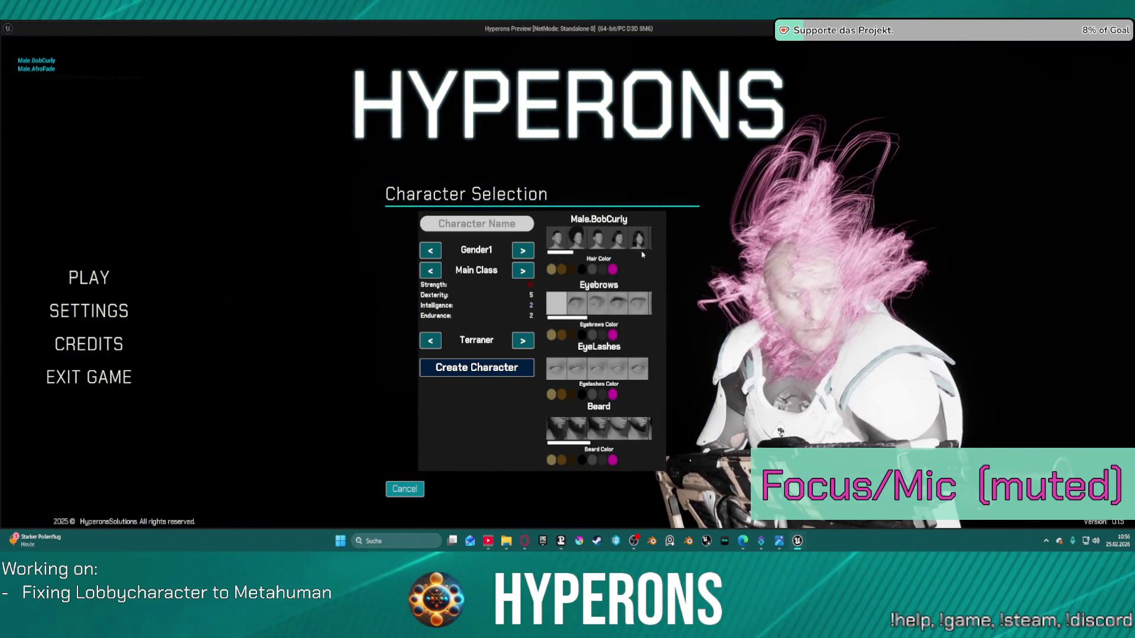
- Try Male.RecedeMessy, UpdoBuns, UpdoBraids and Updo, ending on Male.TwistedBraids
left_click_drag(561, 252, 613, 253)
left_click(645, 238)
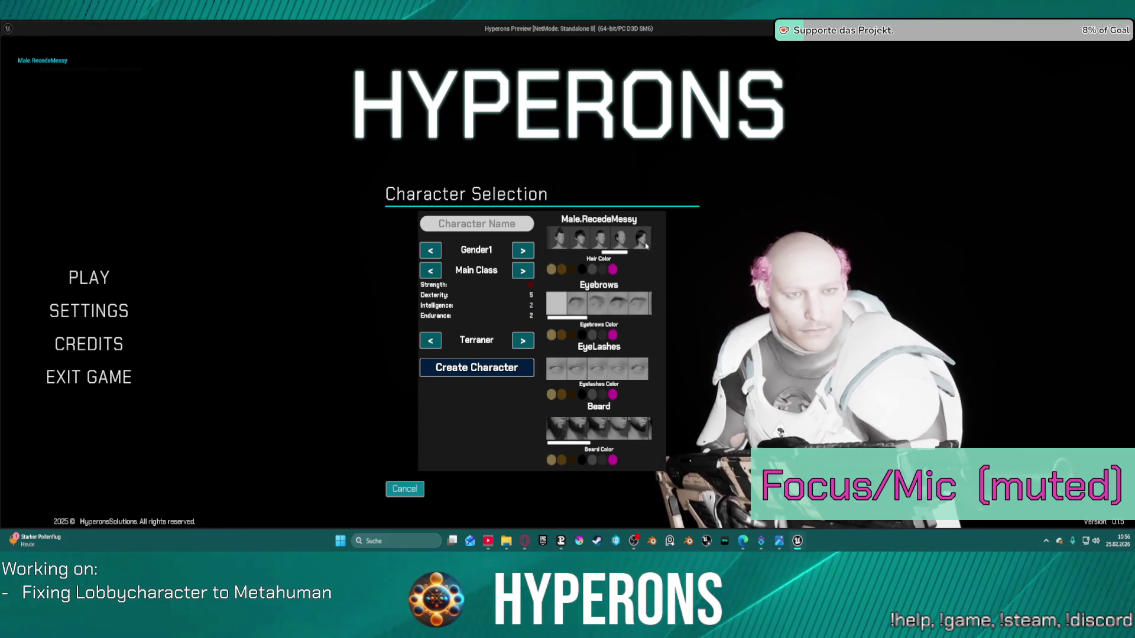
left_click_drag(624, 256, 656, 253)
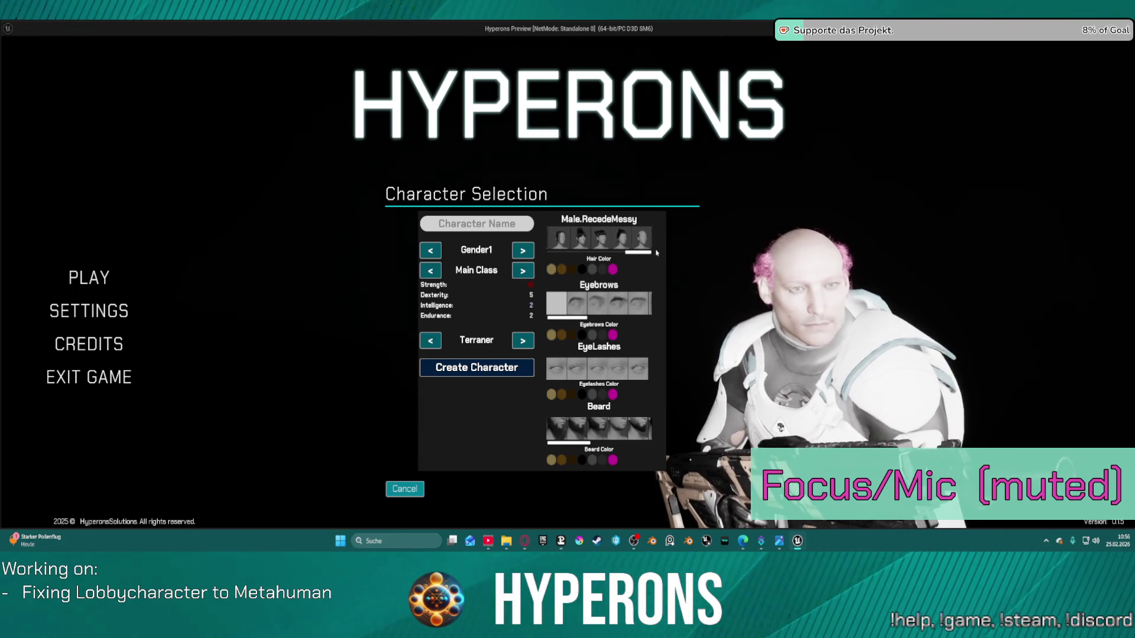
left_click(628, 242)
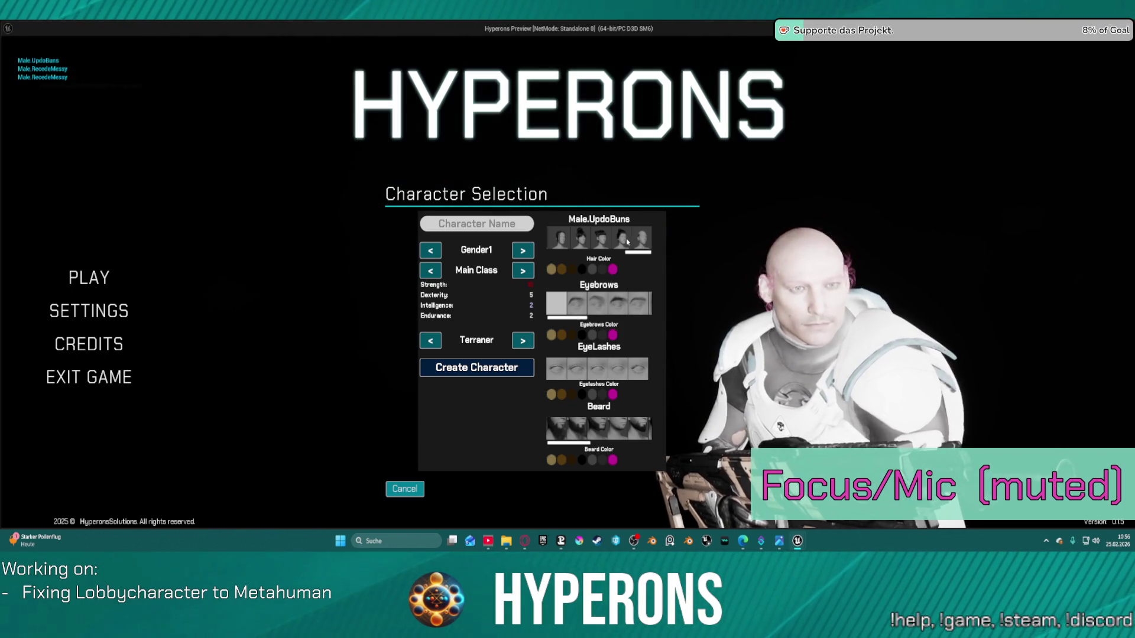
left_click(610, 244)
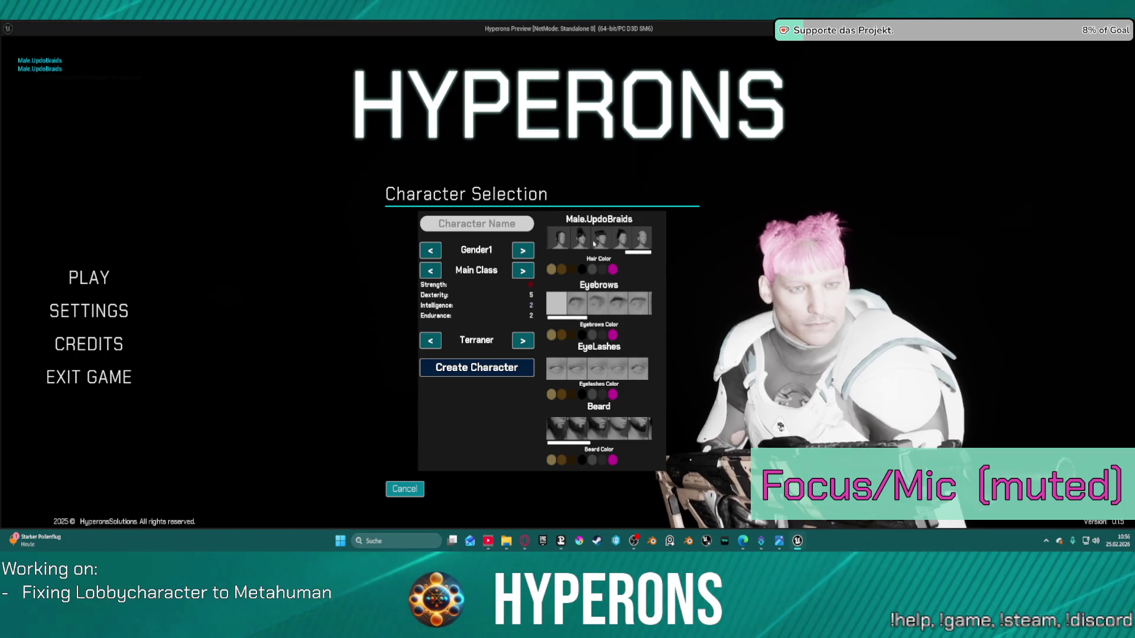
left_click(581, 239)
left_click(562, 237)
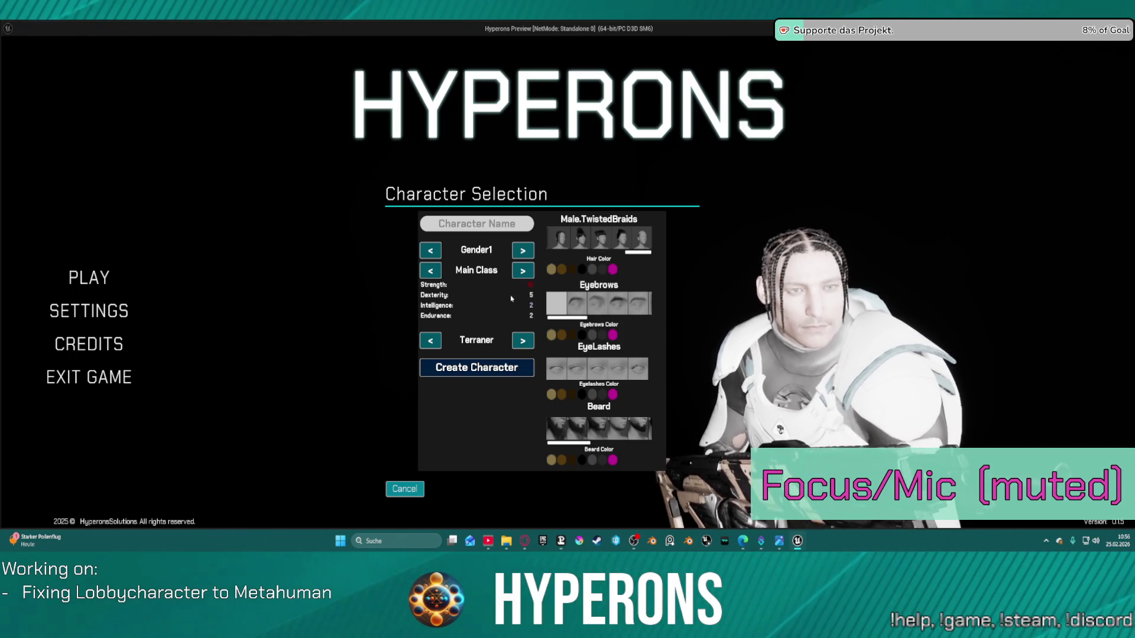
- Toggle gender between Gender1 and Gender2 and cycle the race and main class options
left_click(524, 252)
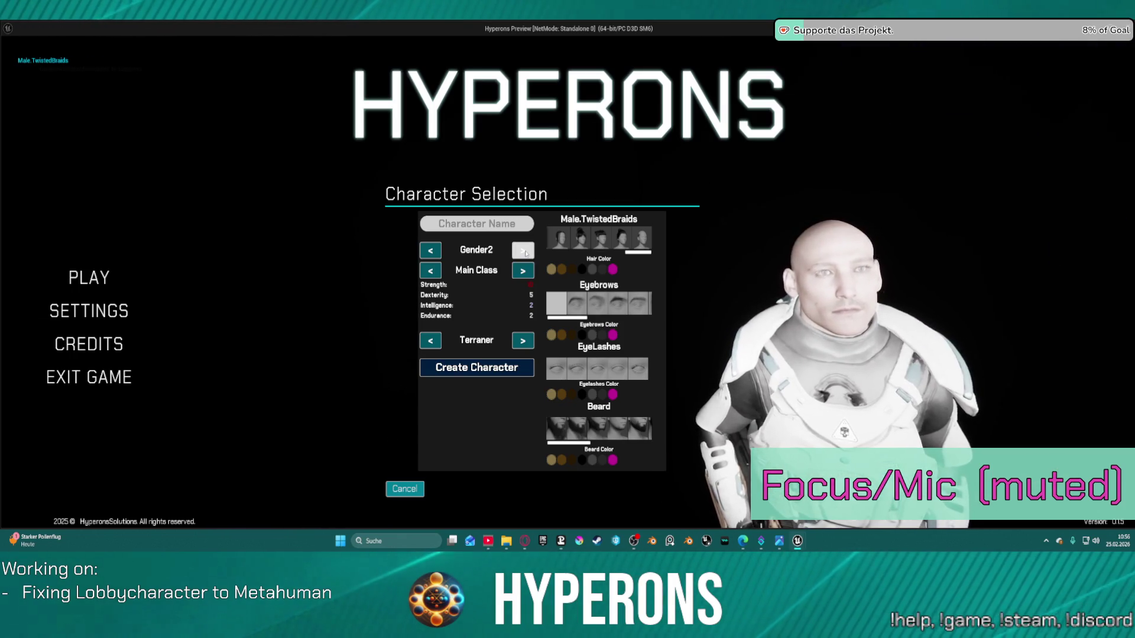
left_click(436, 258)
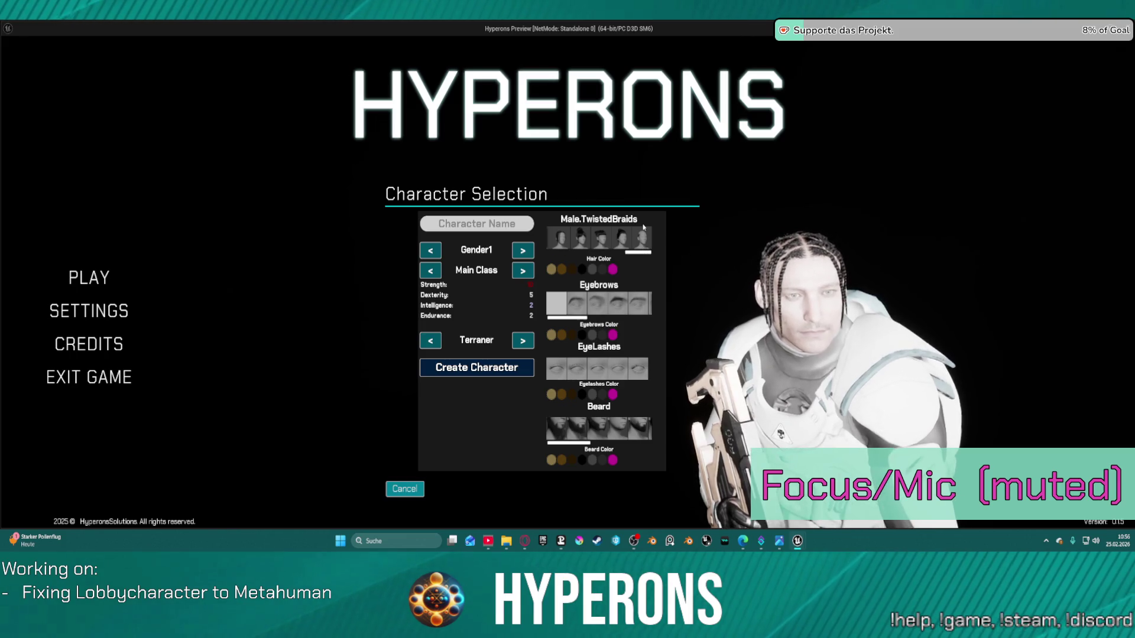
left_click(526, 342)
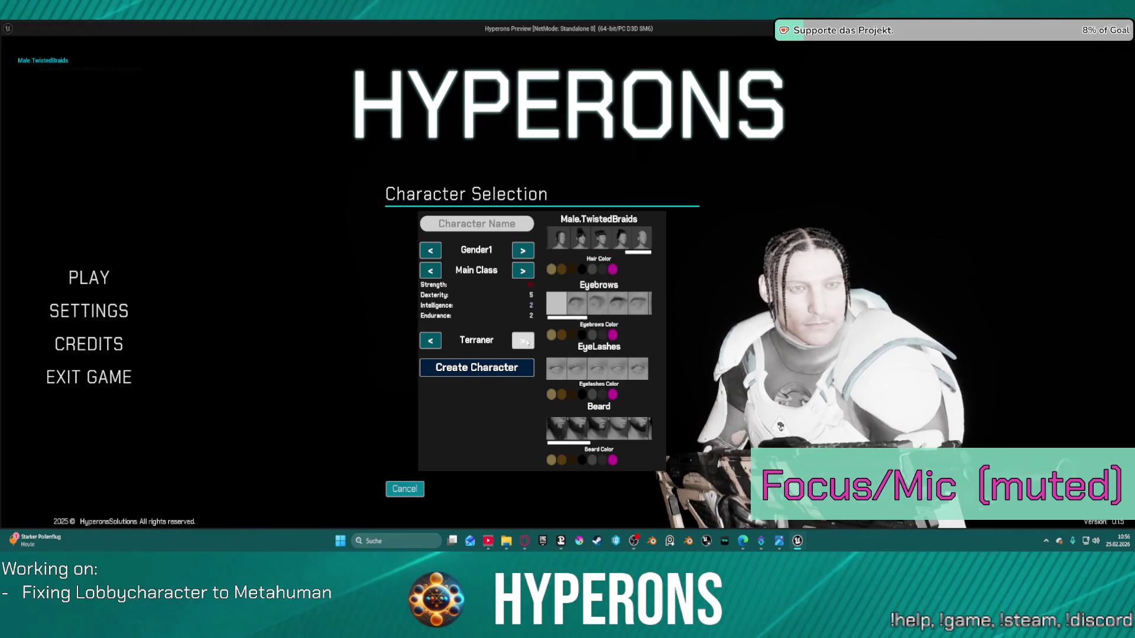
left_click(437, 348)
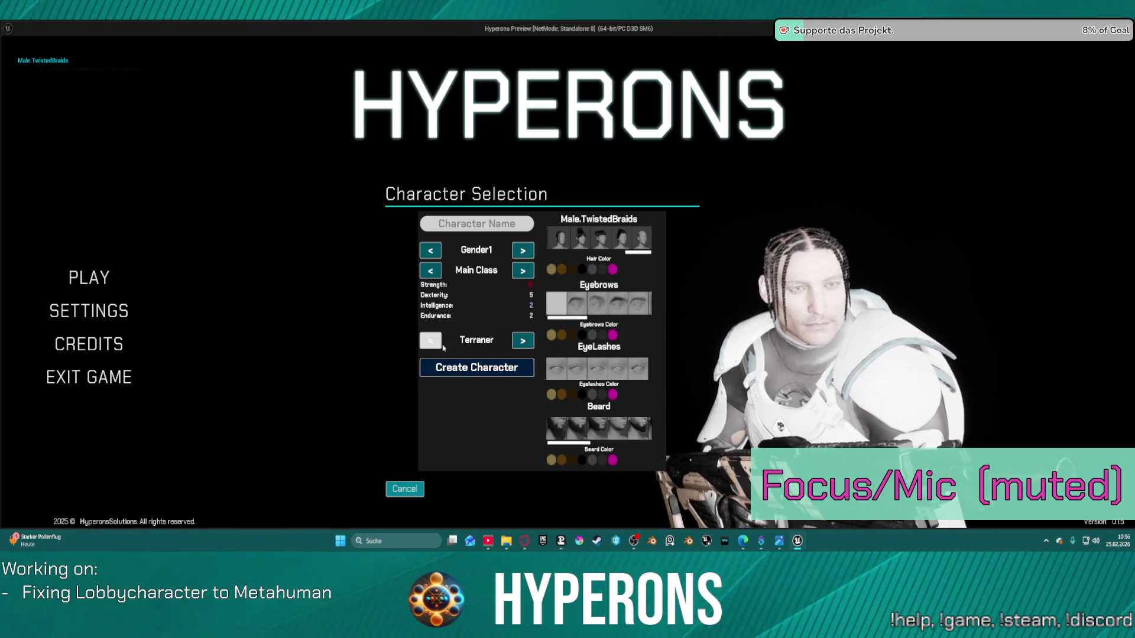
left_click(521, 341)
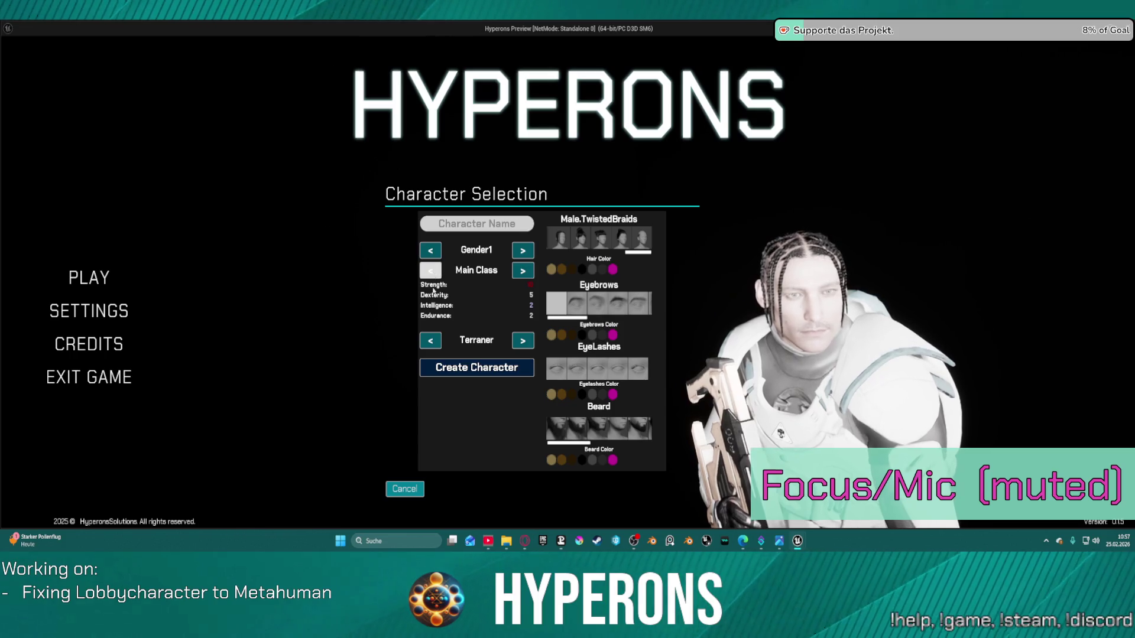
left_click(433, 350)
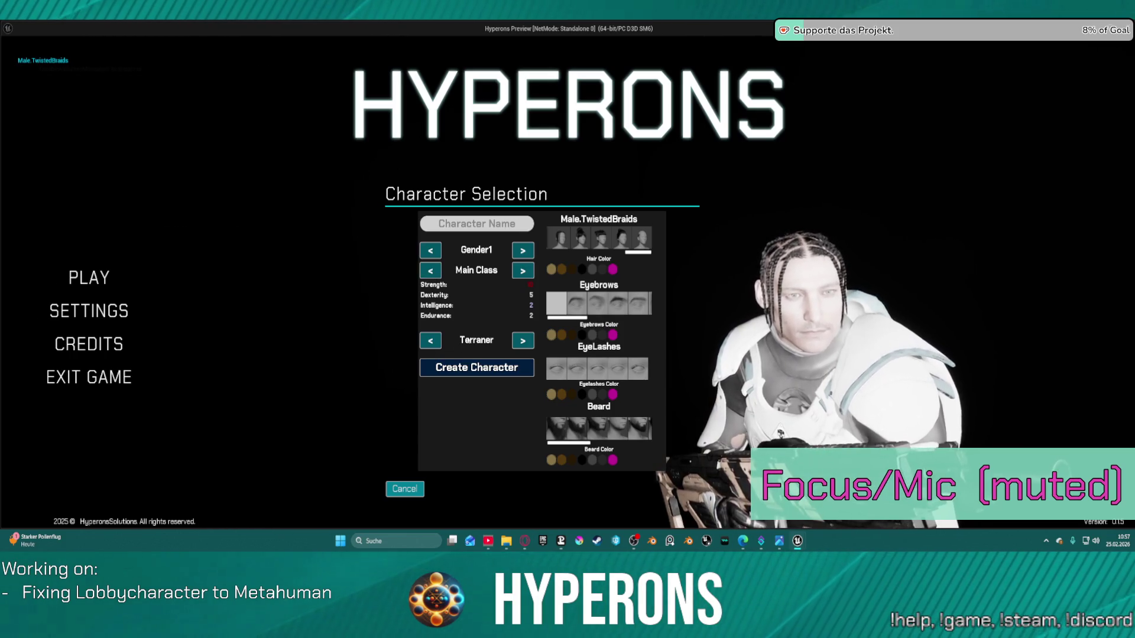
left_click(430, 251)
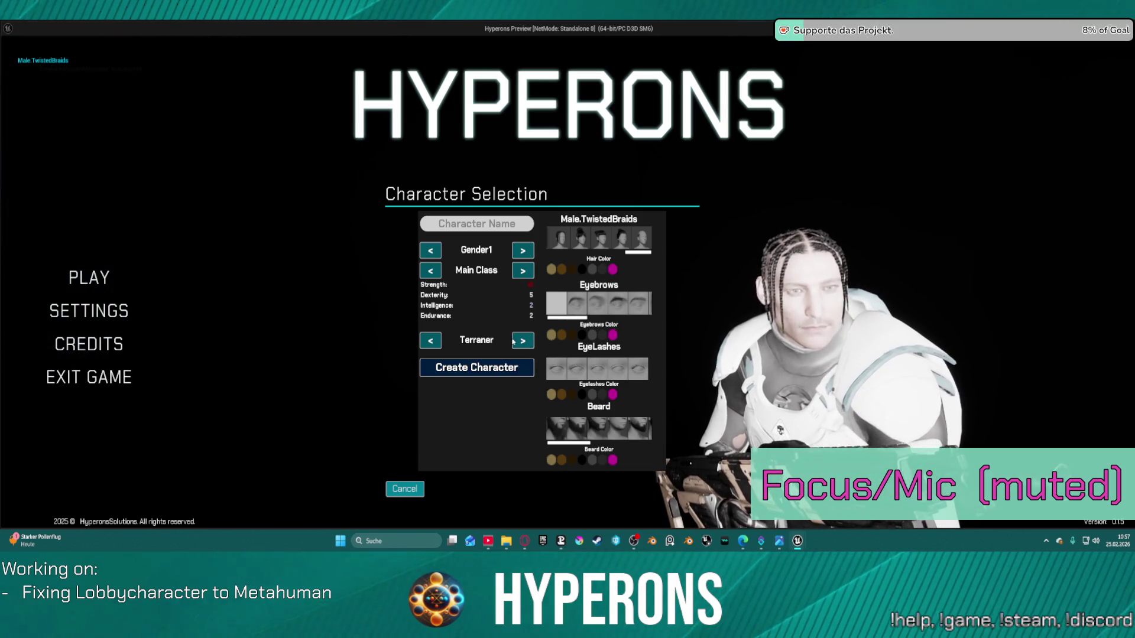
- Attempt Create Character without a name, then cancel back to Character Selection
left_click(430, 341)
left_click(441, 368)
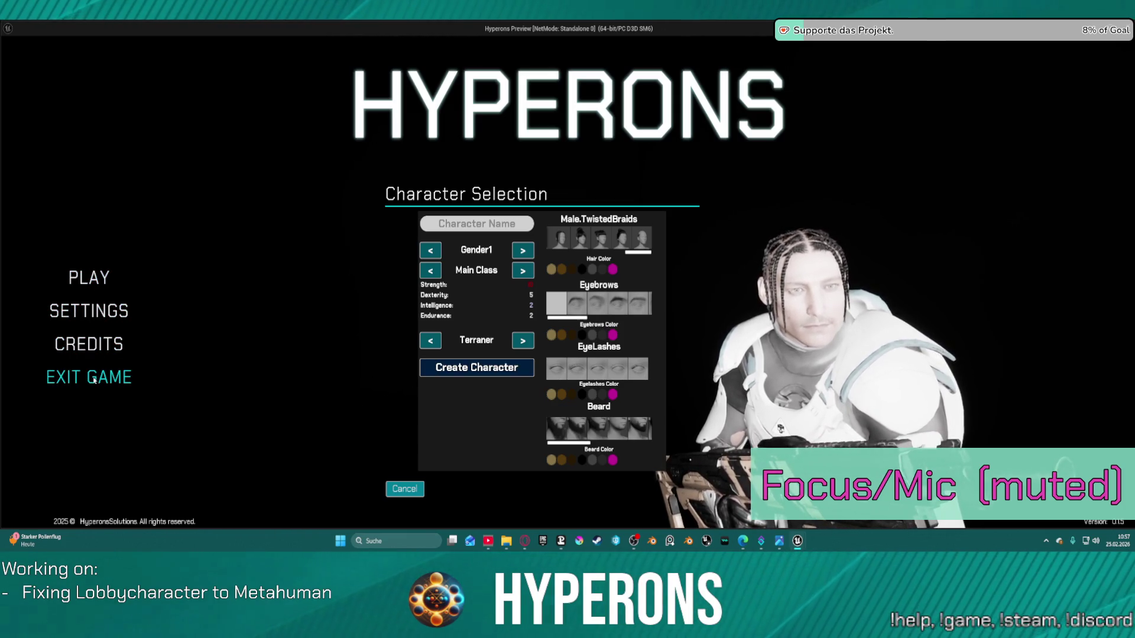
left_click(406, 490)
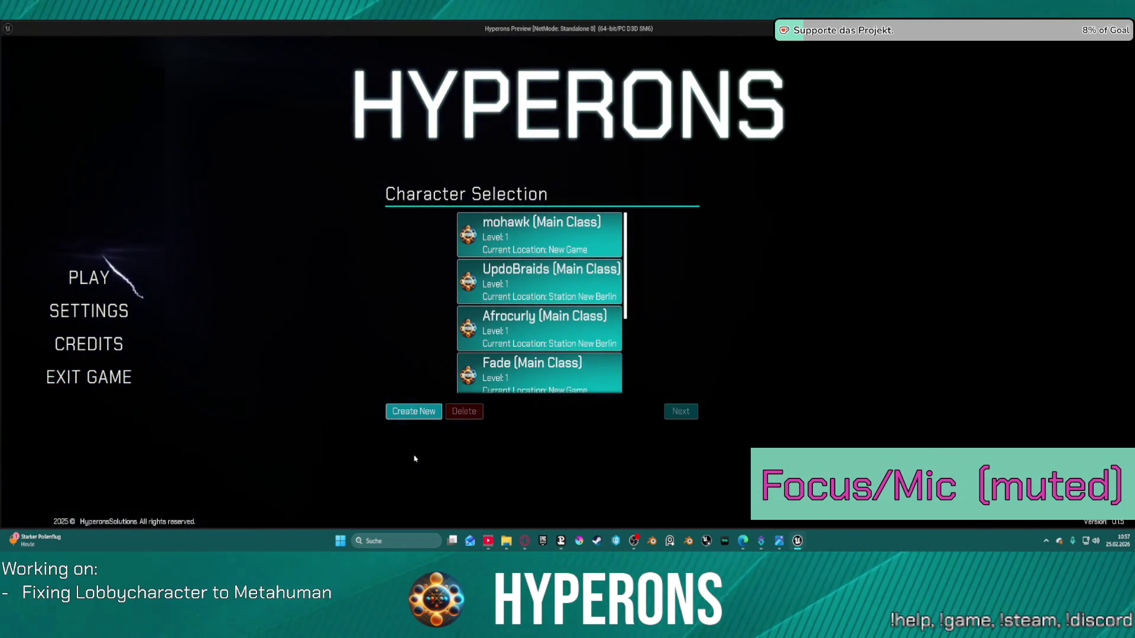
- Close the game window and select the Char Preview variable in the BP_LobbyCharacterSelection EventGraph
key("Escape")
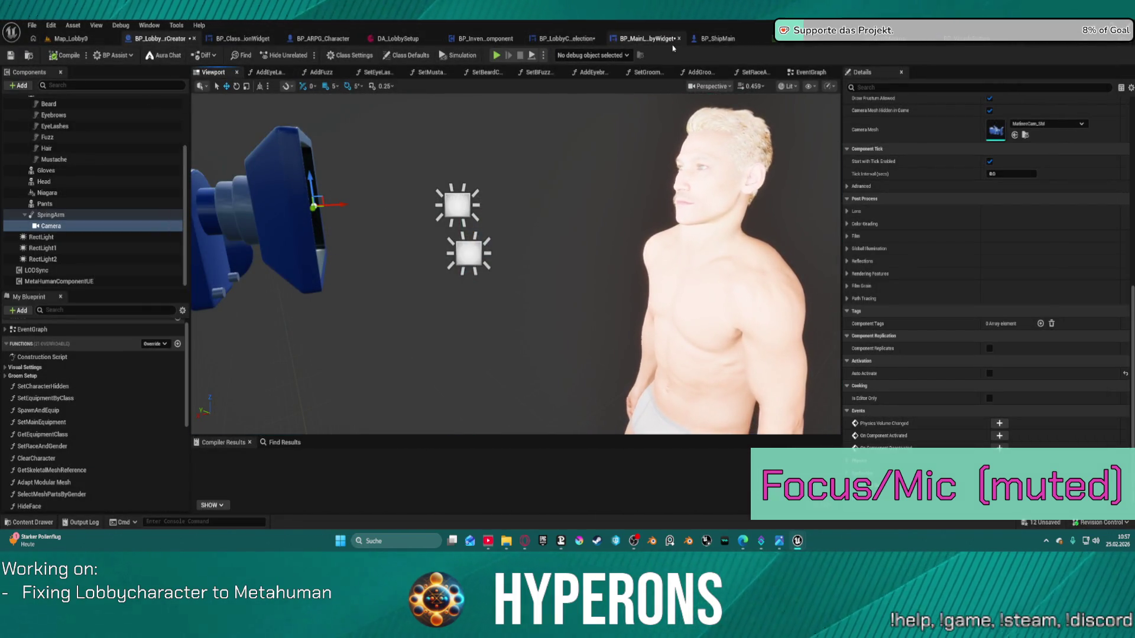
left_click(567, 38)
mouse_move(539, 166)
left_mouse_down()
mouse_move(632, 249)
mouse_move(749, 289)
left_mouse_up()
left_click(252, 220)
left_click(288, 200)
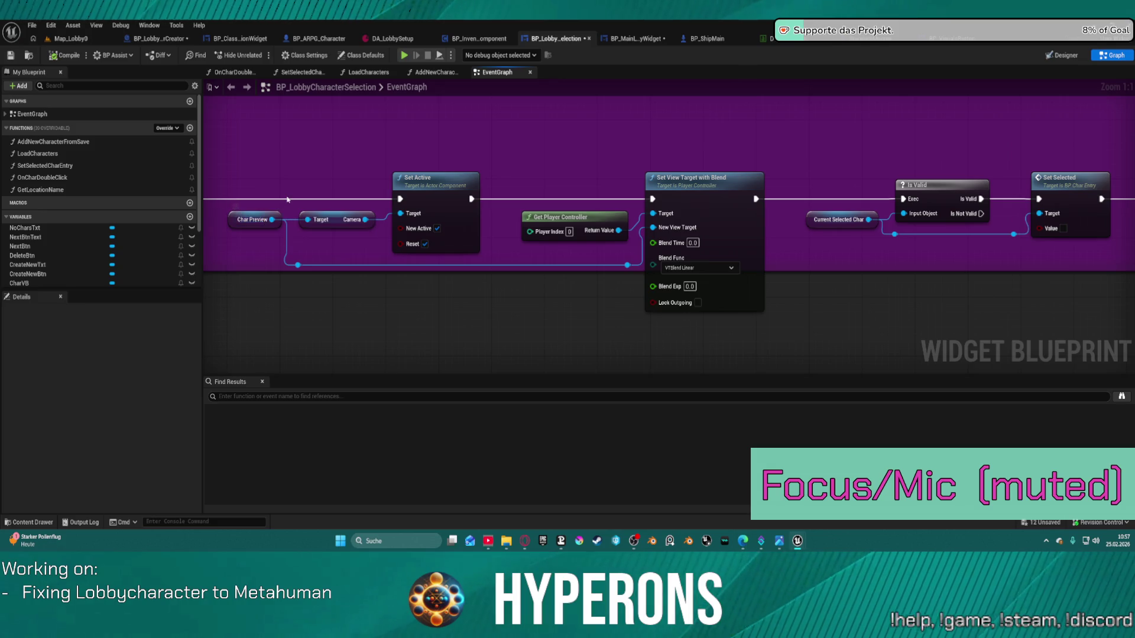
left_click(232, 219)
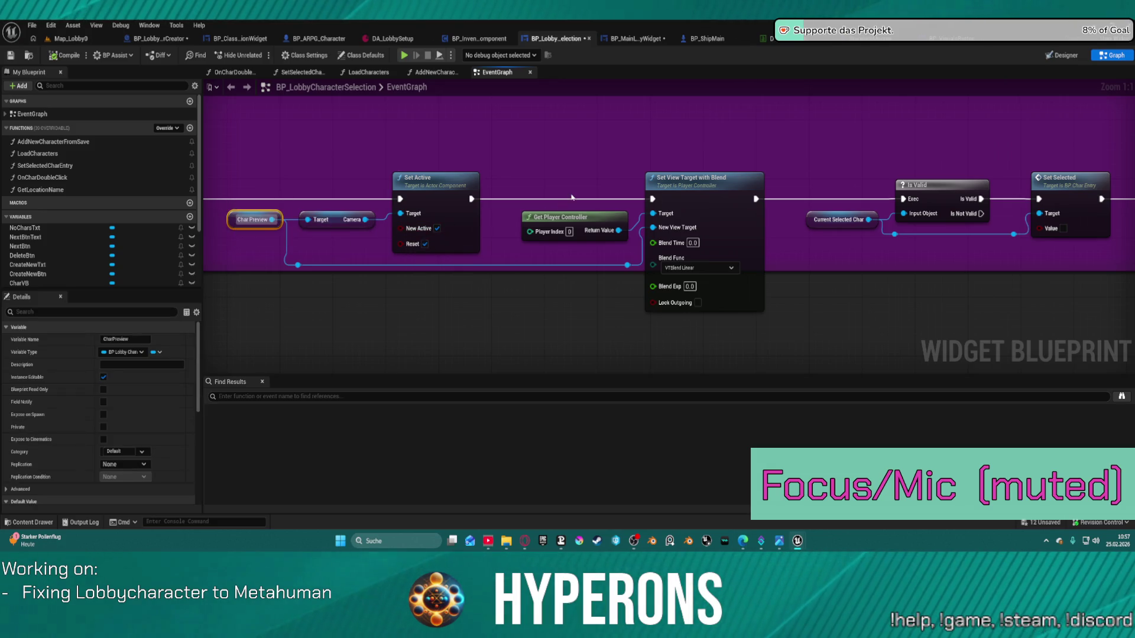
- Place a Char Preview getter beside the repositioned Set View Target with Blend node
scroll(572, 197, "down", 8)
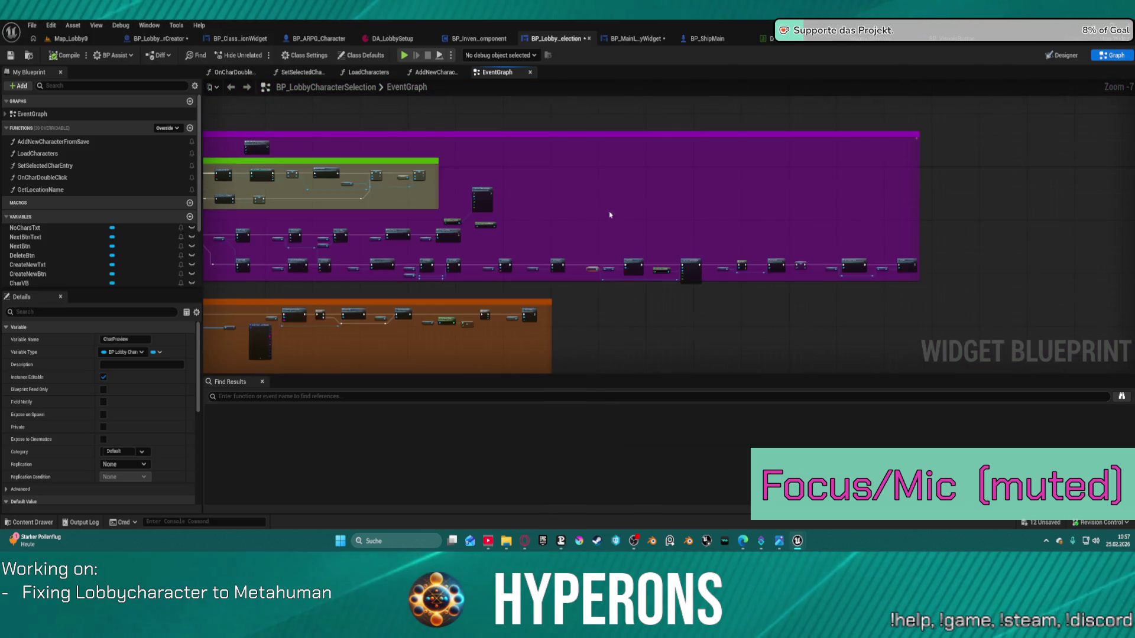
scroll(628, 217, "up", 5)
mouse_move(535, 292)
left_mouse_down()
mouse_move(618, 212)
mouse_move(545, 122)
mouse_move(497, 157)
left_mouse_up()
scroll(609, 217, "down", 4)
scroll(627, 185, "up", 5)
left_click_drag(448, 137, 690, 194)
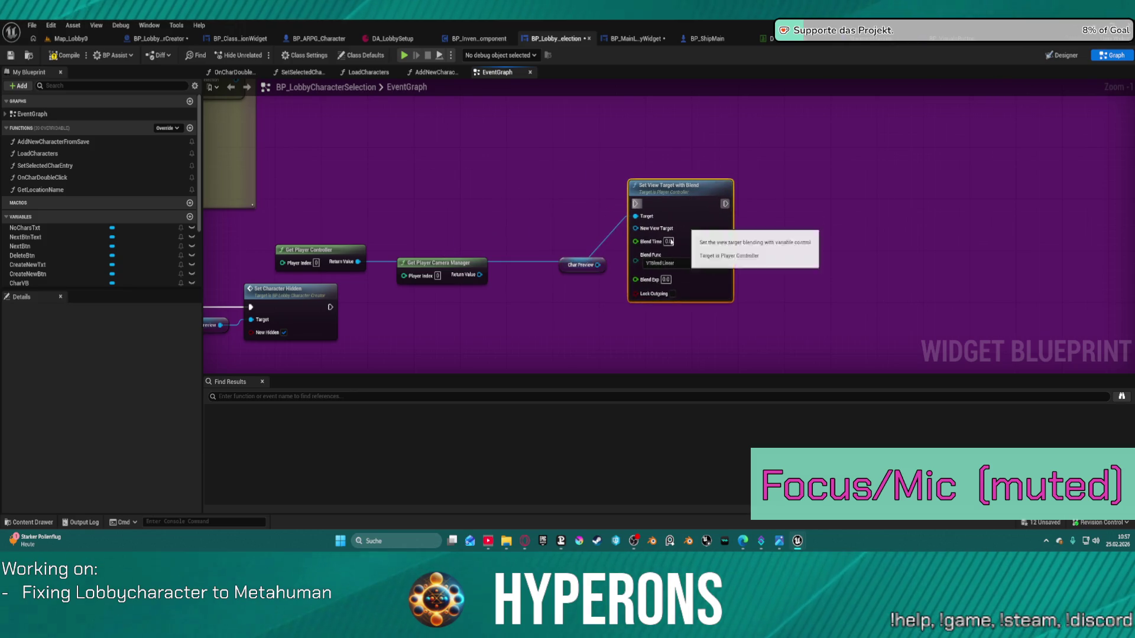
mouse_move(597, 265)
left_mouse_down()
mouse_move(633, 234)
mouse_move(562, 216)
left_mouse_up()
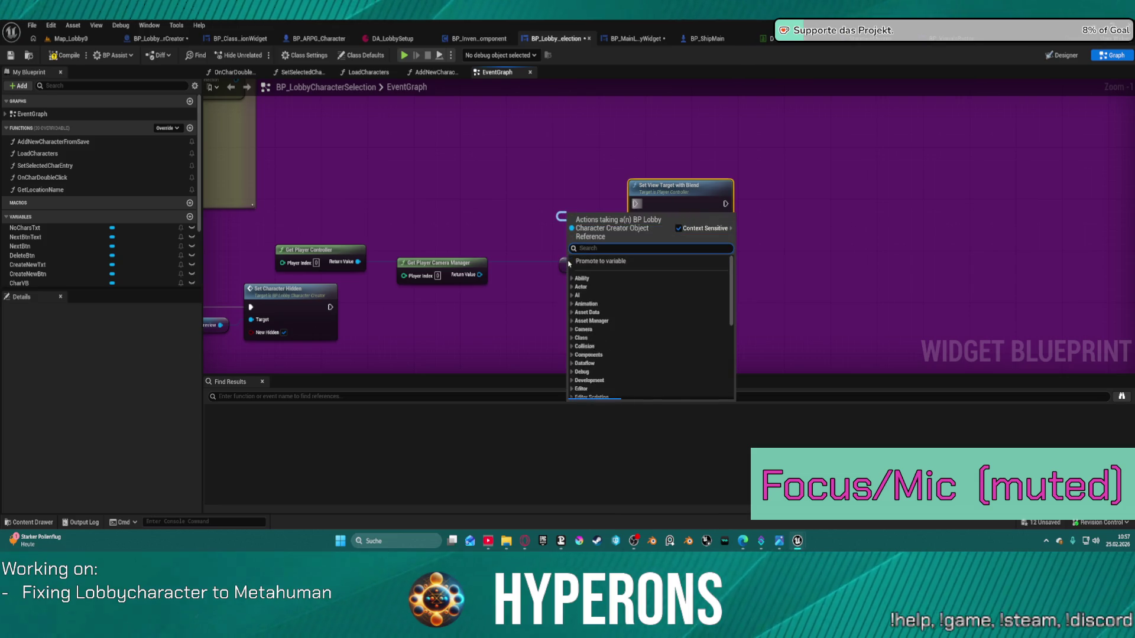
- Add a Get Actor Of Class node after Set Character Hidden in the execution chain
key("Escape")
left_click_drag(561, 270, 450, 206)
left_click_drag(330, 307, 438, 326)
type("get al")
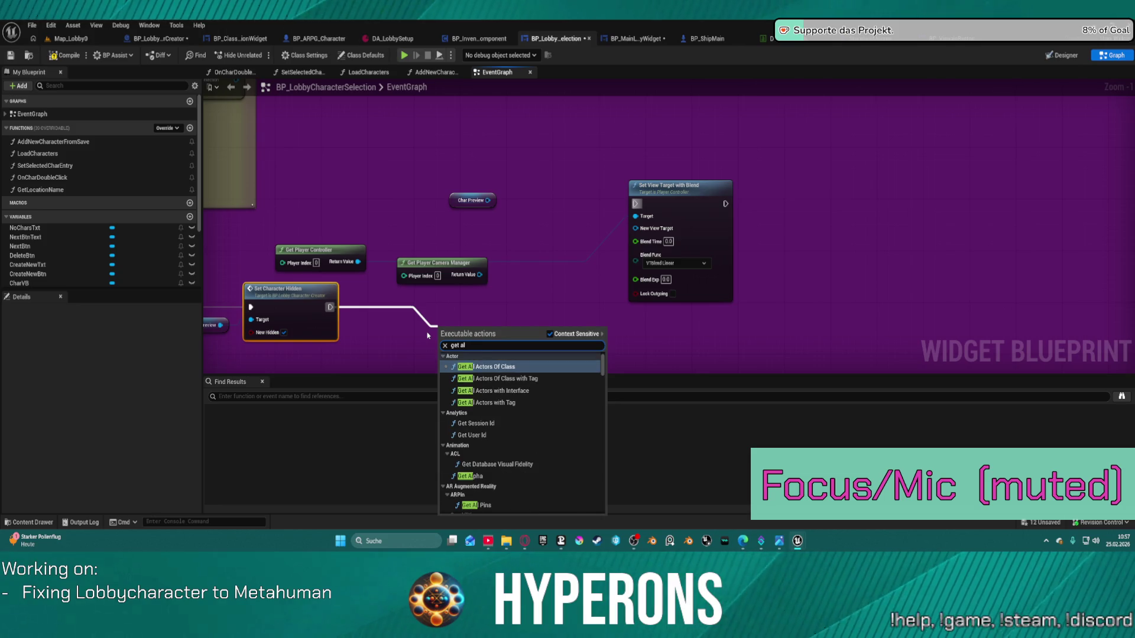
type("l actor")
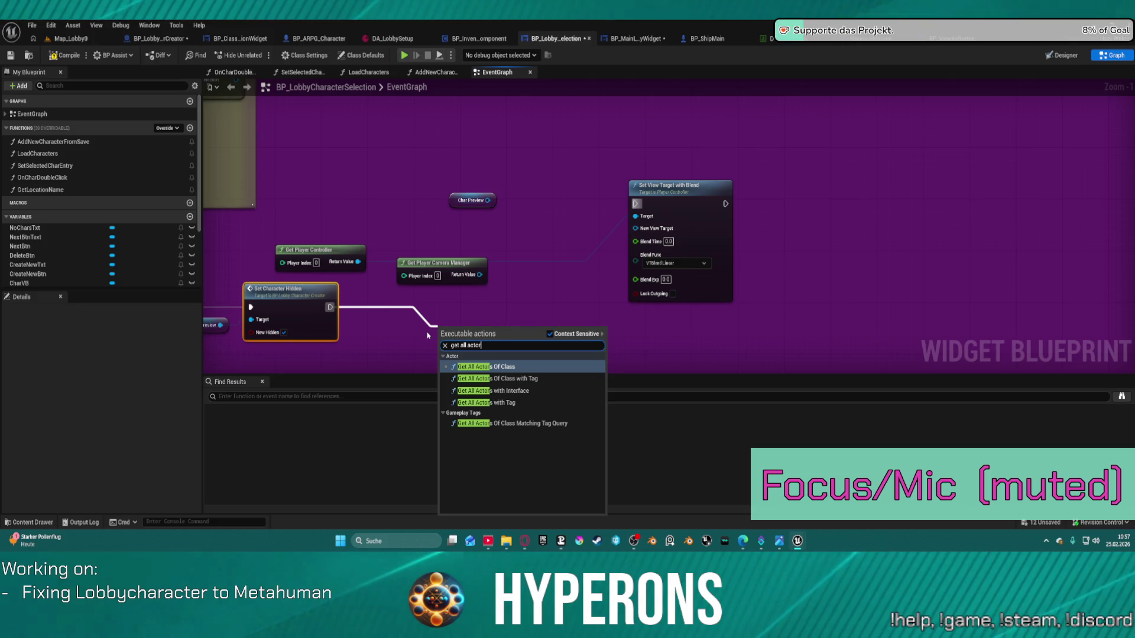
key("BackSpace")
key("BackSpace")
key("BackSpace")
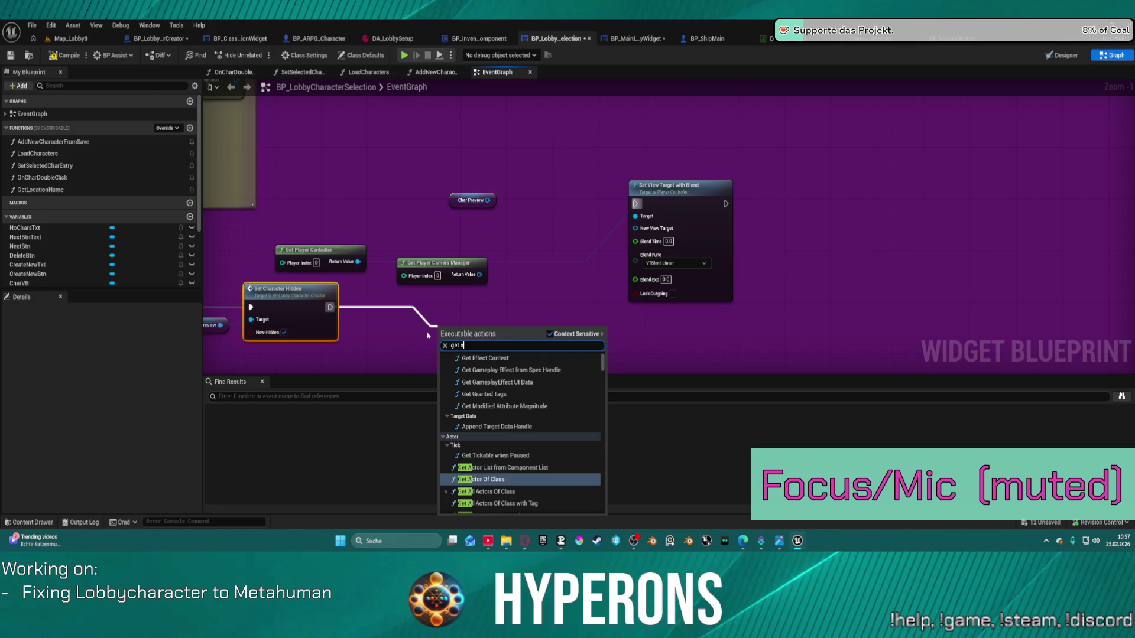
key("Return")
left_click_drag(470, 370, 448, 343)
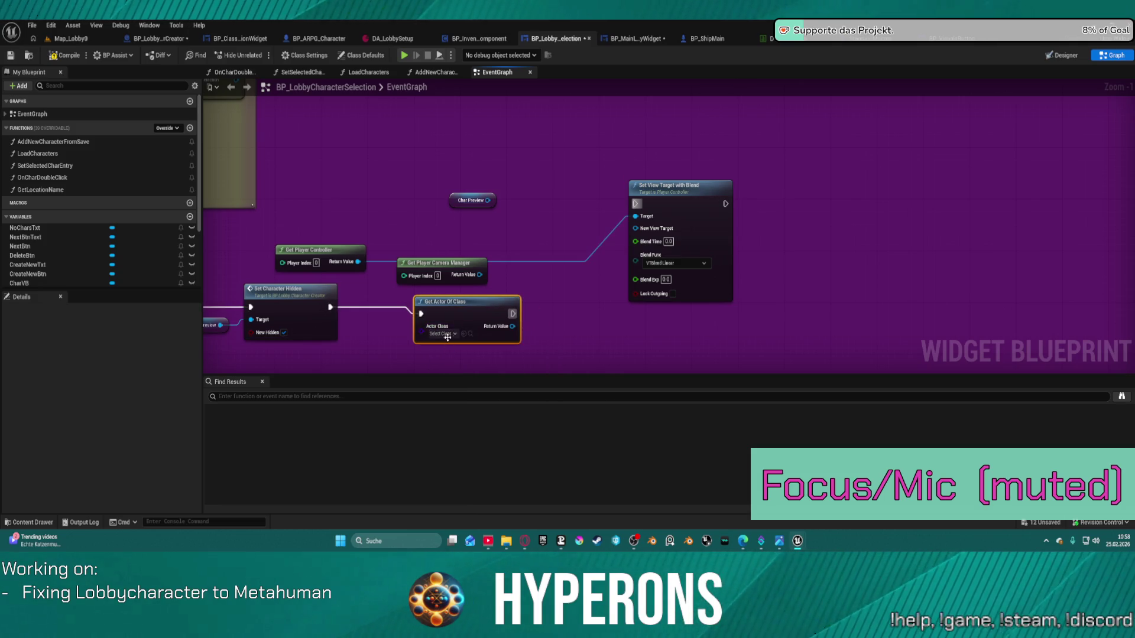
- Set Get Actor Of Class to Cine Camera Actor and wire it to New View Target
left_click(449, 334)
type("ine")
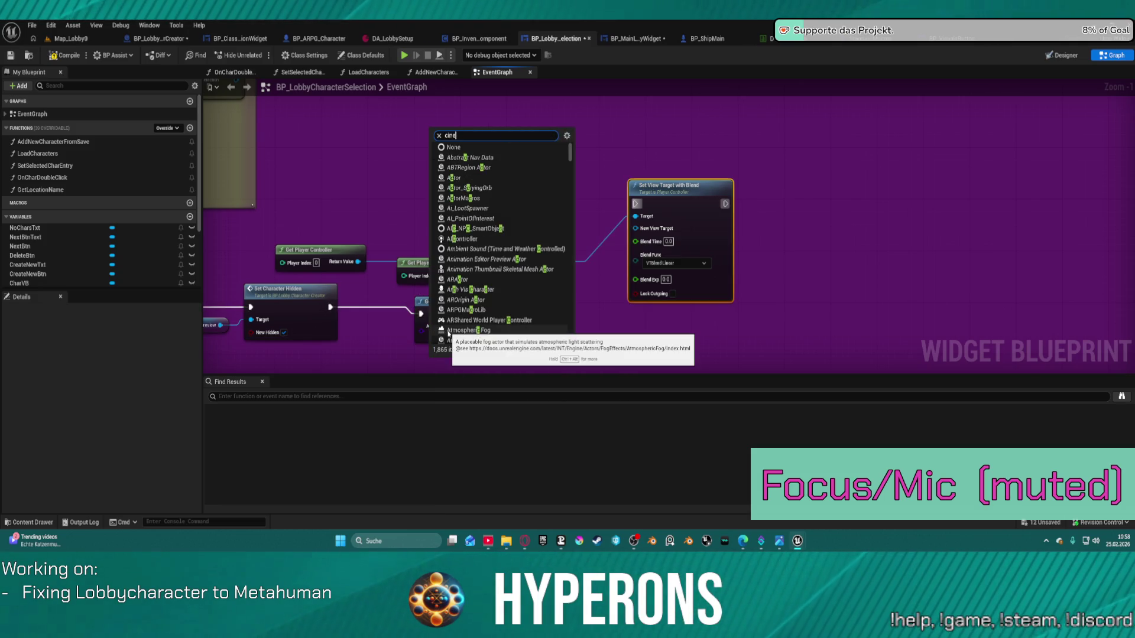
left_click(495, 400)
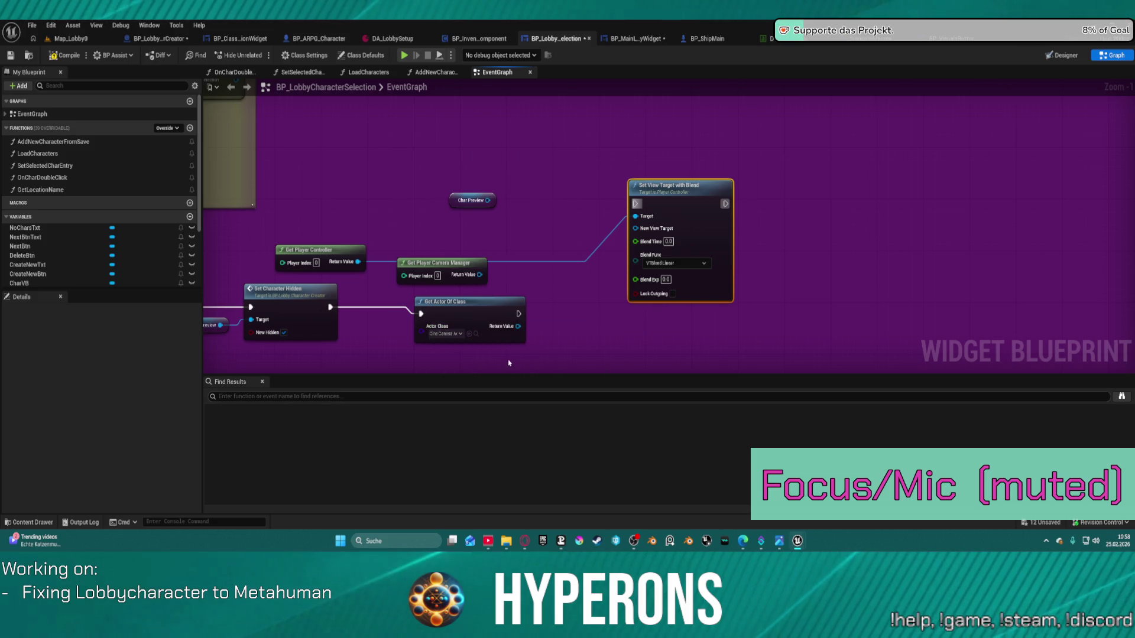
mouse_move(515, 335)
left_mouse_down()
mouse_move(616, 264)
mouse_move(521, 329)
mouse_move(615, 274)
mouse_move(636, 229)
mouse_move(532, 280)
mouse_move(354, 320)
mouse_move(332, 312)
mouse_move(559, 309)
mouse_move(524, 307)
left_mouse_up()
left_click(644, 201)
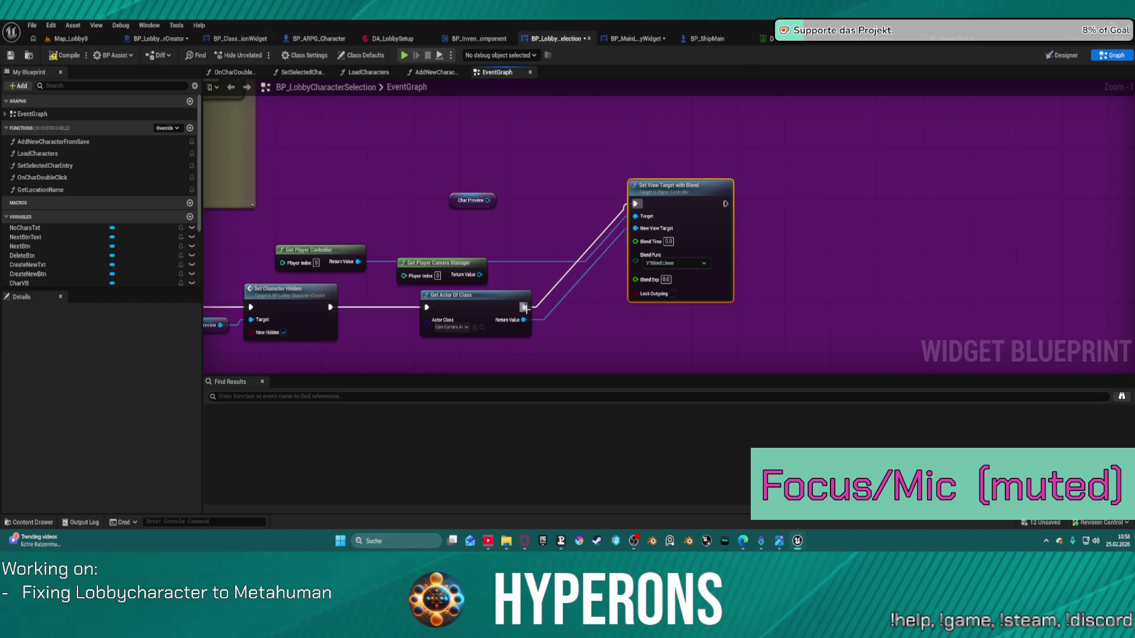
- Delete the unused Get Player Camera Manager node and launch the game to test
left_click(436, 258)
key("Delete")
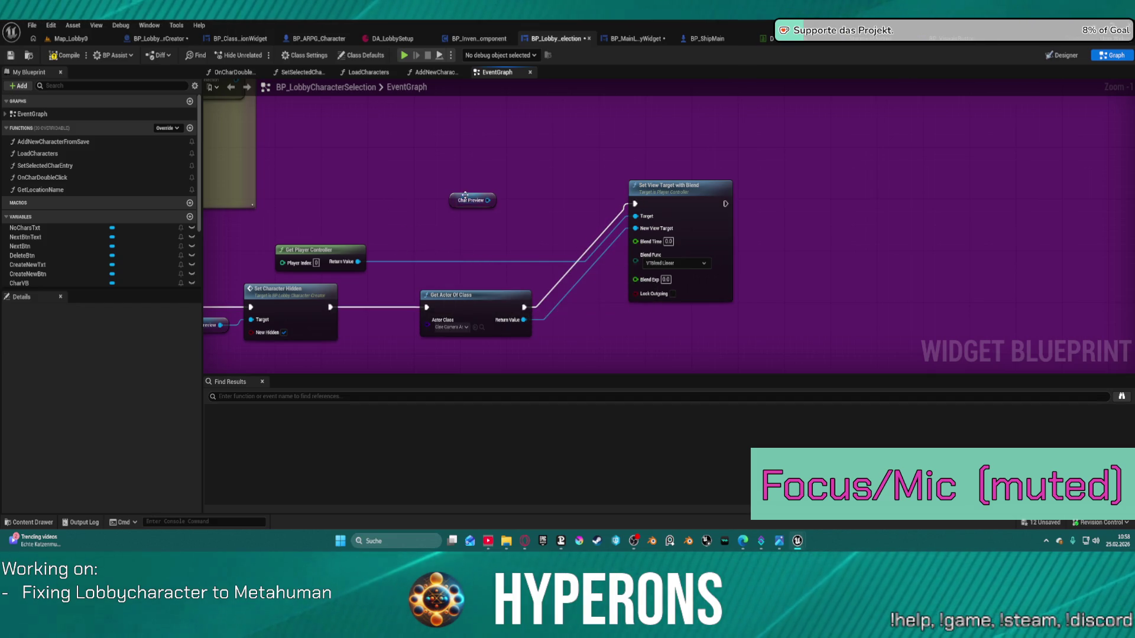
left_click_drag(702, 229, 718, 287)
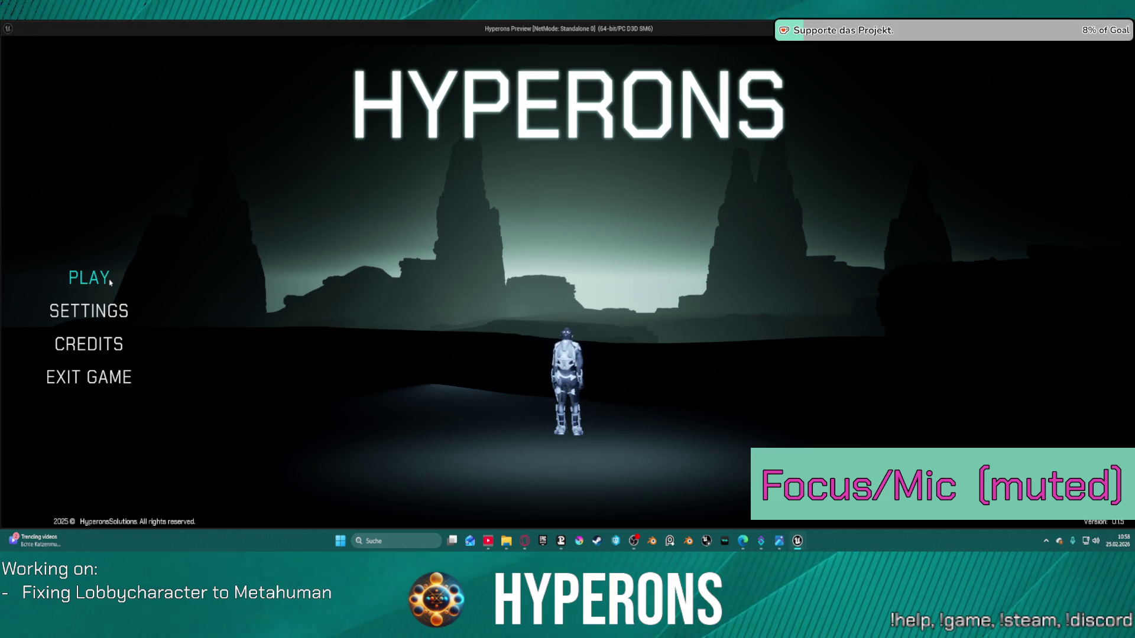
left_click(110, 276)
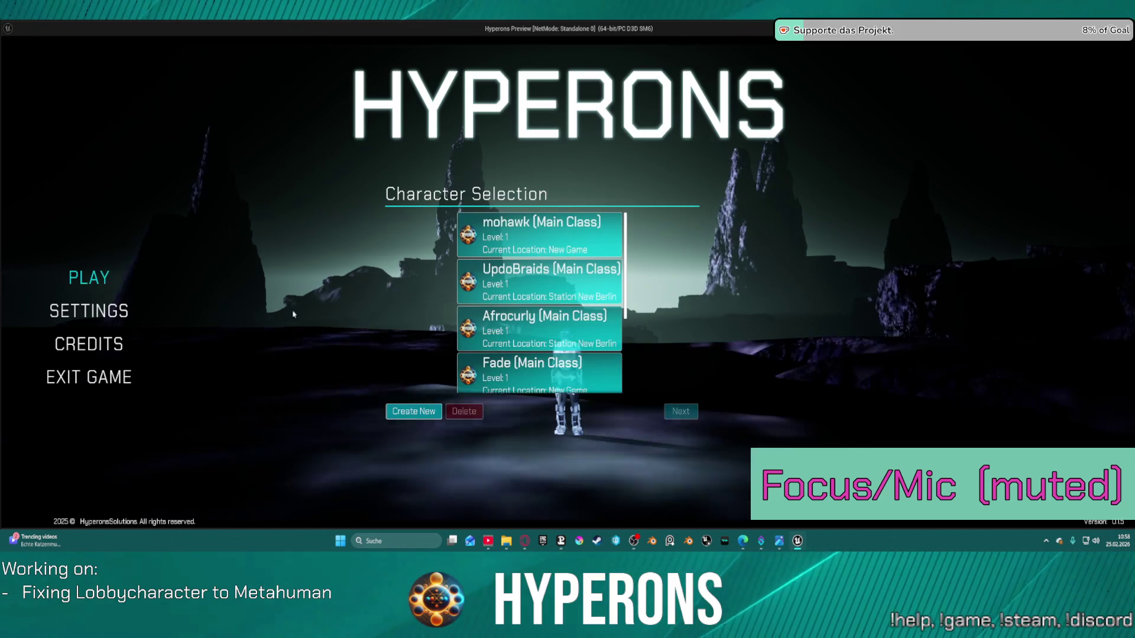
- Toggle Create New and Cancel three times to check the camera switch, then stop the game
left_click(414, 411)
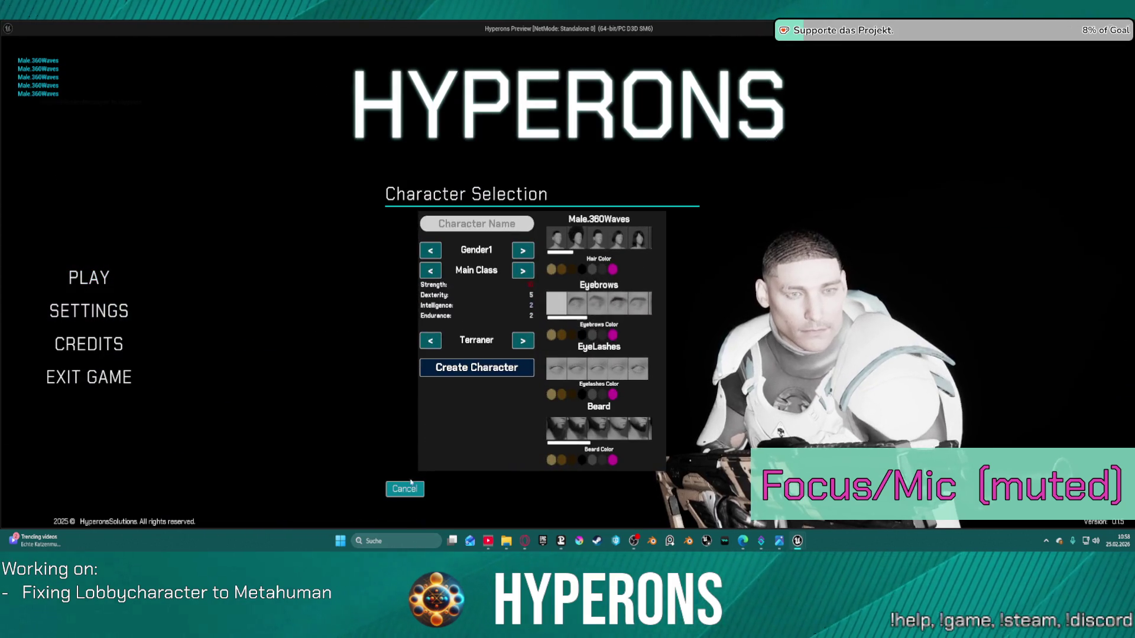
left_click(408, 490)
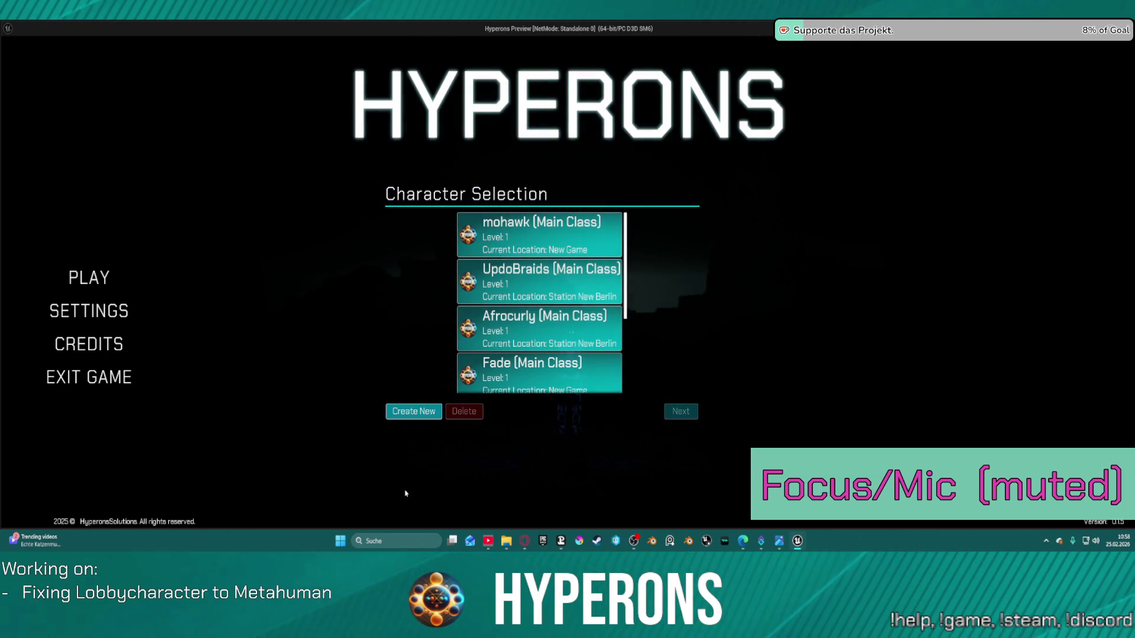
left_click(407, 414)
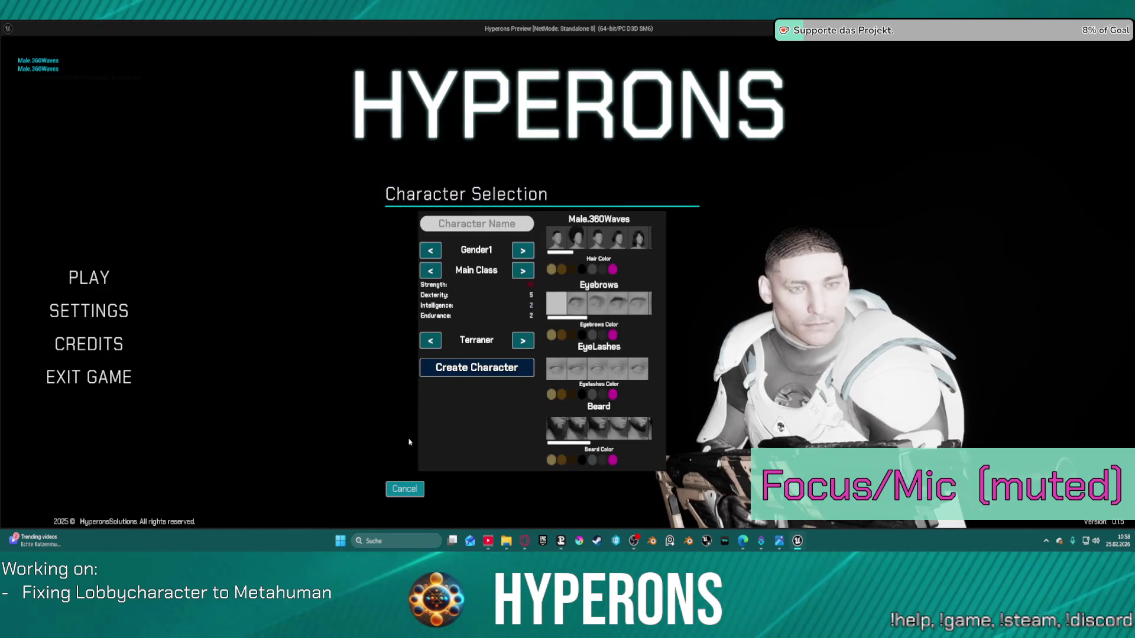
left_click(402, 489)
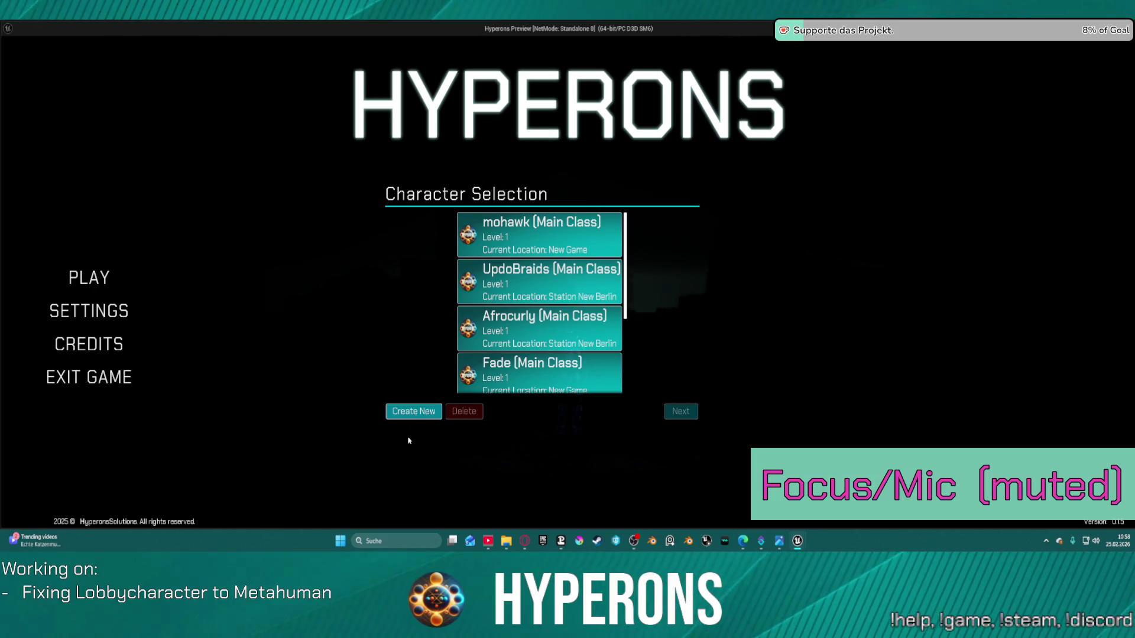
left_click(414, 411)
left_click(403, 489)
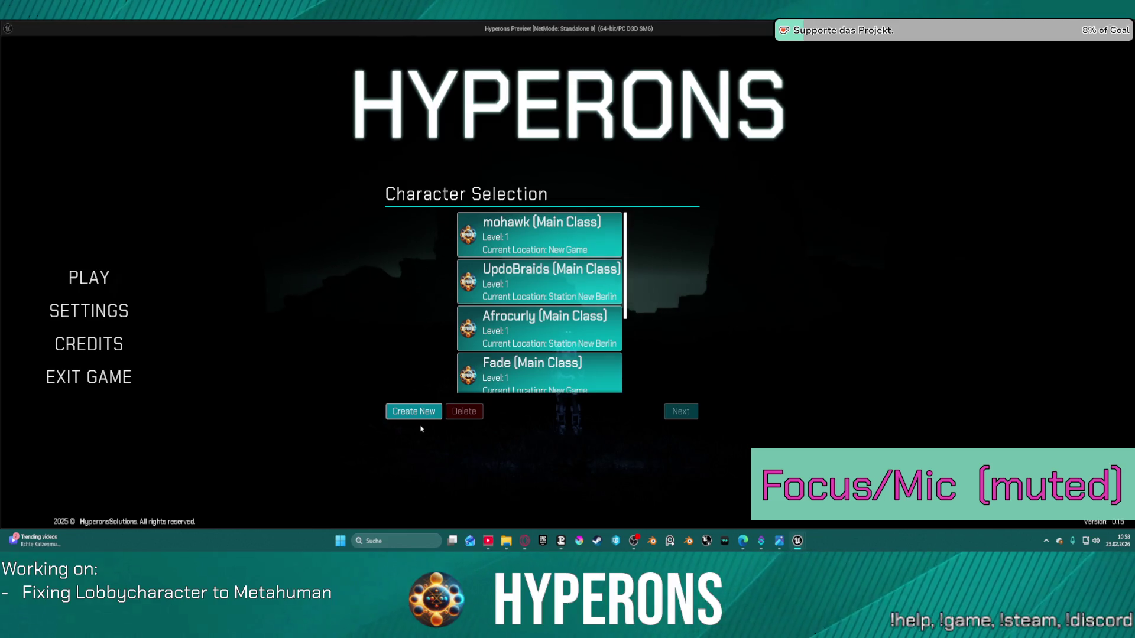
key("Escape")
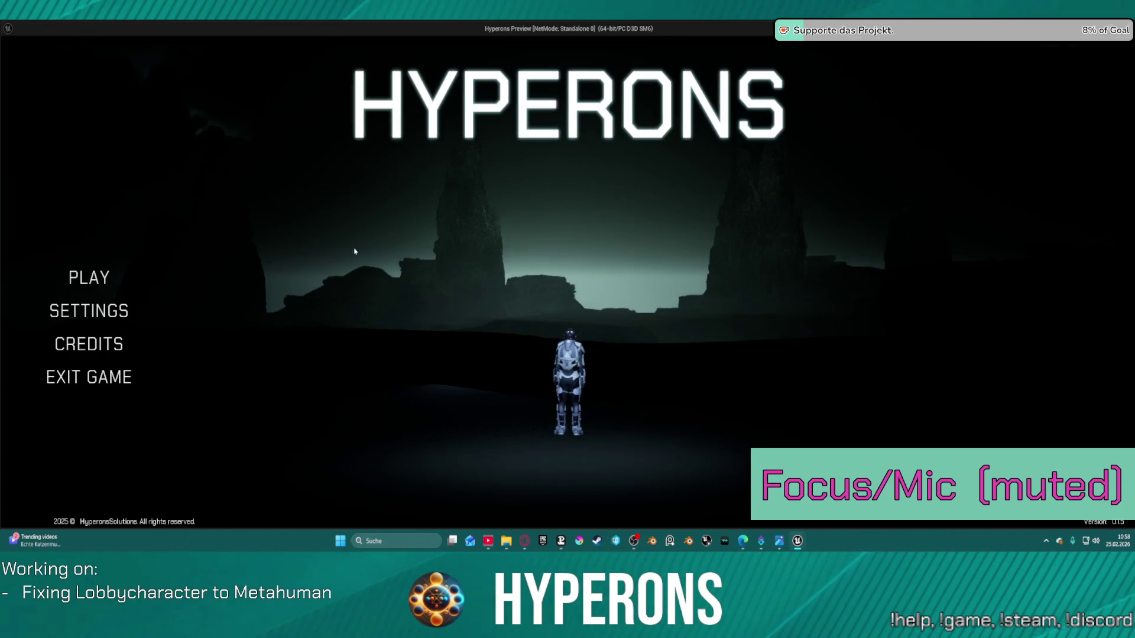
- Re-enter character selection, toggle Create New and Cancel again, ending on the MetaHuman creator view
left_click(105, 275)
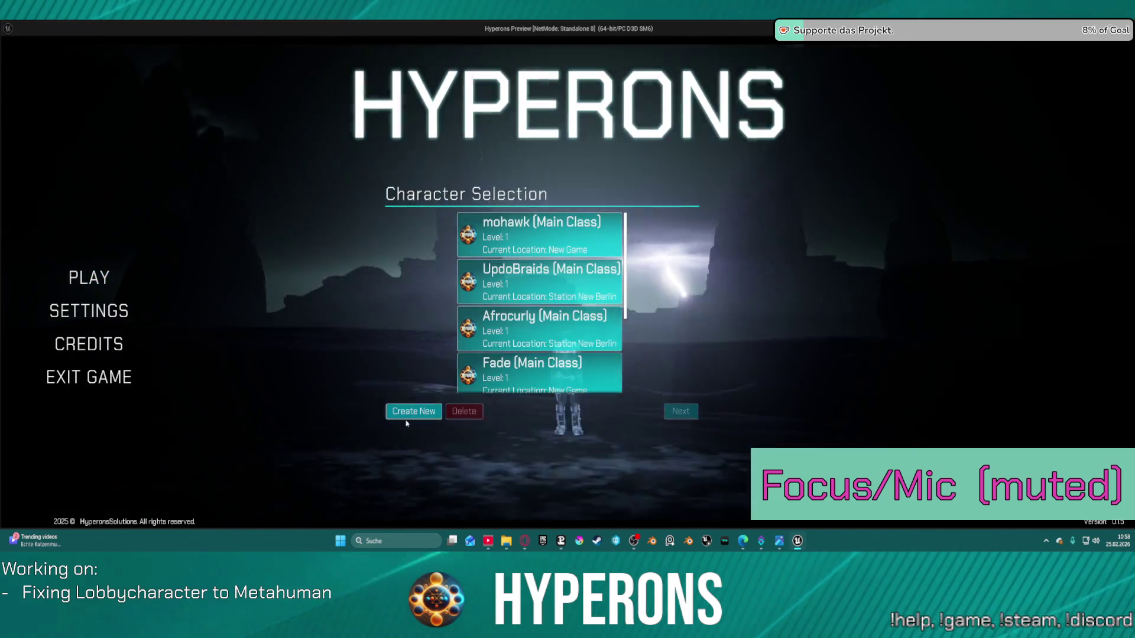
left_click(406, 418)
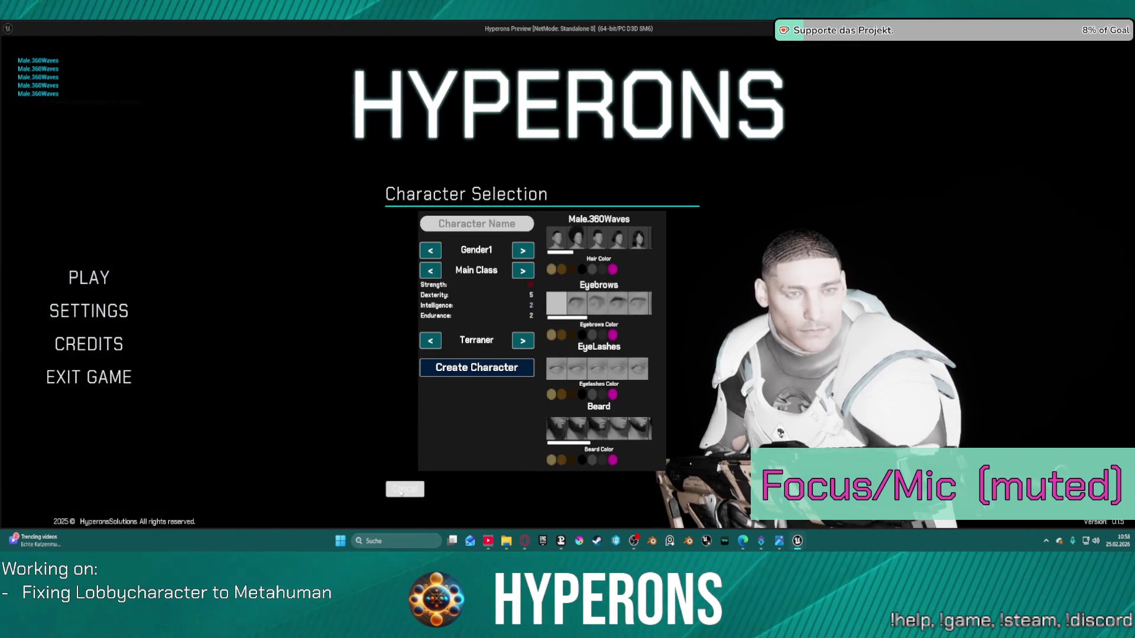
left_click(401, 491)
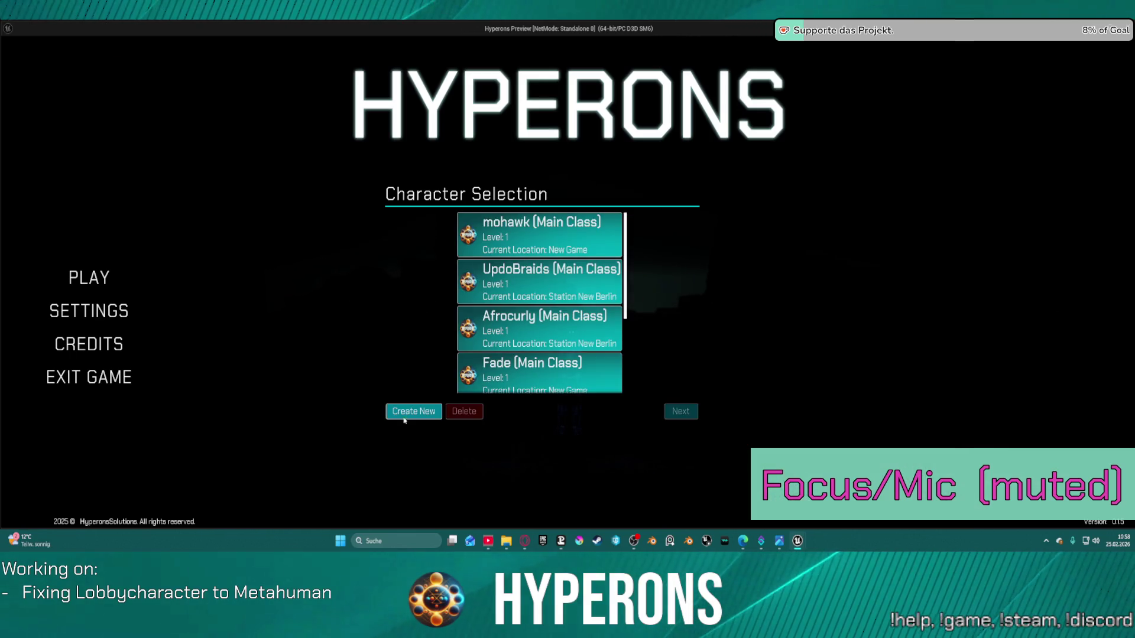
left_click(406, 417)
left_click(403, 488)
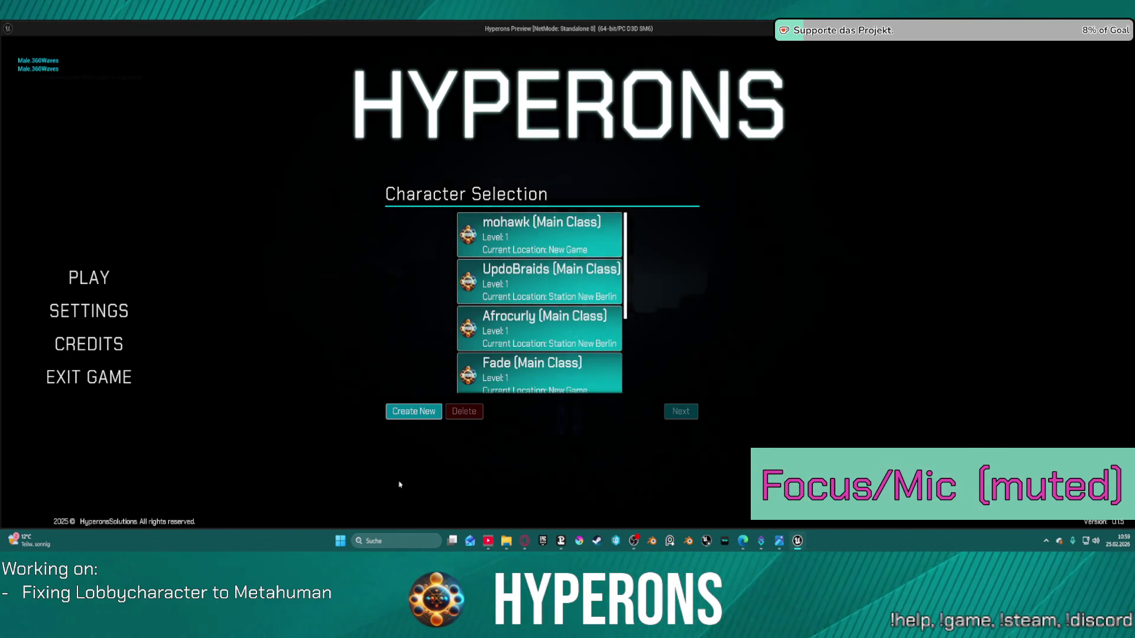
left_click(408, 412)
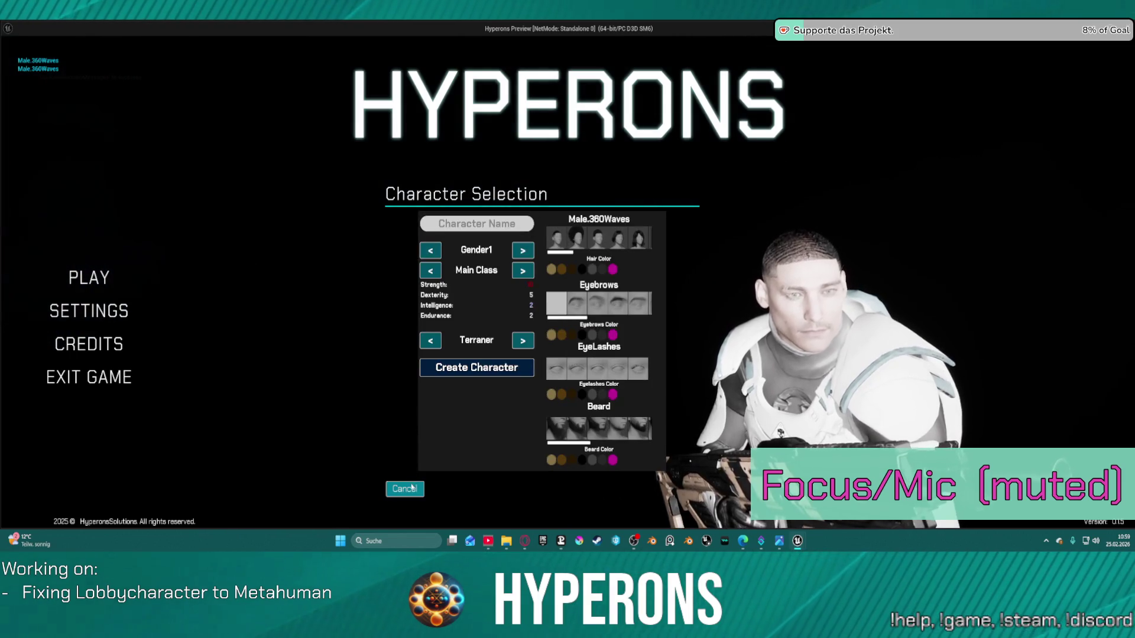
left_click(412, 487)
left_click(406, 412)
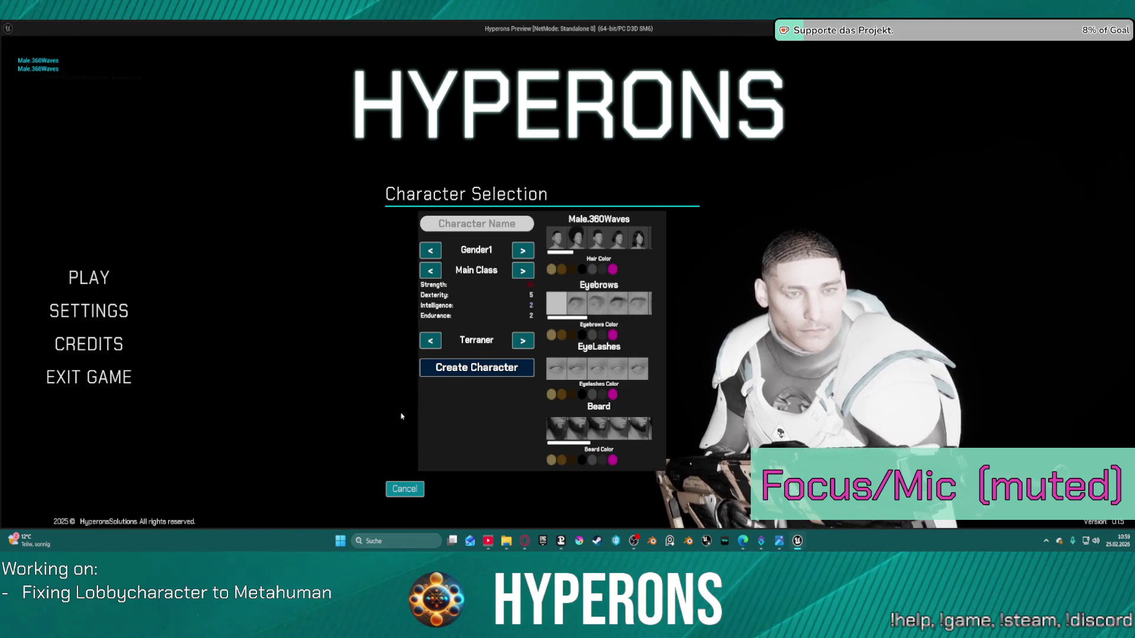
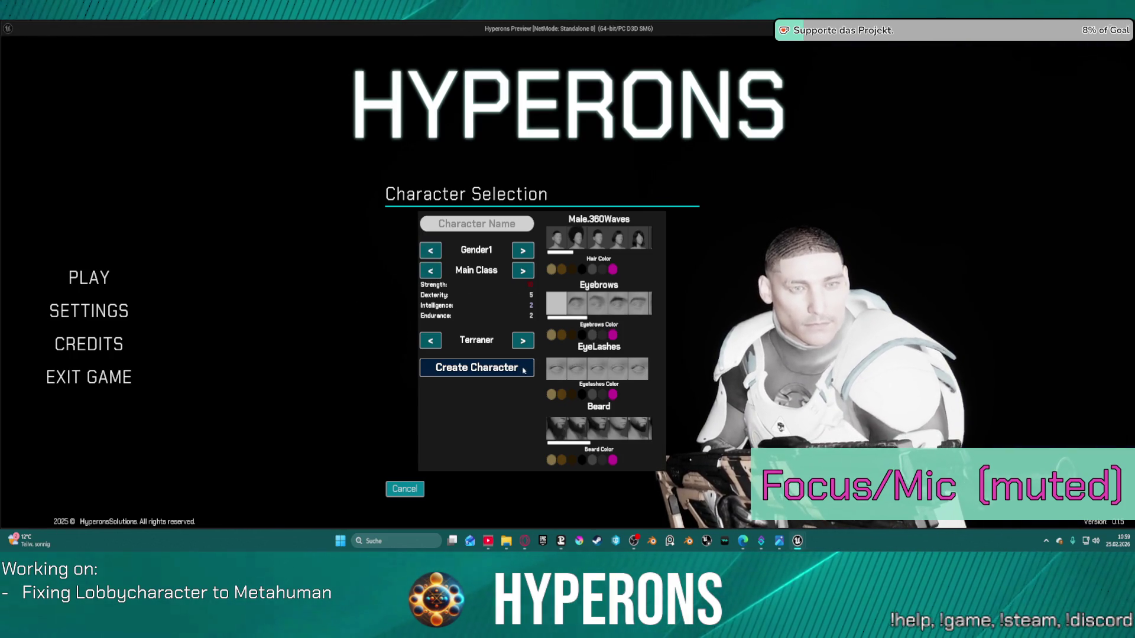
- Cancel the new-character screen and exit the standalone preview back to BP_LobbyCharacterSelection's graph
left_click(394, 490)
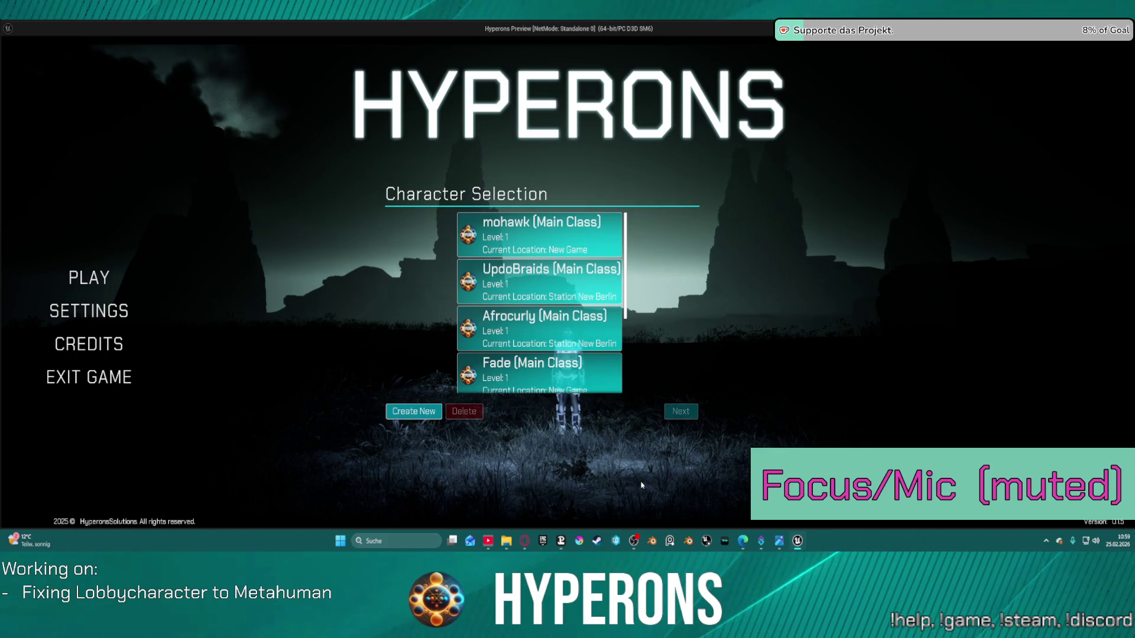
key("Escape")
scroll(583, 220, "down", 2)
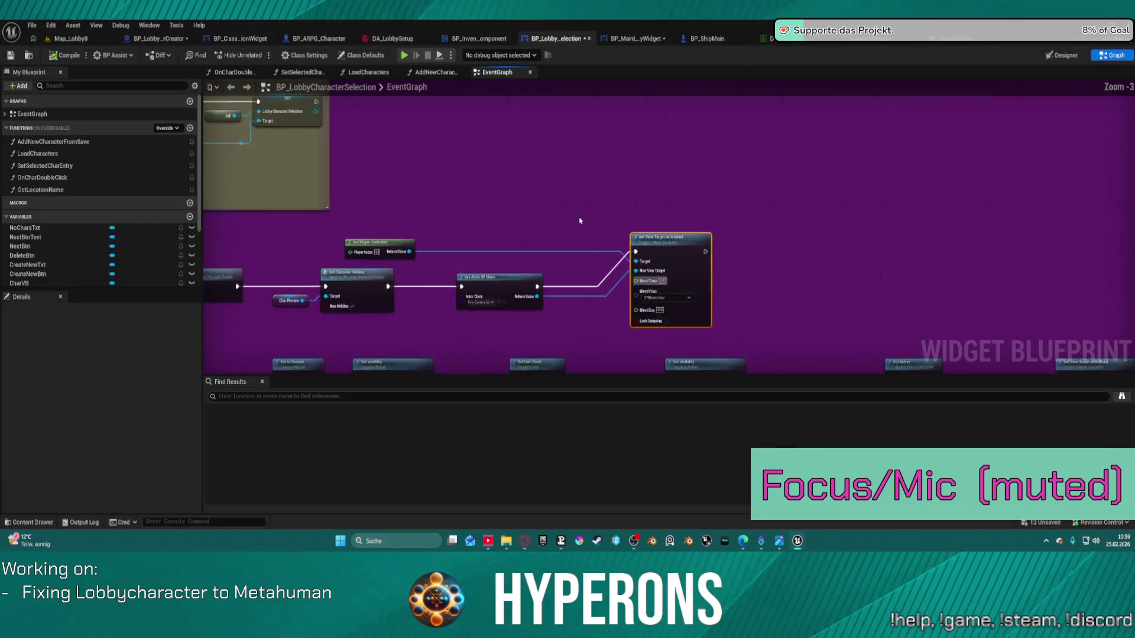
- Straighten the Set View Target wiring and wrap the middle node row in the Create new character comment
key("f")
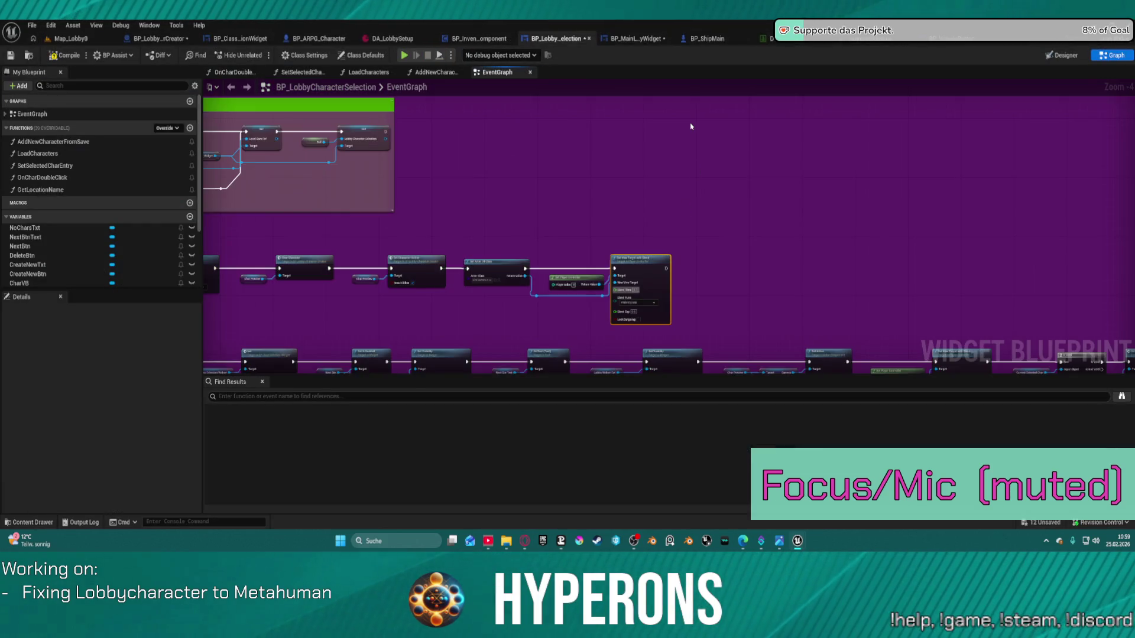
mouse_move(731, 315)
left_mouse_down()
mouse_move(691, 286)
mouse_move(709, 194)
mouse_move(816, 184)
mouse_move(896, 101)
mouse_move(804, 118)
mouse_move(697, 171)
left_mouse_up()
scroll(896, 102, "down", 1)
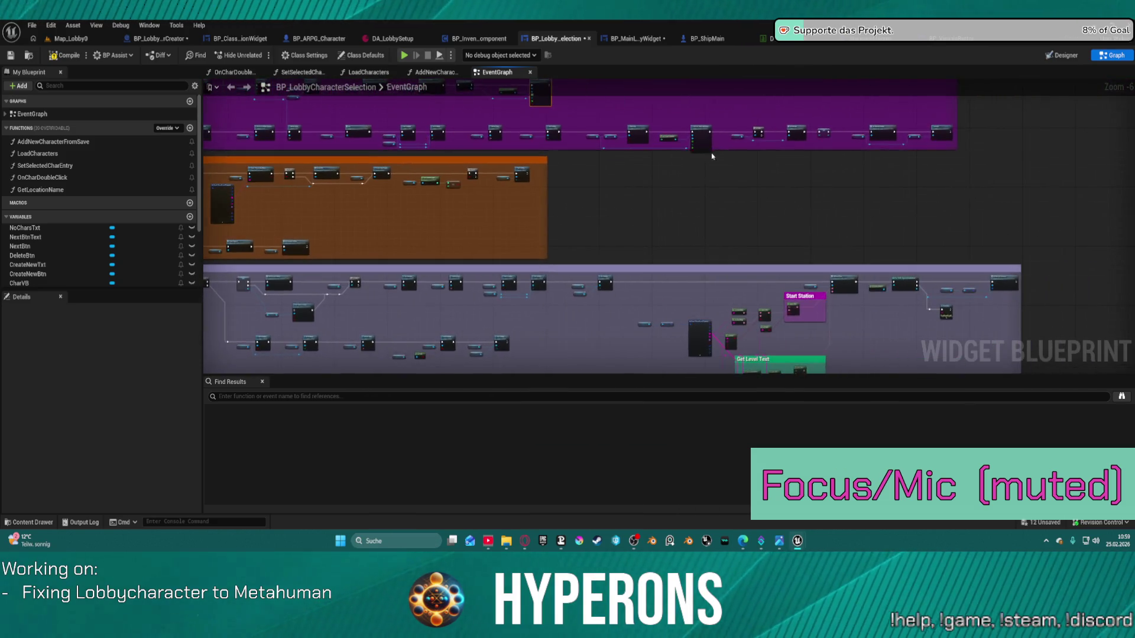
scroll(711, 182, "up", 2)
scroll(639, 152, "down", 2)
scroll(303, 191, "up", 2)
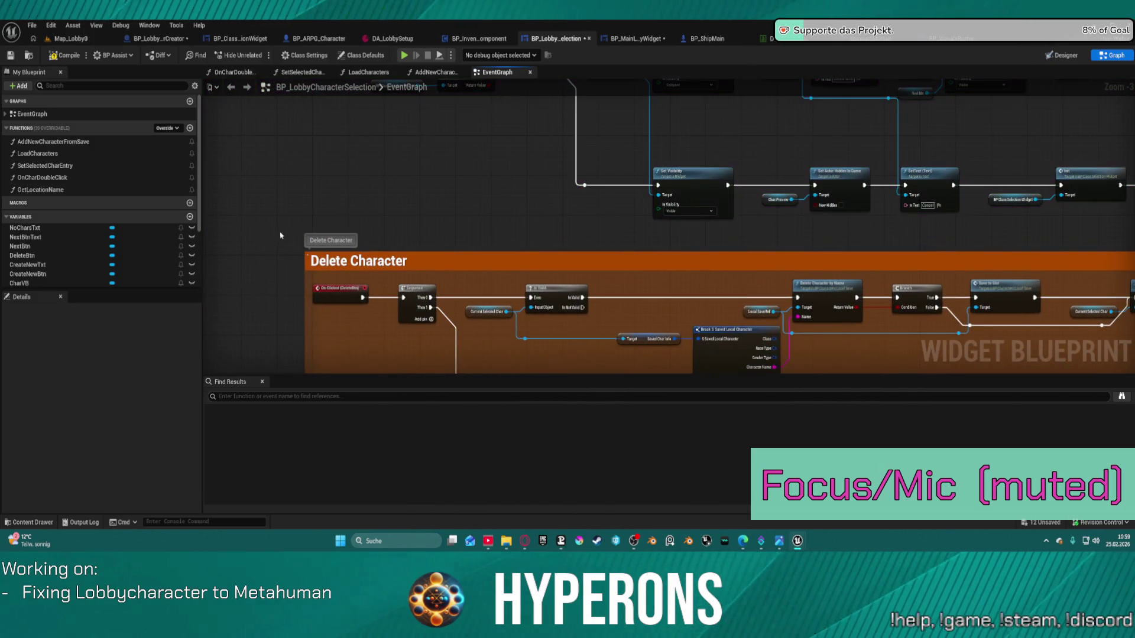
scroll(397, 203, "down", 4)
mouse_move(310, 165)
left_mouse_down()
mouse_move(482, 228)
mouse_move(1132, 225)
left_mouse_up()
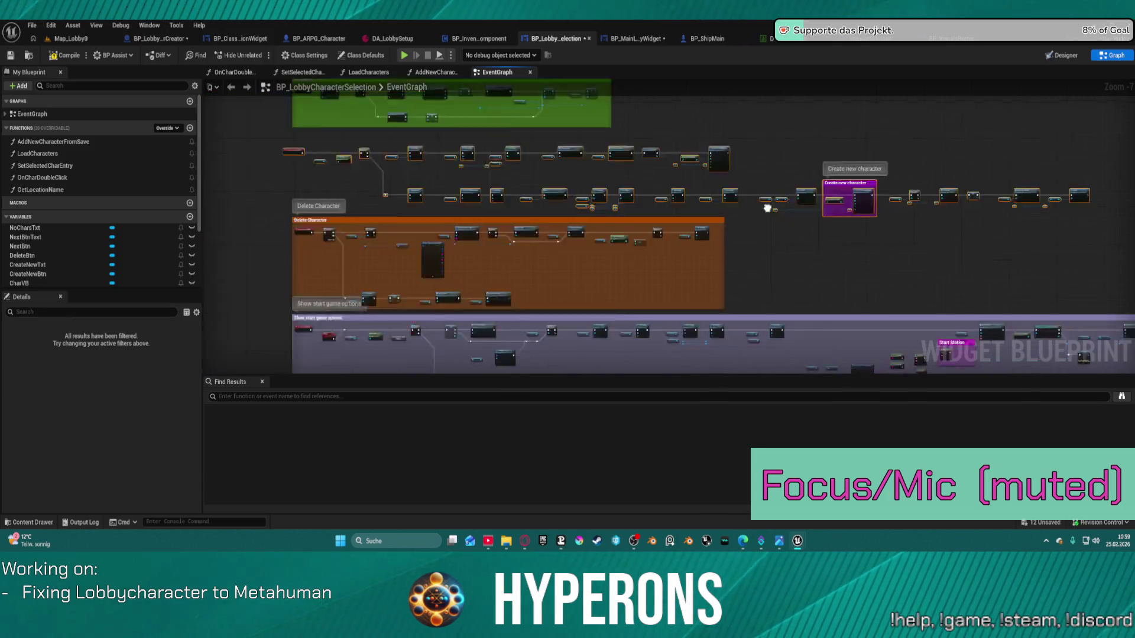
scroll(767, 208, "up", 8)
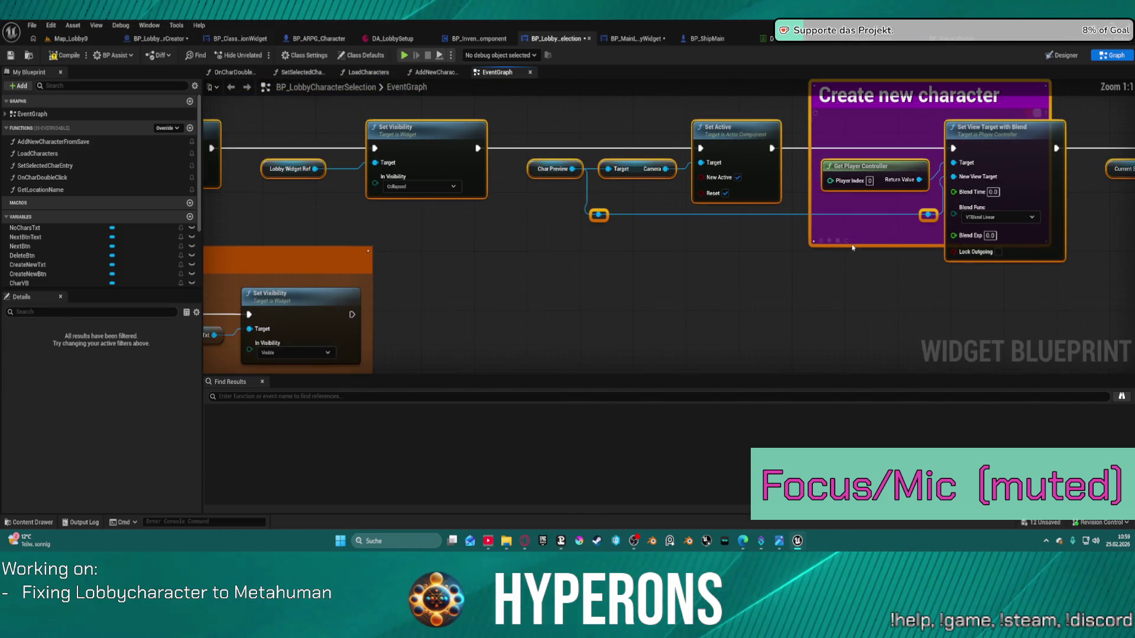
left_click(830, 240)
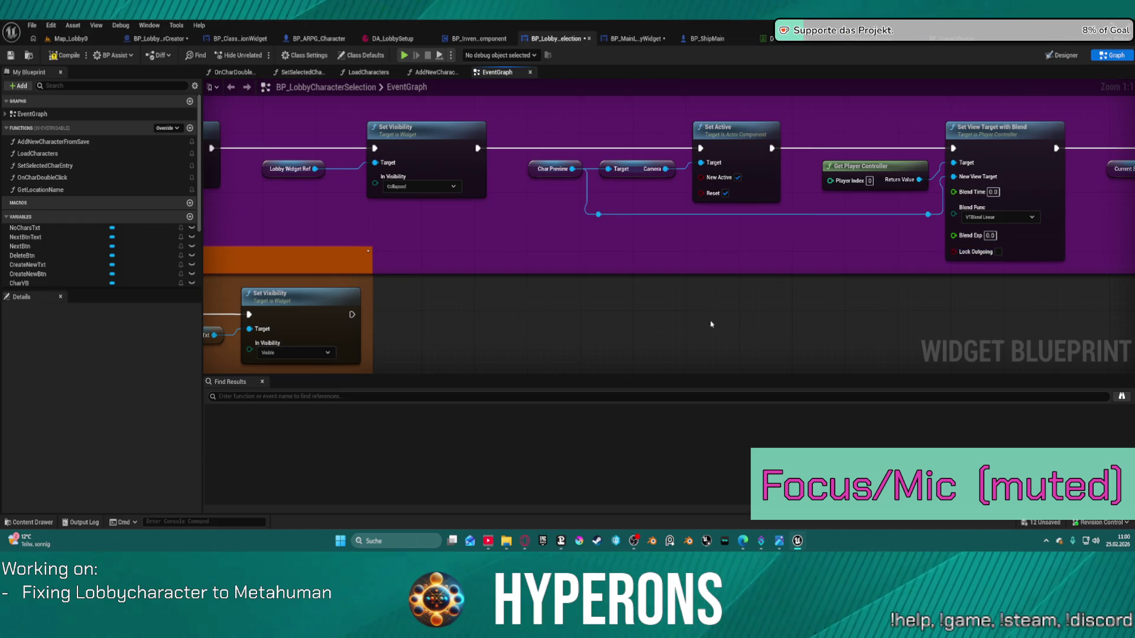
- Save the edited blueprint, checking out the camera asset when prompted
scroll(636, 322, "down", 10)
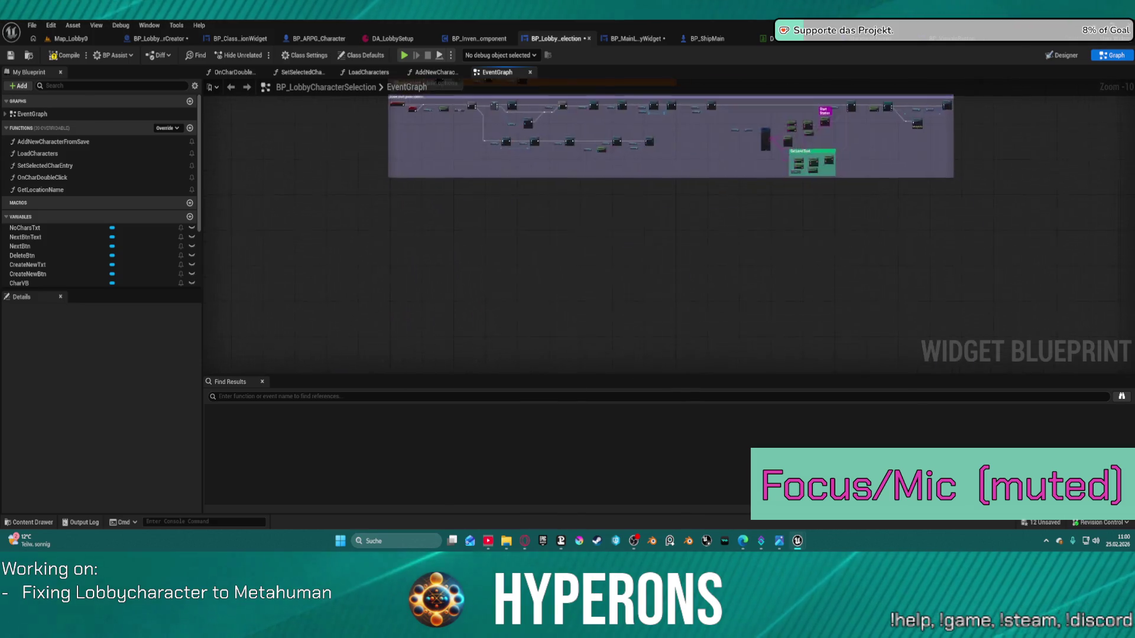
scroll(613, 202, "up", 4)
scroll(613, 203, "up", 5)
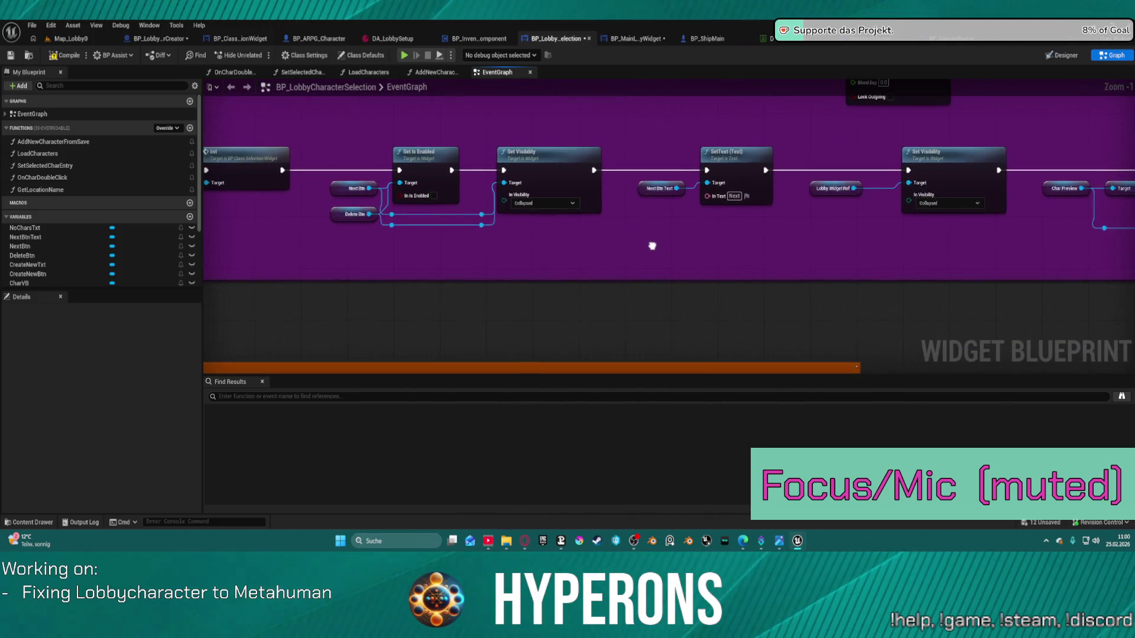
left_click_drag(244, 253, 528, 233)
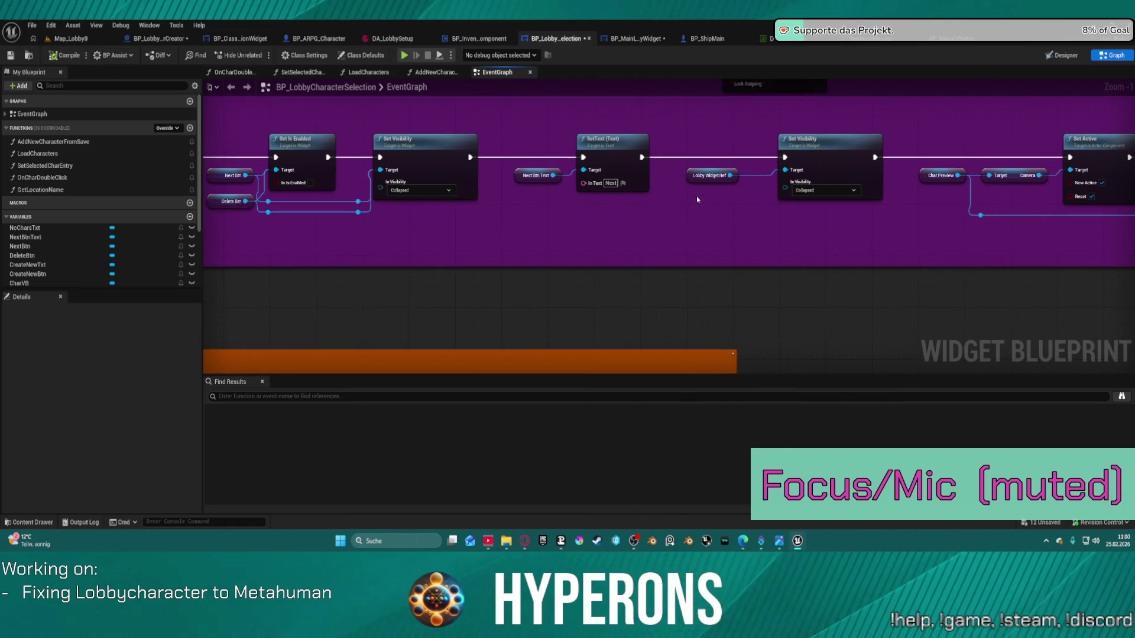
key("ctrl+shift+s")
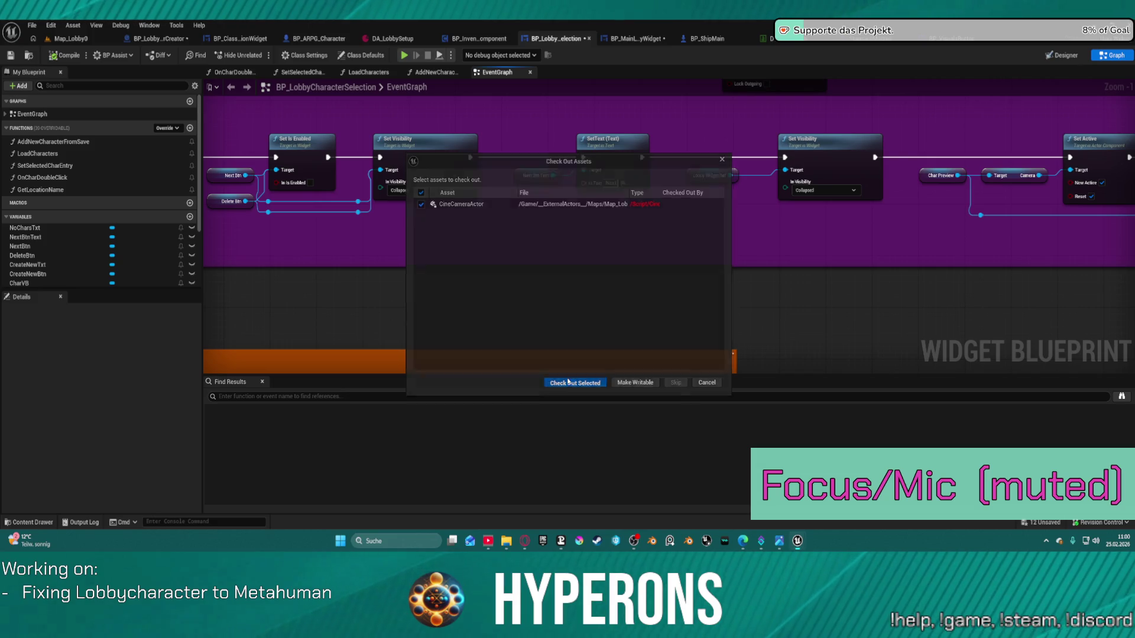
left_click(568, 382)
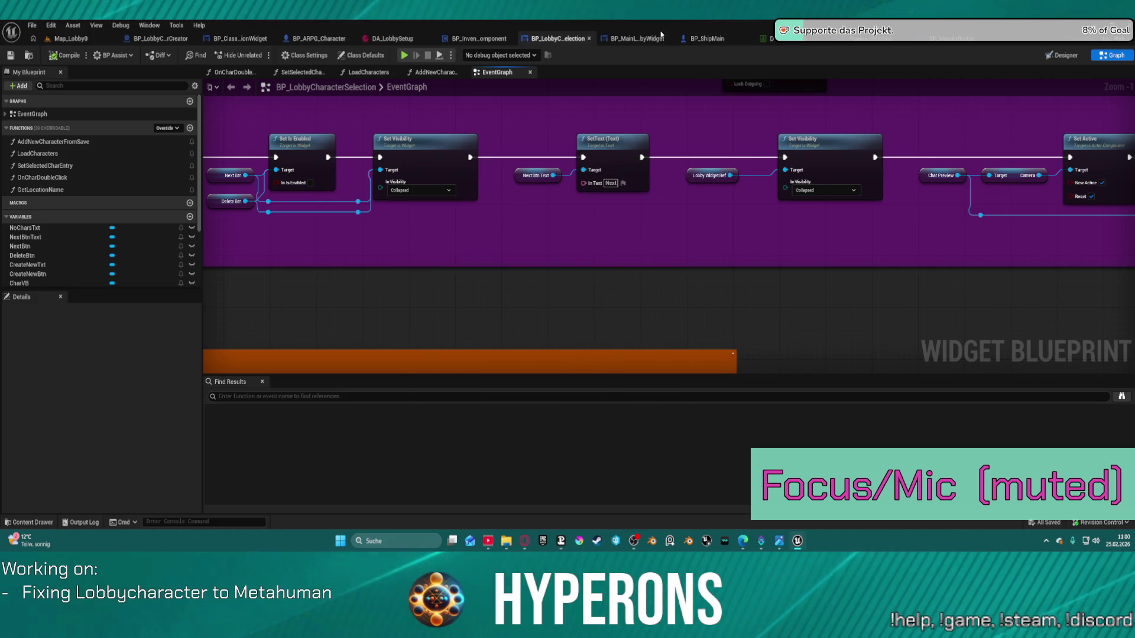
- Look over BP_MainLobbyWidget's graph, then move on to the BP_InventoryComponent blueprint
left_click(641, 39)
mouse_move(295, 179)
left_mouse_down()
mouse_move(402, 191)
mouse_move(535, 250)
mouse_move(535, 323)
mouse_move(633, 318)
left_mouse_up()
left_click(550, 39)
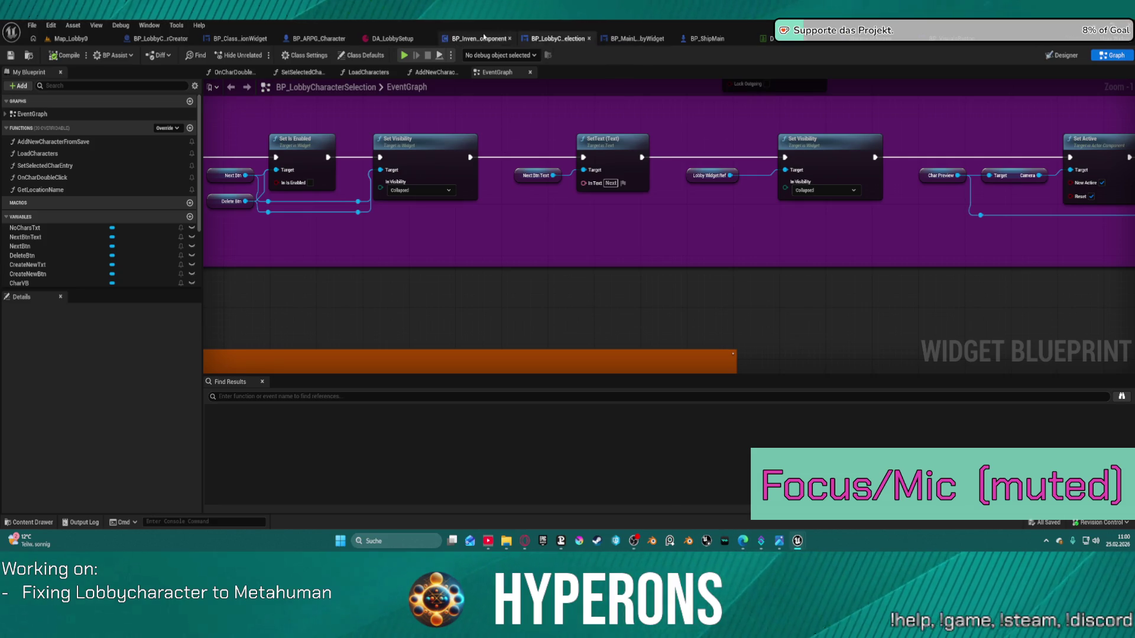
left_click(483, 38)
scroll(529, 98, "down", 3)
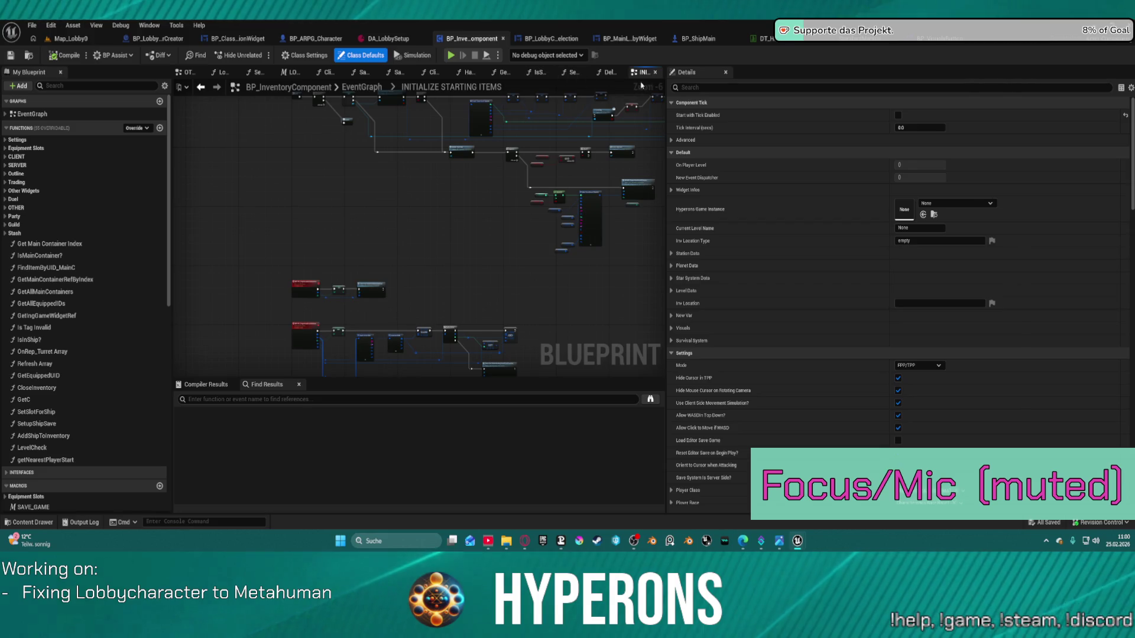
- Widen the graph, open BP_ClassSelectionWidget and glance at AddBeardSelectionButtons before returning to the event graph
left_click_drag(781, 104, 925, 116)
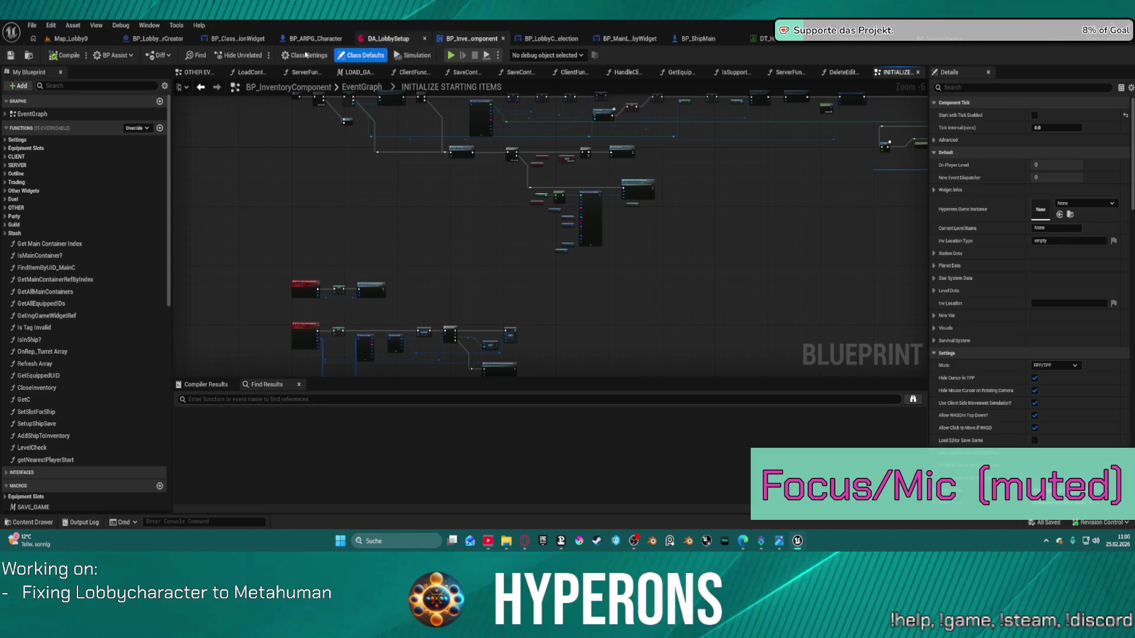
left_click(234, 39)
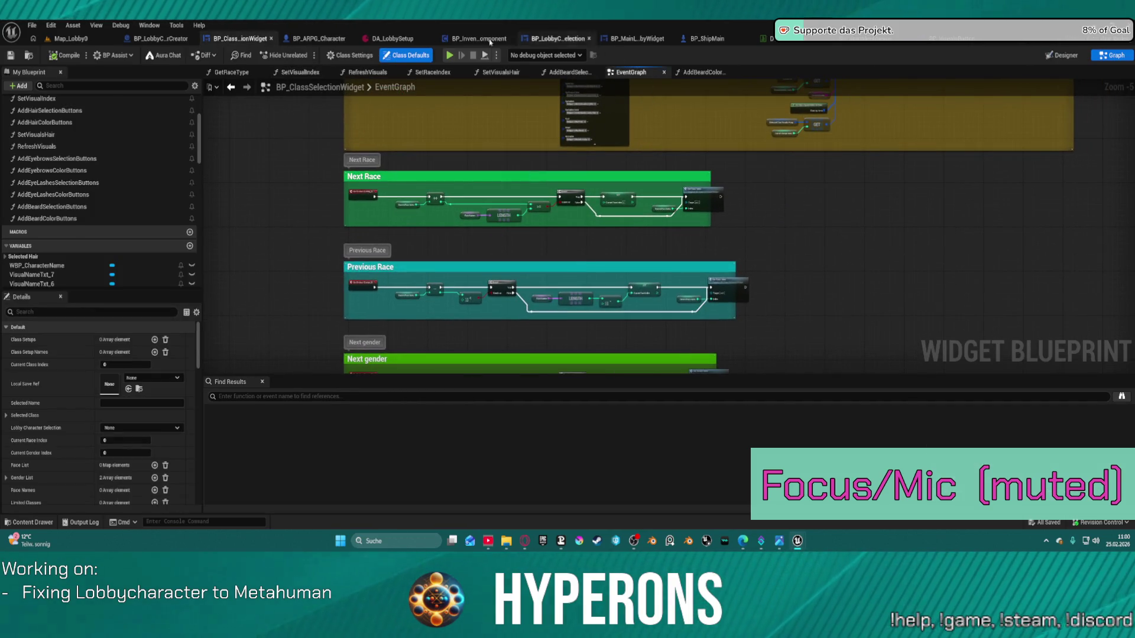
left_click(586, 73)
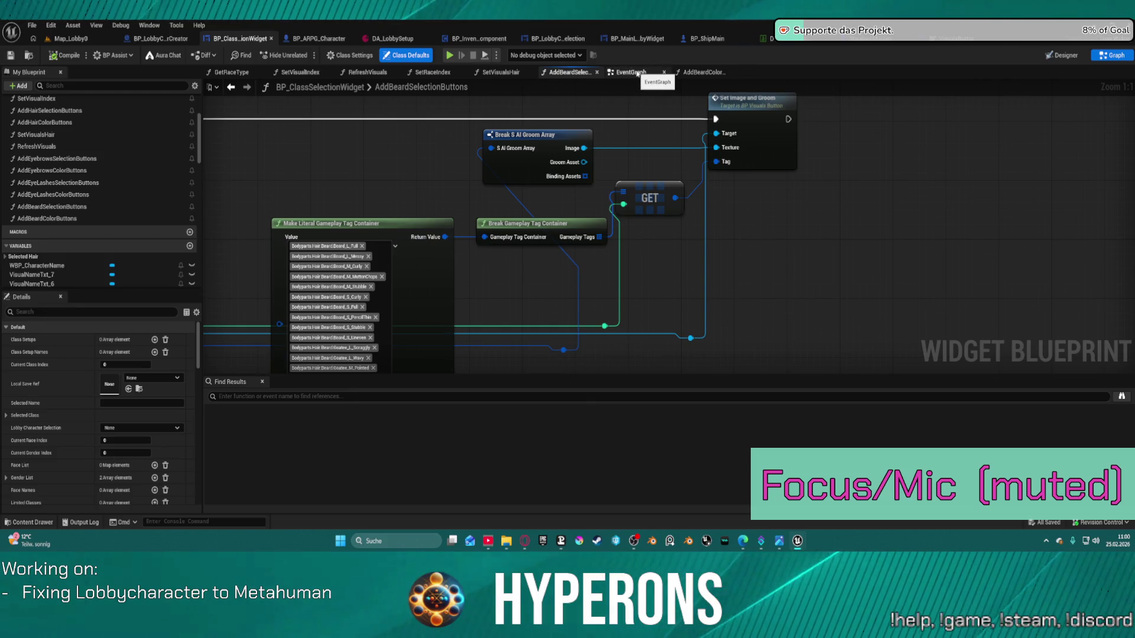
left_click(632, 73)
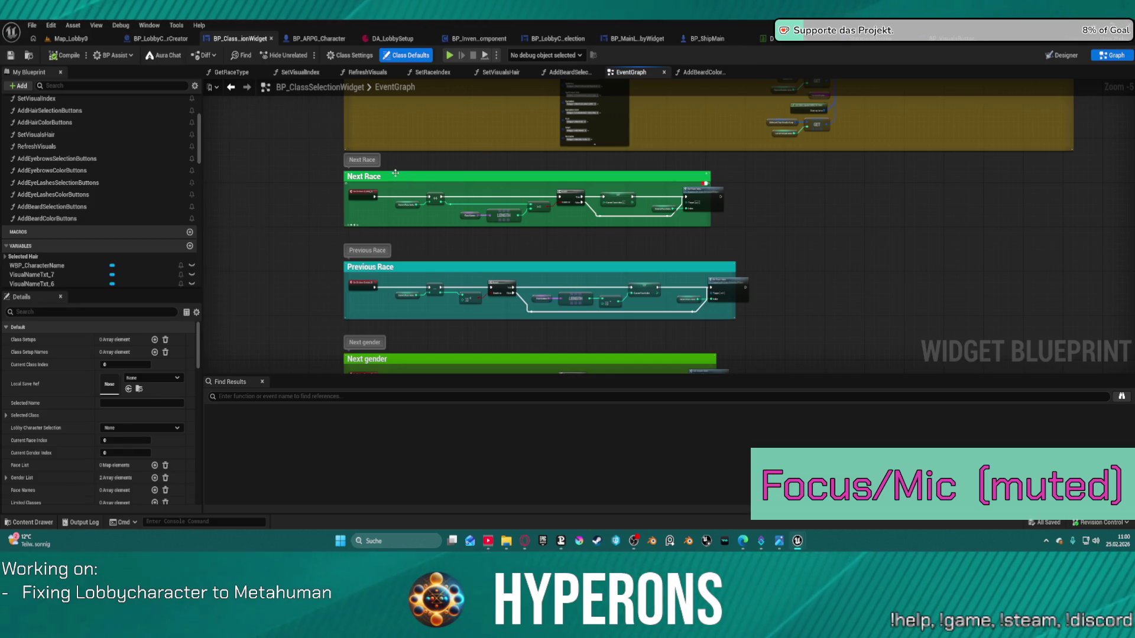
- Select SelectedCharVisualsArray and expand Index [0] and its Visuals fields in Details
scroll(396, 173, "down", 2)
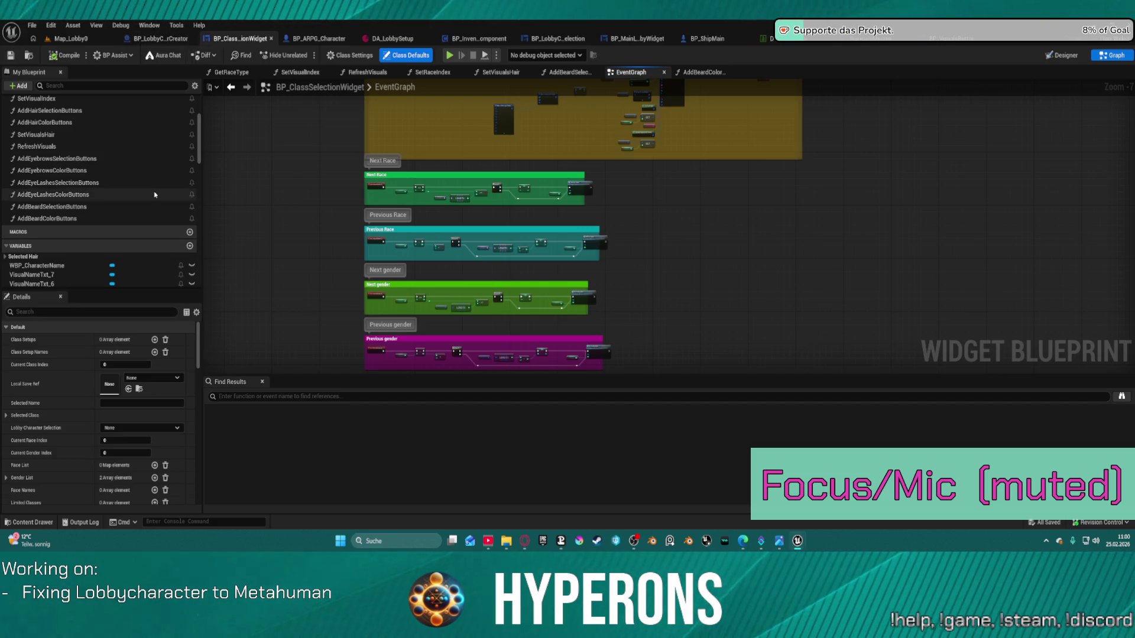
scroll(165, 266, "down", 10)
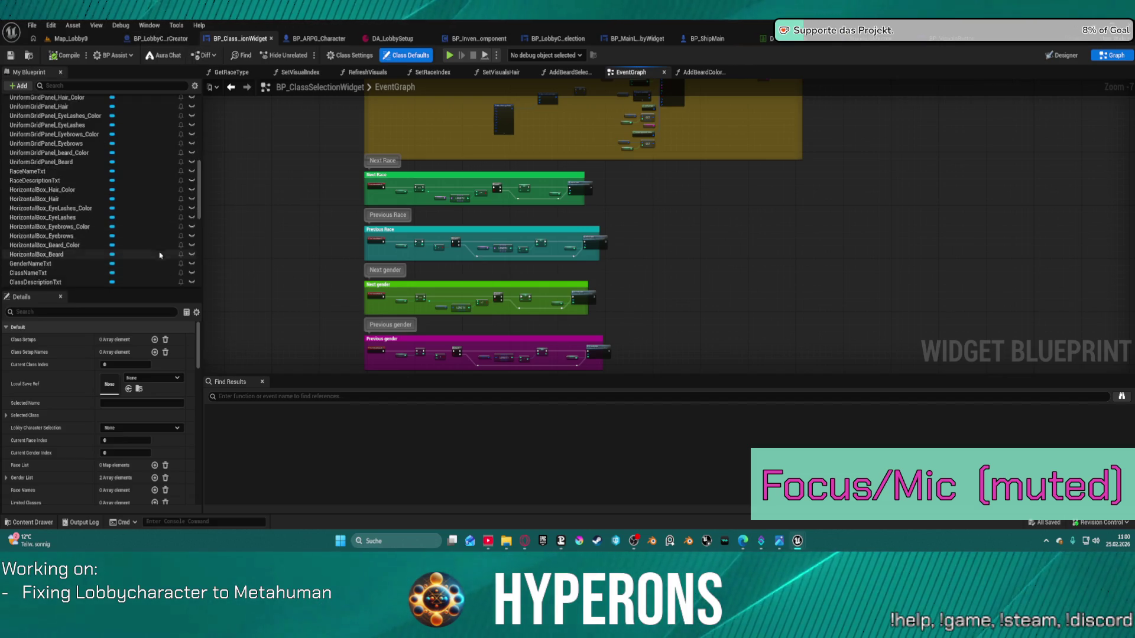
scroll(165, 250, "down", 3)
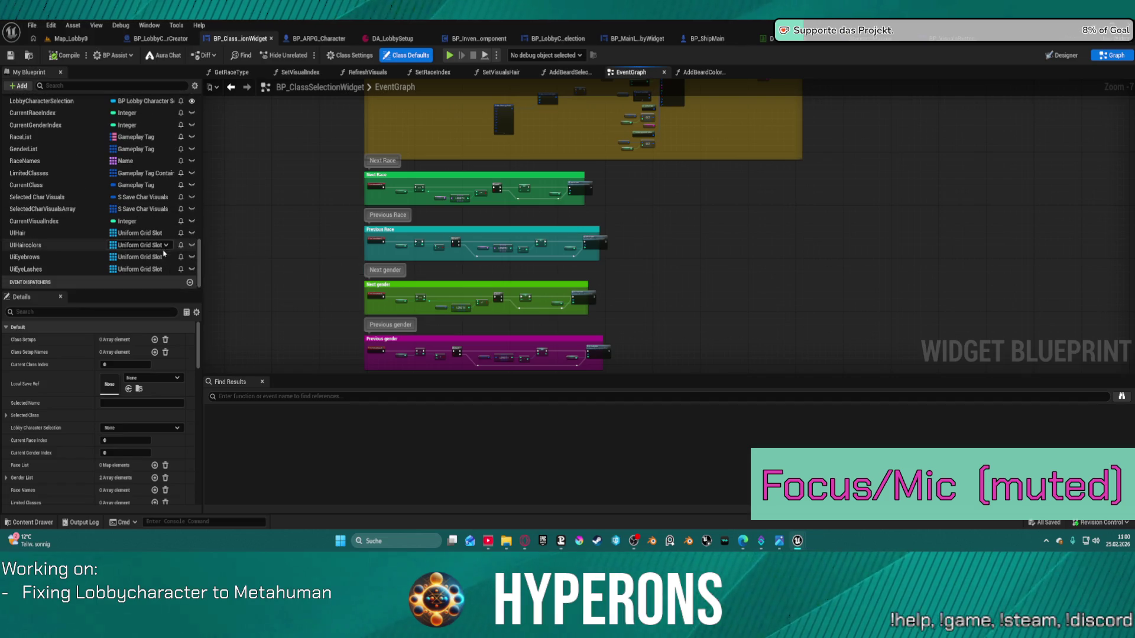
left_click(66, 210)
scroll(35, 461, "down", 10)
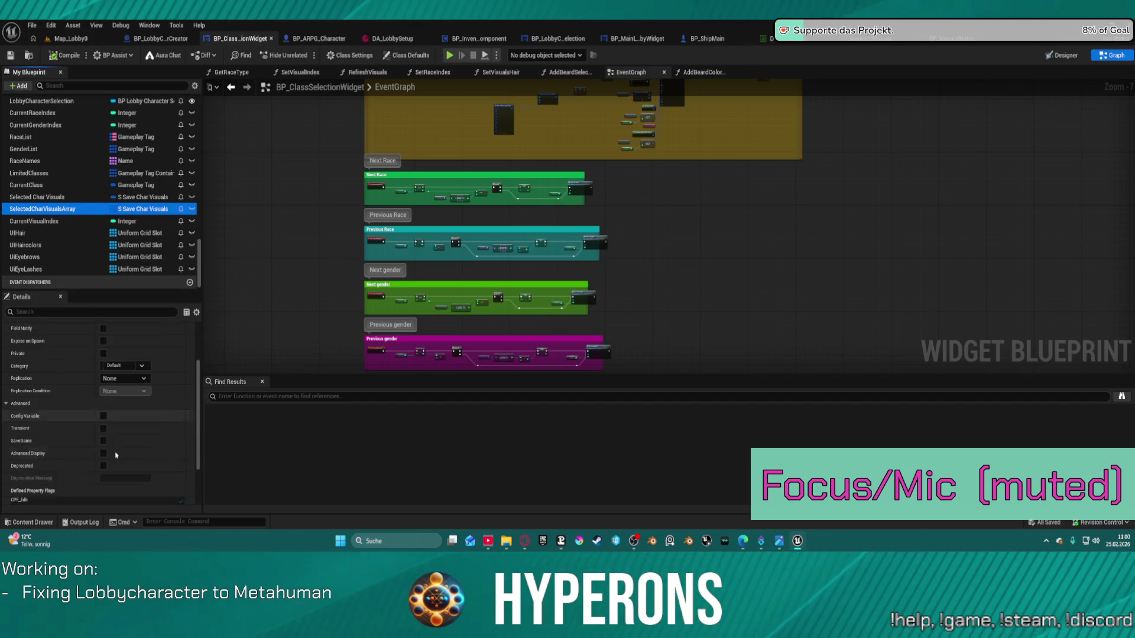
left_click(13, 471)
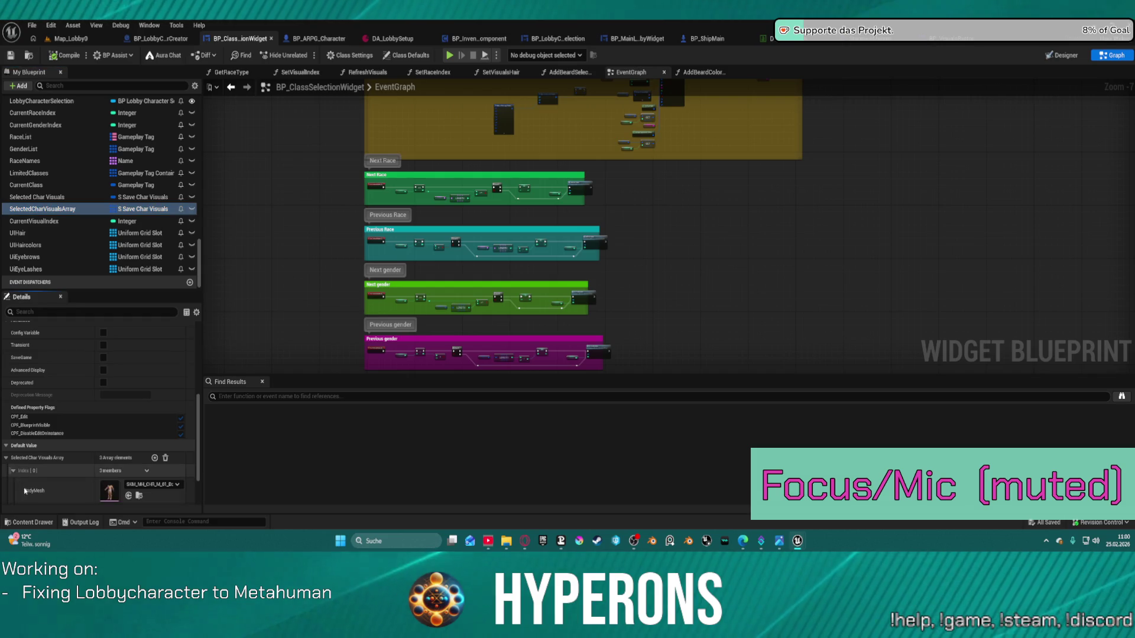
scroll(16, 484, "down", 2)
left_click(19, 471)
scroll(34, 459, "down", 3)
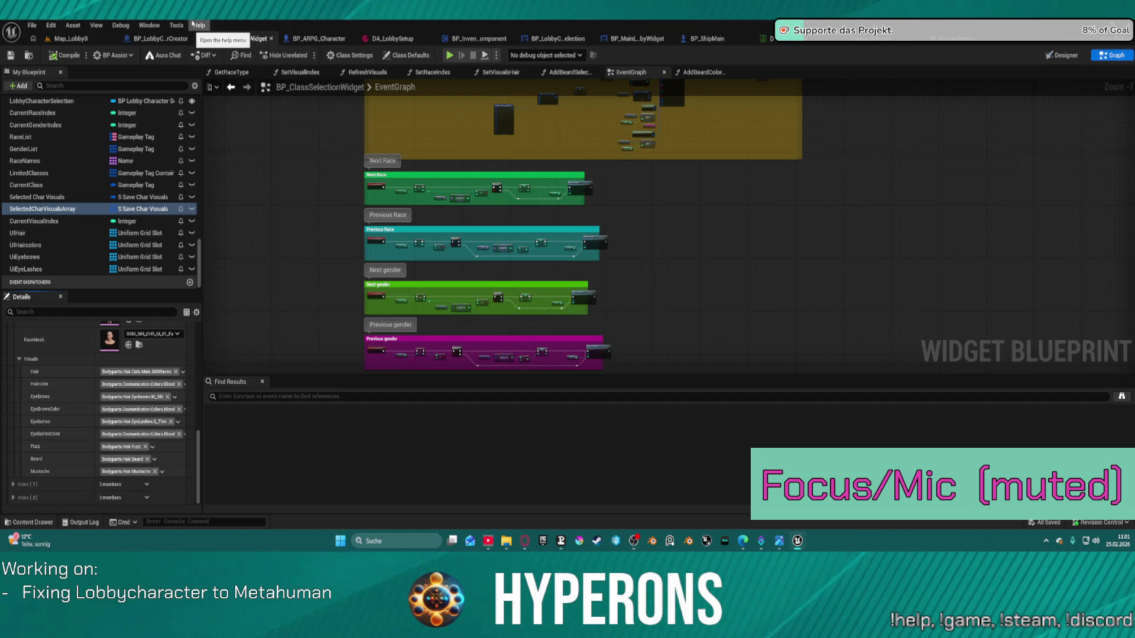
- In BP_LobbyCharacterCreator, set the Mustache component's Groom Asset to None
left_click(159, 40)
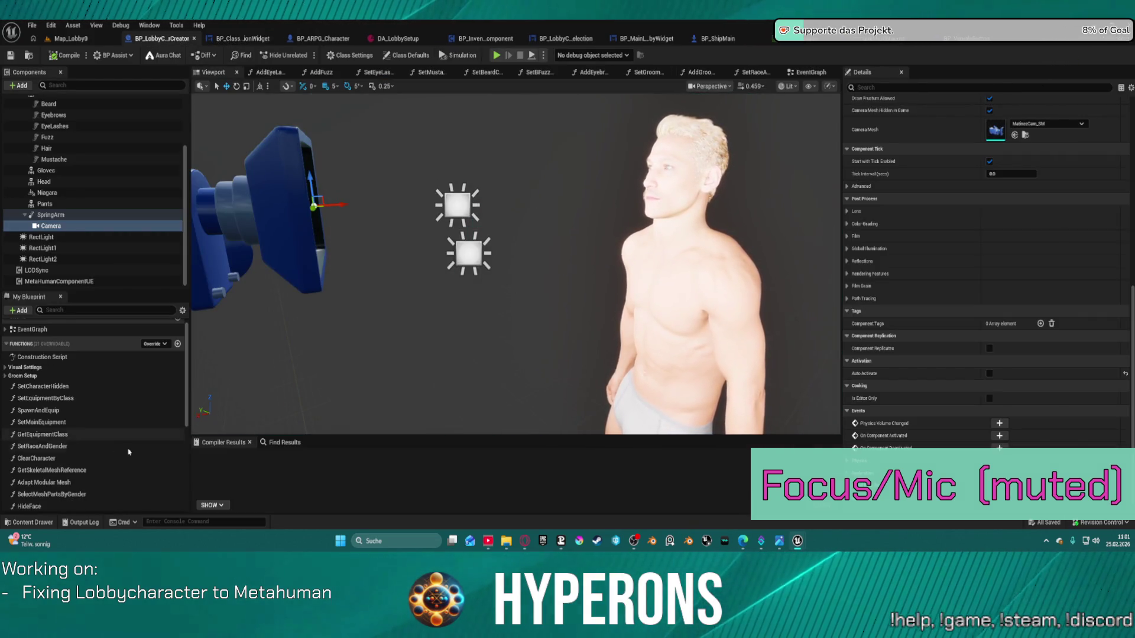
scroll(129, 449, "down", 8)
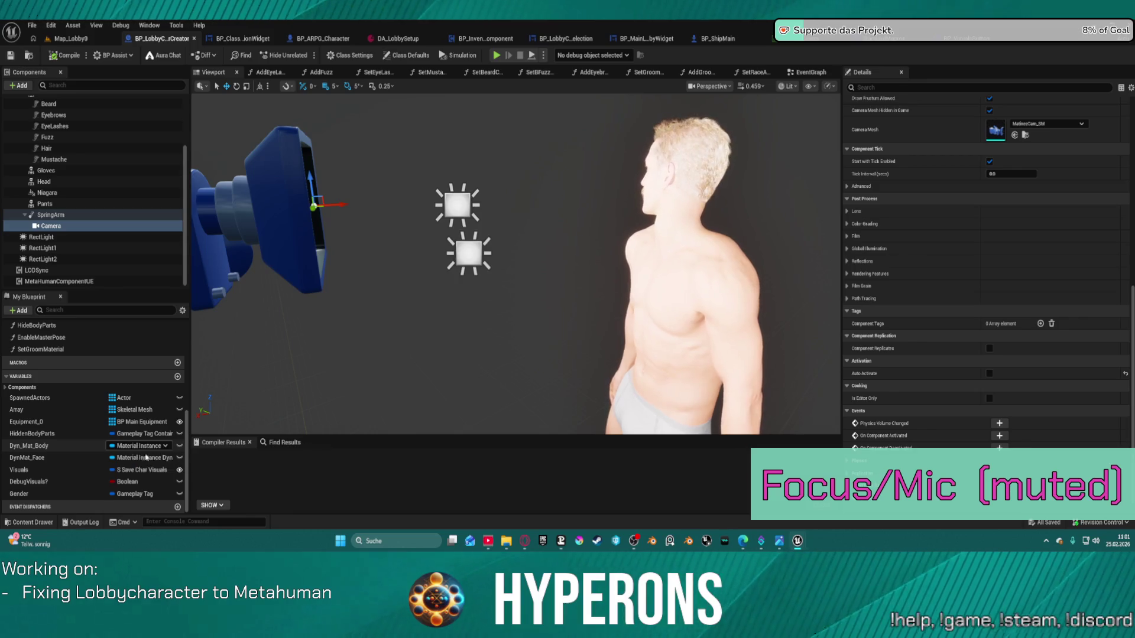
left_click(99, 471)
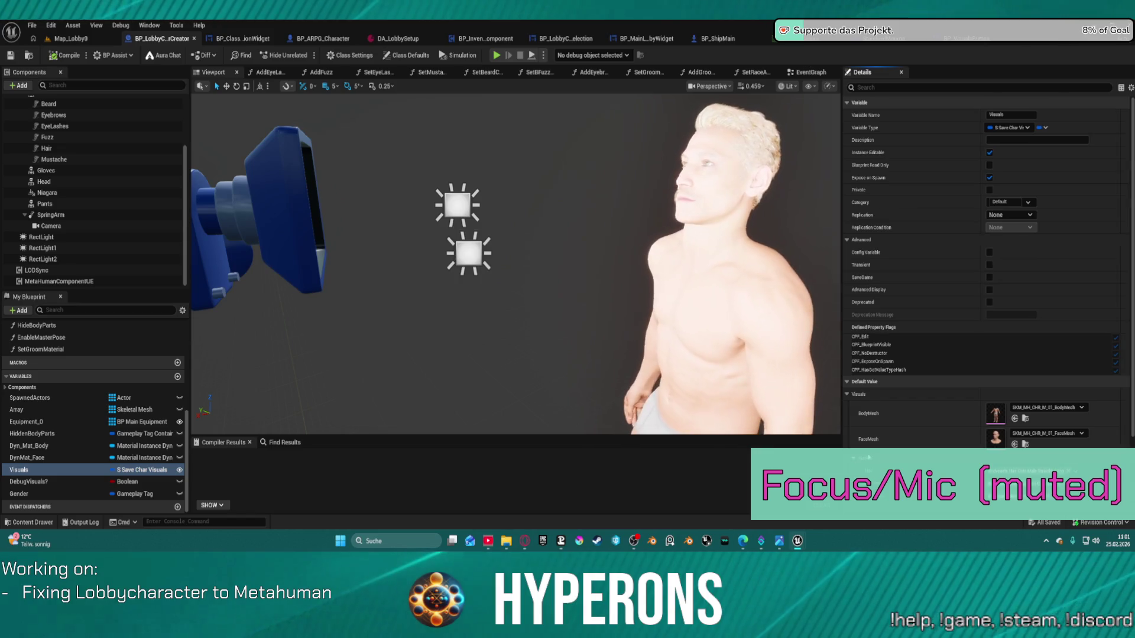
scroll(869, 455, "down", 3)
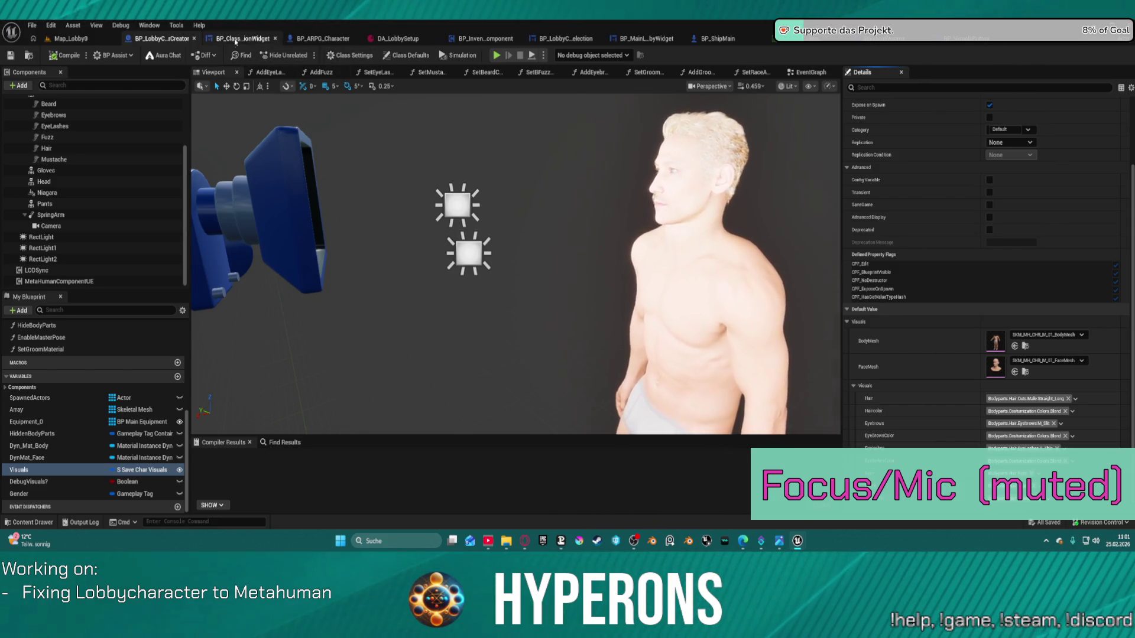
left_click(85, 162)
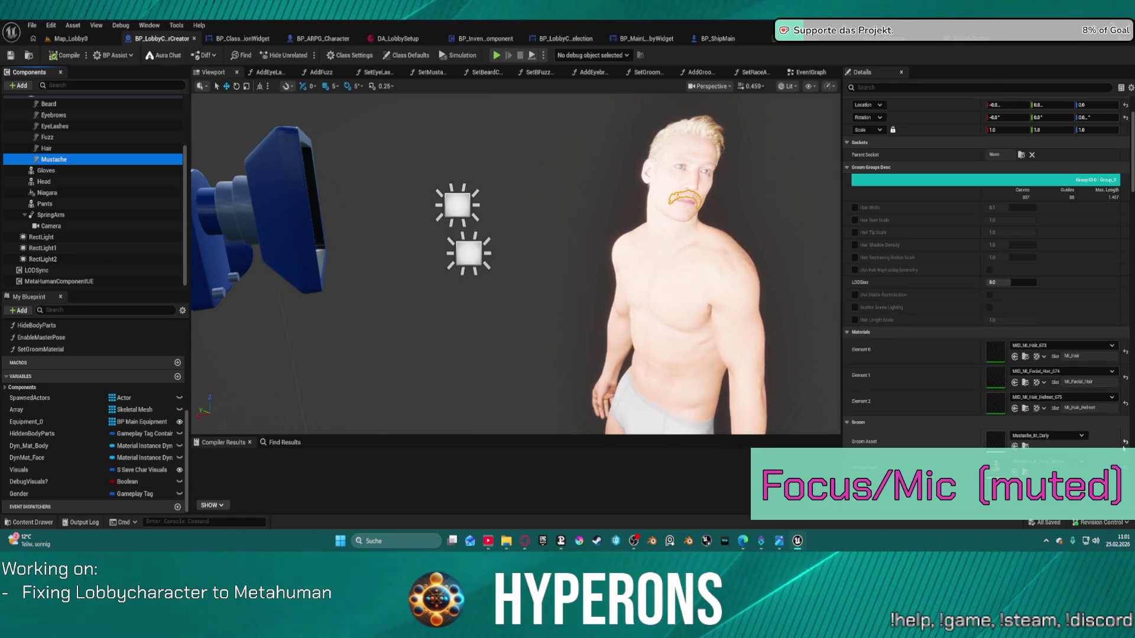
left_click(1125, 442)
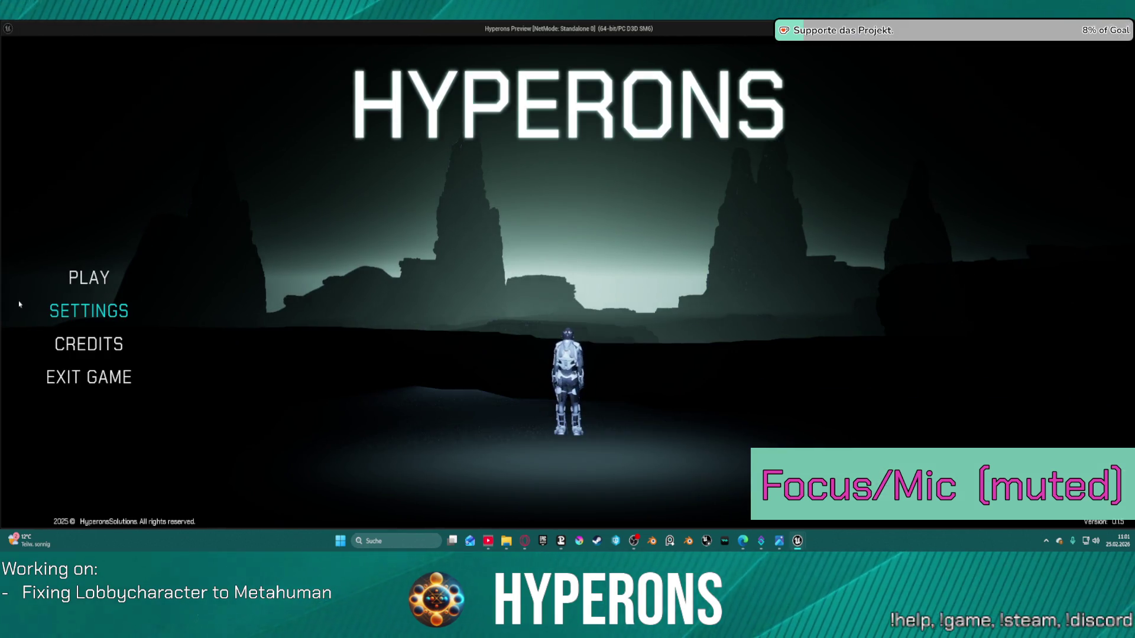
- Start a new character and cycle hair from Male.AfroCurly to Male.BobLayered, then exit the game
left_click(95, 276)
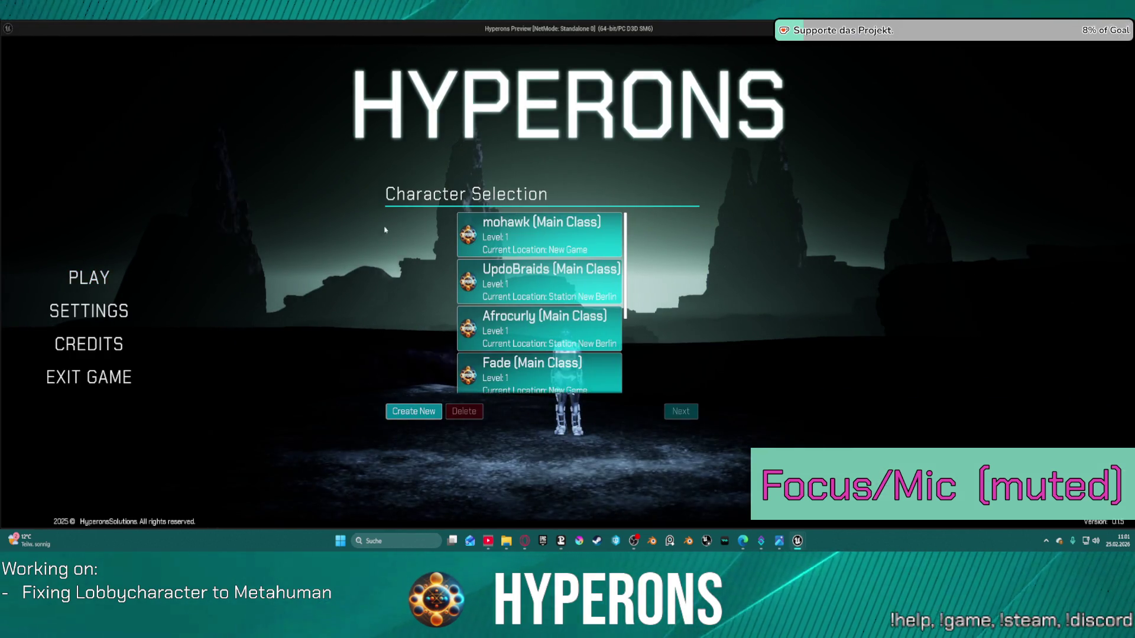
left_click(414, 412)
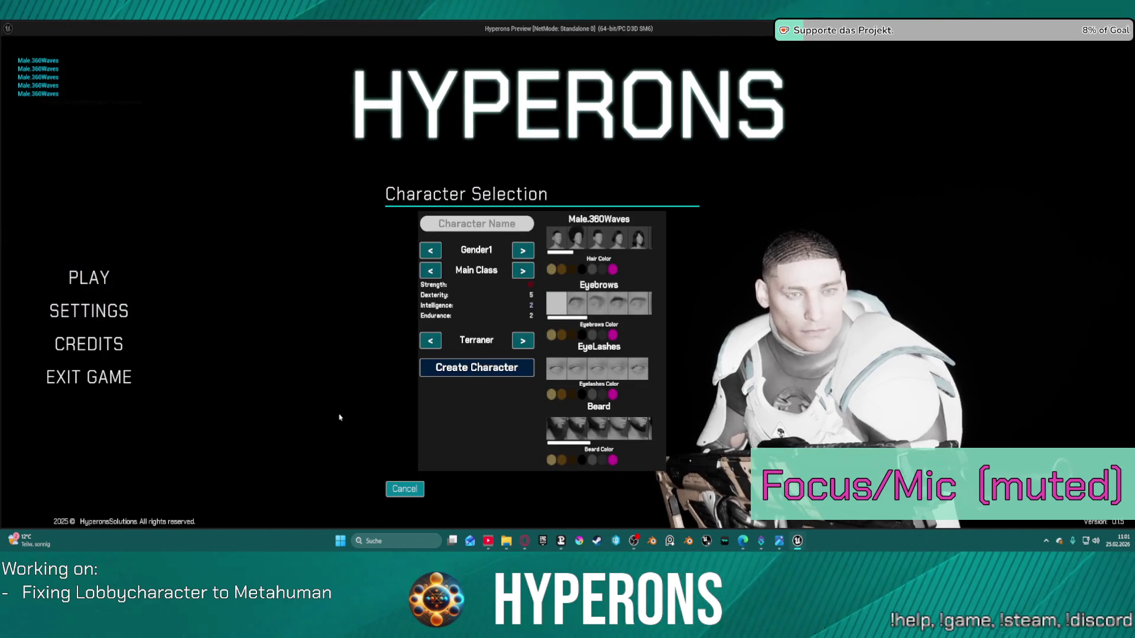
left_click(597, 240)
left_click(611, 240)
left_click(617, 239)
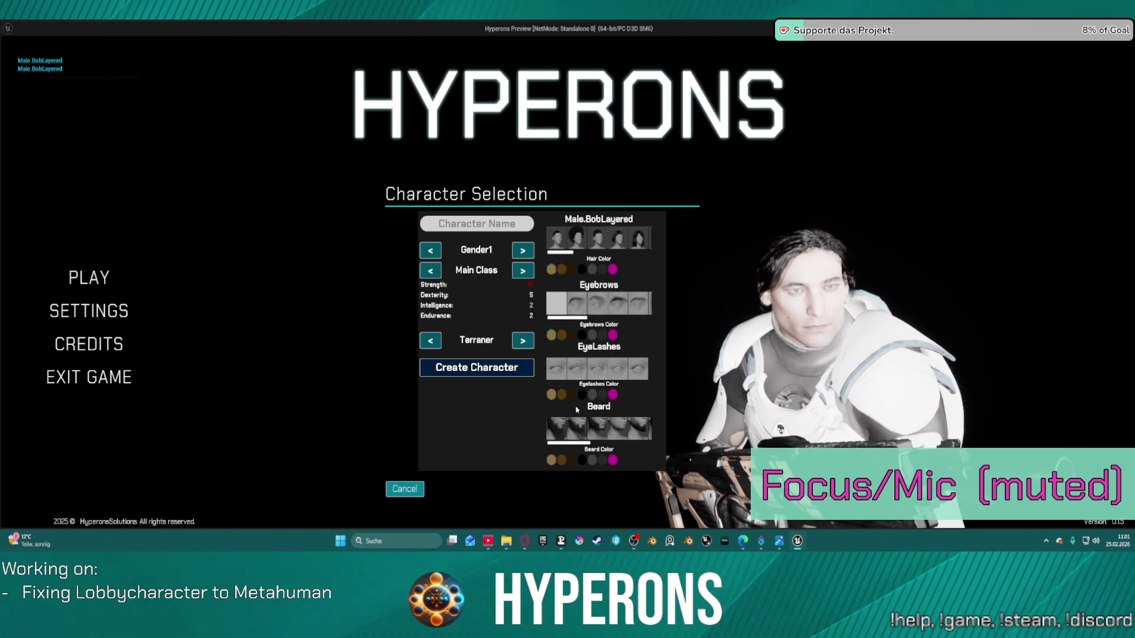
key("Escape")
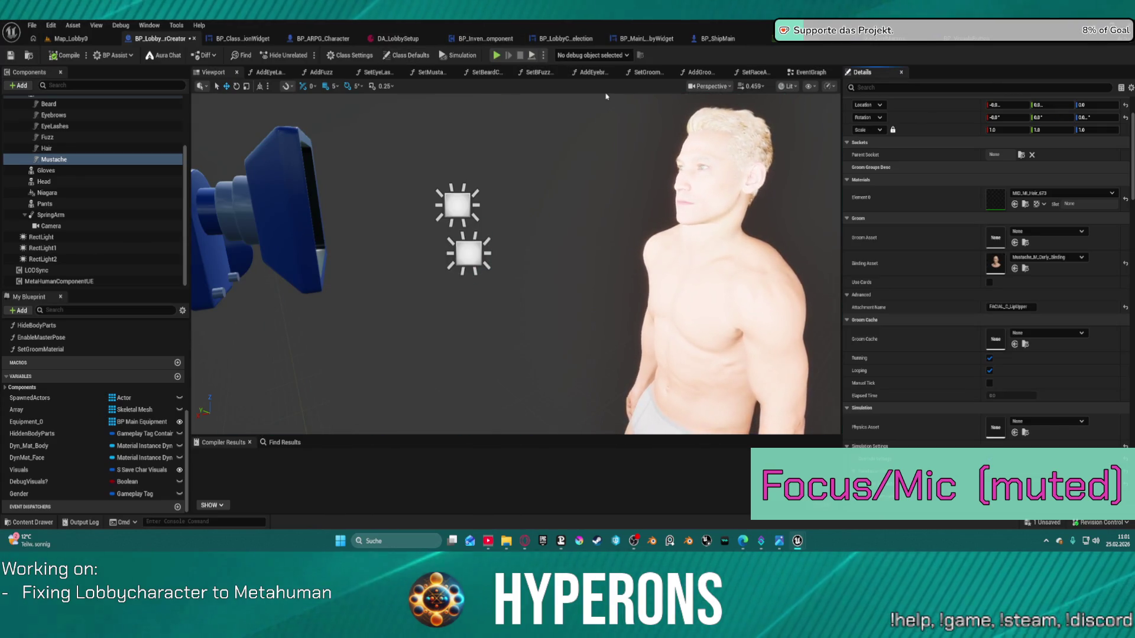
- Close SetRaceAndGender and bring AddGroomAssets' beard, mustache, eyebrow and eyelash nodes into view
left_click(756, 72)
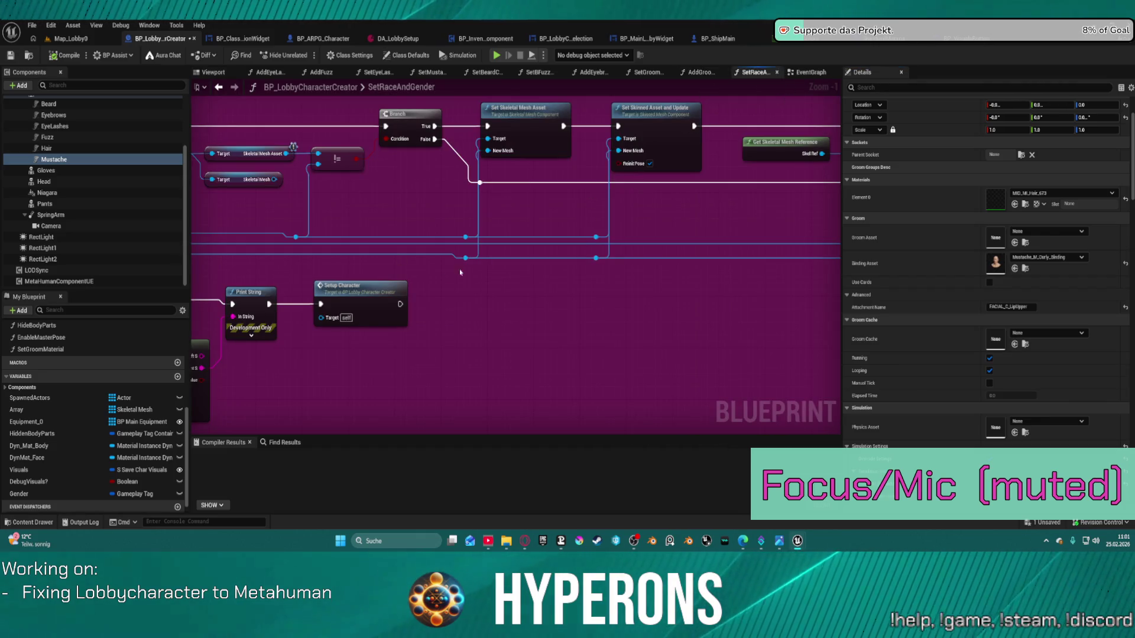
scroll(486, 261, "down", 3)
mouse_move(815, 272)
left_mouse_down()
mouse_move(597, 260)
mouse_move(733, 155)
left_mouse_up()
middle_click(742, 75)
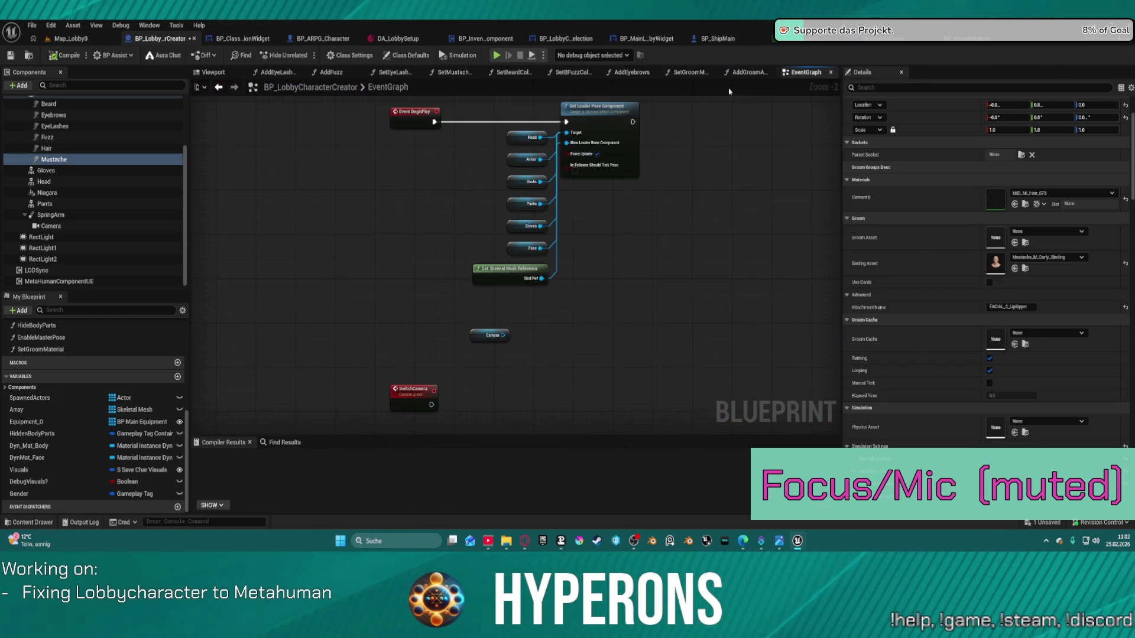
left_click(741, 76)
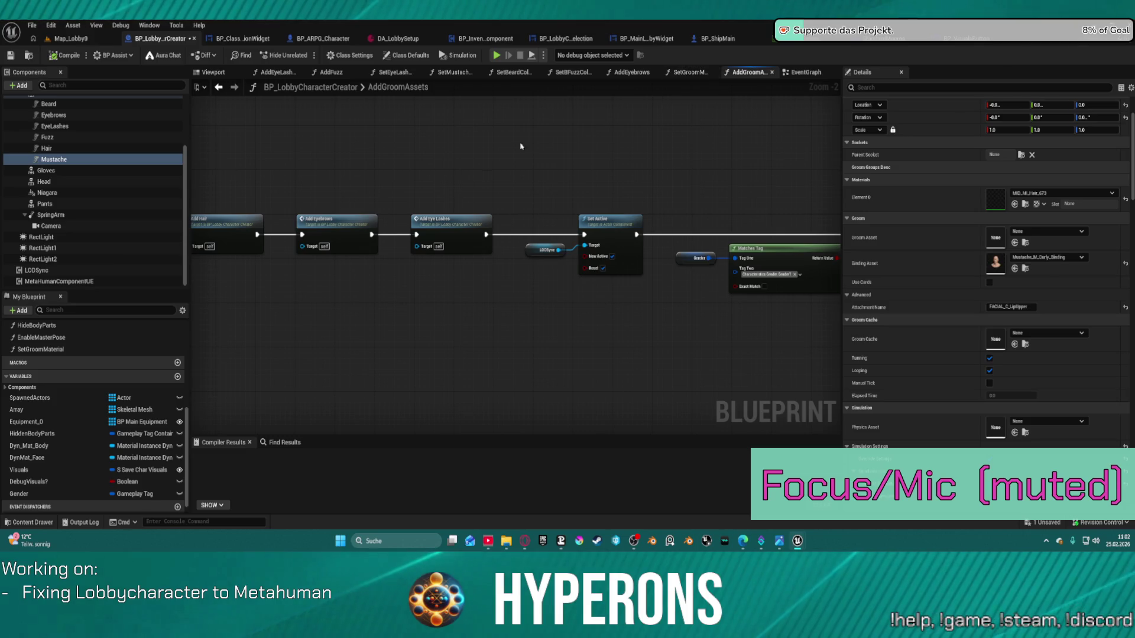
mouse_move(531, 141)
left_mouse_down()
mouse_move(390, 119)
mouse_move(115, 108)
left_mouse_up()
left_click_drag(122, 177, 754, 175)
- Break the Add Eye Lashes link to Set Active and move Set Active and LODSync out of the chain
left_click(421, 200, "alt")
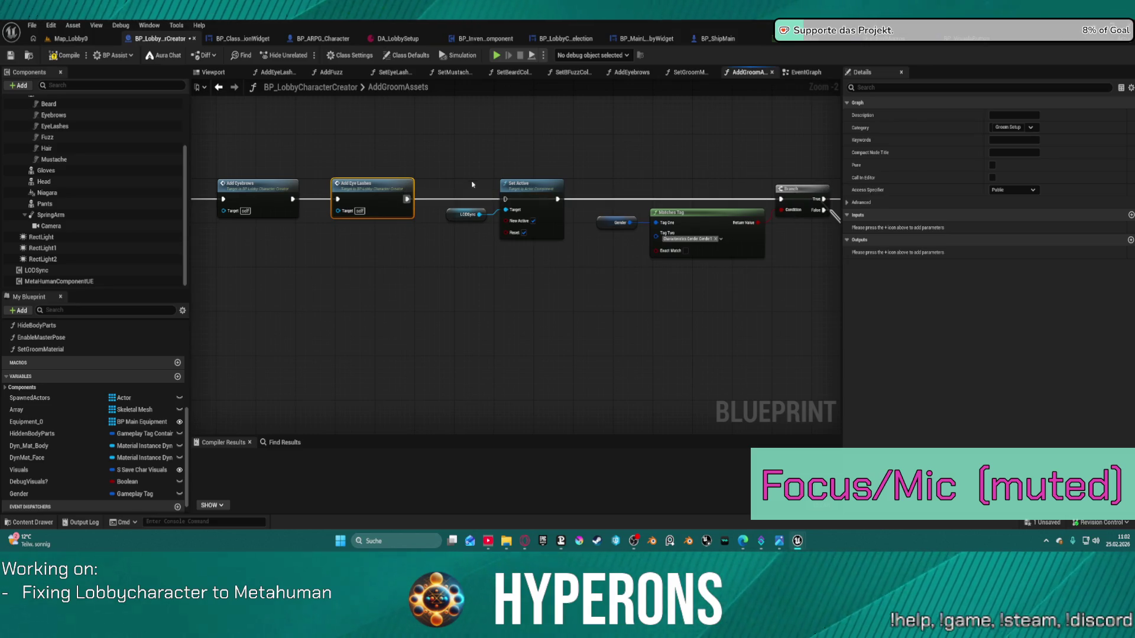
left_click_drag(453, 170, 565, 254)
mouse_move(526, 184)
left_mouse_down()
mouse_move(451, 201)
mouse_move(332, 350)
mouse_move(466, 349)
left_mouse_up()
mouse_move(412, 283)
left_mouse_down()
mouse_move(555, 256)
mouse_move(393, 269)
left_mouse_up()
mouse_move(494, 346)
left_mouse_down()
mouse_move(822, 274)
mouse_move(748, 290)
left_mouse_up()
- Wire Add Mustache and the reroute knot into Set Active, then straighten the rewired nodes
mouse_move(596, 187)
left_mouse_down()
mouse_move(572, 156)
mouse_move(429, 142)
left_mouse_up()
mouse_move(288, 192)
left_mouse_down()
mouse_move(375, 175)
mouse_move(397, 146)
left_mouse_up()
mouse_move(480, 204)
left_mouse_down()
mouse_move(331, 224)
mouse_move(306, 241)
left_mouse_up()
left_click_drag(390, 178, 490, 207)
mouse_move(549, 258)
left_mouse_down()
mouse_move(490, 217)
mouse_move(545, 234)
mouse_move(503, 250)
left_mouse_up()
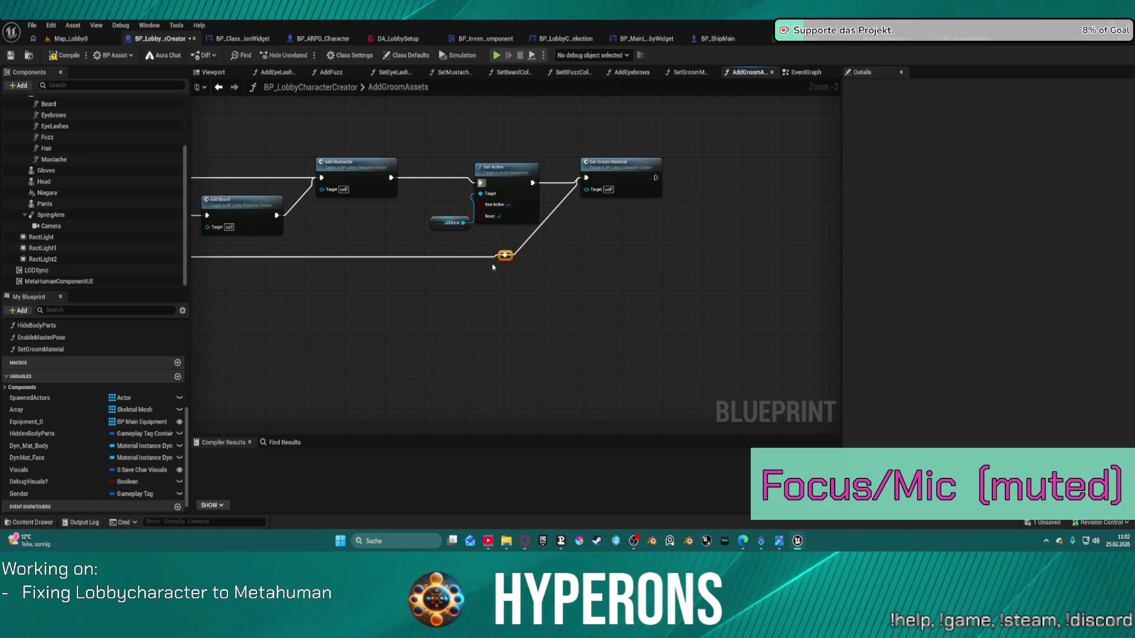
left_click_drag(436, 200, 481, 188)
key("f")
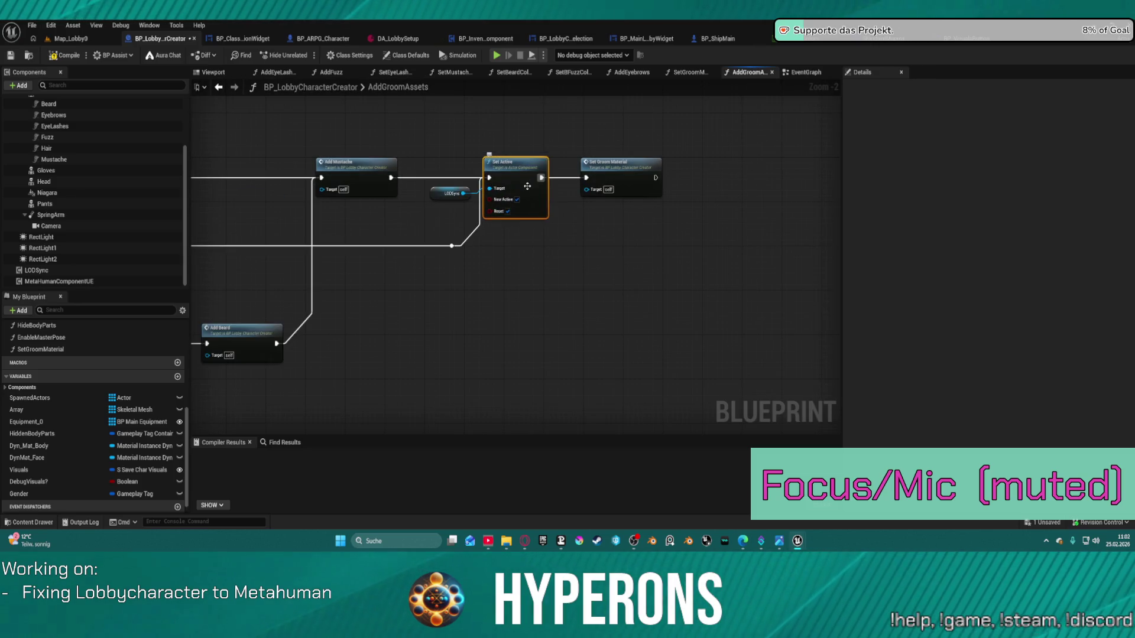
mouse_move(219, 180)
left_mouse_down()
mouse_move(484, 172)
mouse_move(615, 154)
left_mouse_up()
double_click(768, 136)
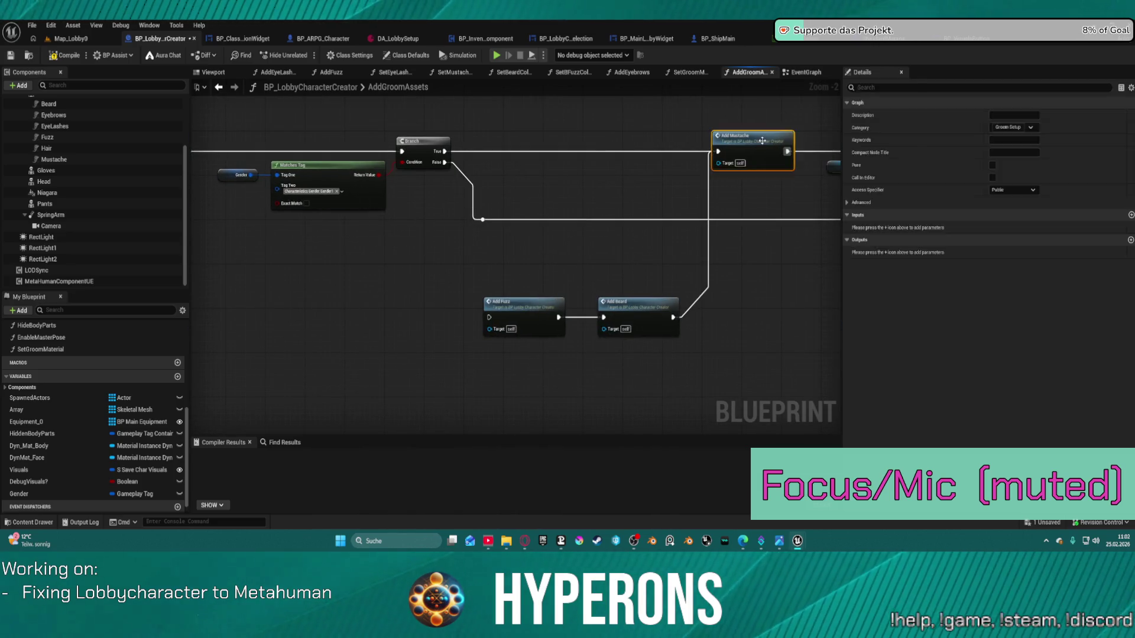
- Zoom and pan the AddMustache graph to examine its Branch and Break nodes
scroll(307, 209, "up", 5)
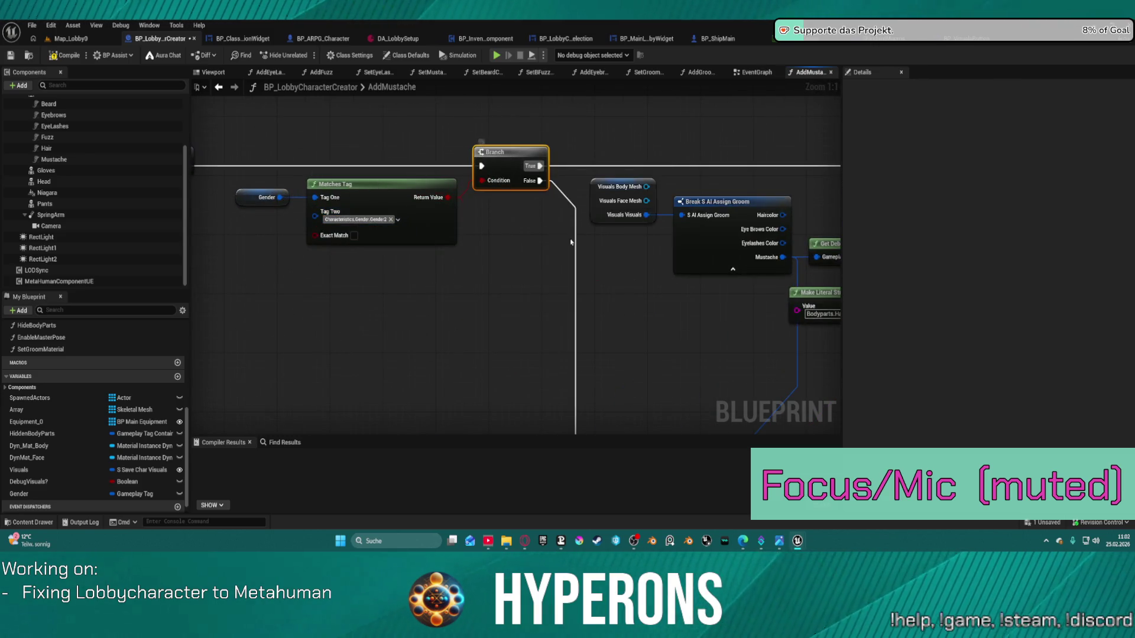
scroll(508, 155, "down", 4)
left_click_drag(422, 92, 487, 261)
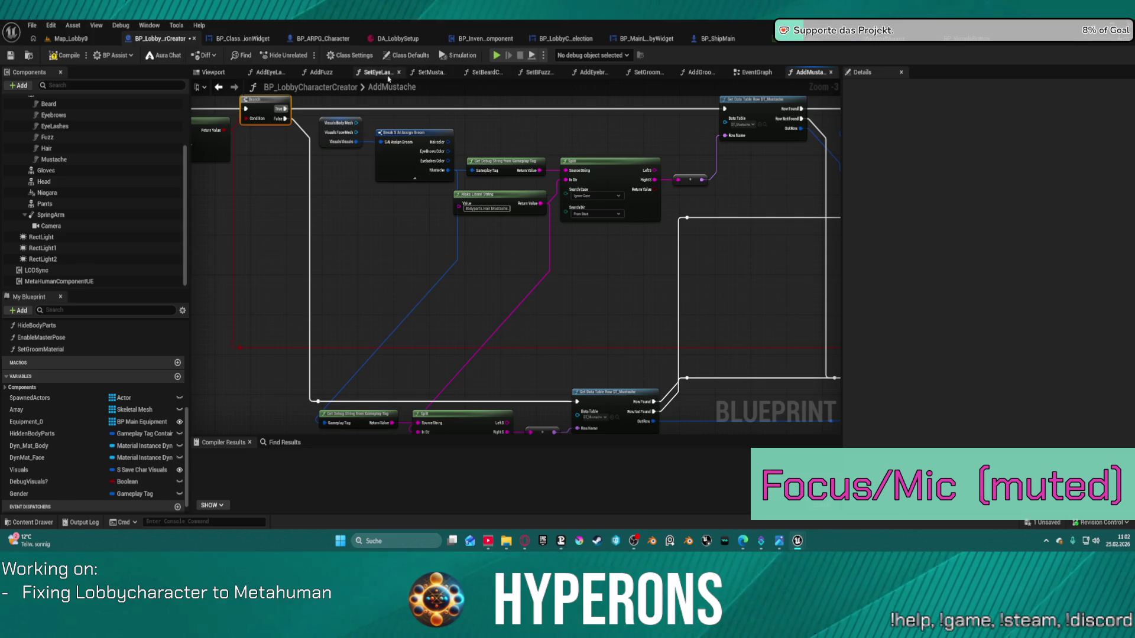
left_click(249, 40)
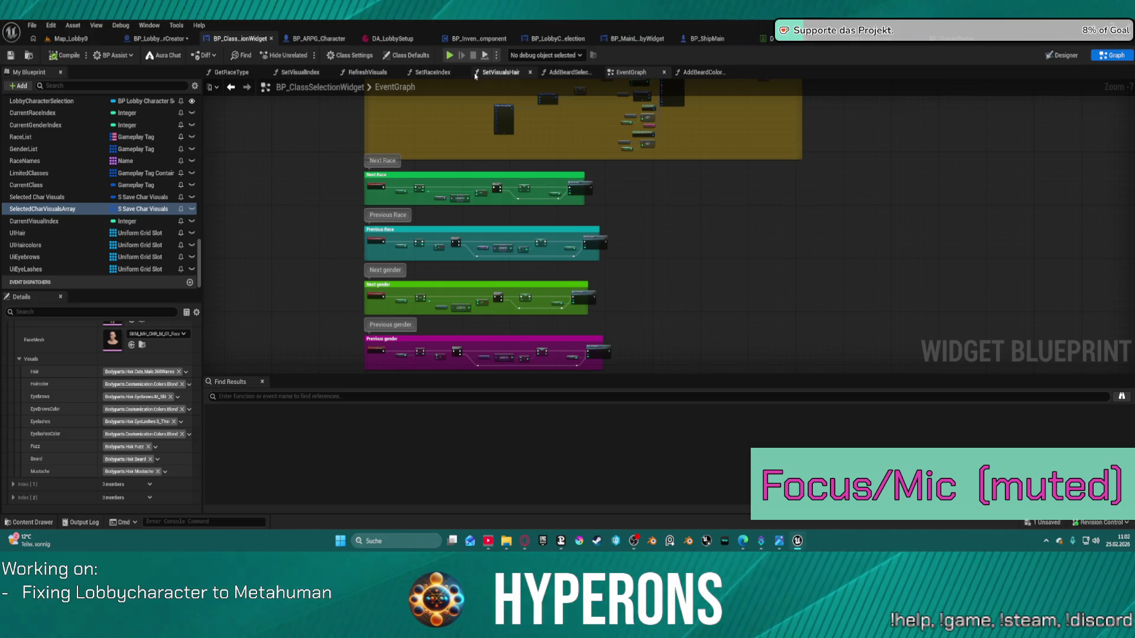
- In SetVisualsHair, frame the Fuzz and Beard branch checks and select the last Branch node
left_click(490, 74)
scroll(441, 180, "up", 3)
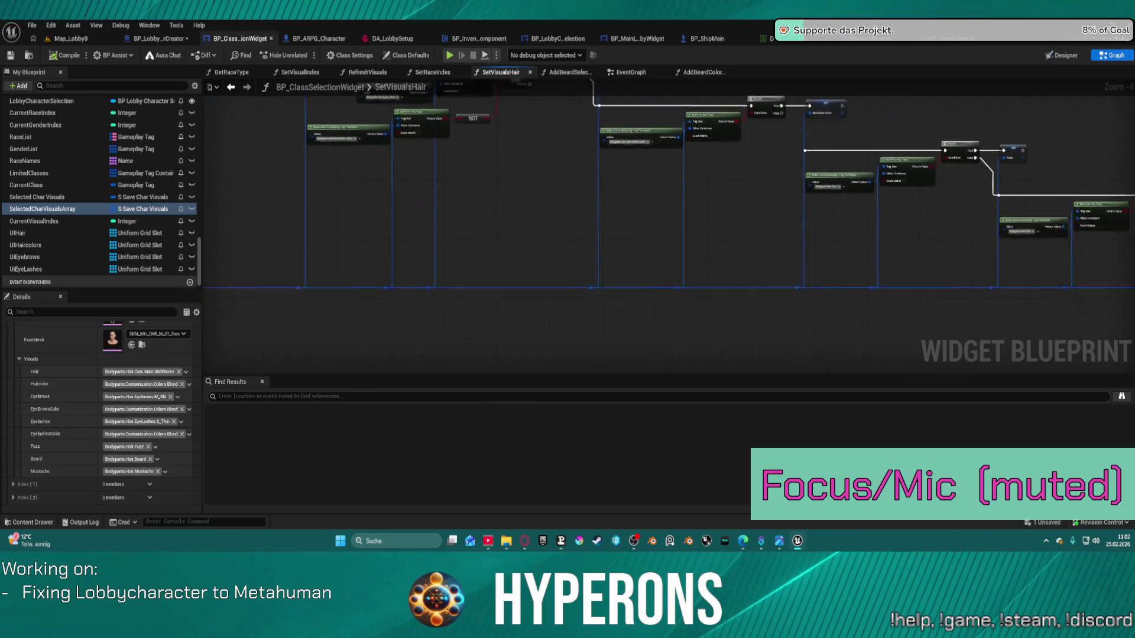
scroll(440, 180, "up", 4)
mouse_move(659, 196)
left_mouse_down()
mouse_move(393, 184)
mouse_move(365, 169)
left_mouse_up()
scroll(364, 169, "down", 5)
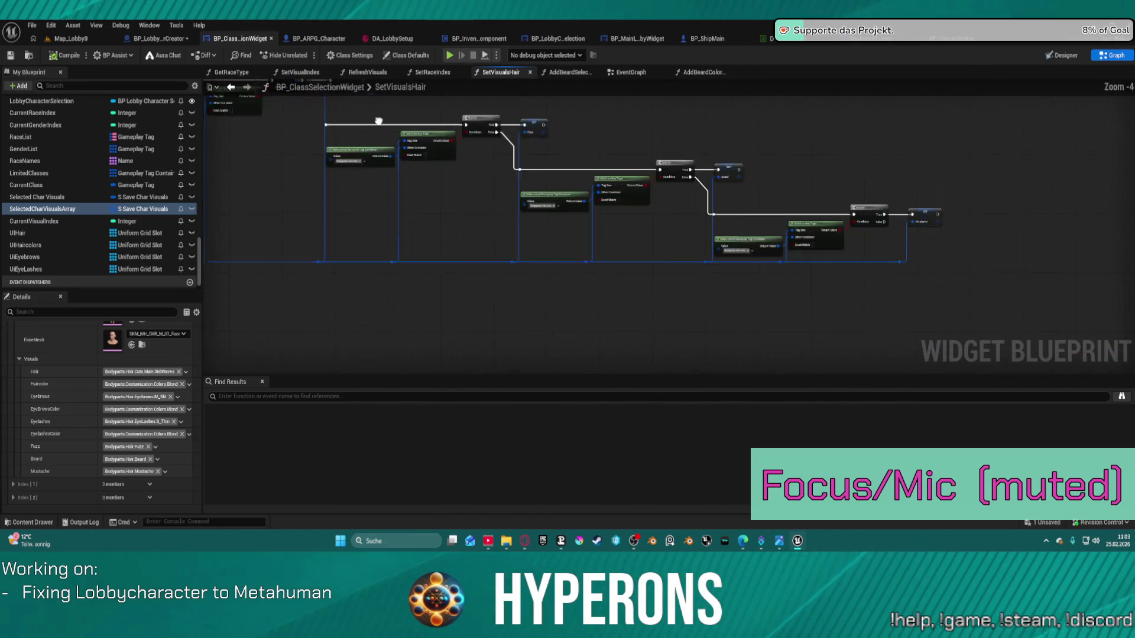
left_click_drag(498, 127, 507, 194)
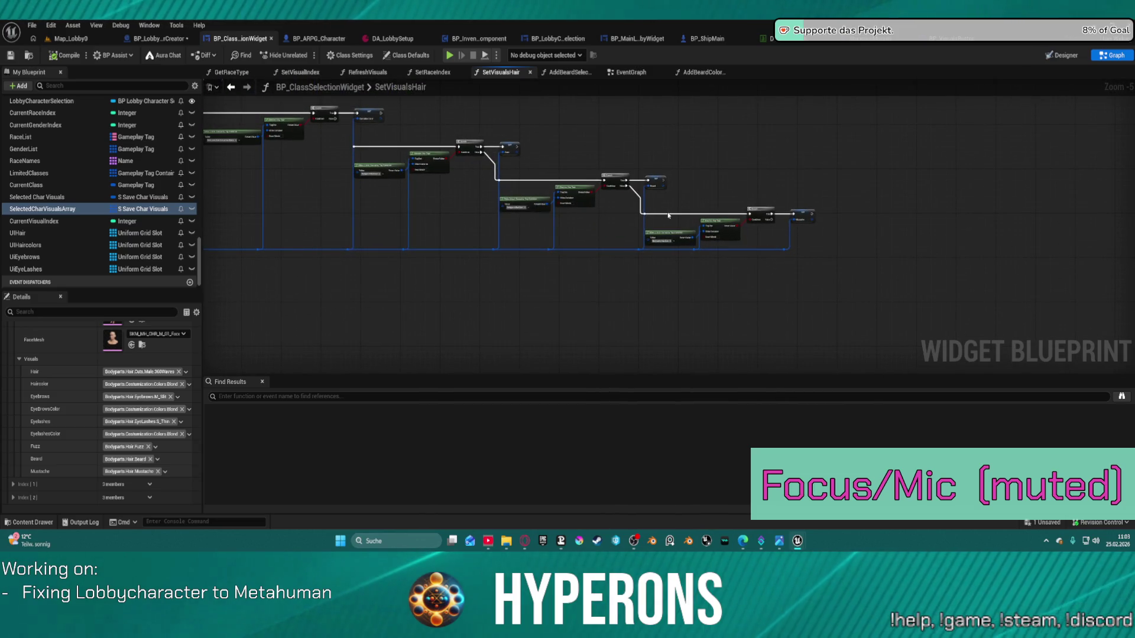
left_click(761, 211)
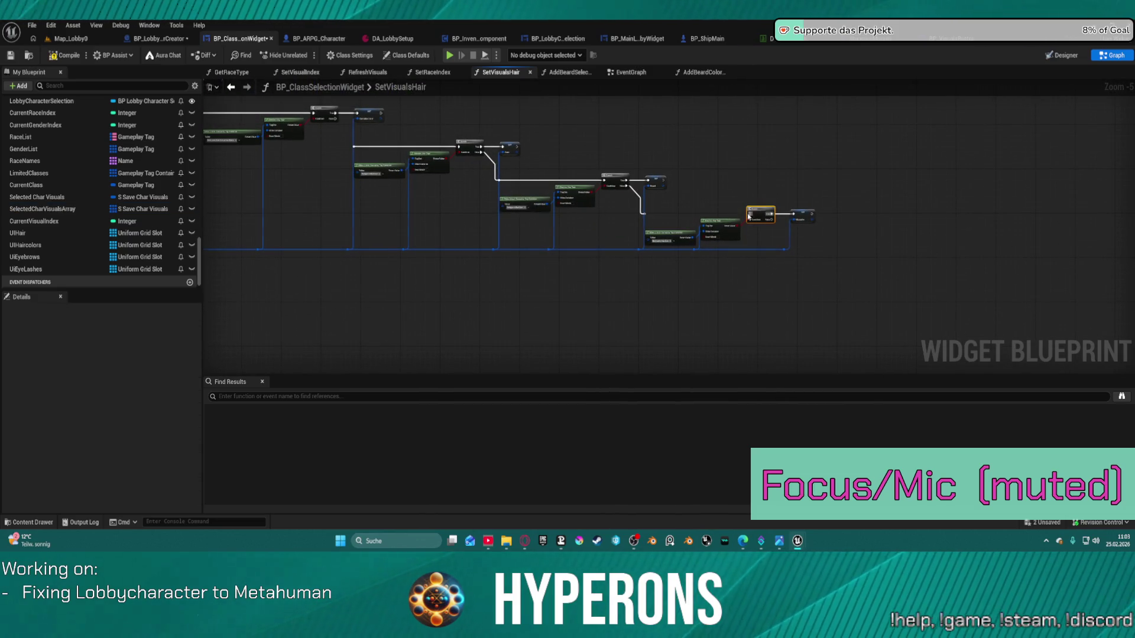
scroll(597, 182, "up", 3)
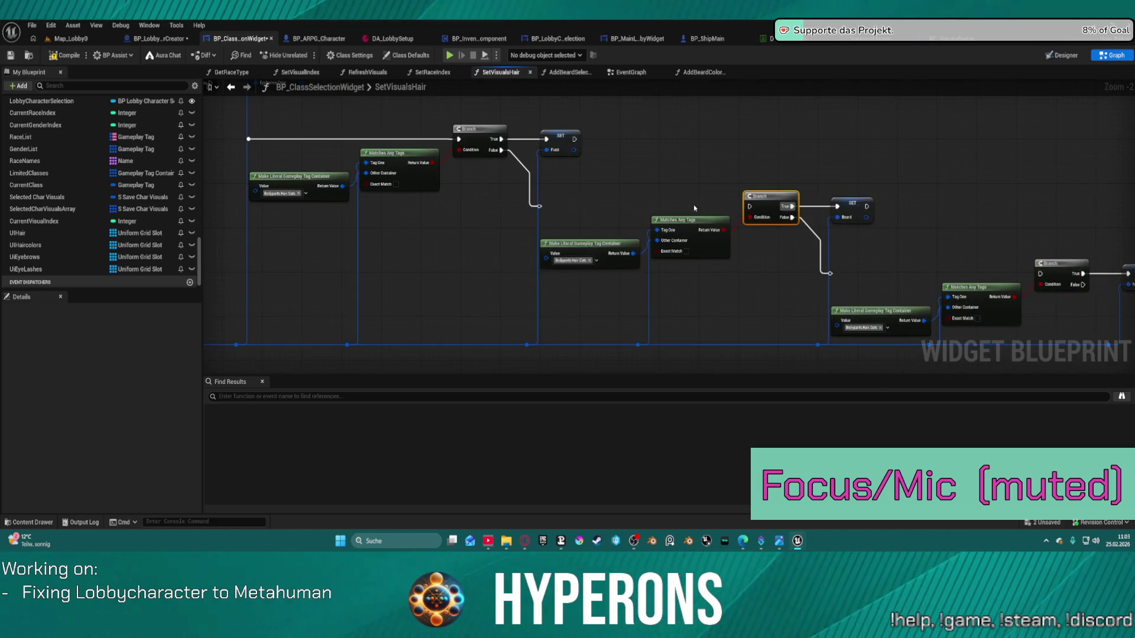
- Wire the reroute and a Branch False output into the next Branch nodes of the hair chain
mouse_move(750, 205)
left_mouse_down()
mouse_move(202, 131)
mouse_move(208, 96)
mouse_move(495, 177)
left_mouse_up()
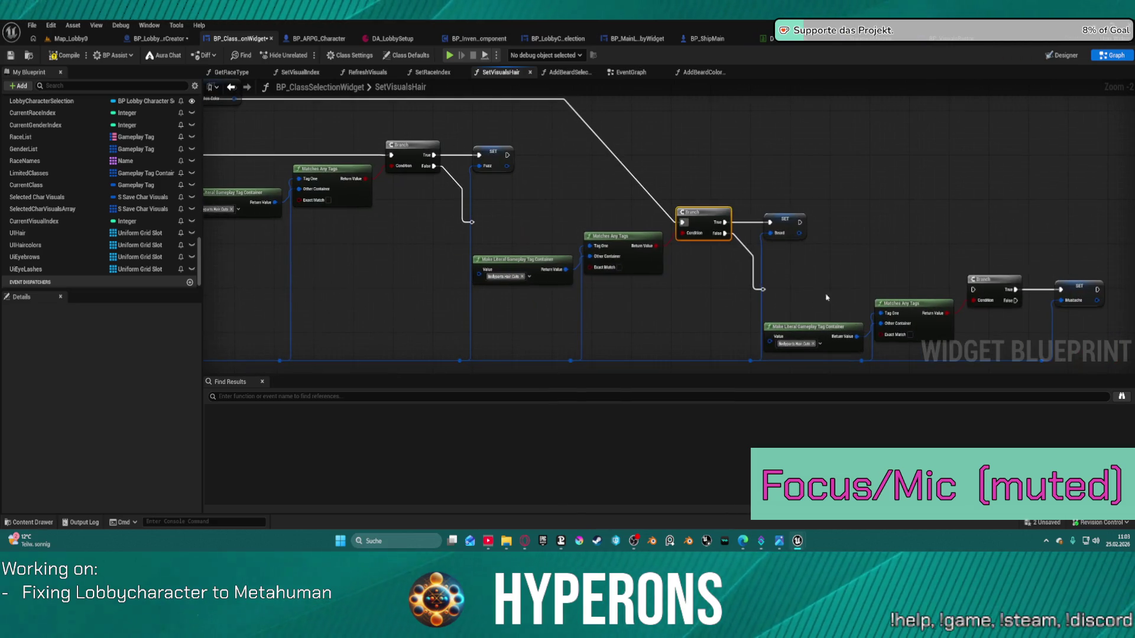
left_click_drag(762, 291, 973, 290)
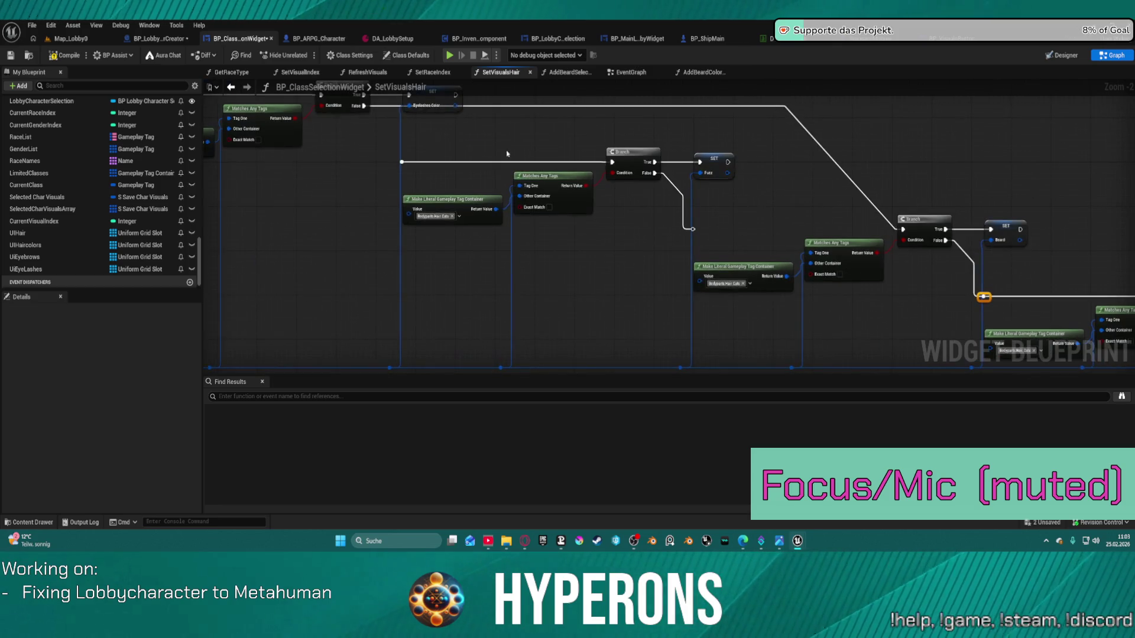
mouse_move(402, 162)
left_mouse_down()
mouse_move(917, 158)
mouse_move(1064, 236)
mouse_move(789, 310)
left_mouse_up()
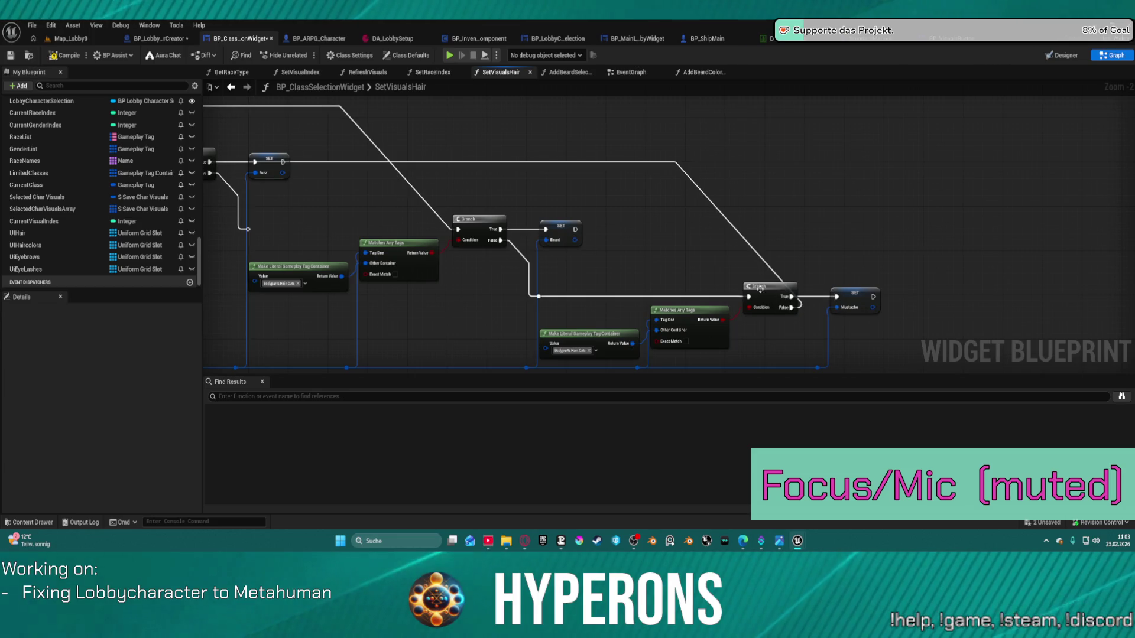
left_click(760, 288)
mouse_move(577, 160)
left_mouse_down()
mouse_move(720, 219)
mouse_move(903, 248)
left_mouse_up()
scroll(732, 234, "up", 1)
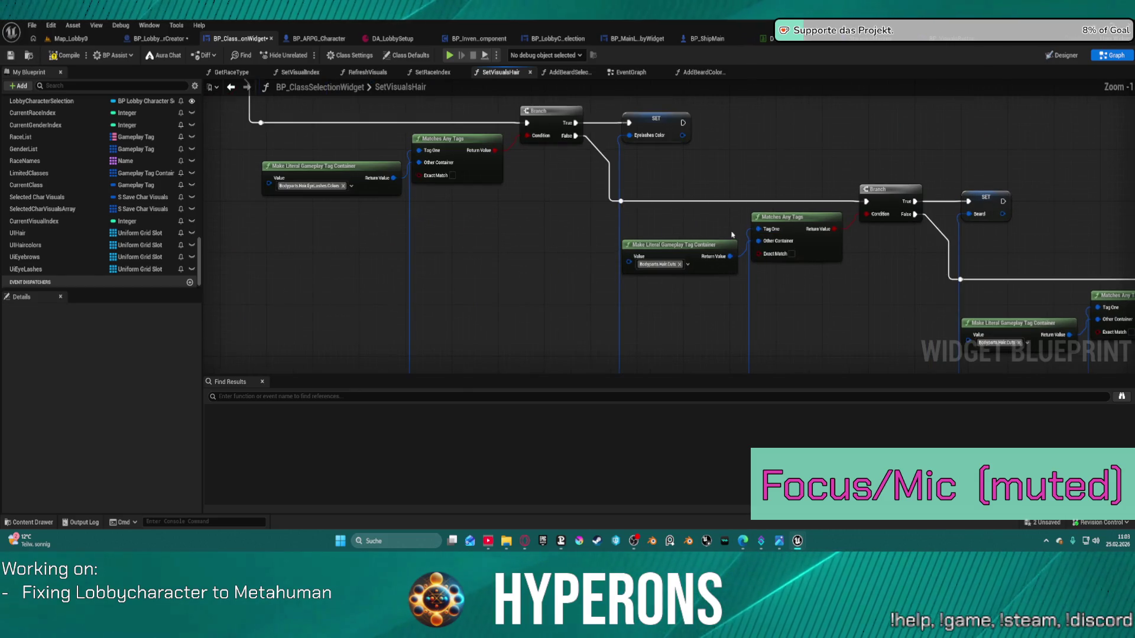
left_click(670, 265)
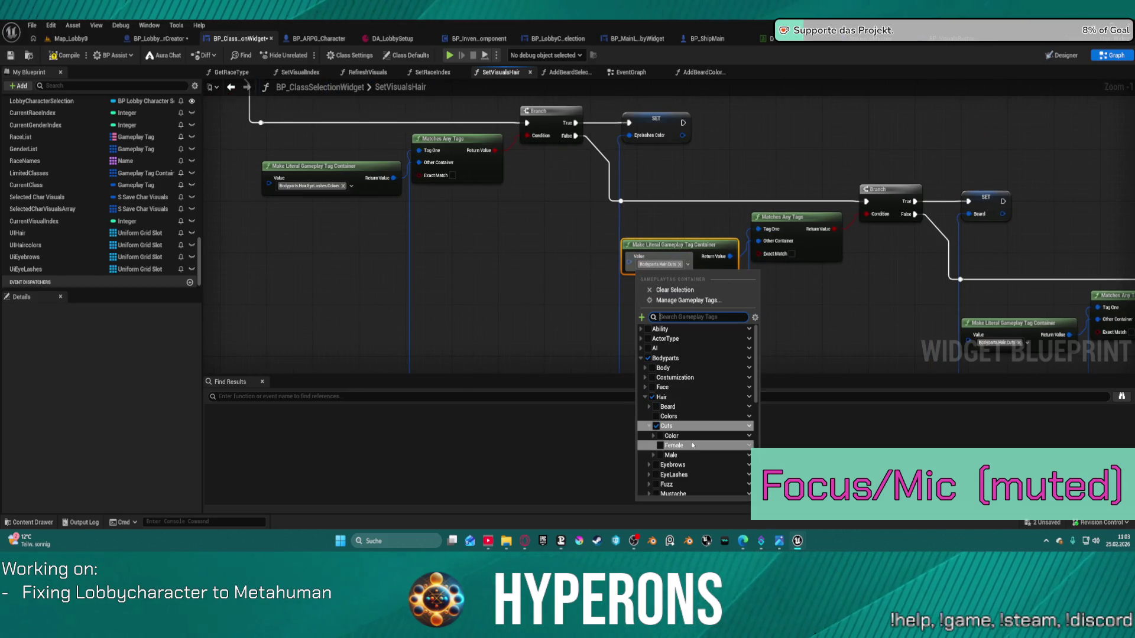
- Set the beard check's tag container to Bodyparts.Hair.Beard, removing Bodyparts.Hair.Cuts
left_click(656, 407)
left_click(649, 416)
left_click(734, 278)
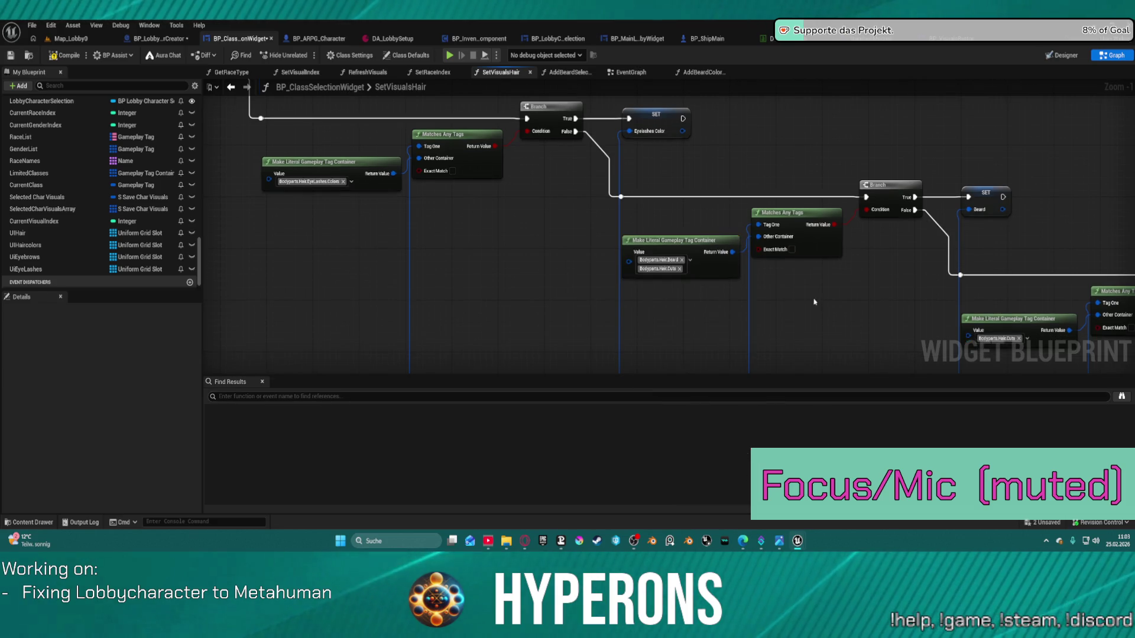
left_click(679, 268)
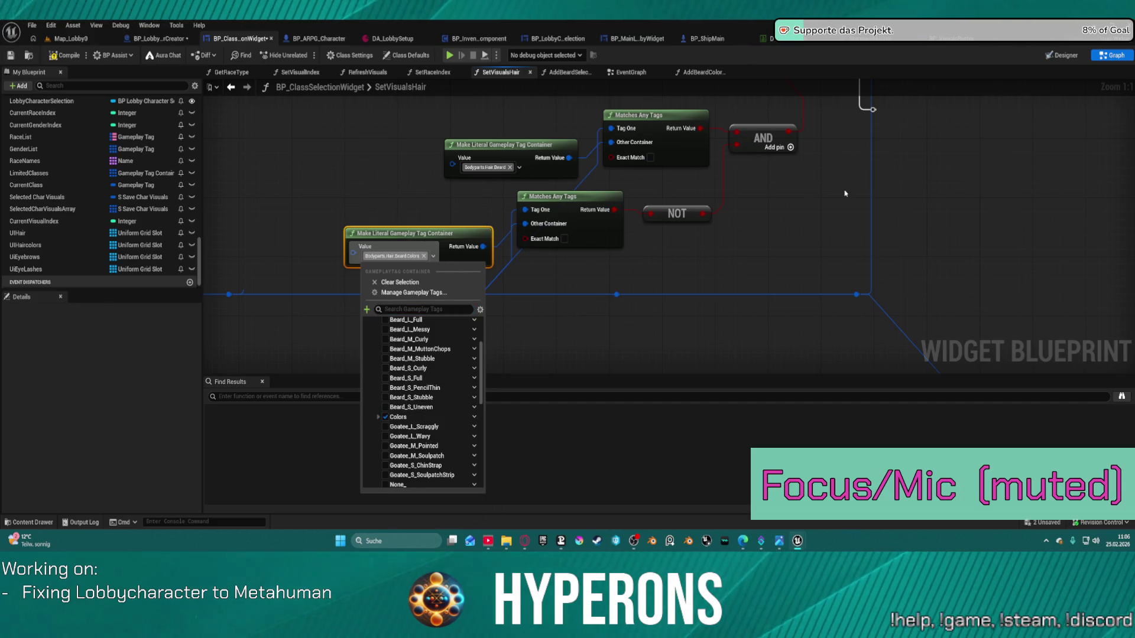
mouse_move(883, 163)
left_mouse_down()
mouse_move(577, 342)
mouse_move(588, 242)
left_mouse_up()
scroll(604, 175, "down", 2)
scroll(609, 191, "down", 4)
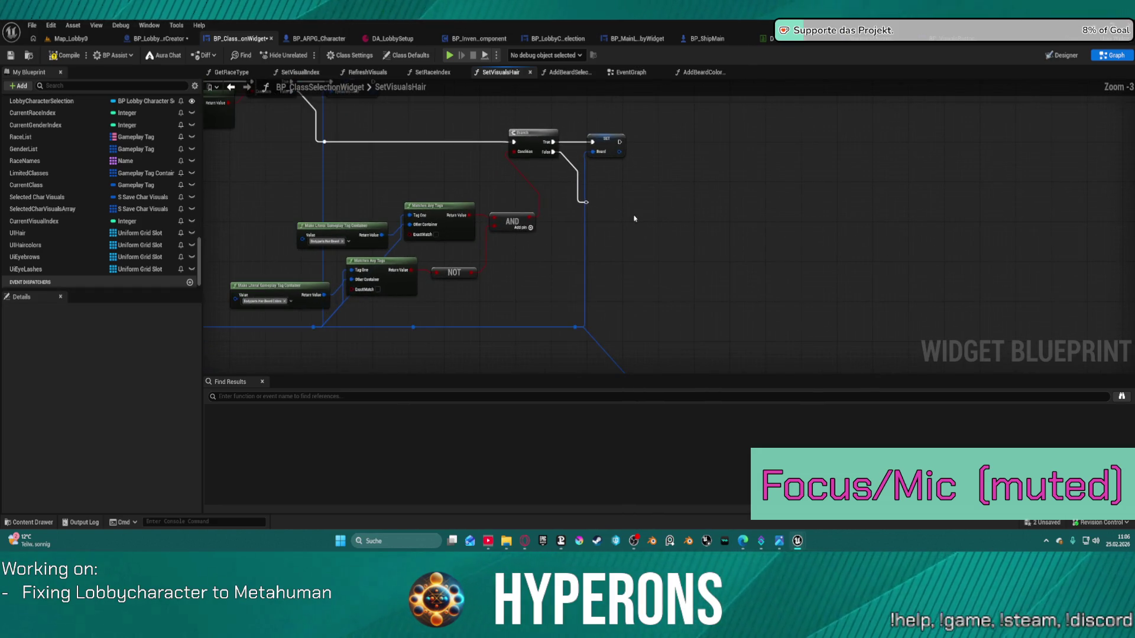
- Inspect the Beard variable used by the beard setter in the SetVisualsHair graph
scroll(708, 300, "up", 4)
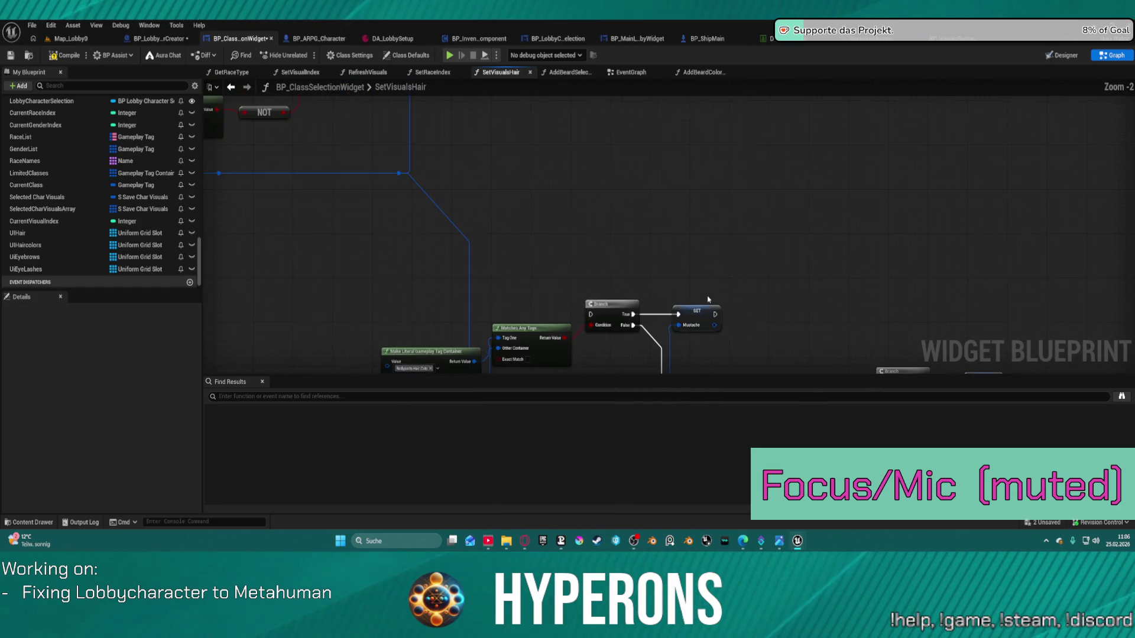
left_click_drag(652, 235, 582, 389)
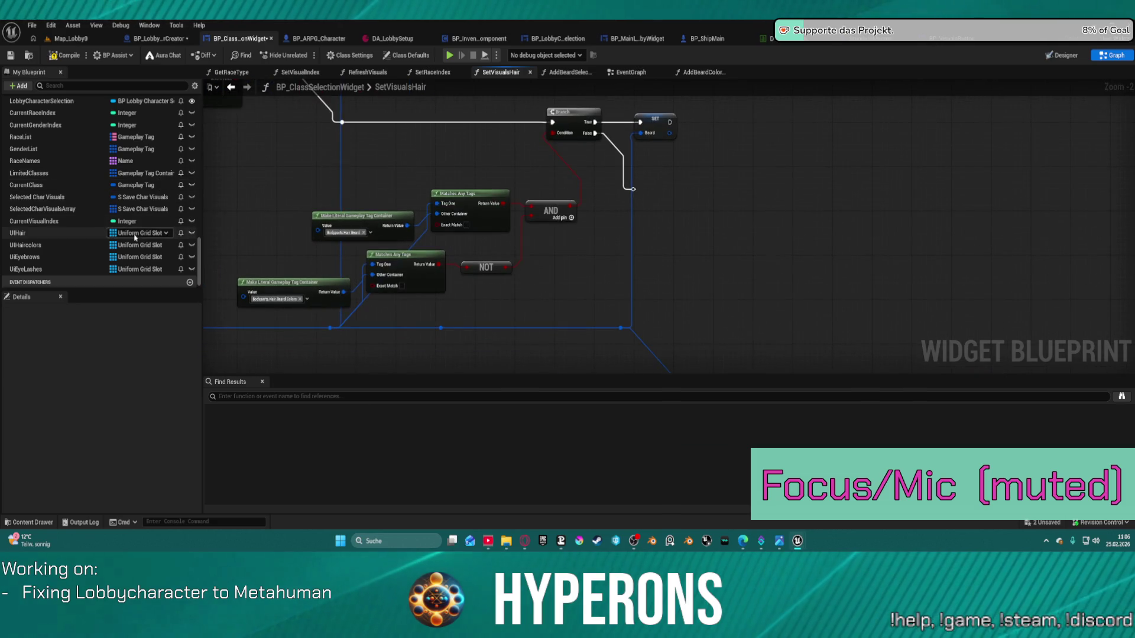
scroll(108, 222, "down", 1)
scroll(107, 209, "up", 10)
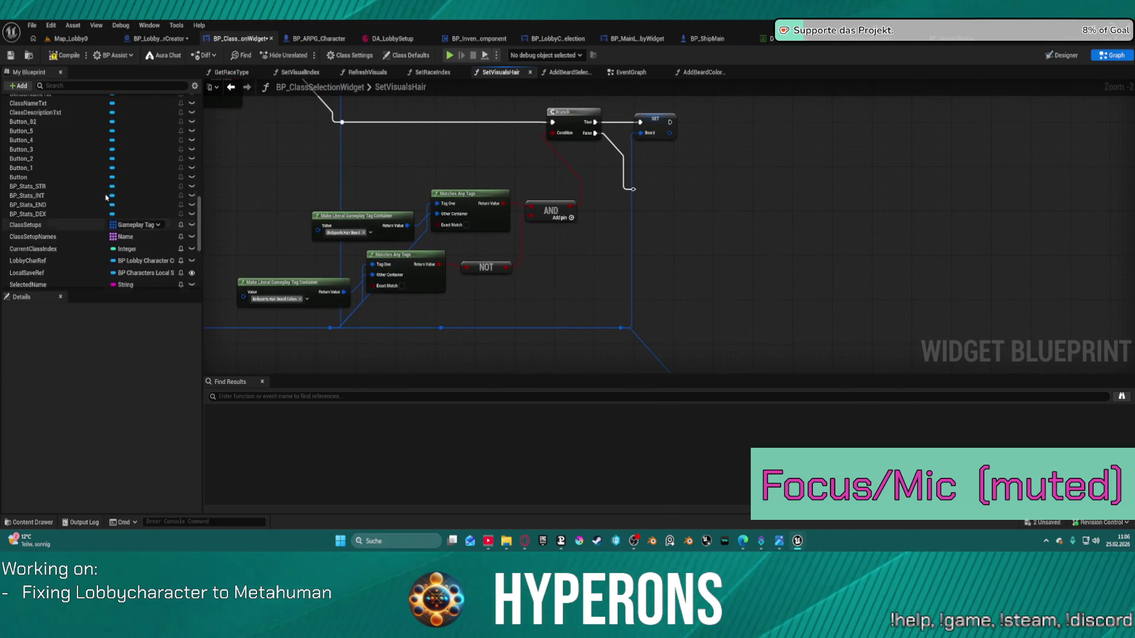
scroll(107, 198, "down", 10)
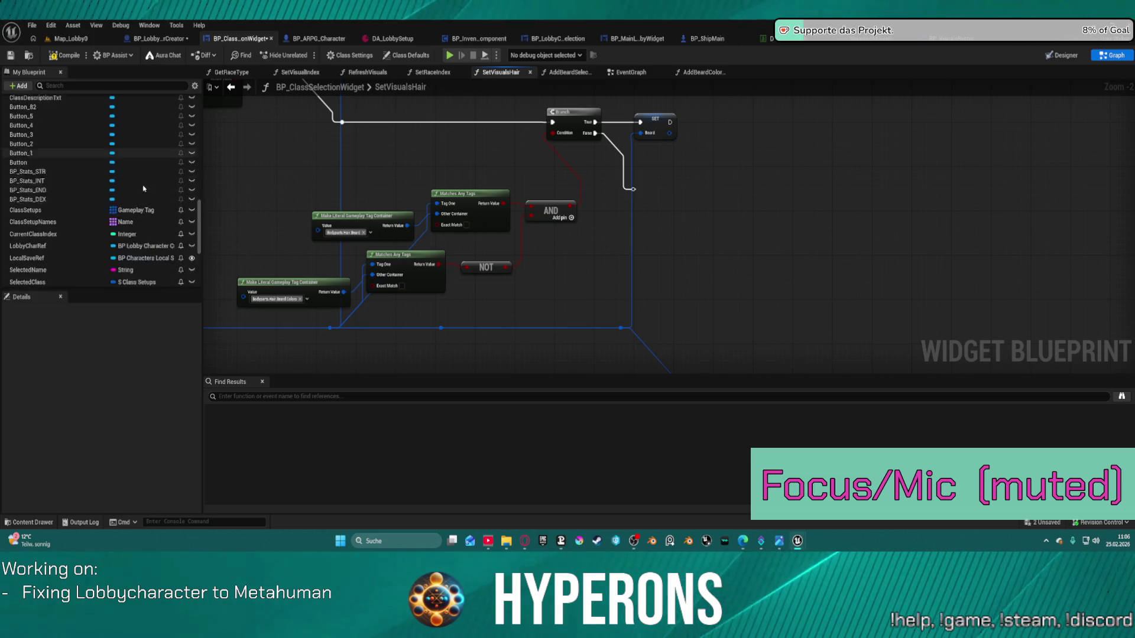
scroll(148, 215, "down", 2)
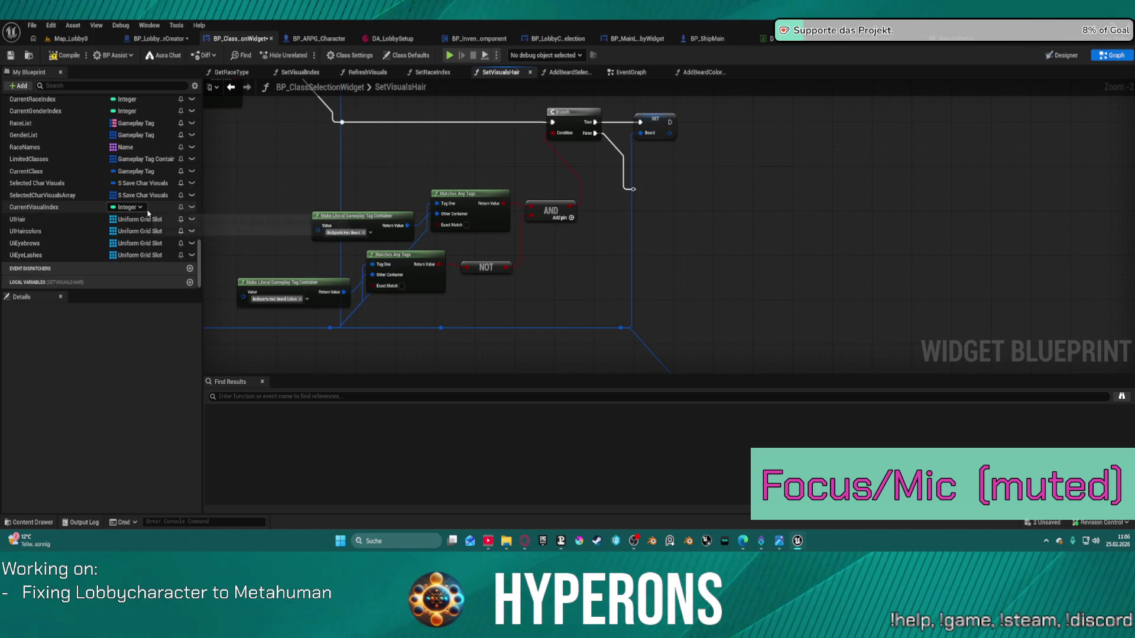
left_click(671, 122)
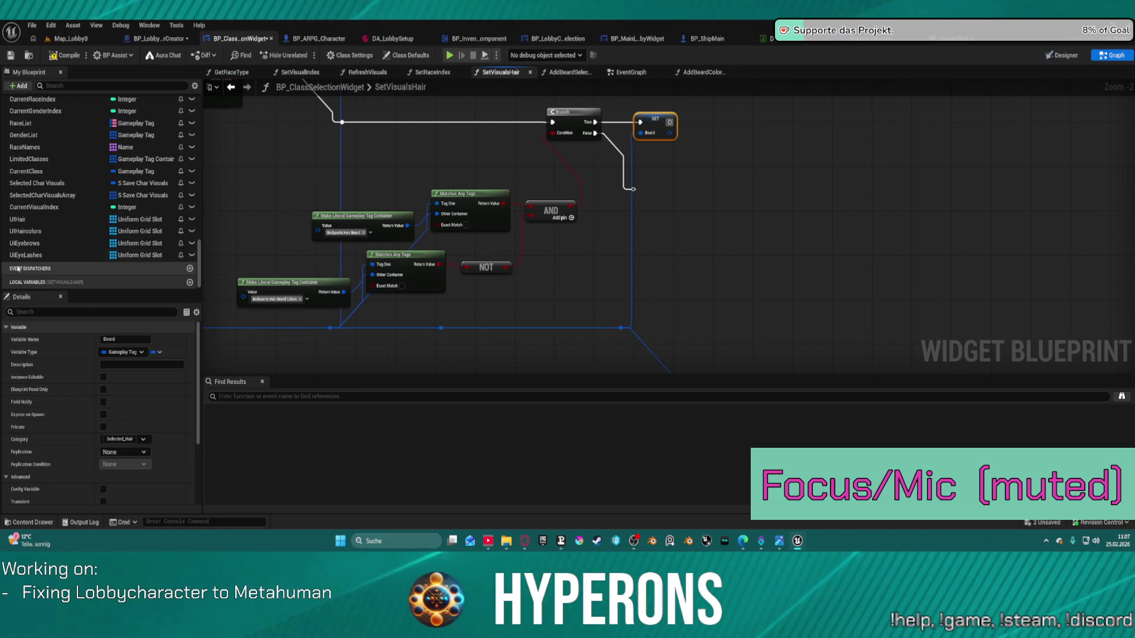
scroll(35, 241, "up", 5)
scroll(48, 239, "up", 10)
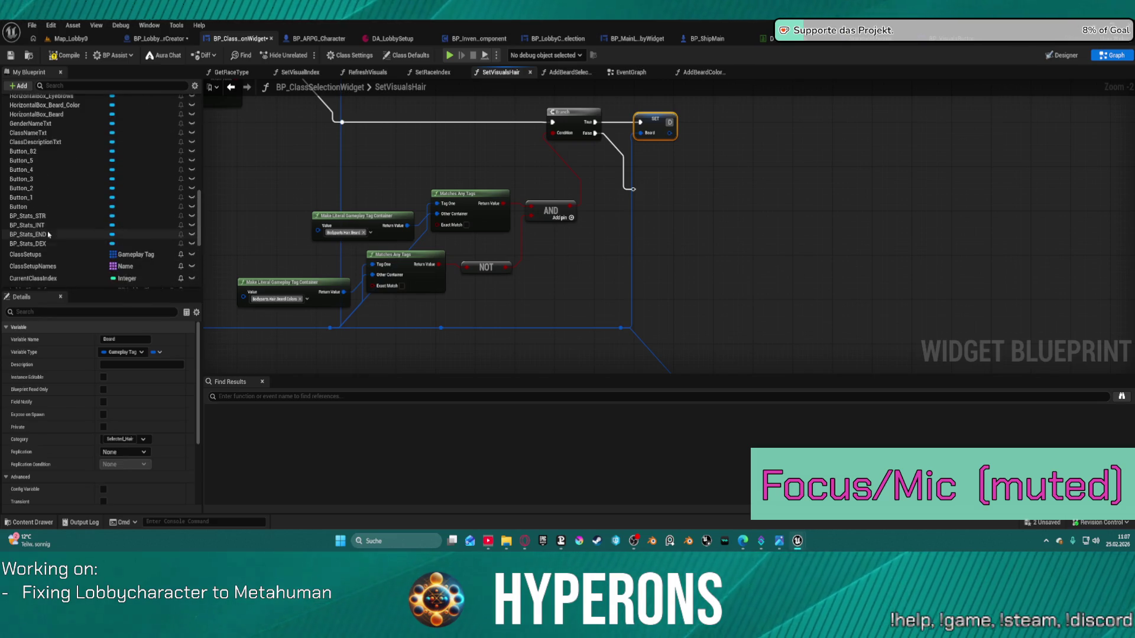
scroll(51, 213, "up", 5)
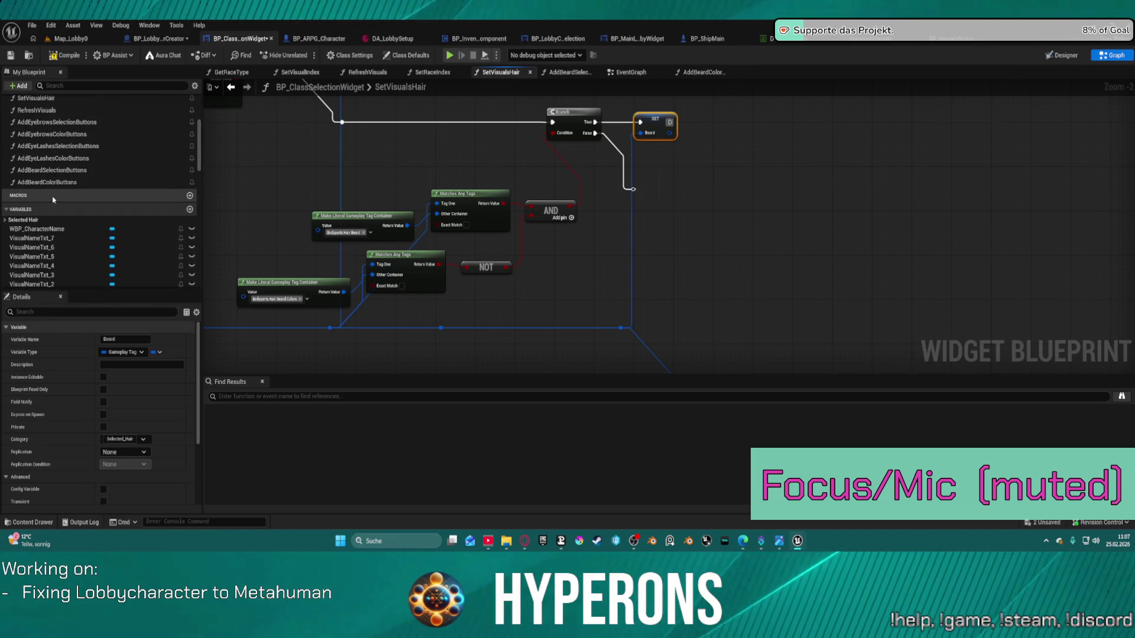
- Duplicate the Beard variable in Selected Hair as BeardColor
left_click(8, 218)
scroll(53, 236, "down", 2)
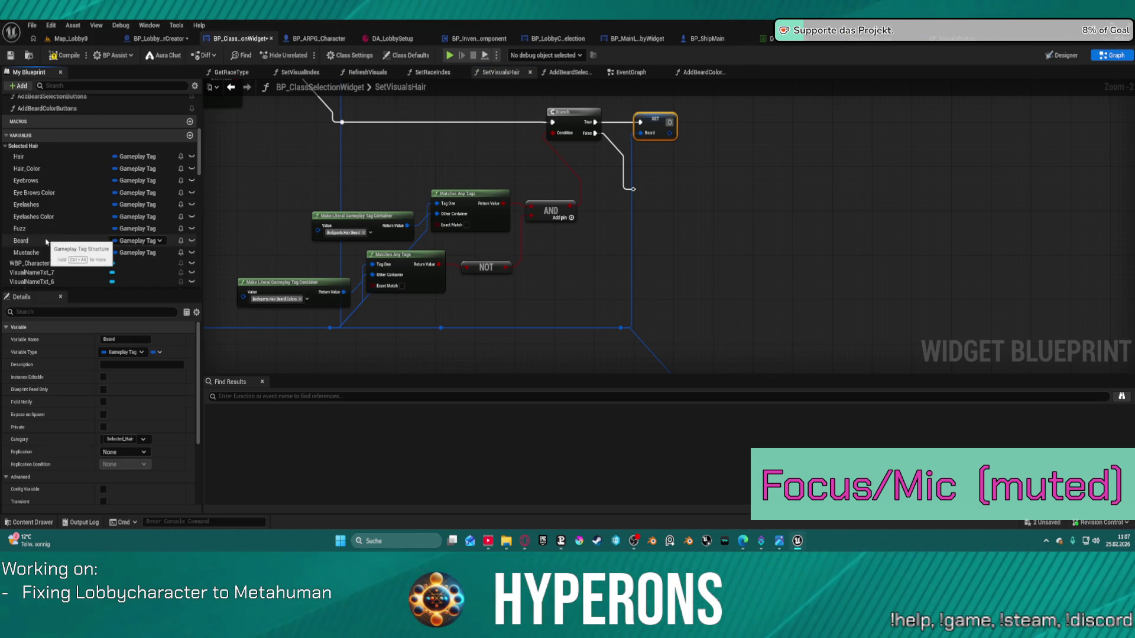
right_click(45, 244)
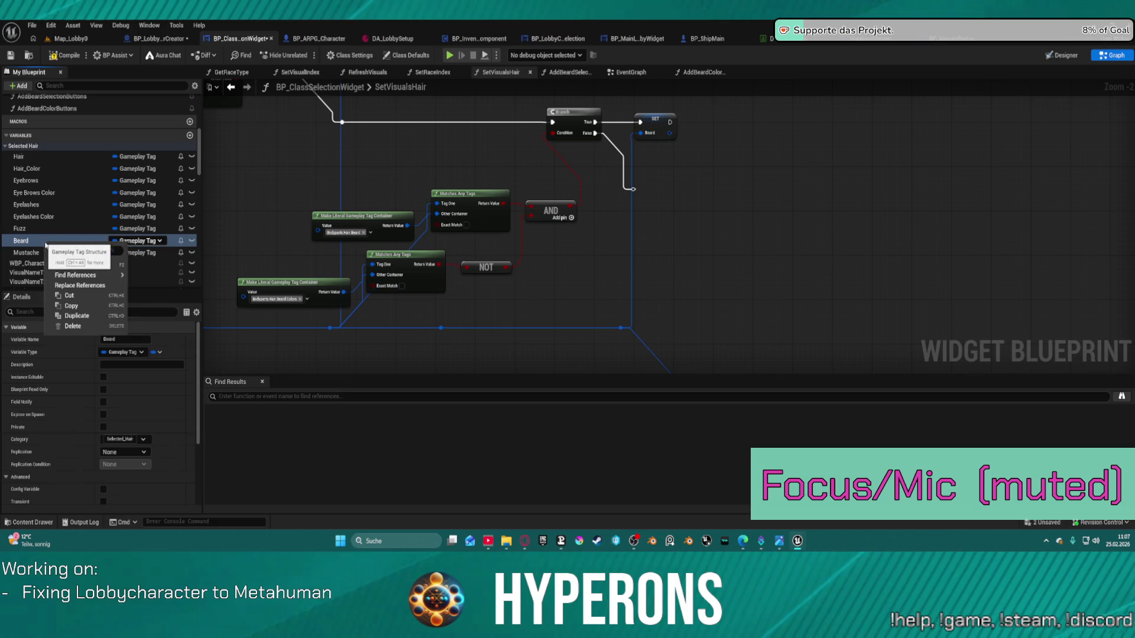
left_click(94, 306)
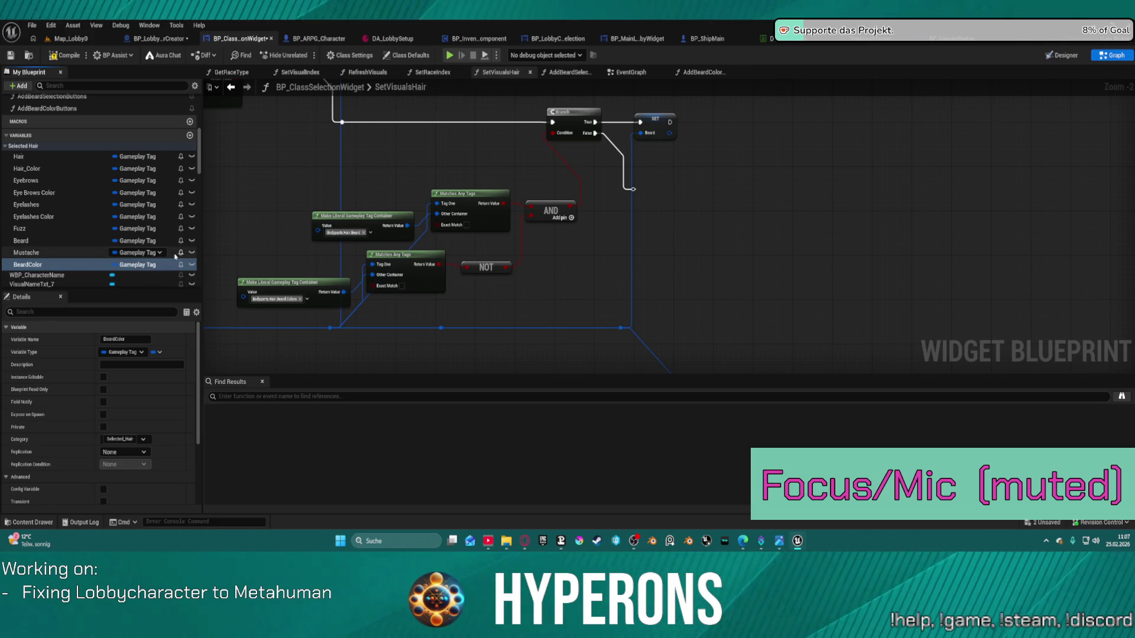
type("BeardColor")
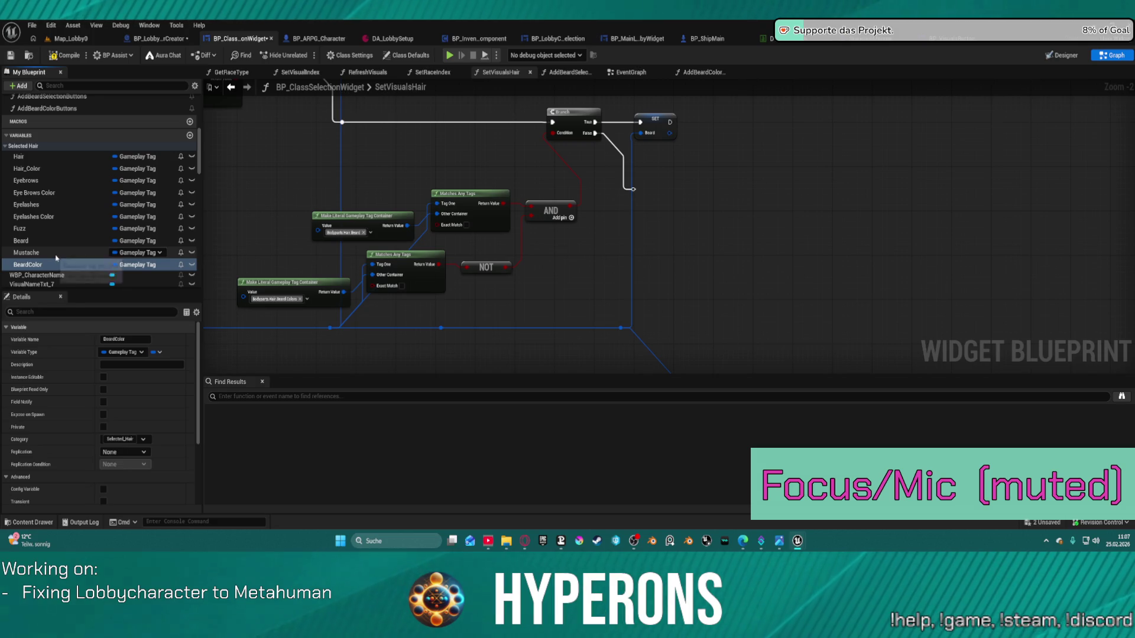
- Duplicate the Mustache variable and name the copy MustacheColor
left_click(36, 253)
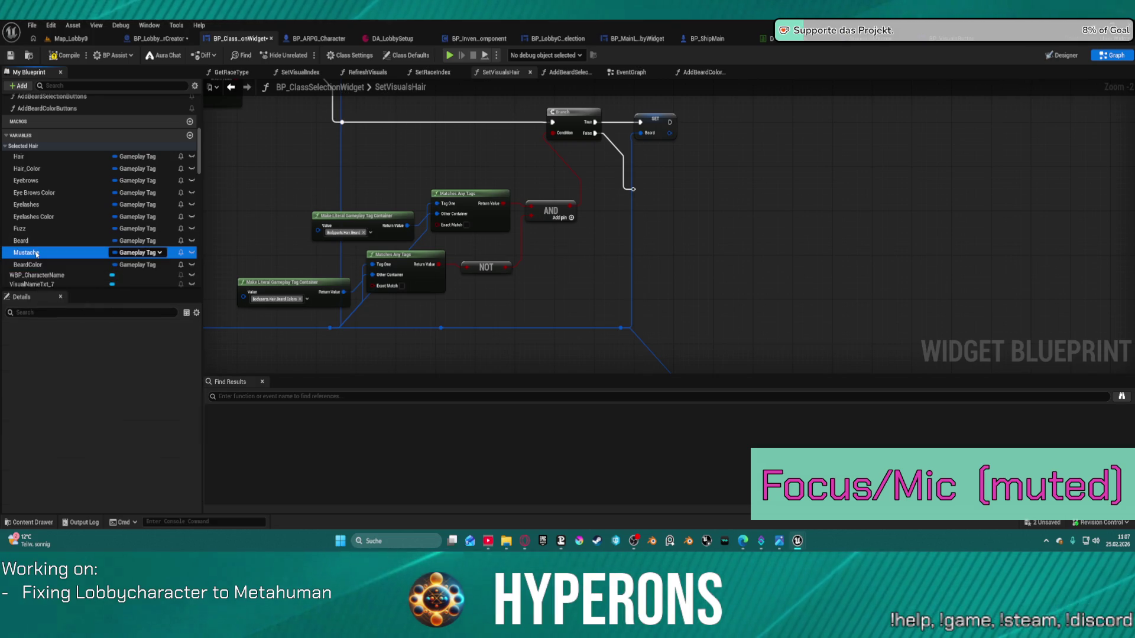
right_click(35, 253)
left_click(68, 327)
type("MustacheColor")
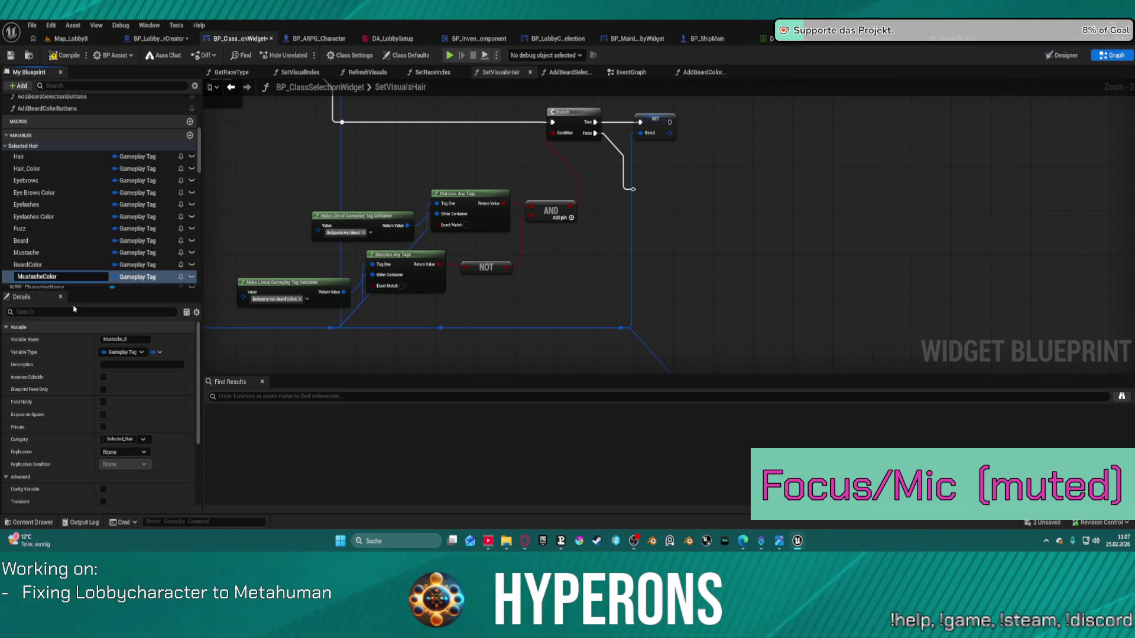
key("Return")
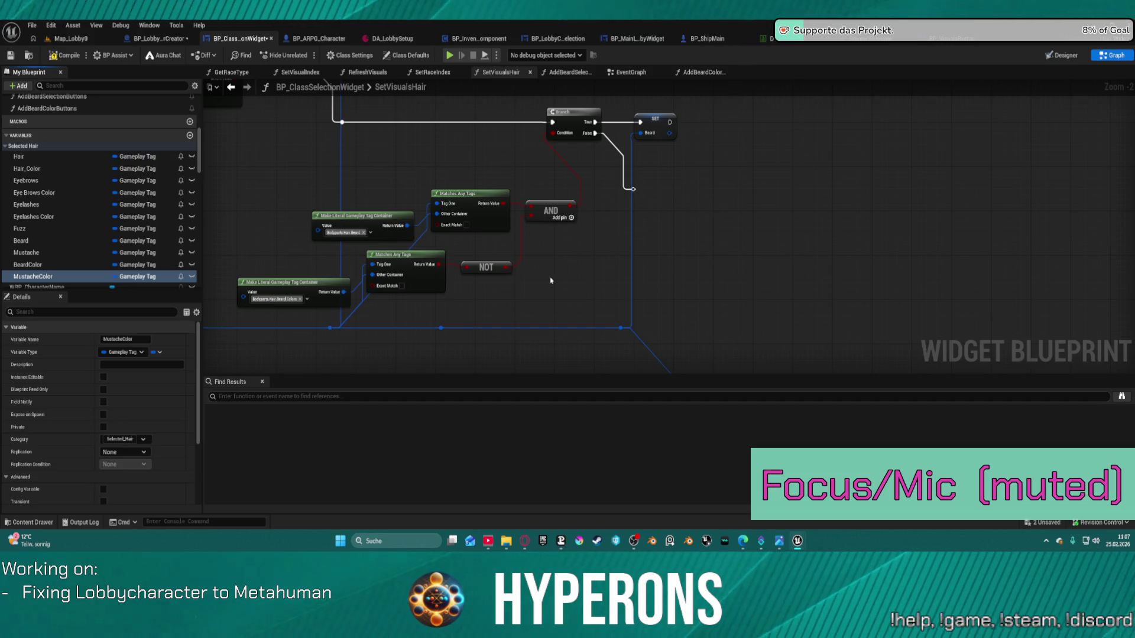
- Place the BeardColor variable in the graph and convert it into a Set Beard Color node
mouse_move(28, 264)
left_mouse_down()
mouse_move(926, 202)
mouse_move(776, 206)
left_mouse_up()
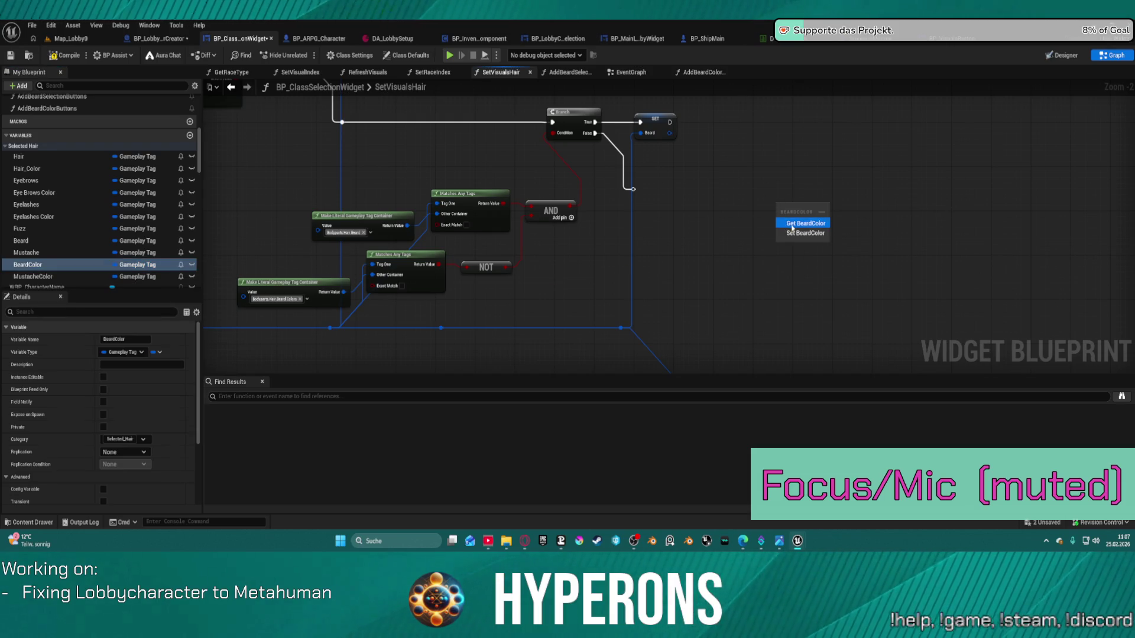
left_click(792, 225)
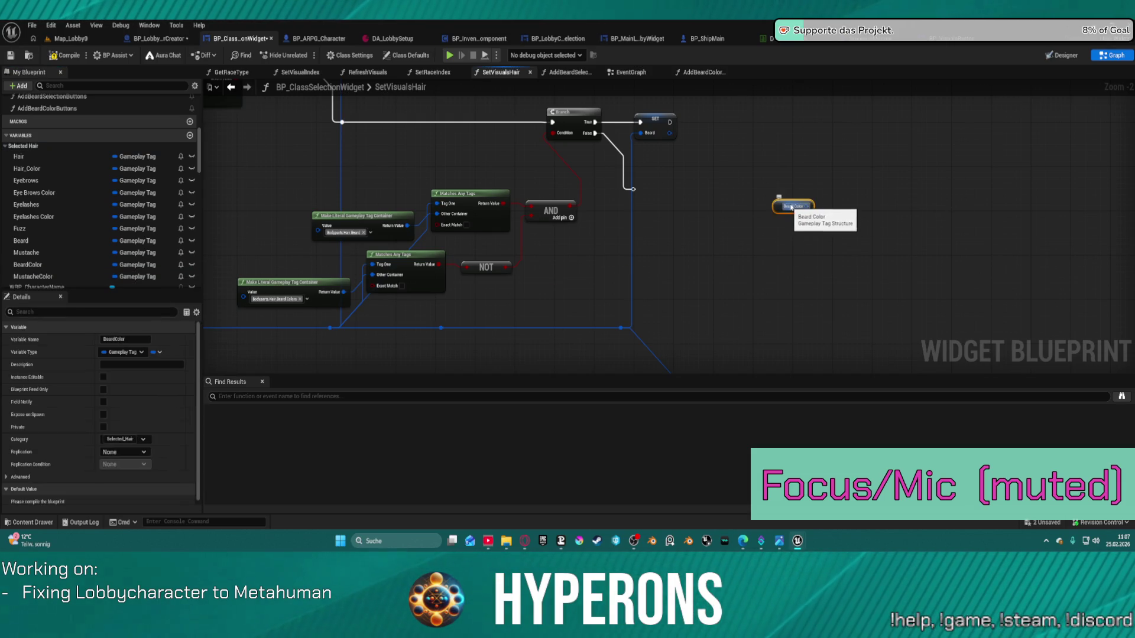
right_click(792, 207)
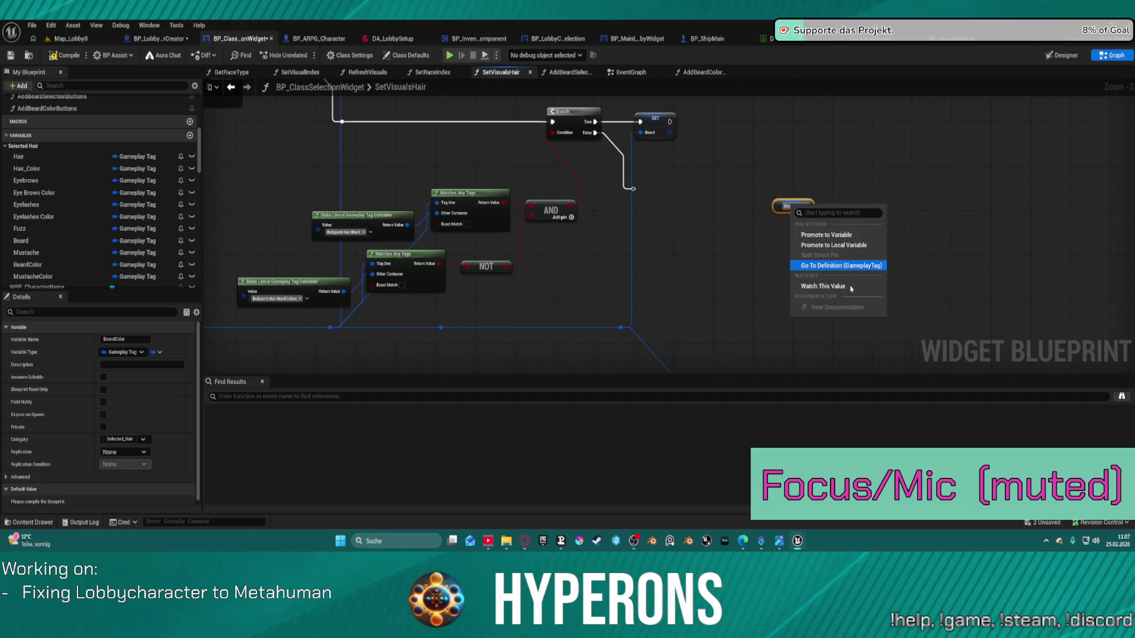
right_click(778, 205)
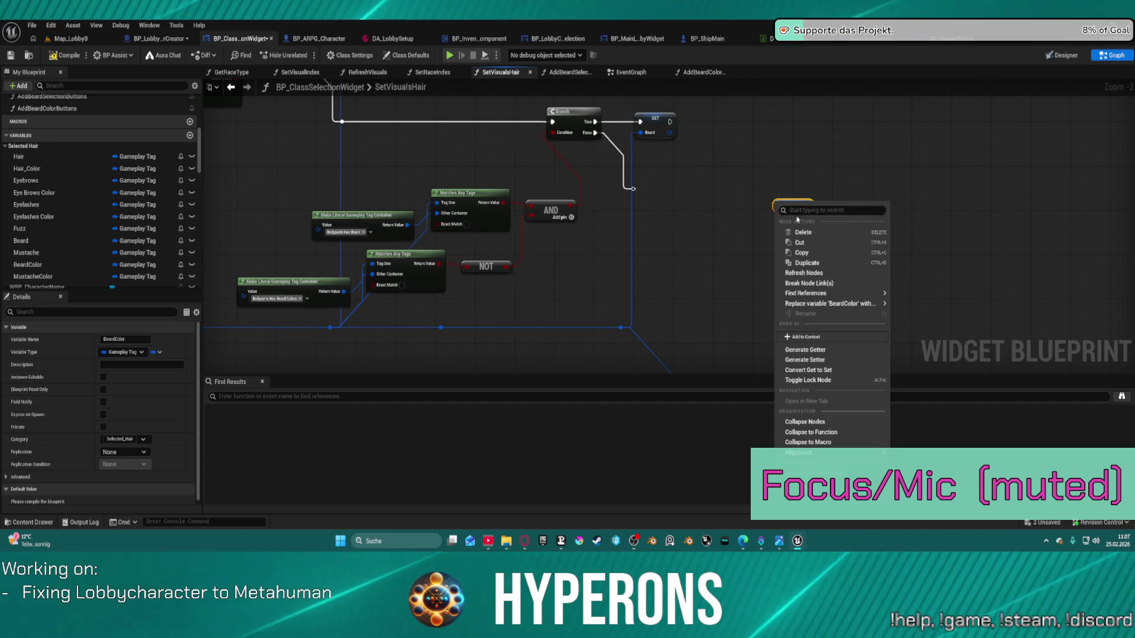
left_click(816, 370)
left_click(859, 254)
scroll(859, 254, "down", 5)
scroll(646, 165, "up", 4)
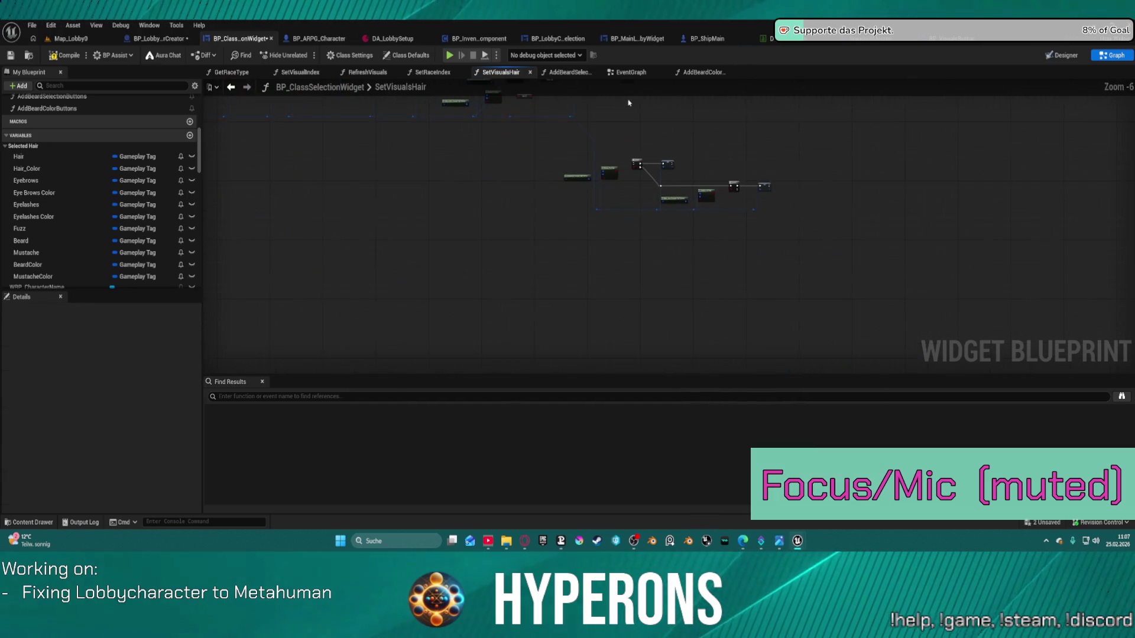
- Duplicate the Mustache tag-check, Branch and setter below the Beard branch, feeding hair tags into Tag One
mouse_move(449, 197)
left_mouse_down()
mouse_move(662, 260)
mouse_move(704, 293)
mouse_move(711, 266)
left_mouse_up()
key("ctrl+c")
key("ctrl+v")
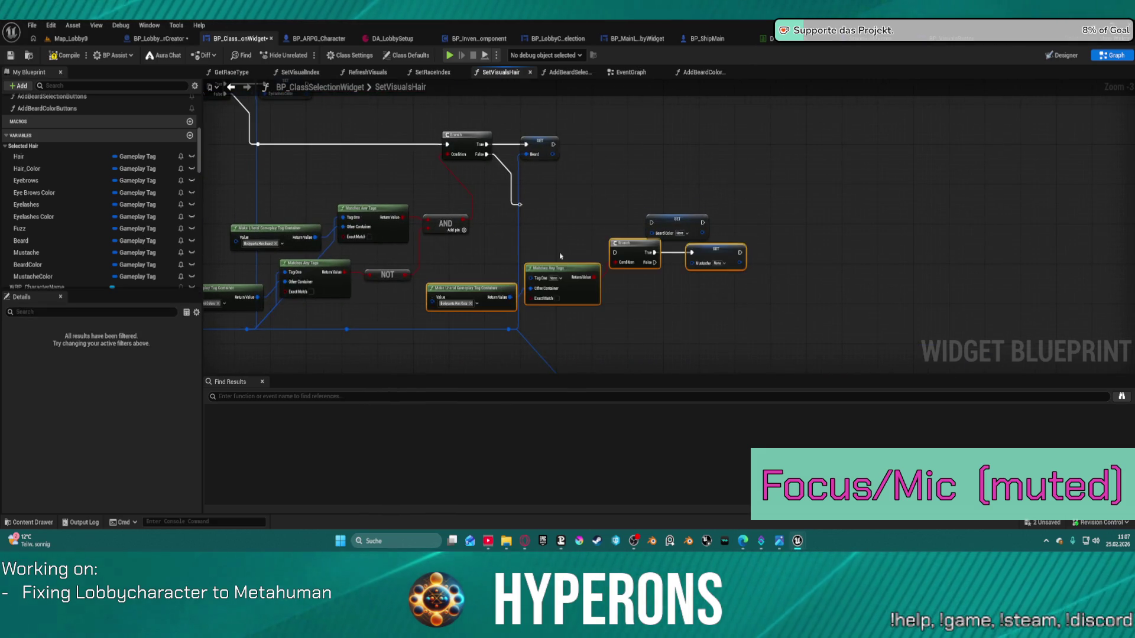
left_click_drag(562, 260, 543, 285)
left_click_drag(519, 205, 597, 277)
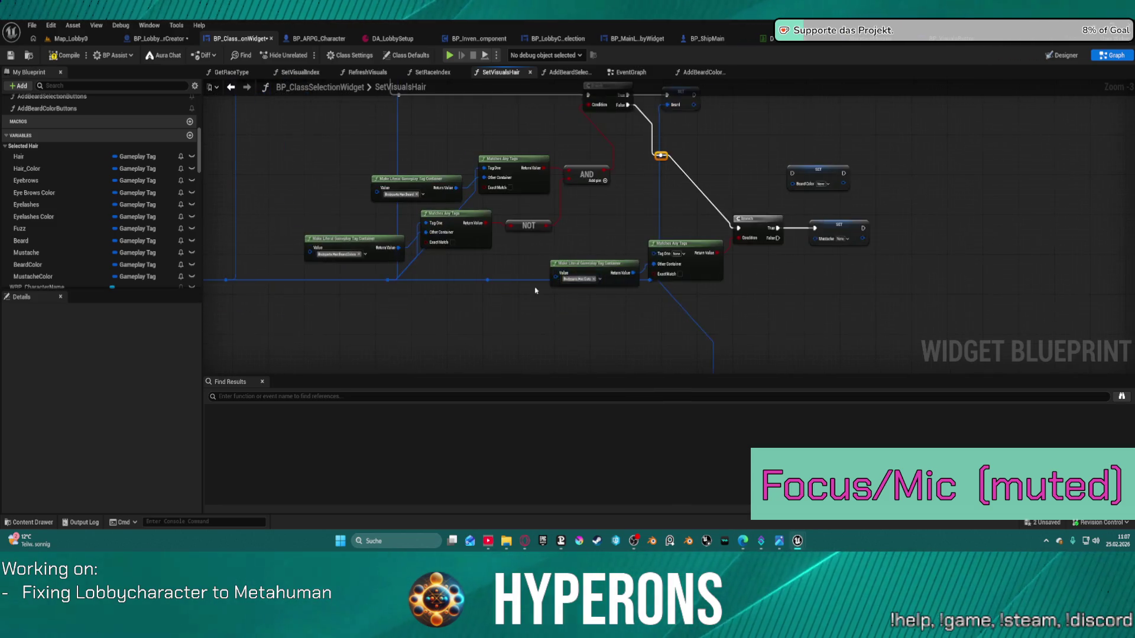
scroll(535, 290, "up", 3)
mouse_move(465, 277)
left_mouse_down()
mouse_move(570, 277)
mouse_move(719, 239)
left_mouse_up()
- Set the copied tag container to match Bodyparts.Hair.Beard.Colors
left_click(630, 275)
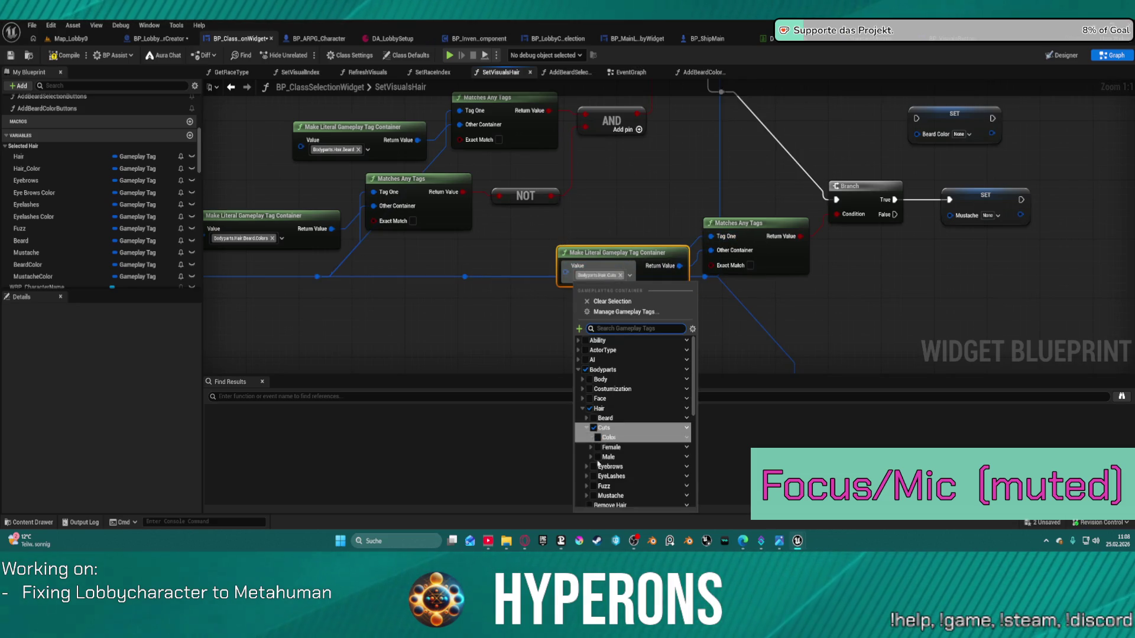
scroll(588, 457, "down", 1)
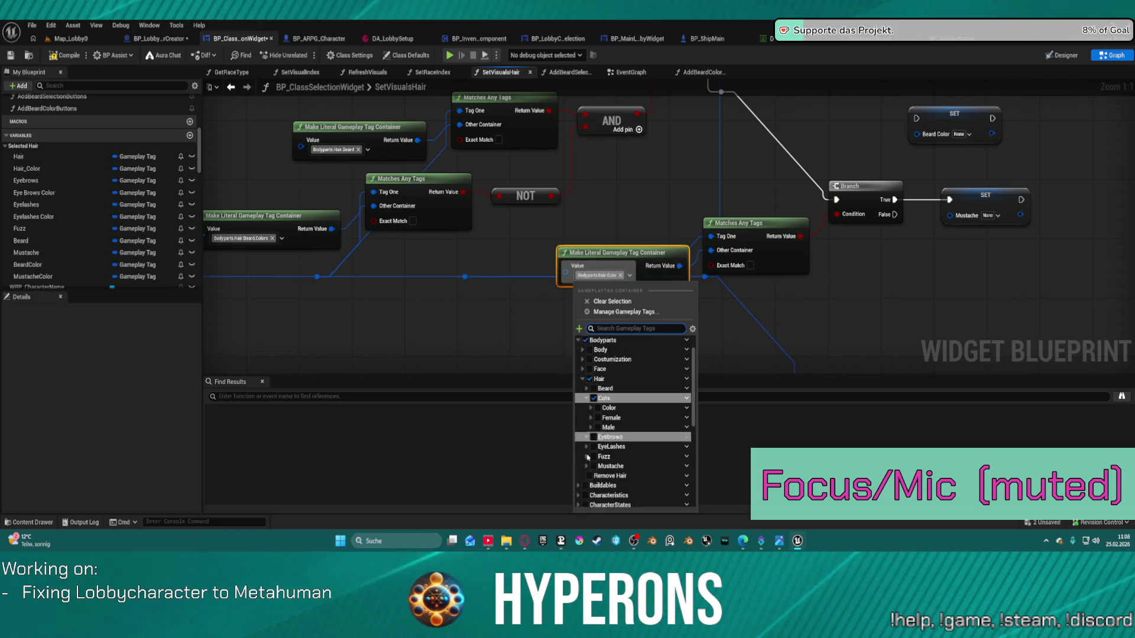
scroll(588, 456, "down", 1)
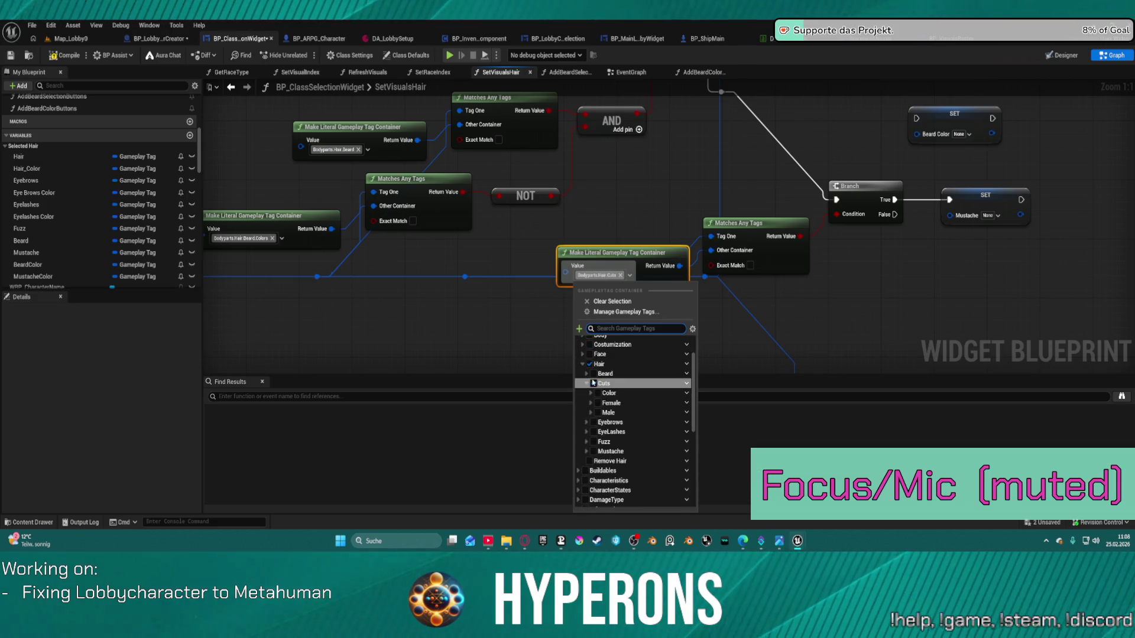
left_click(586, 374)
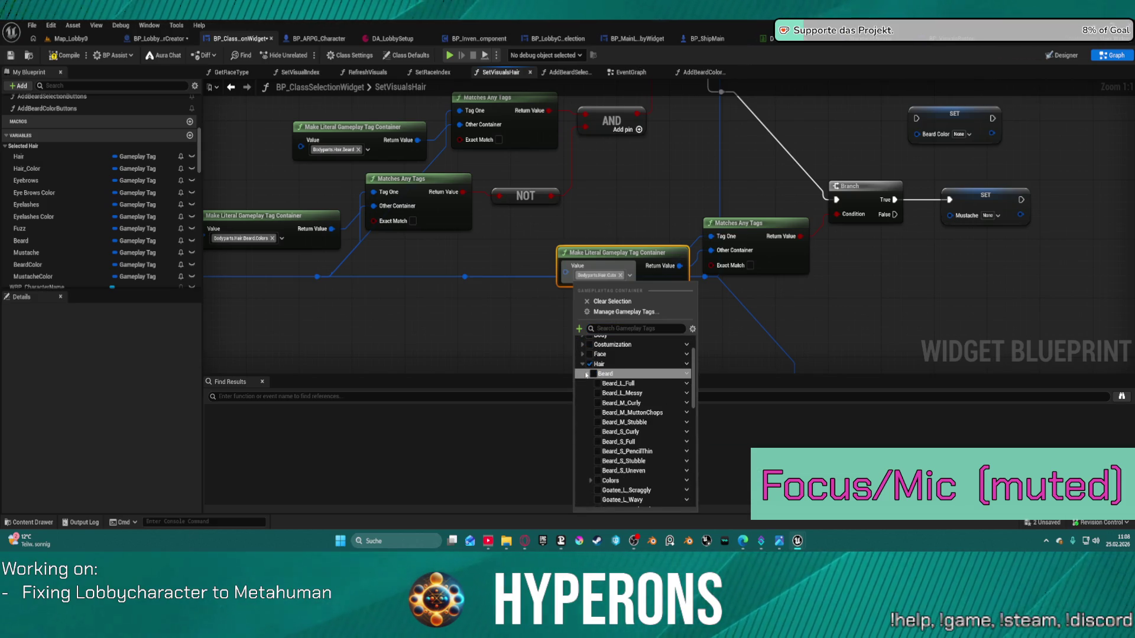
left_click(612, 481)
- Wire the Branch True output into Set Beard Color and delete the duplicated Set Mustache node
mouse_move(813, 236)
left_mouse_down()
mouse_move(744, 271)
mouse_move(570, 324)
left_mouse_up()
left_click_drag(427, 342, 400, 319)
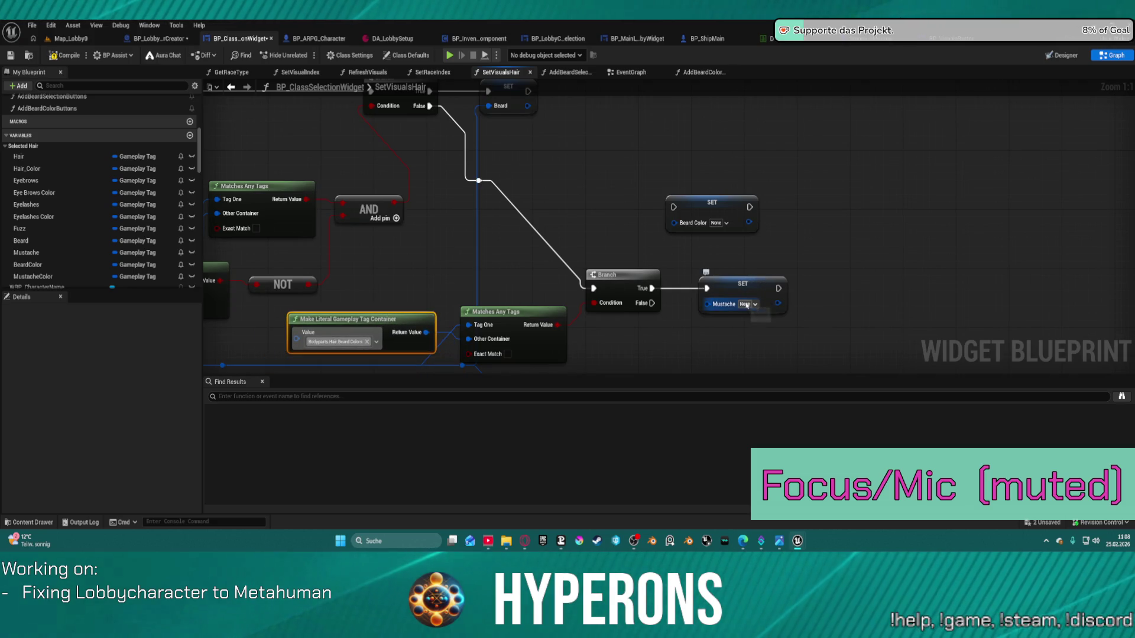
left_click_drag(652, 288, 673, 206)
left_click(764, 282)
key("Delete")
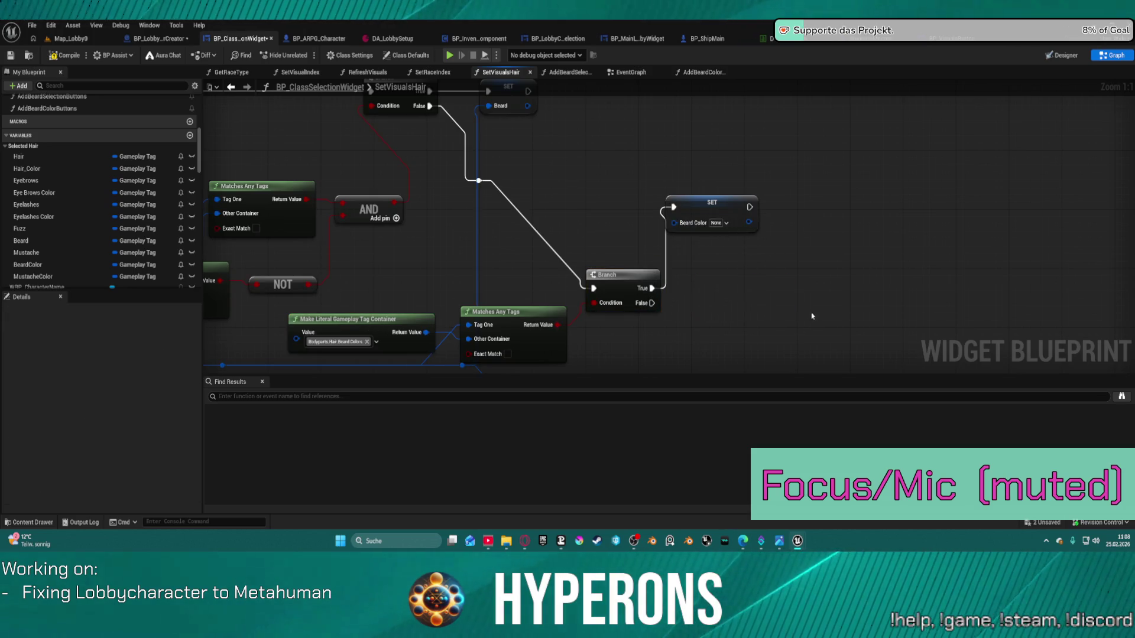
- Review the Beard Colors Branch and Set Beard Color wiring, then switch to the BP_Lobby character creator blueprint
left_click_drag(706, 268, 707, 283)
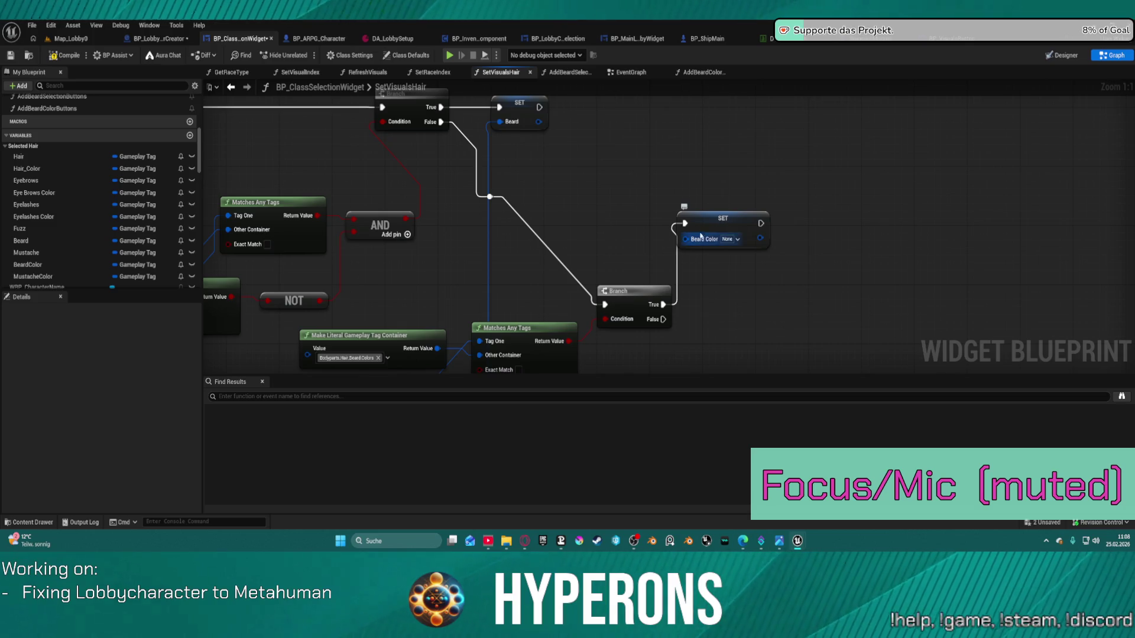
mouse_move(685, 239)
left_mouse_down()
mouse_move(685, 272)
mouse_move(609, 362)
mouse_move(438, 329)
mouse_move(475, 342)
mouse_move(476, 358)
left_mouse_up()
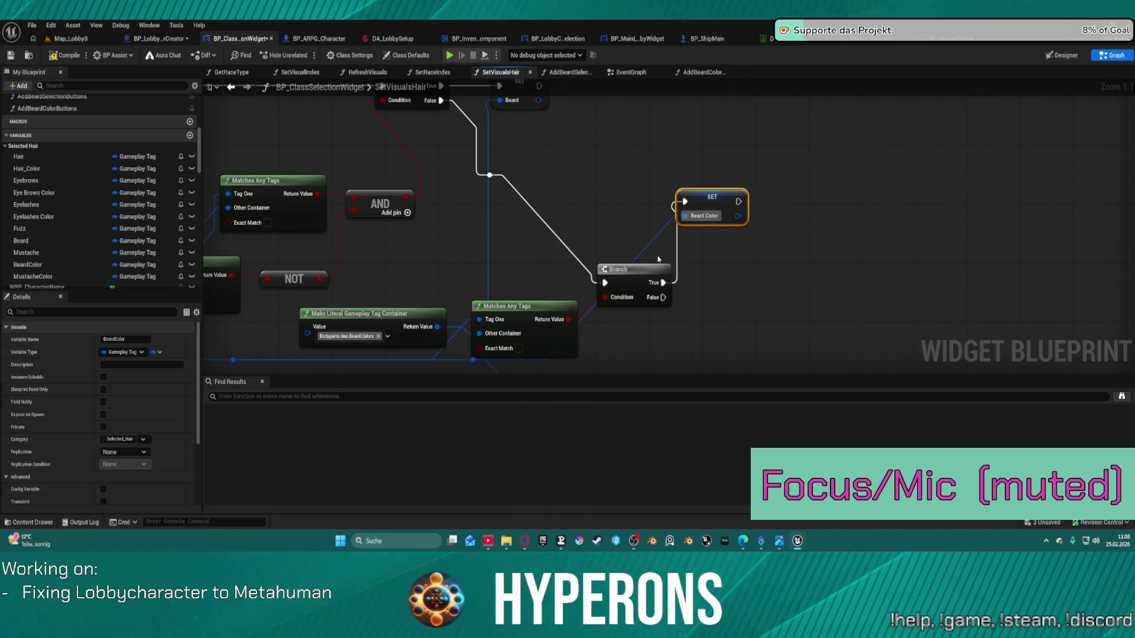
left_click(634, 269)
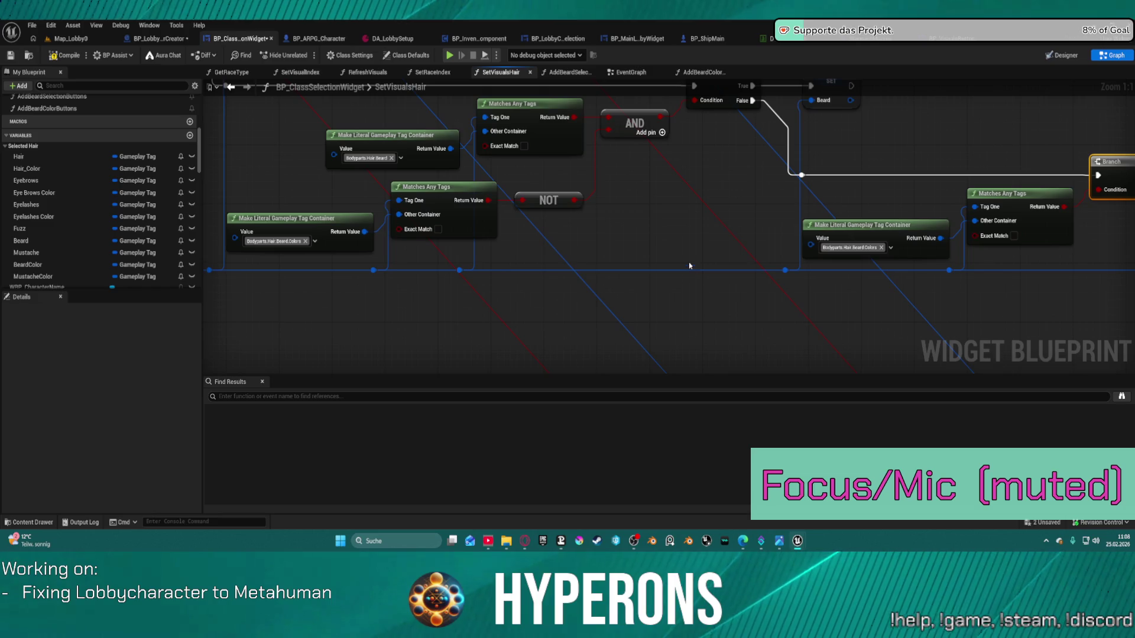
scroll(683, 233, "down", 1)
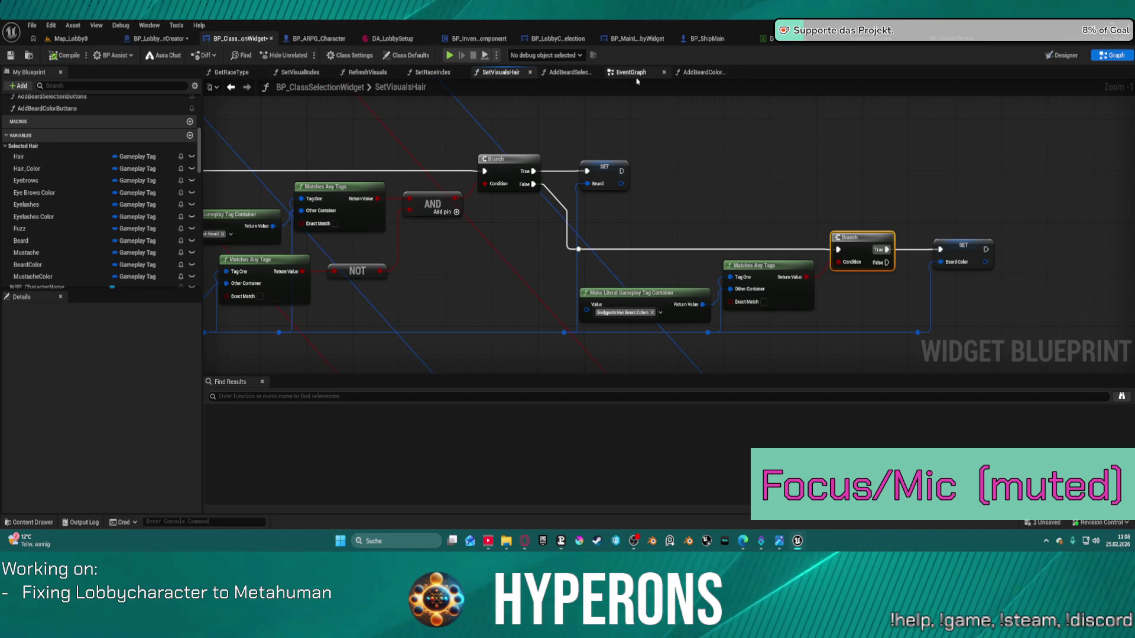
left_click(157, 38)
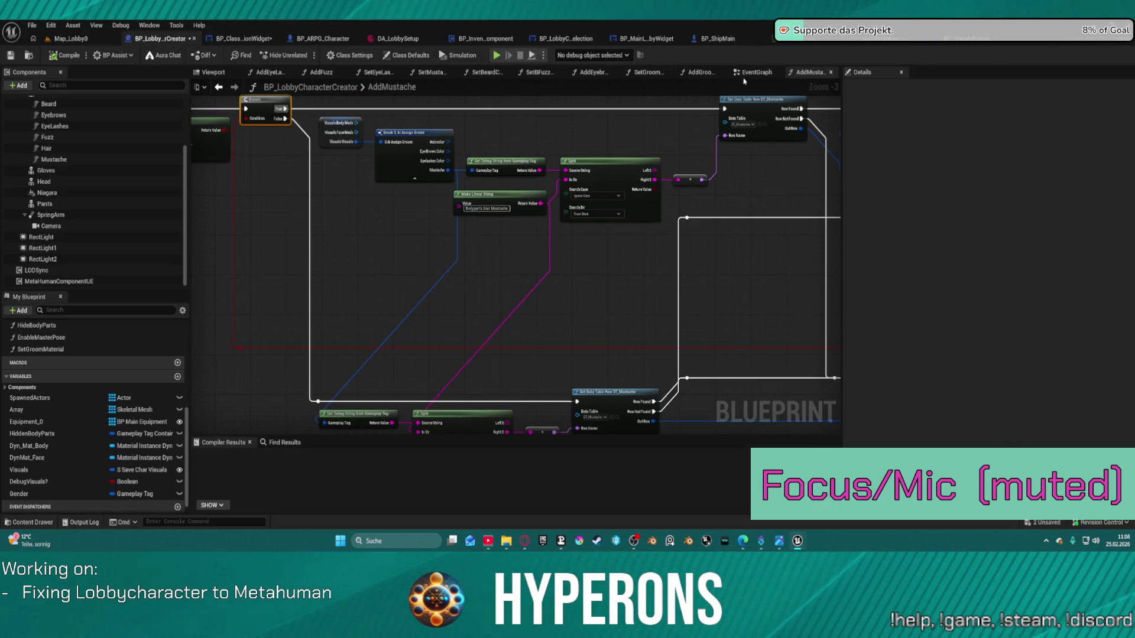
- Go through the EventGraph, SetBeardColor and AddGroomAssets graphs to the SetGroomMaterial function
left_click(759, 75)
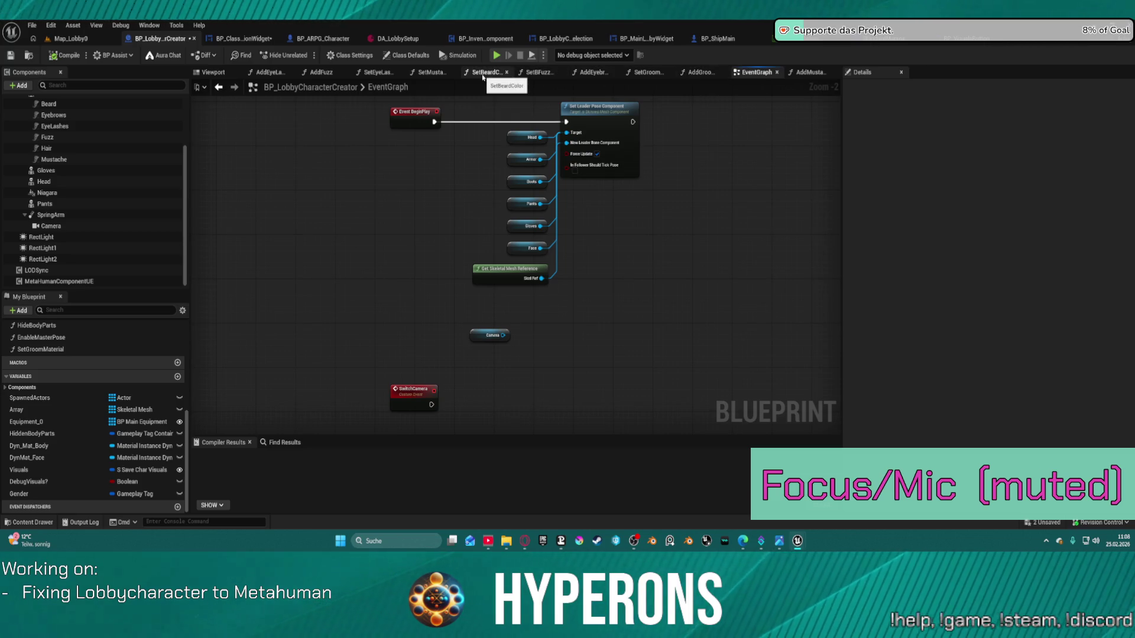
left_click(482, 75)
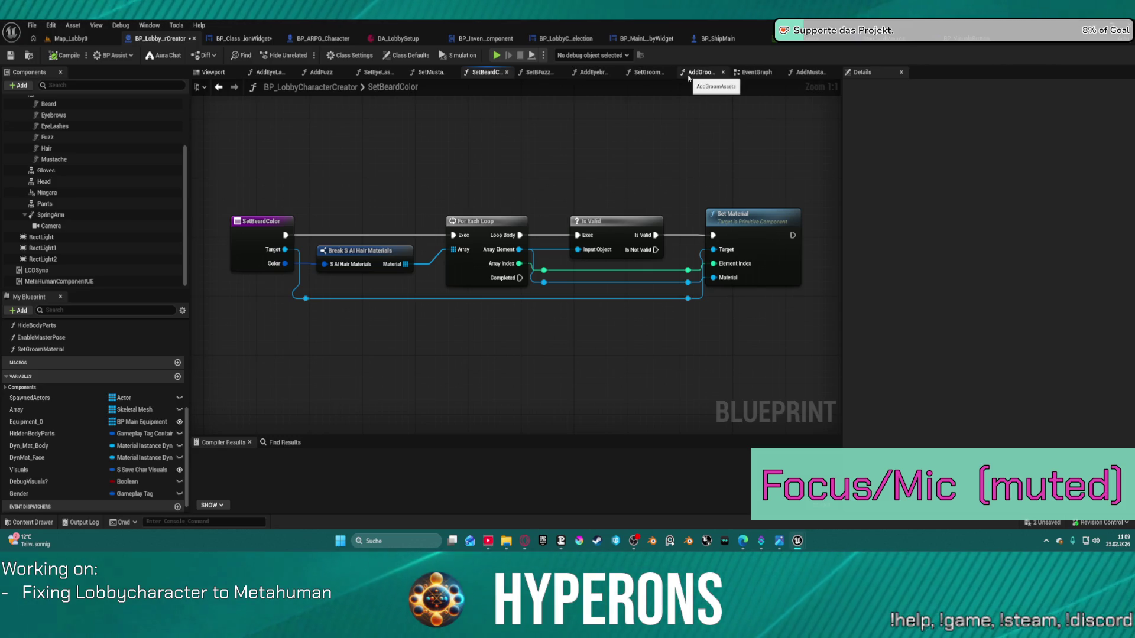
left_click(688, 77)
left_click(647, 73)
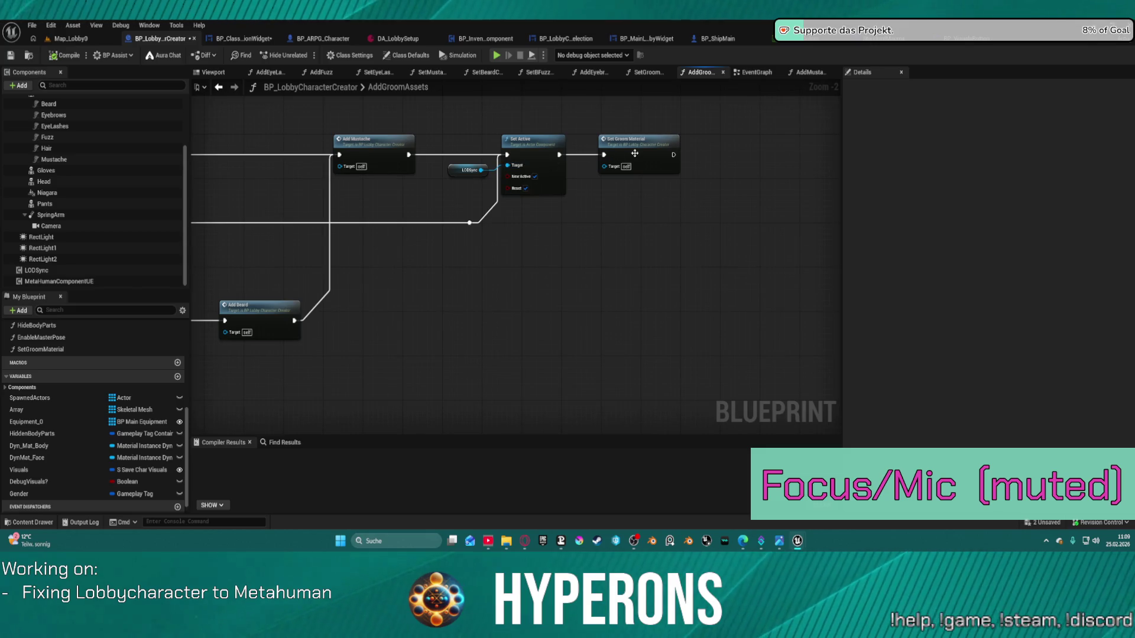
- Pan past the eyelash and fuzz colour sections to the mustache colour literal string and tag nodes
mouse_move(667, 264)
left_mouse_down()
mouse_move(676, 322)
mouse_move(348, 352)
mouse_move(379, 342)
left_mouse_up()
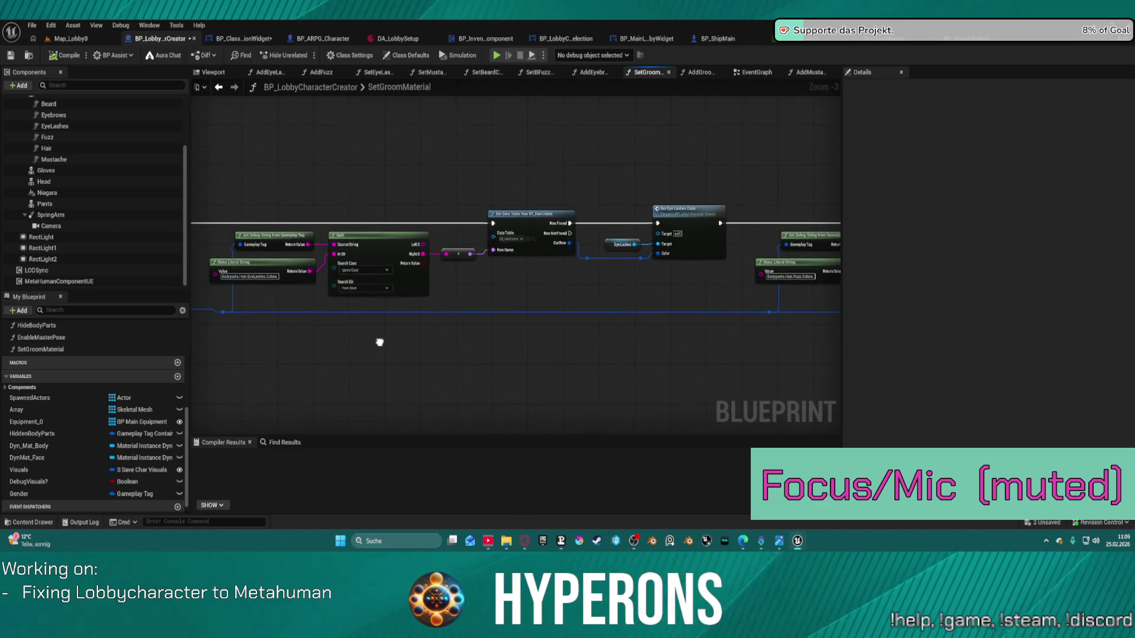
mouse_move(839, 283)
left_mouse_down()
mouse_move(392, 304)
mouse_move(380, 279)
left_mouse_up()
scroll(654, 295, "up", 1)
left_click_drag(484, 283, 203, 285)
scroll(656, 278, "up", 2)
left_click_drag(496, 302, 722, 283)
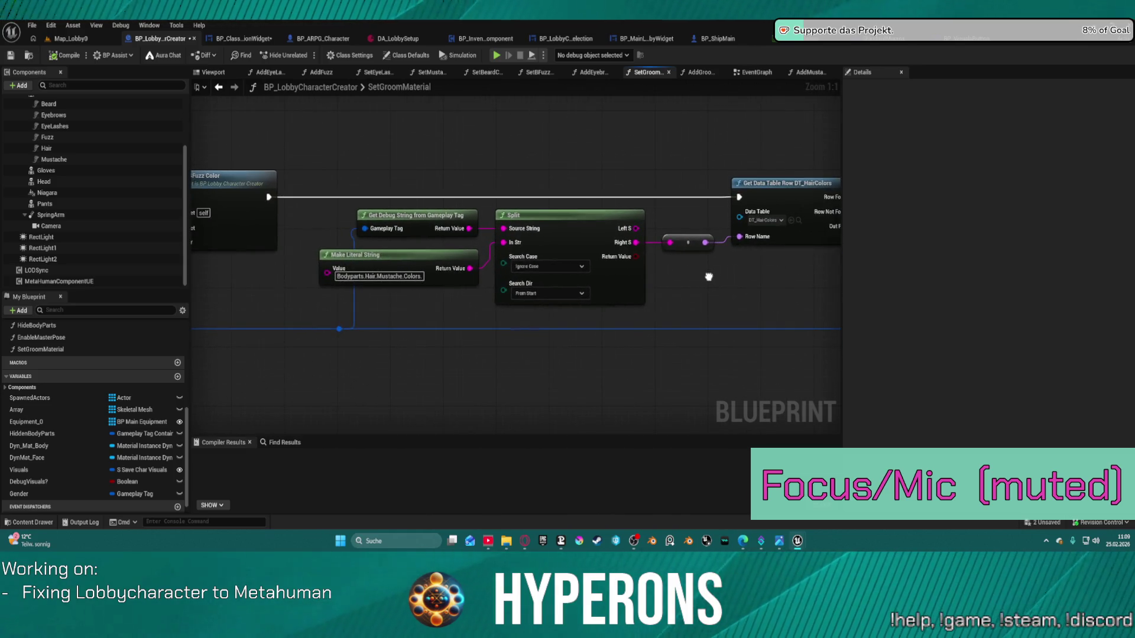
- Change the Make Literal String tag value to Beard
left_click(402, 277)
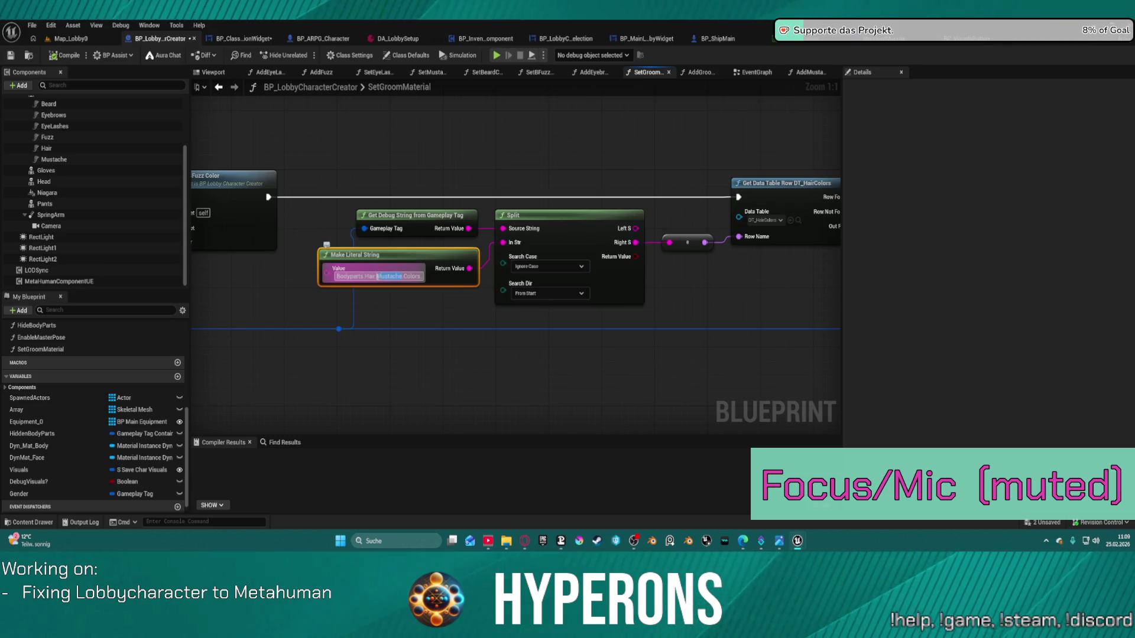
type("Beard")
left_click(663, 146)
left_click_drag(663, 147, 372, 132)
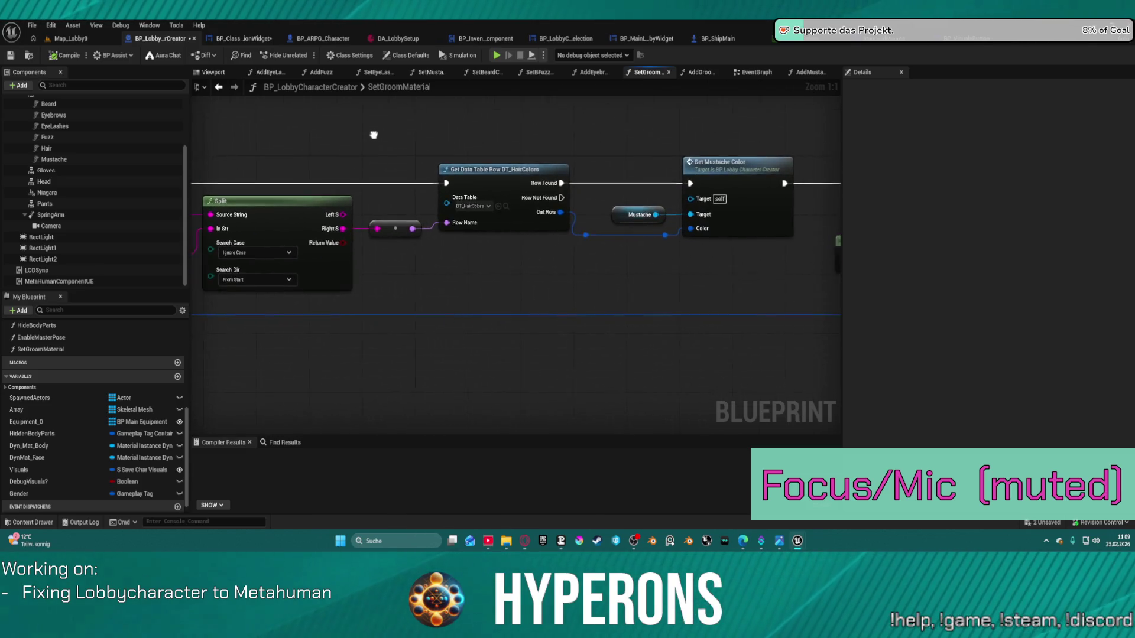
mouse_move(213, 135)
left_mouse_down()
mouse_move(416, 163)
mouse_move(704, 172)
left_mouse_up()
- Delete the duplicate split, lookup and literal nodes, restoring the Set Mustache Color group
left_click(417, 299)
scroll(416, 299, "down", 2)
mouse_move(385, 267)
left_mouse_down()
mouse_move(199, 240)
mouse_move(374, 246)
left_mouse_up()
mouse_move(346, 177)
left_mouse_down()
mouse_move(558, 325)
mouse_move(706, 290)
mouse_move(401, 274)
left_mouse_up()
key("Delete")
mouse_move(585, 179)
left_mouse_down()
mouse_move(785, 299)
mouse_move(768, 299)
left_mouse_up()
left_click_drag(342, 170, 520, 255)
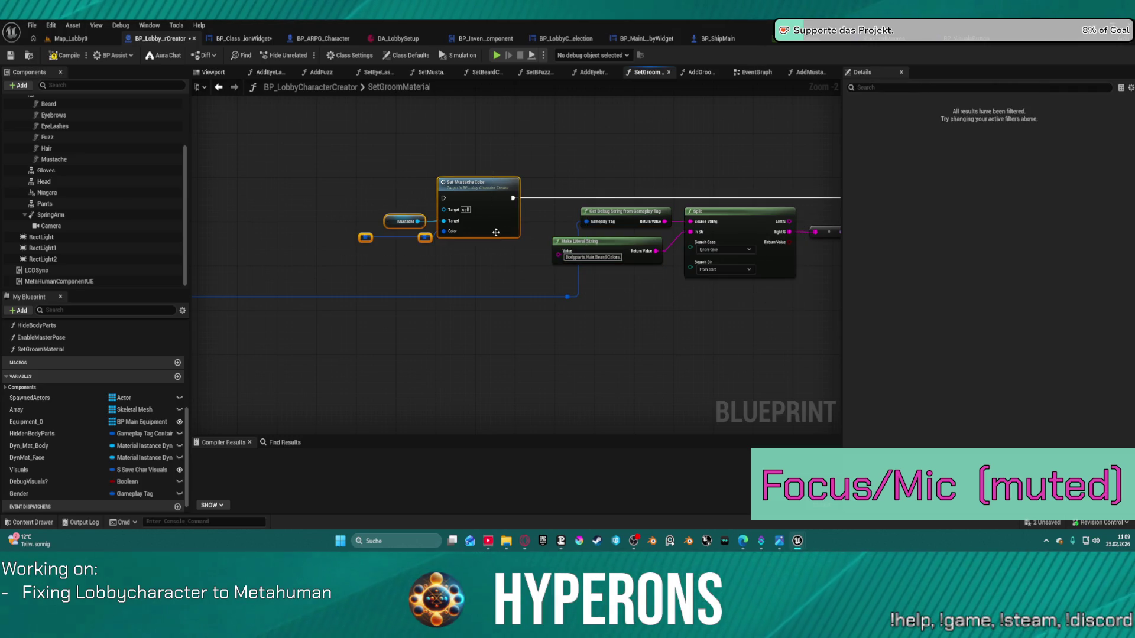
key("Delete")
mouse_move(827, 201)
left_mouse_down()
mouse_move(636, 146)
mouse_move(727, 146)
mouse_move(703, 140)
left_mouse_up()
key("ctrl+z")
- Chain the Set Mustache Color group after Set Beard Color and launch a standalone preview
mouse_move(538, 144)
left_mouse_down()
mouse_move(664, 145)
mouse_move(711, 171)
left_mouse_up()
left_click(542, 148)
scroll(711, 170, "down", 3)
left_click(731, 163)
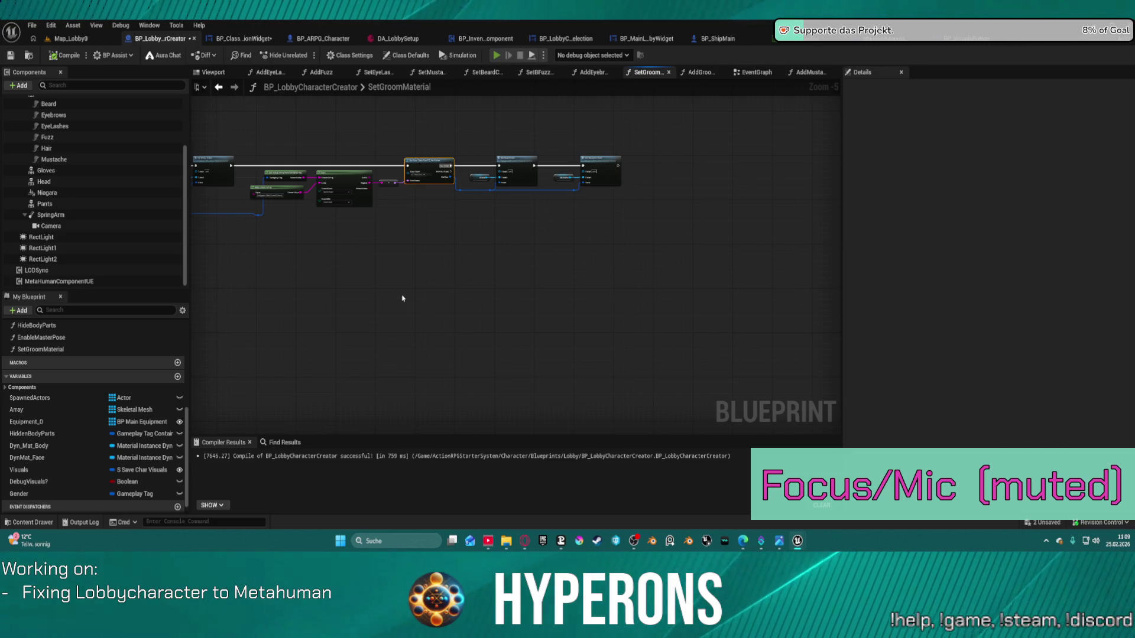
key("alt+p")
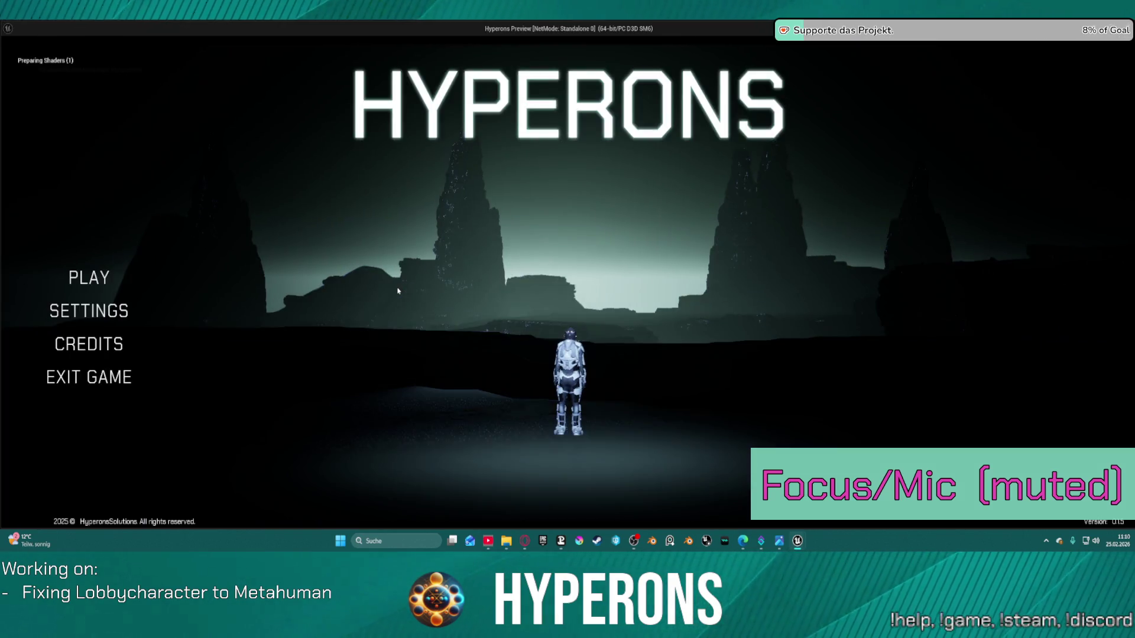
- Stop the standalone preview and save all modified assets
key("alt+Tab")
key("Escape")
key("ctrl+shift+s")
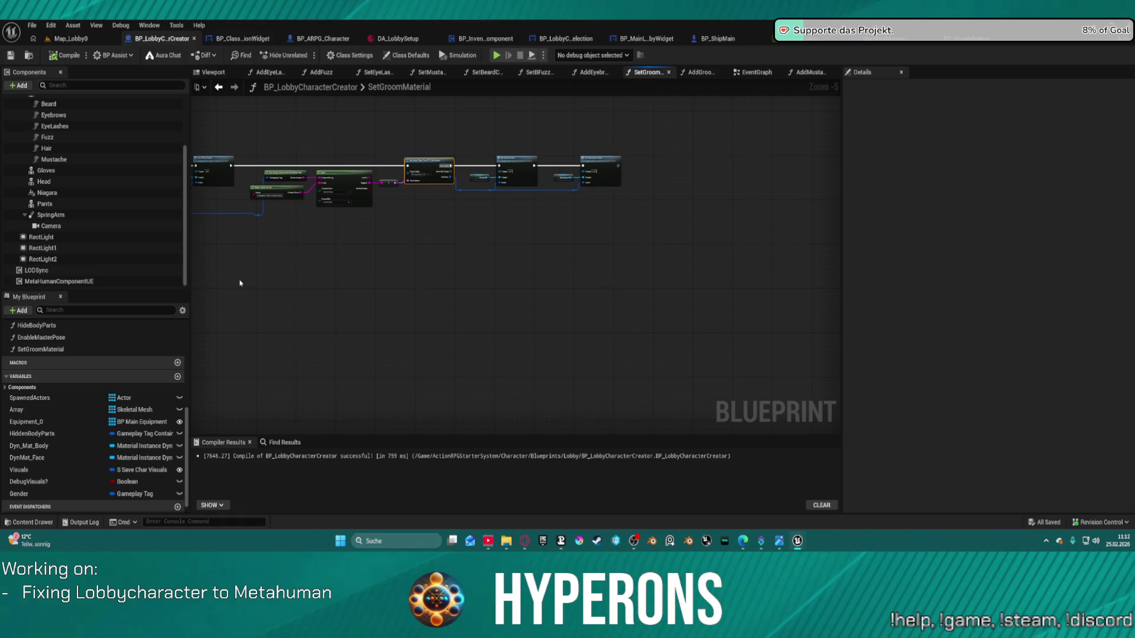
scroll(555, 186, "up", 4)
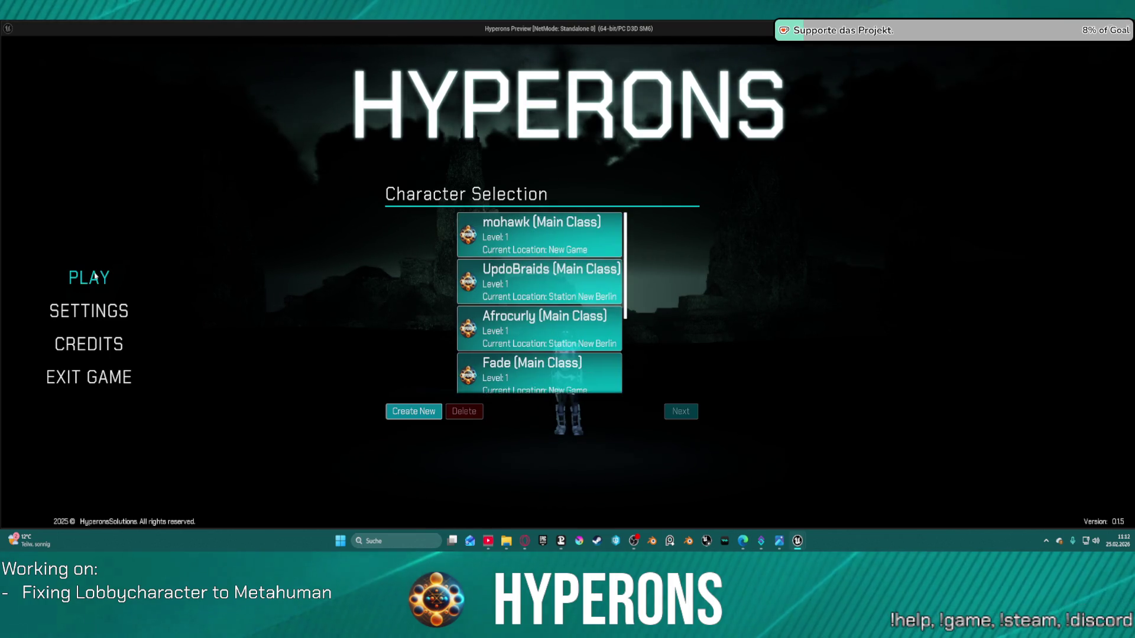
left_click(416, 414)
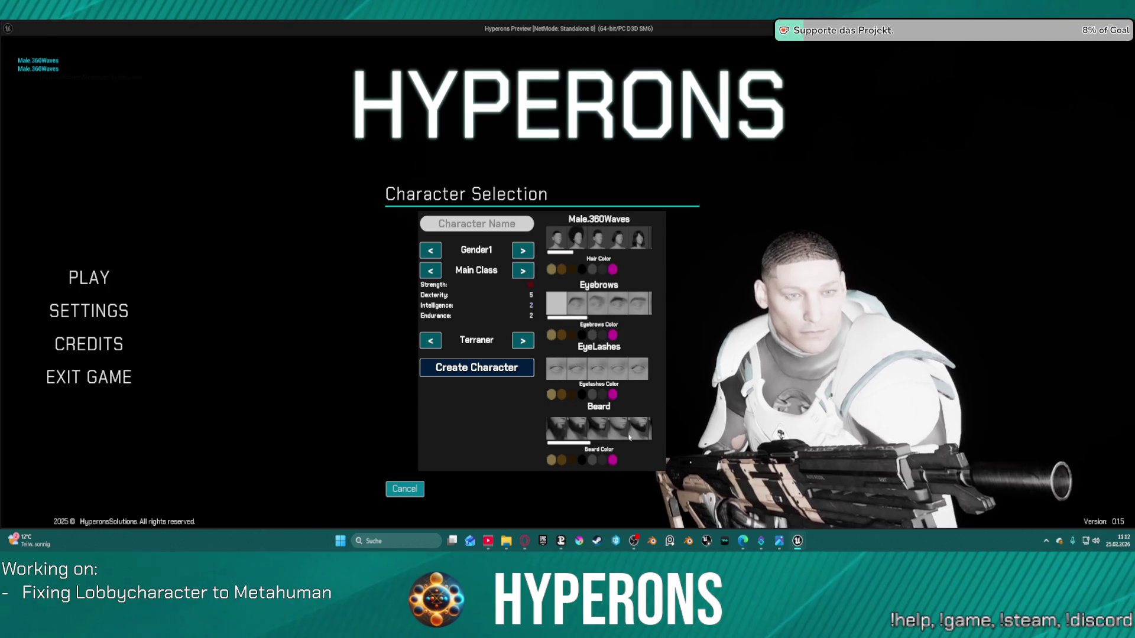
scroll(592, 240, "down", 3)
scroll(592, 239, "down", 1)
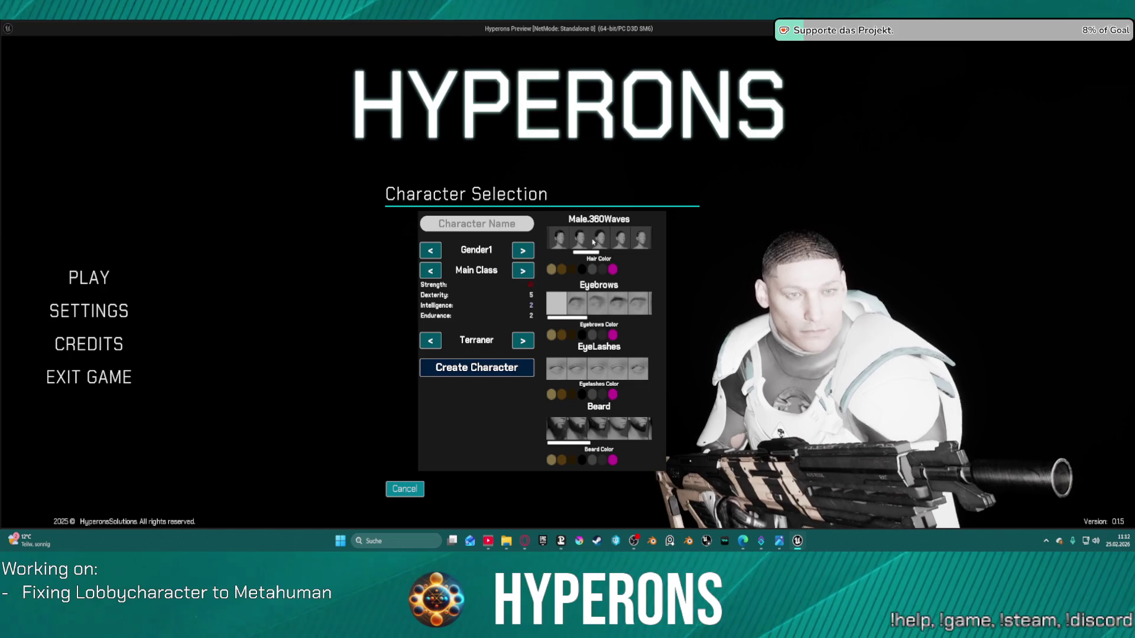
left_click(597, 239)
left_click(625, 246)
left_click(637, 248)
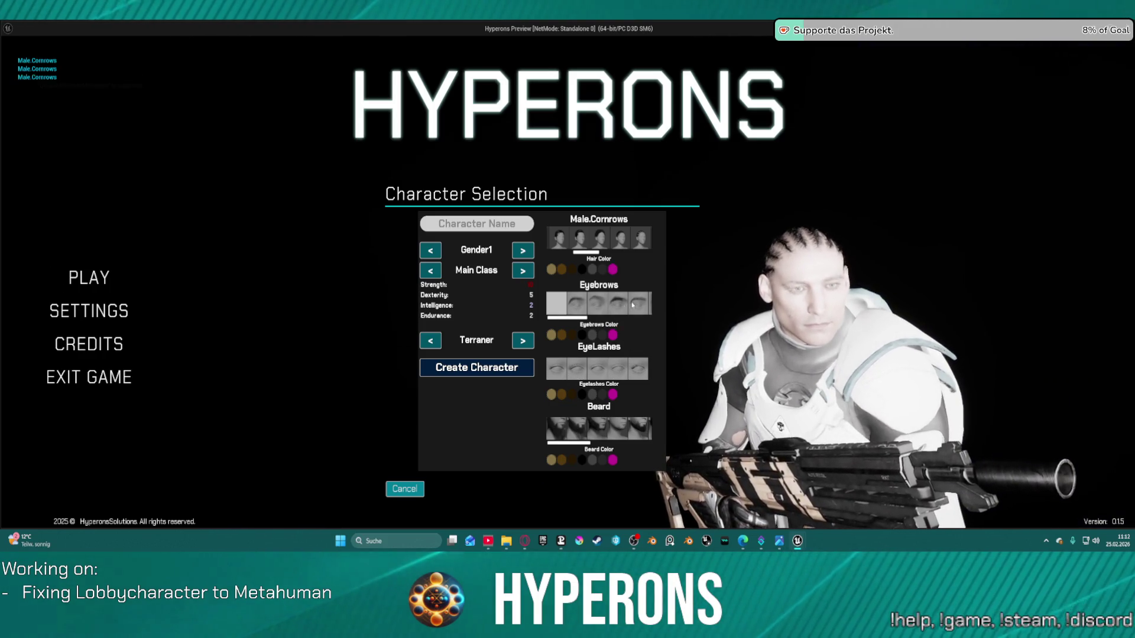
left_click(637, 371)
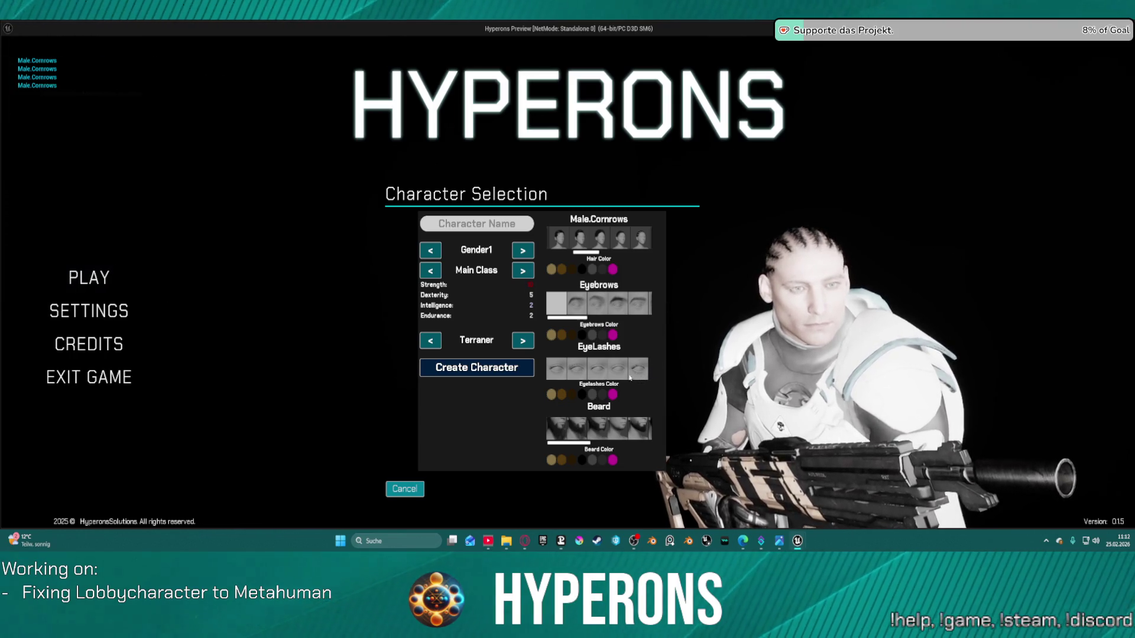
left_click(566, 372)
key("Escape")
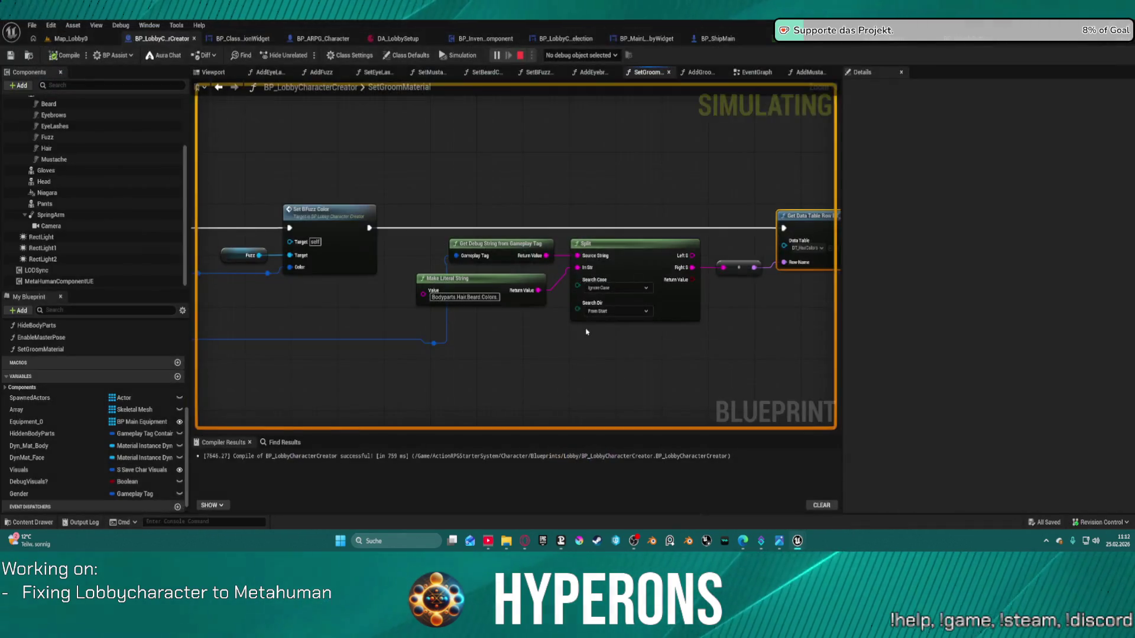
scroll(499, 315, "down", 4)
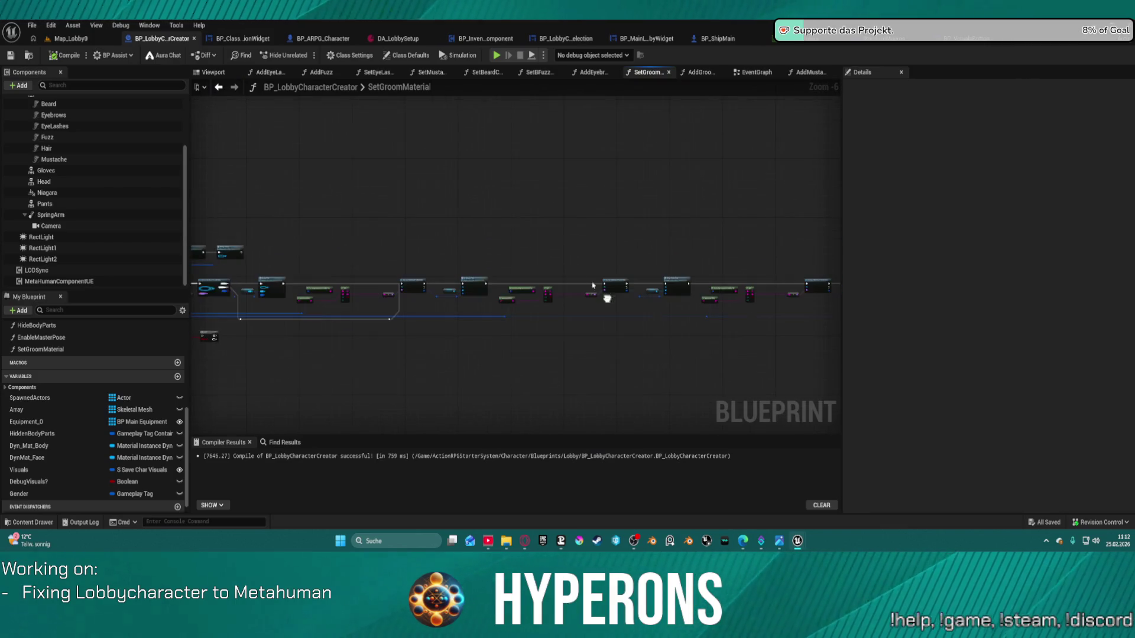
scroll(609, 296, "up", 5)
mouse_move(526, 287)
left_mouse_down()
mouse_move(460, 251)
mouse_move(304, 250)
left_mouse_up()
left_click_drag(680, 194, 681, 195)
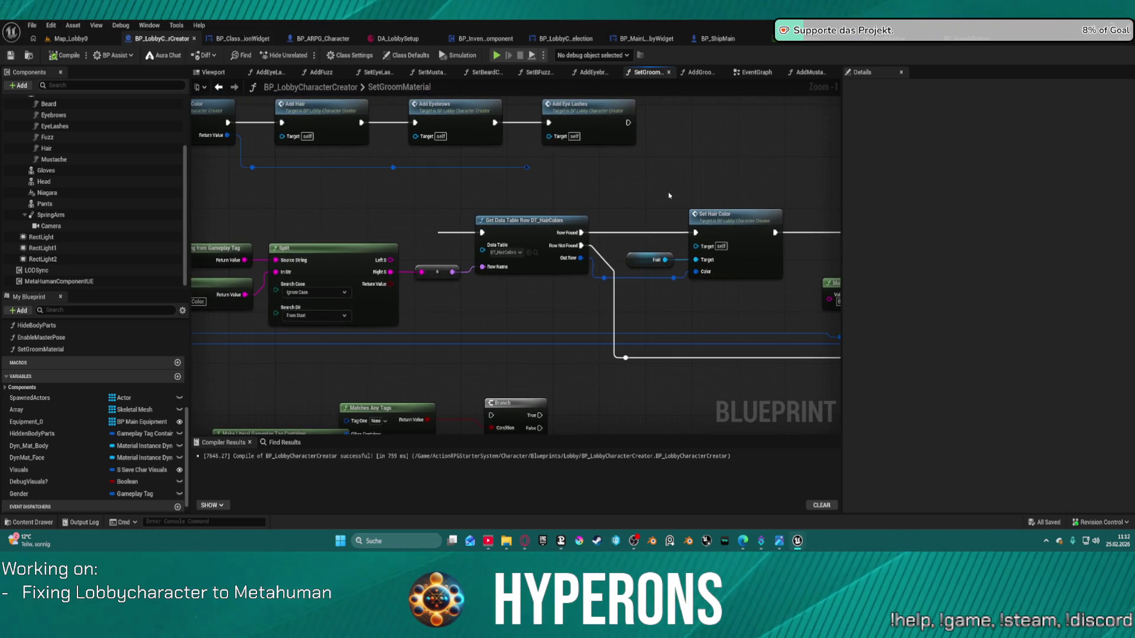
left_click_drag(577, 200, 727, 245)
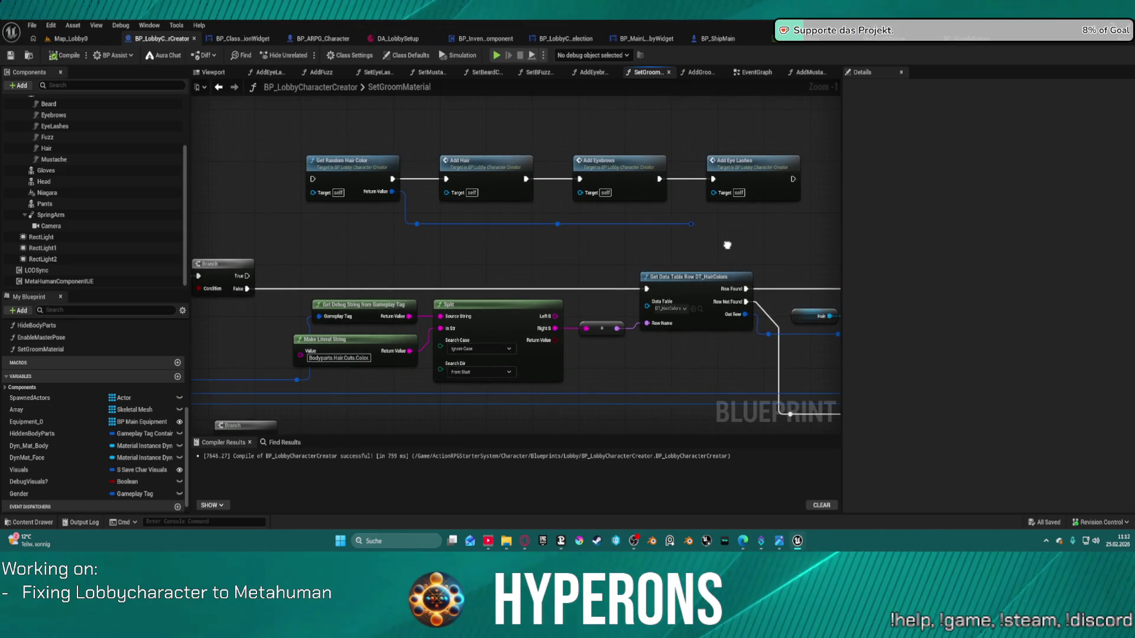
scroll(727, 244, "down", 3)
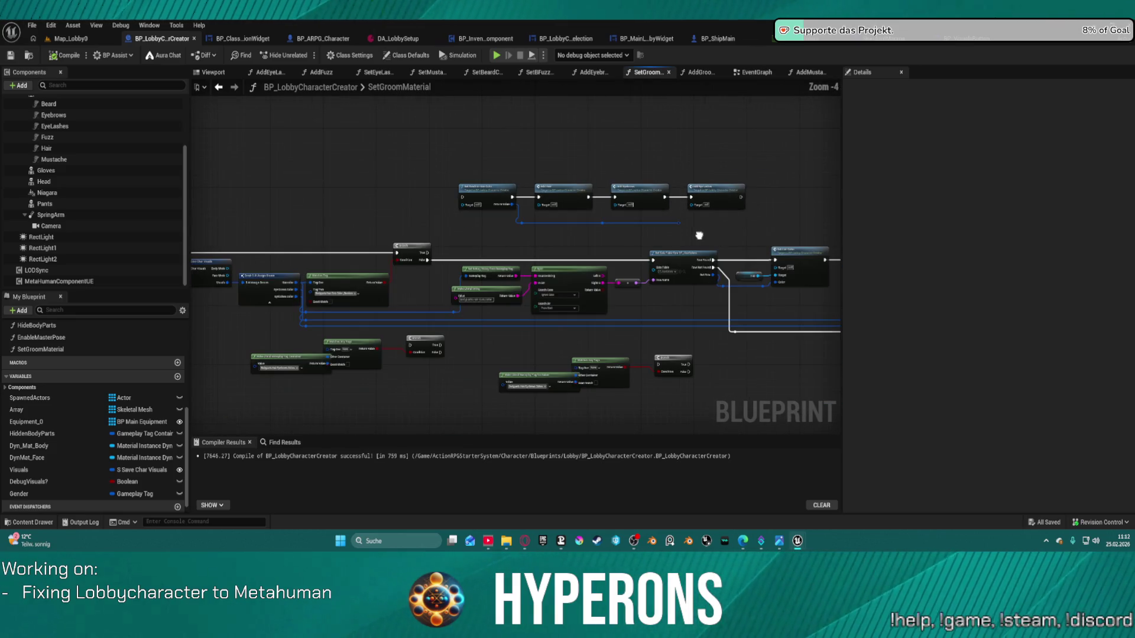
mouse_move(699, 236)
left_mouse_down()
mouse_move(731, 205)
mouse_move(693, 165)
mouse_move(600, 215)
mouse_move(419, 211)
left_mouse_up()
mouse_move(510, 237)
left_mouse_down()
mouse_move(368, 237)
mouse_move(560, 272)
mouse_move(707, 270)
left_mouse_up()
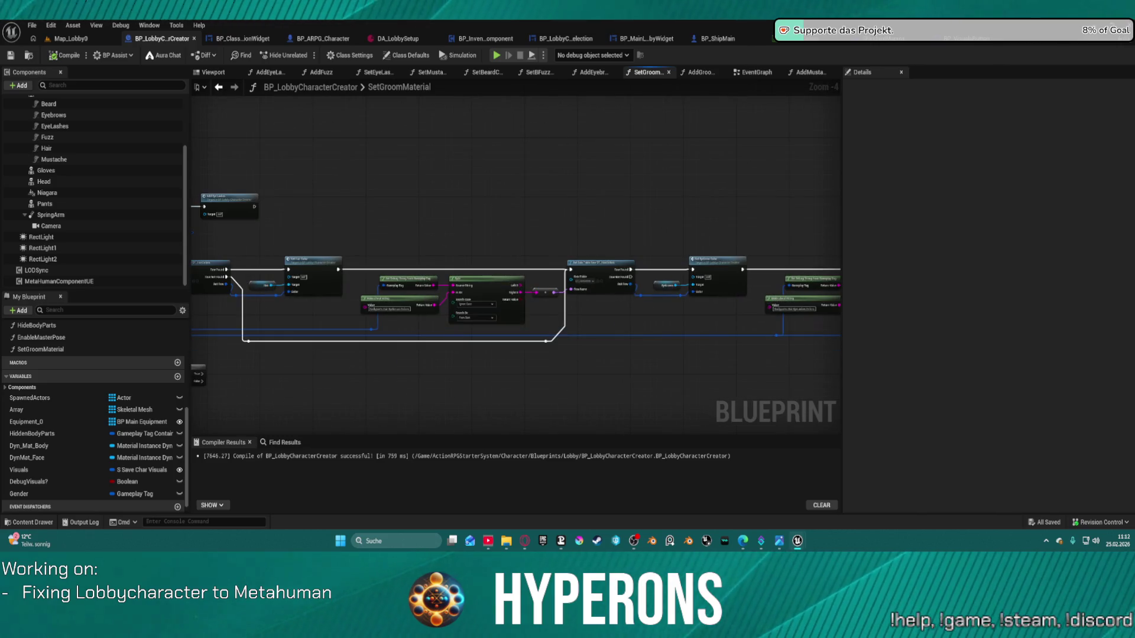
mouse_move(509, 314)
left_mouse_down()
mouse_move(839, 290)
mouse_move(829, 289)
left_mouse_up()
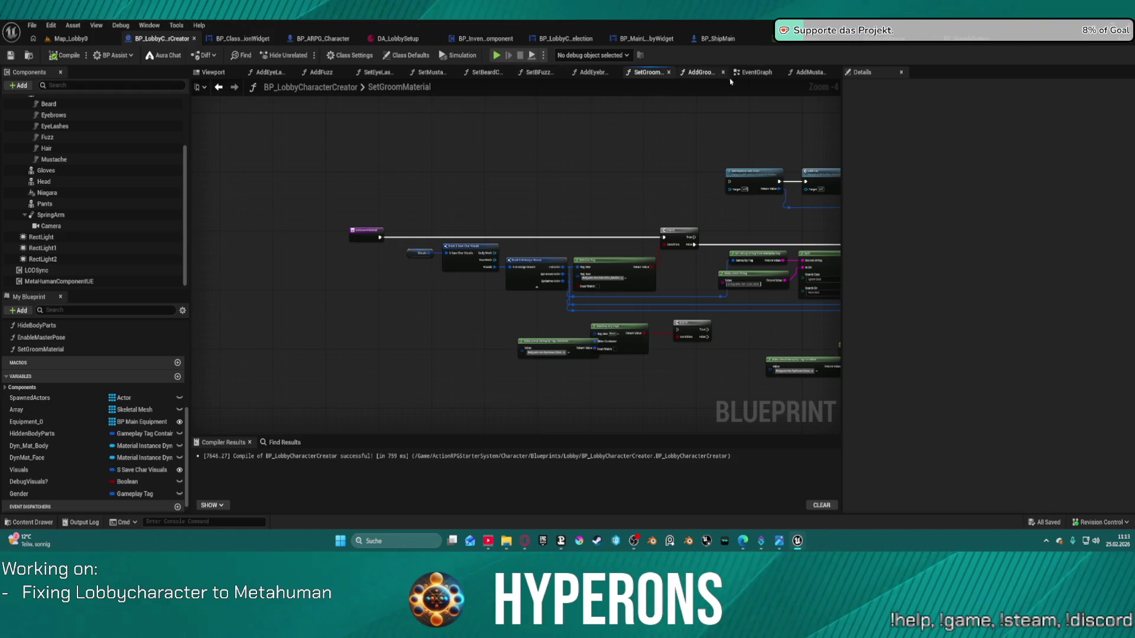
left_click(703, 73)
- Wire Branch True into Add Beard before Add Mustache, compile, and launch to character selection
left_click_drag(475, 248, 842, 258)
mouse_move(620, 323)
left_mouse_down()
mouse_move(593, 165)
mouse_move(579, 164)
left_mouse_up()
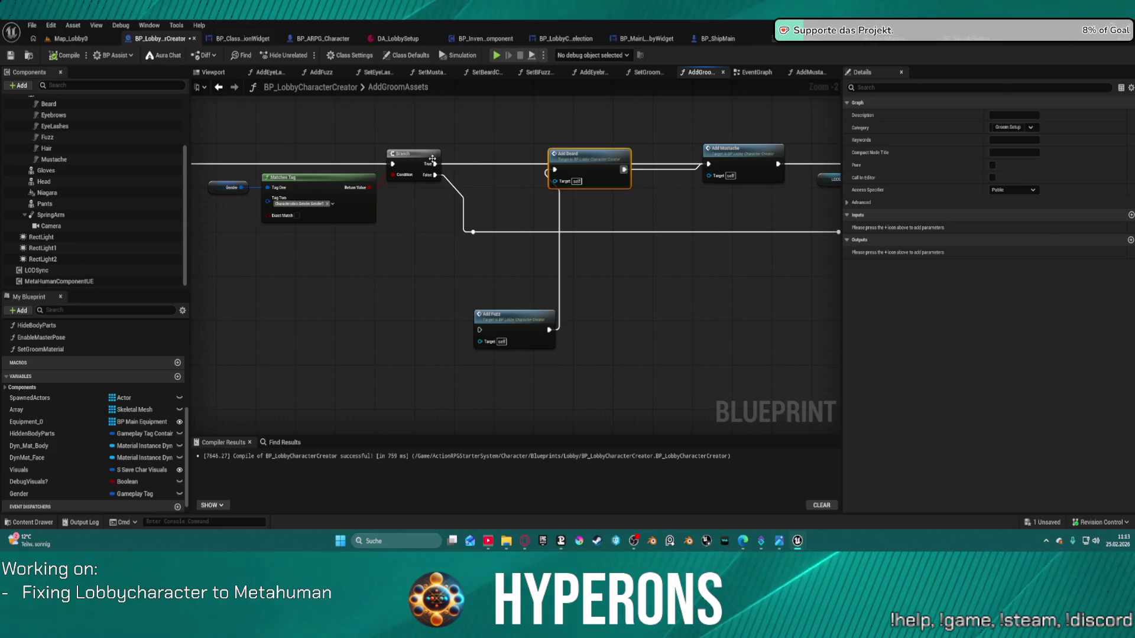
left_click_drag(434, 163, 600, 171)
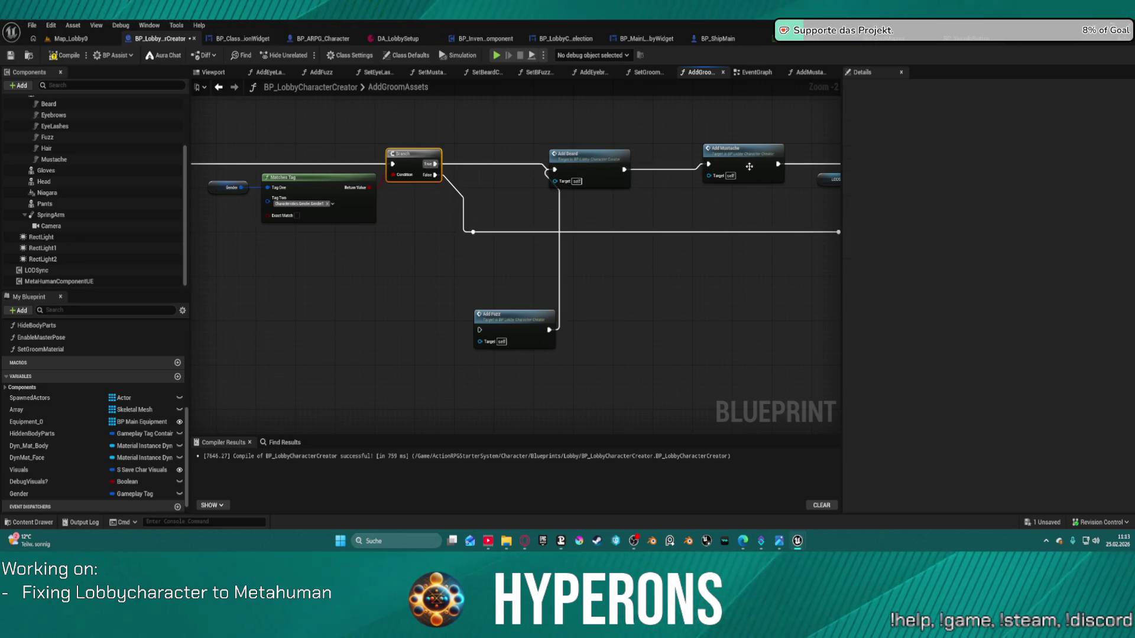
left_click_drag(750, 166, 556, 192)
left_click_drag(478, 184, 477, 179)
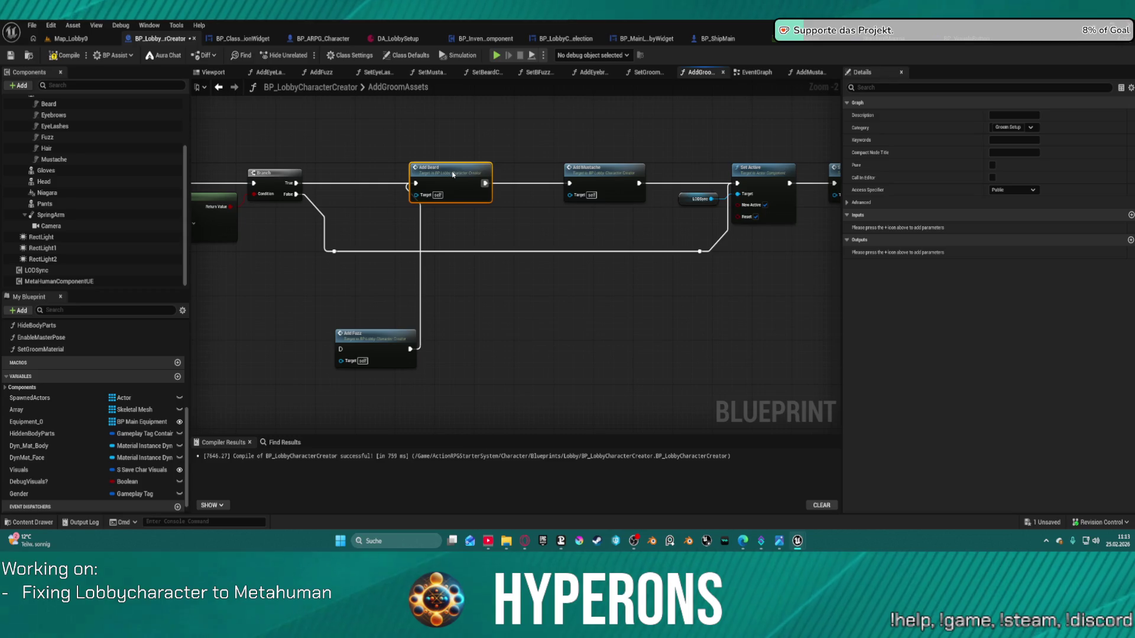
key("F7")
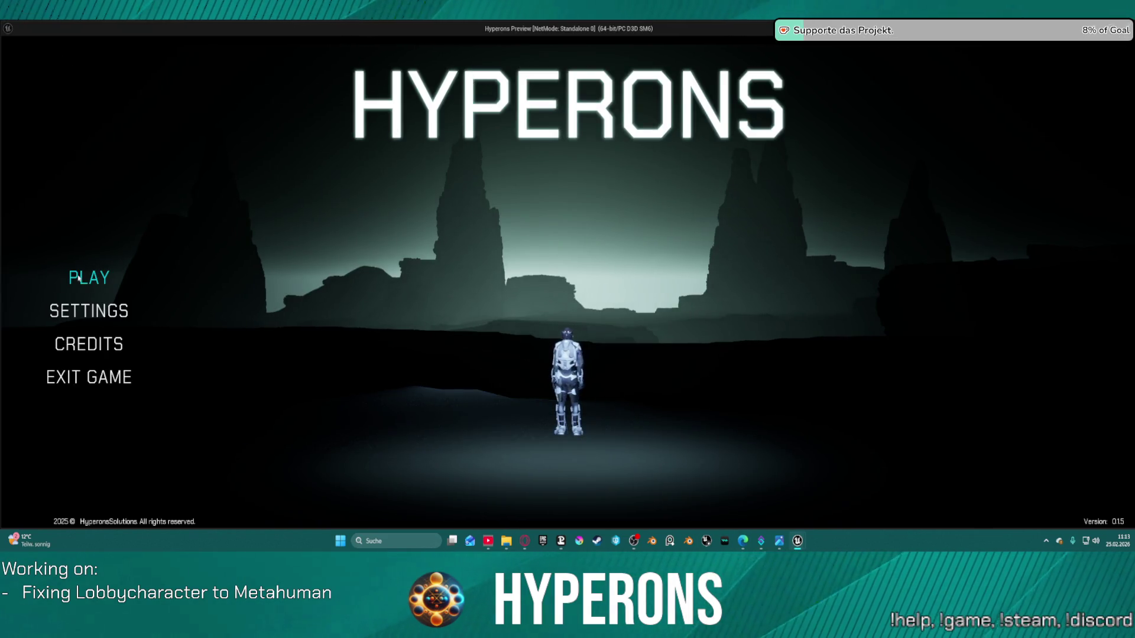
left_click(89, 278)
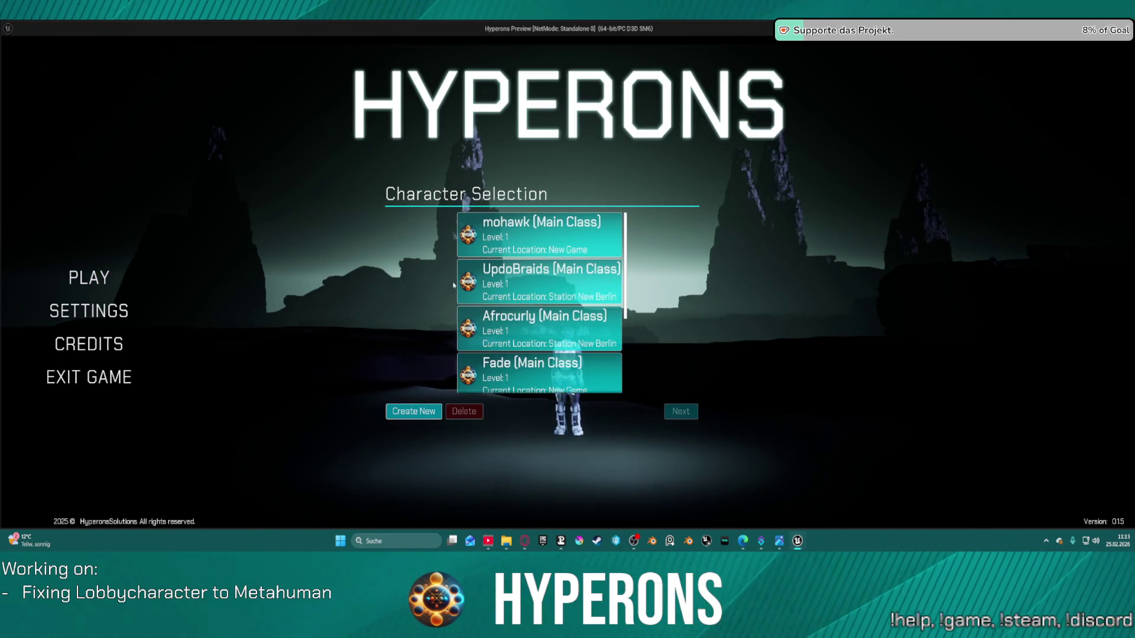
- Start a new character and try a goatee and another beard style on it
left_click(425, 409)
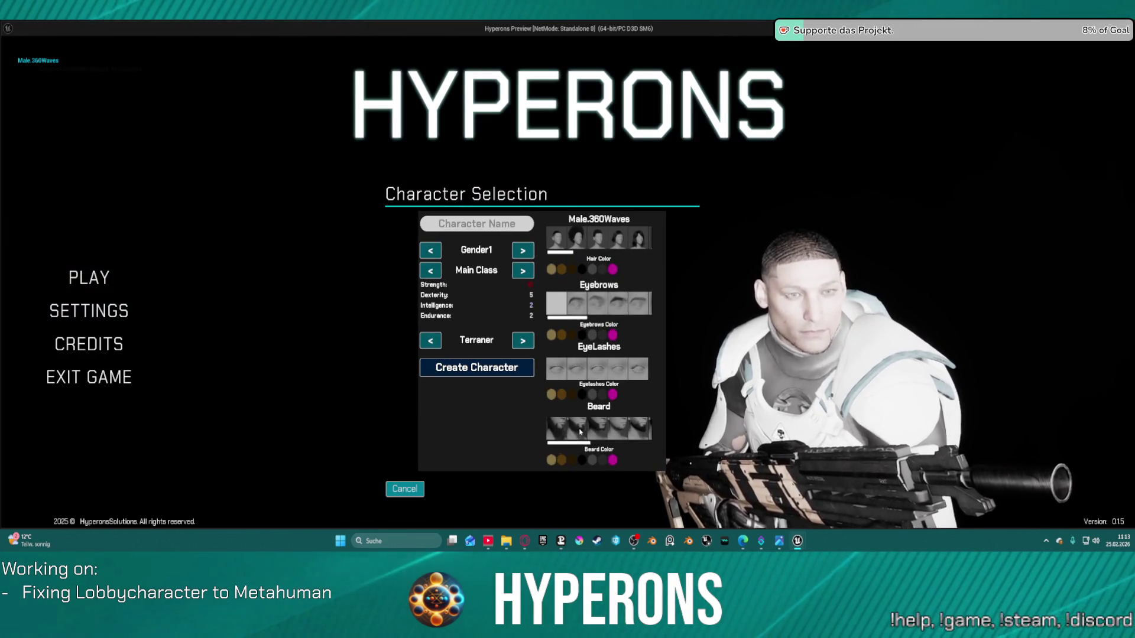
left_click(641, 435)
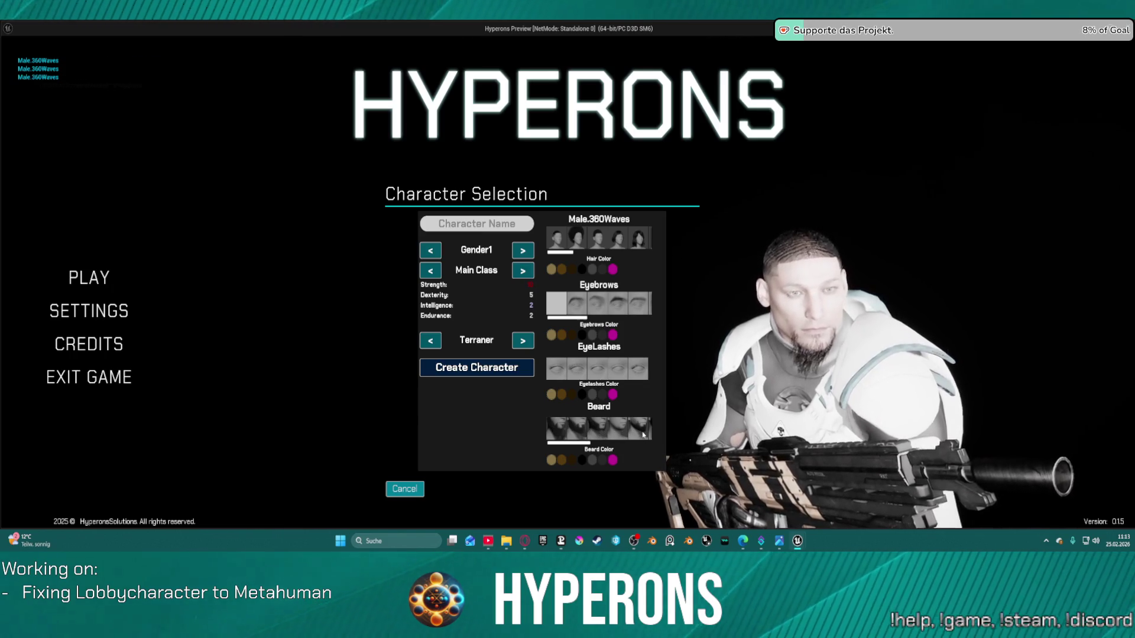
scroll(643, 444, "down", 3)
scroll(600, 434, "down", 1)
left_click(586, 433)
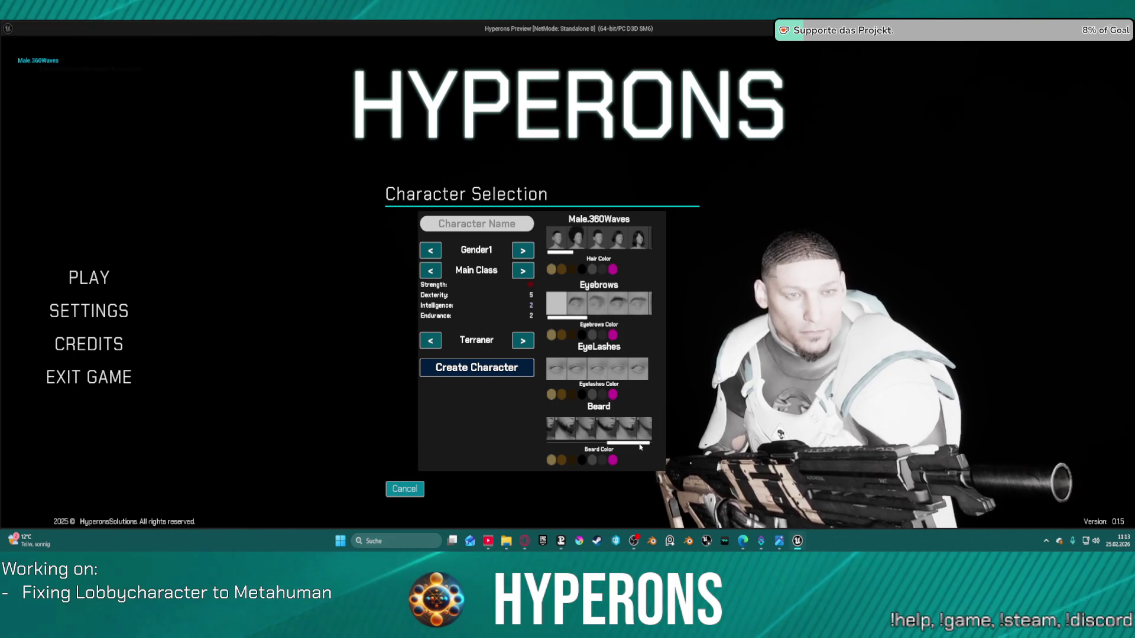
- Try thin goatee and fuller beard styles, then close the standalone preview
scroll(644, 435, "down", 1)
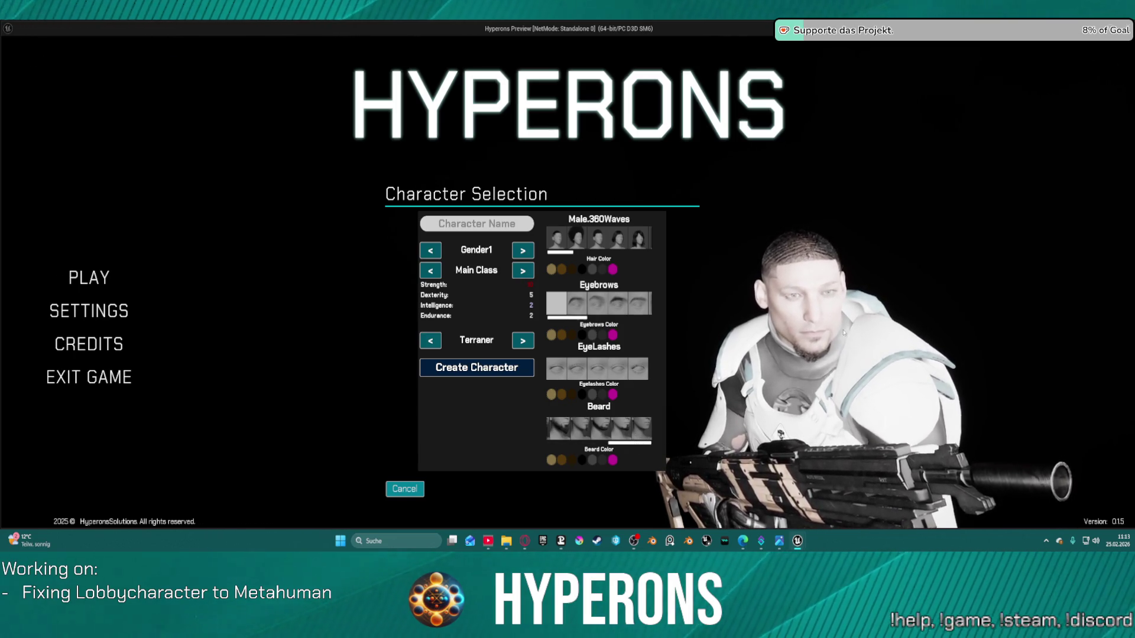
scroll(612, 434, "up", 1)
left_click(614, 427)
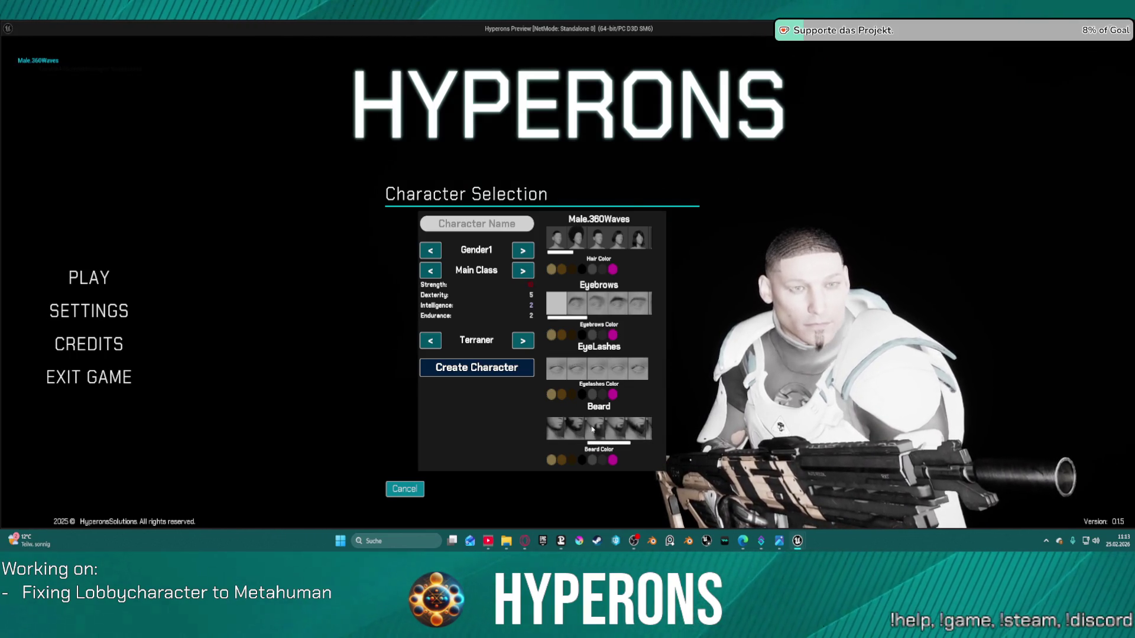
left_click(615, 427)
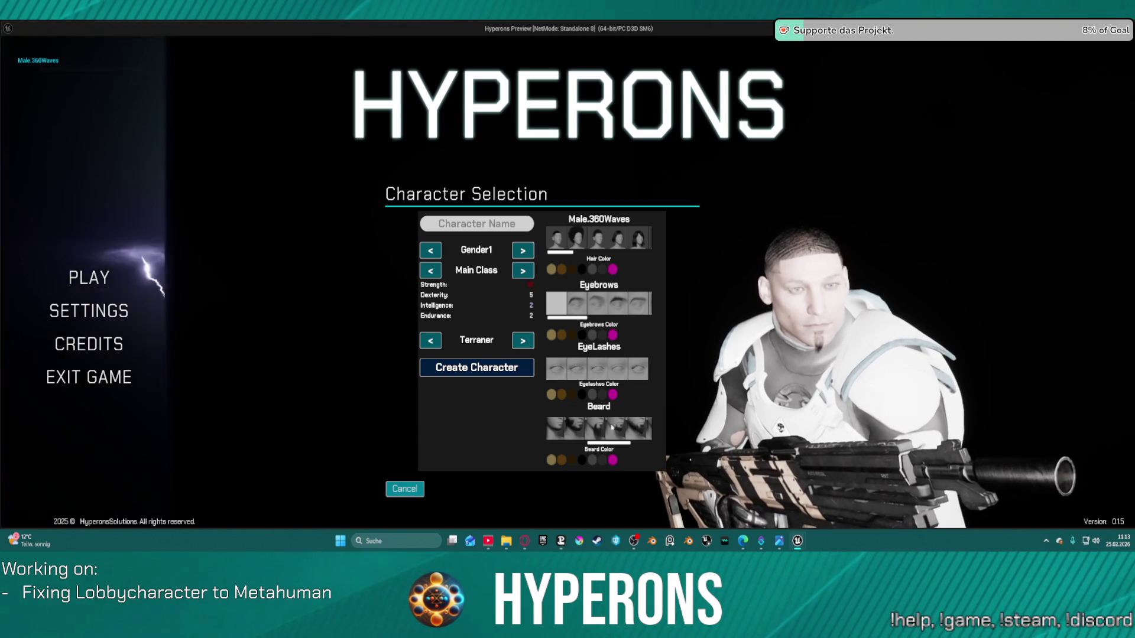
left_click(602, 437)
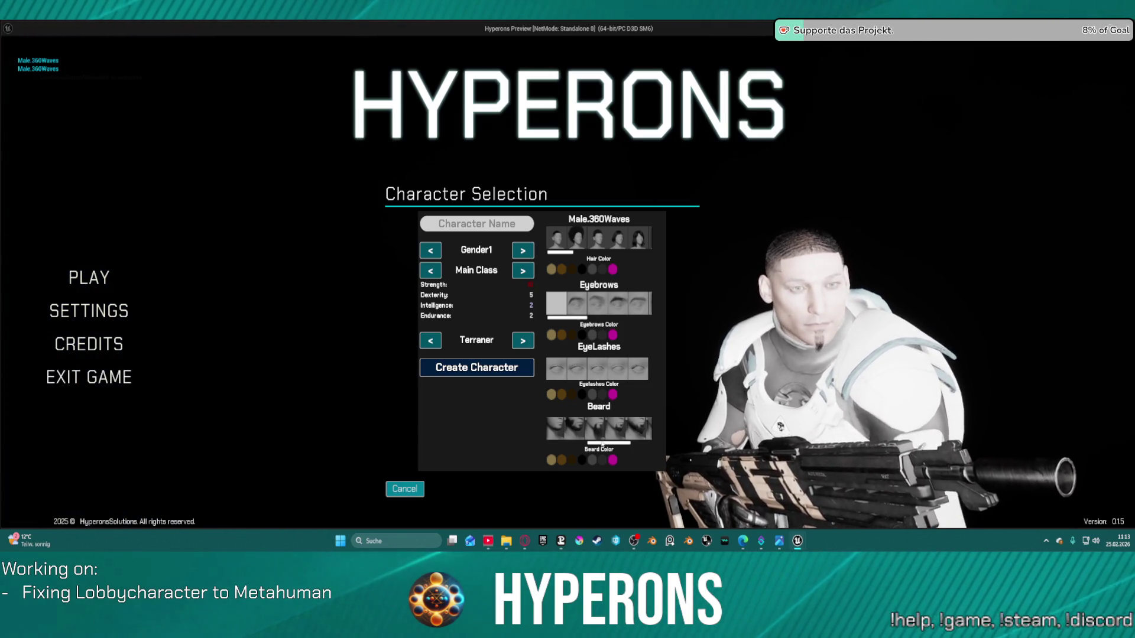
scroll(627, 432, "up", 1)
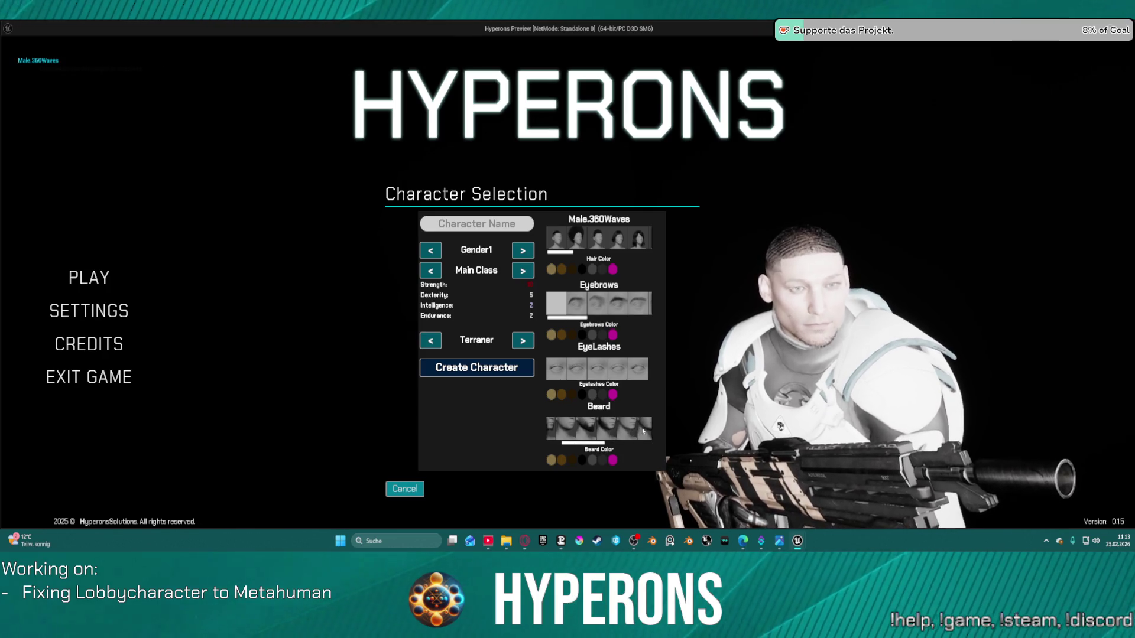
left_click(626, 434)
left_click(582, 439)
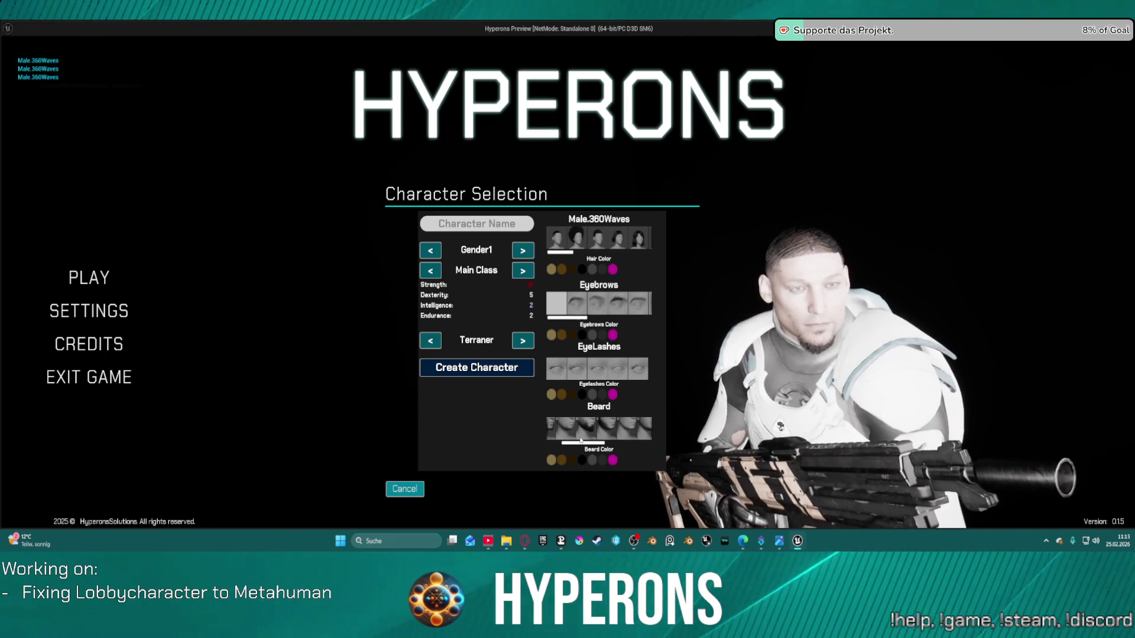
key("Escape")
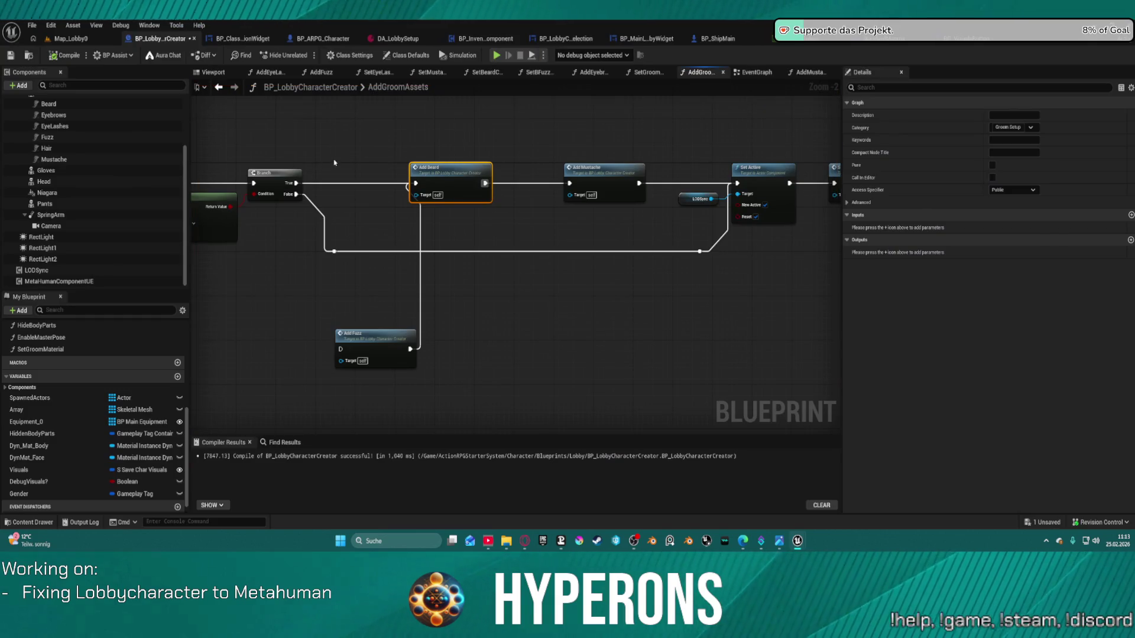
- Switch to BP_ClassSelectionWidget and bring up its AddBeardSelectionButtons function graph
left_click_drag(334, 150, 584, 265)
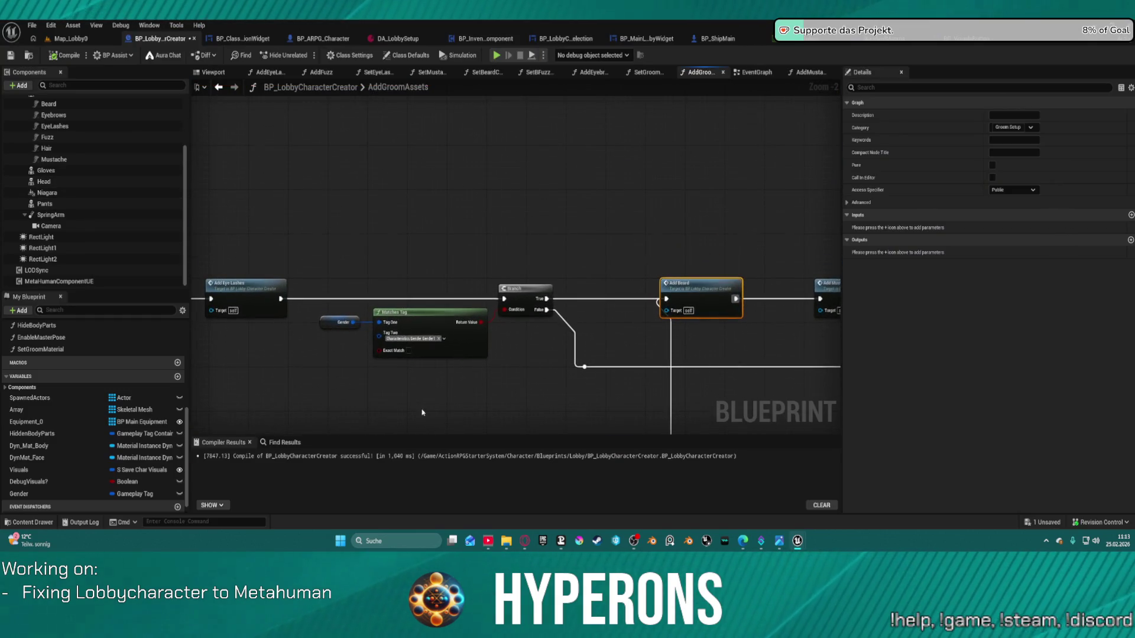
scroll(35, 402, "up", 3)
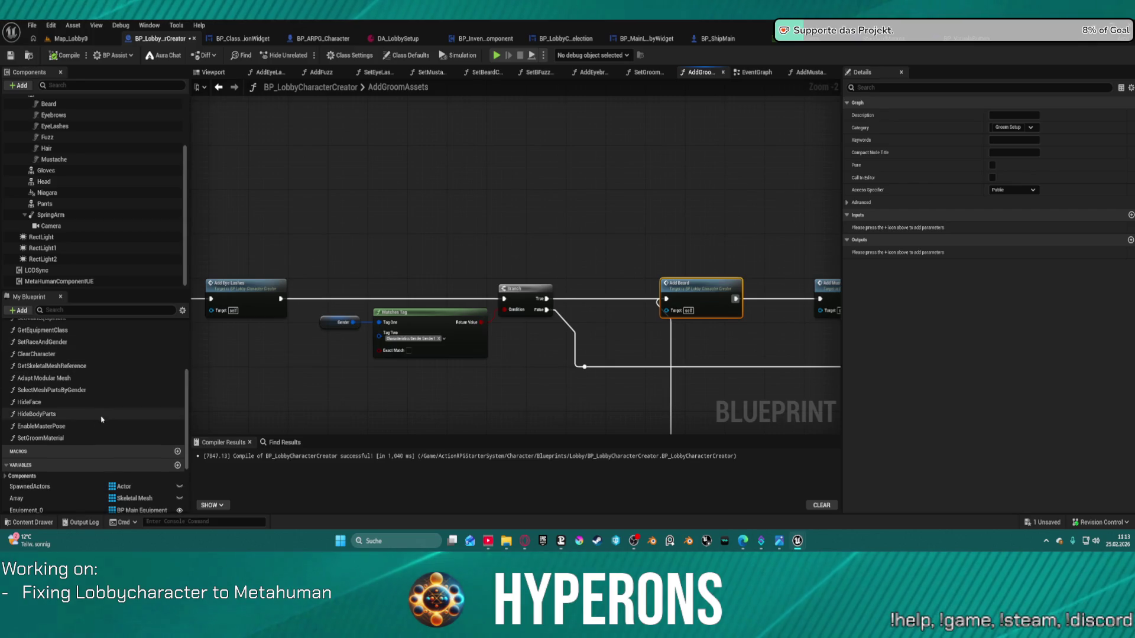
left_click(76, 426)
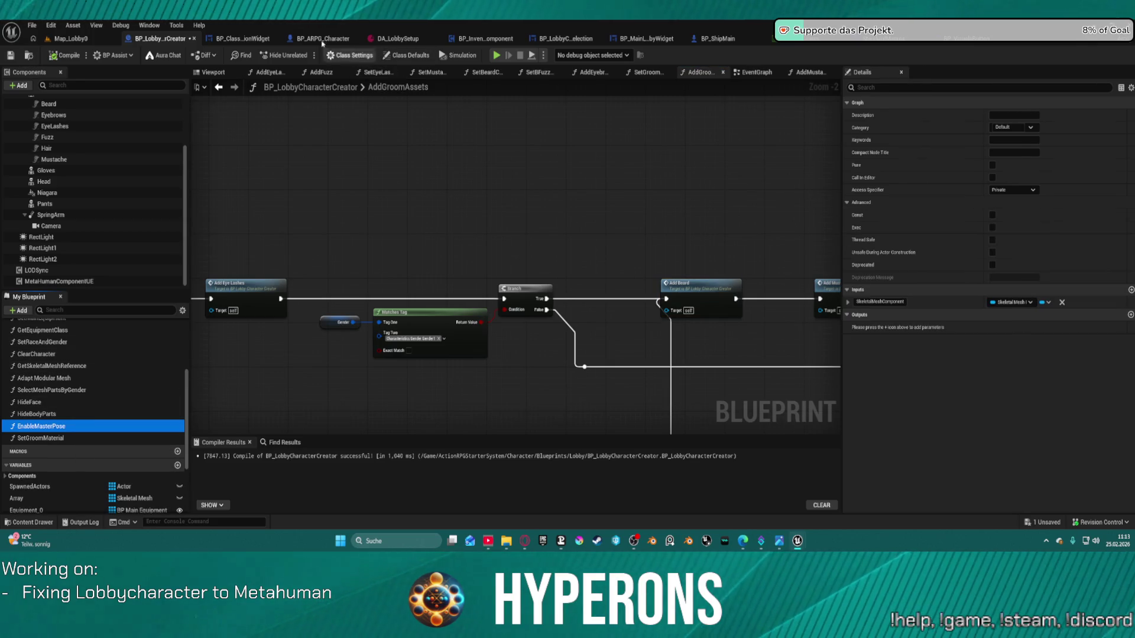
left_click(260, 38)
scroll(62, 248, "down", 5)
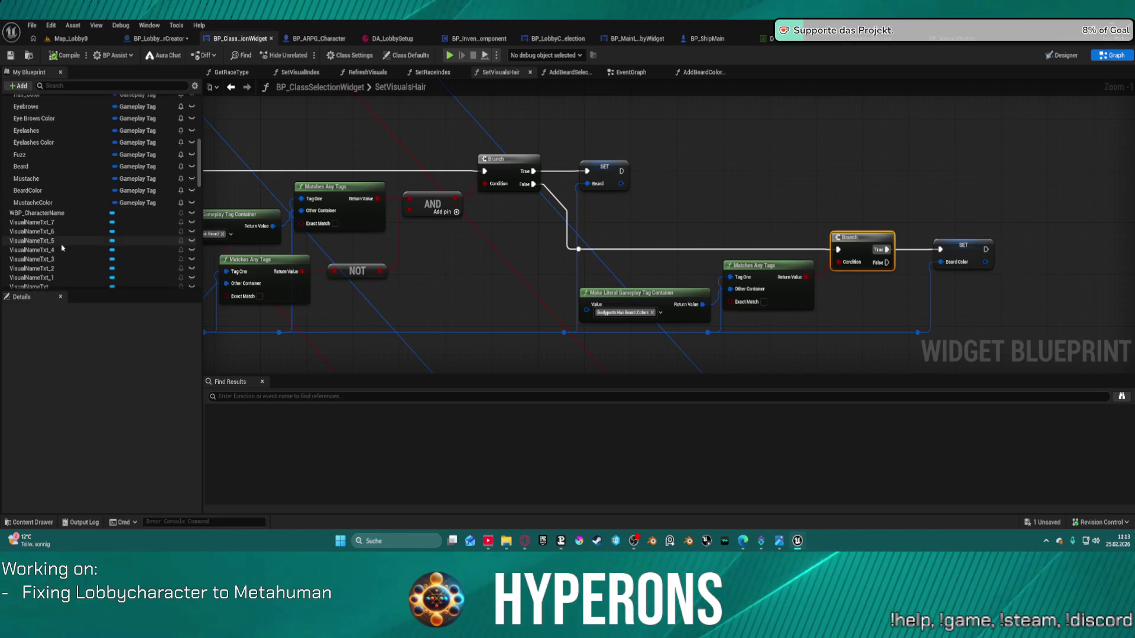
scroll(62, 249, "down", 3)
scroll(899, 246, "down", 6)
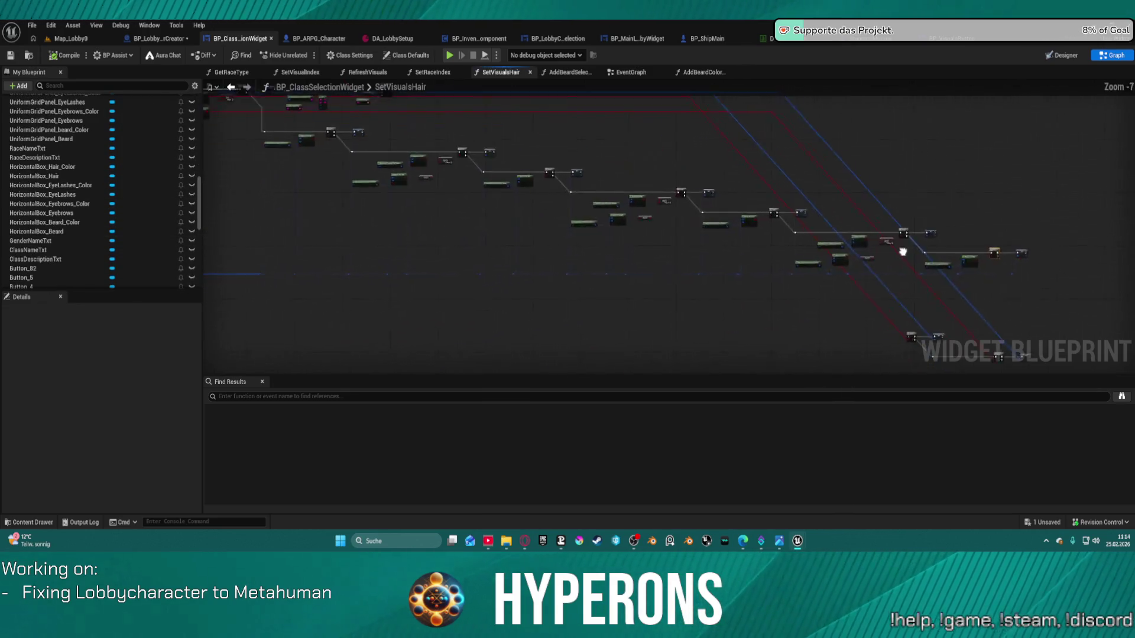
left_click_drag(809, 247, 813, 250)
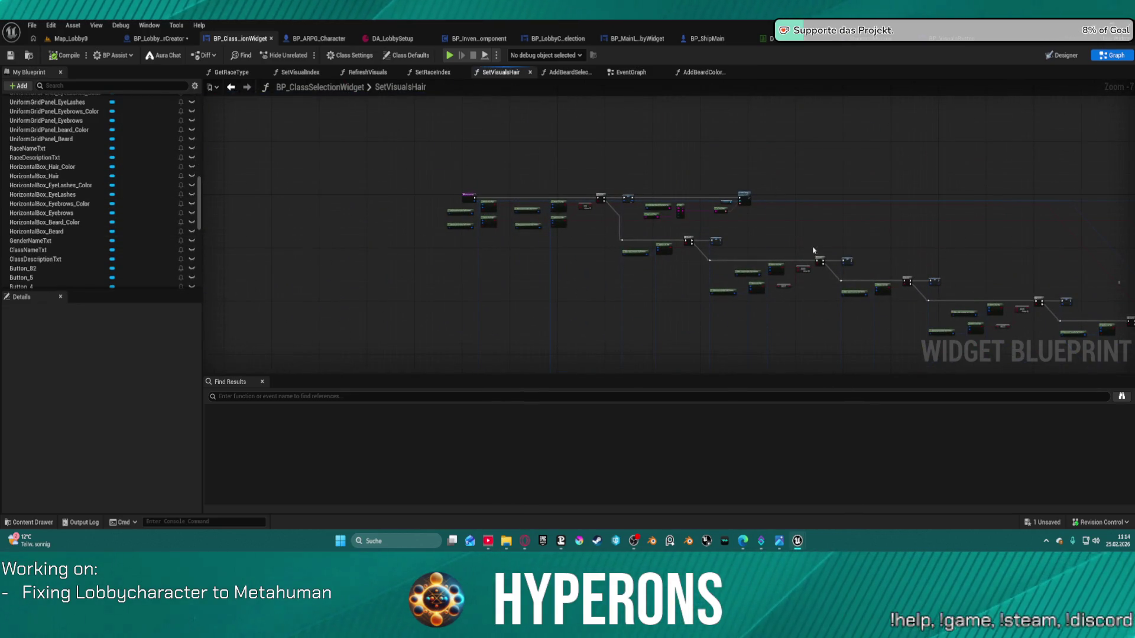
left_click(583, 71)
scroll(851, 189, "up", 3)
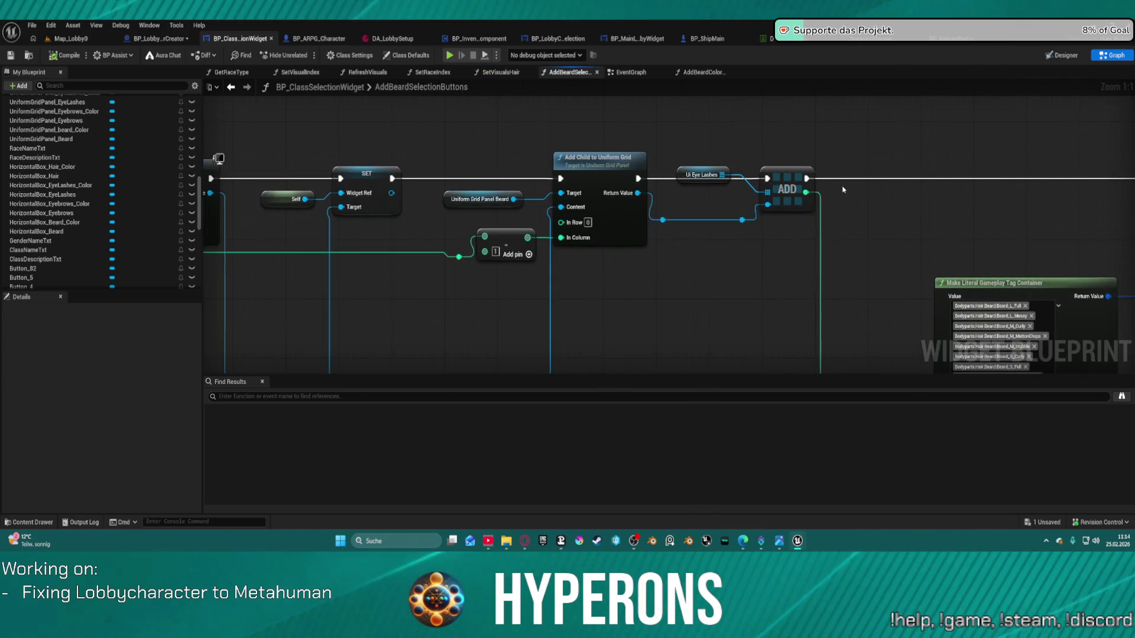
- Delete the Ui Eye Lashes getter and promote the ADD node's array input to a new variable
left_click_drag(703, 175, 698, 145)
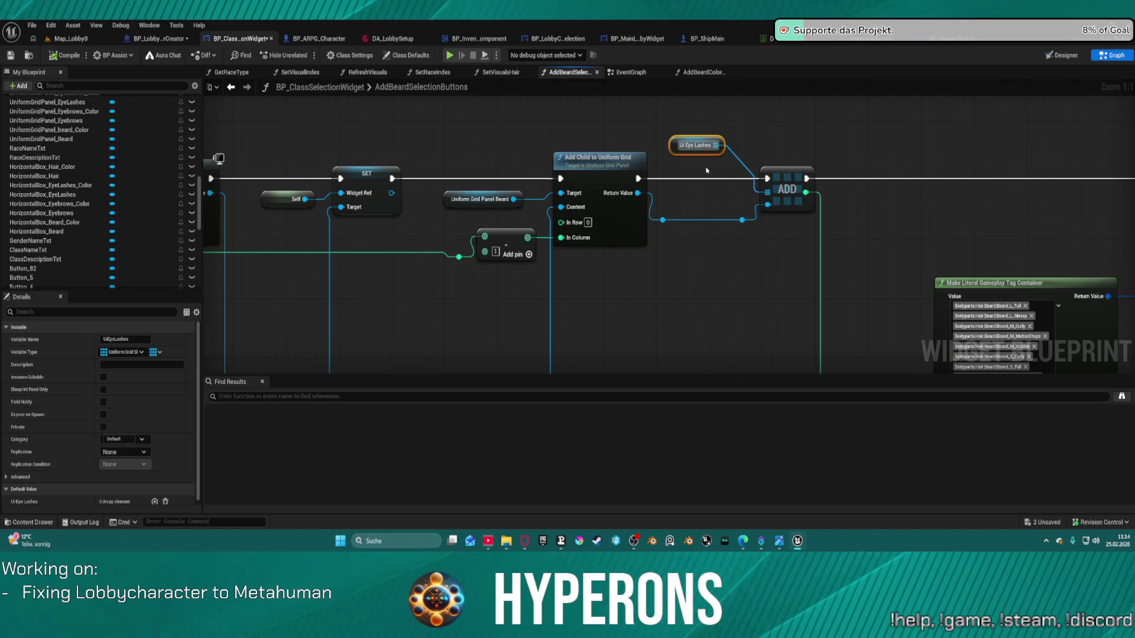
key("Delete")
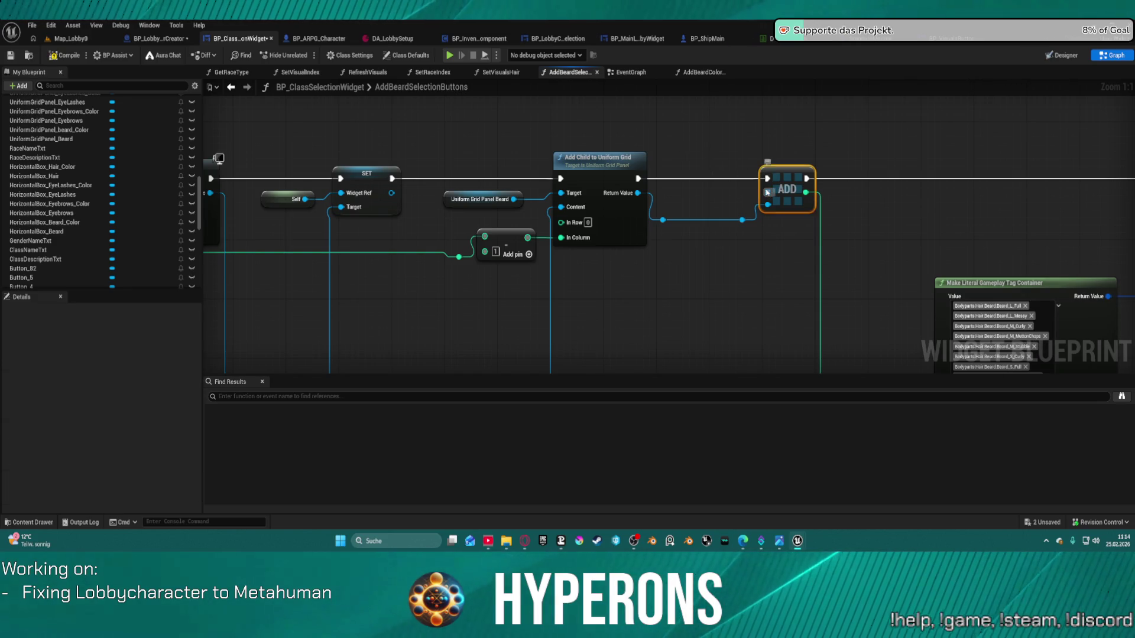
right_click(766, 192)
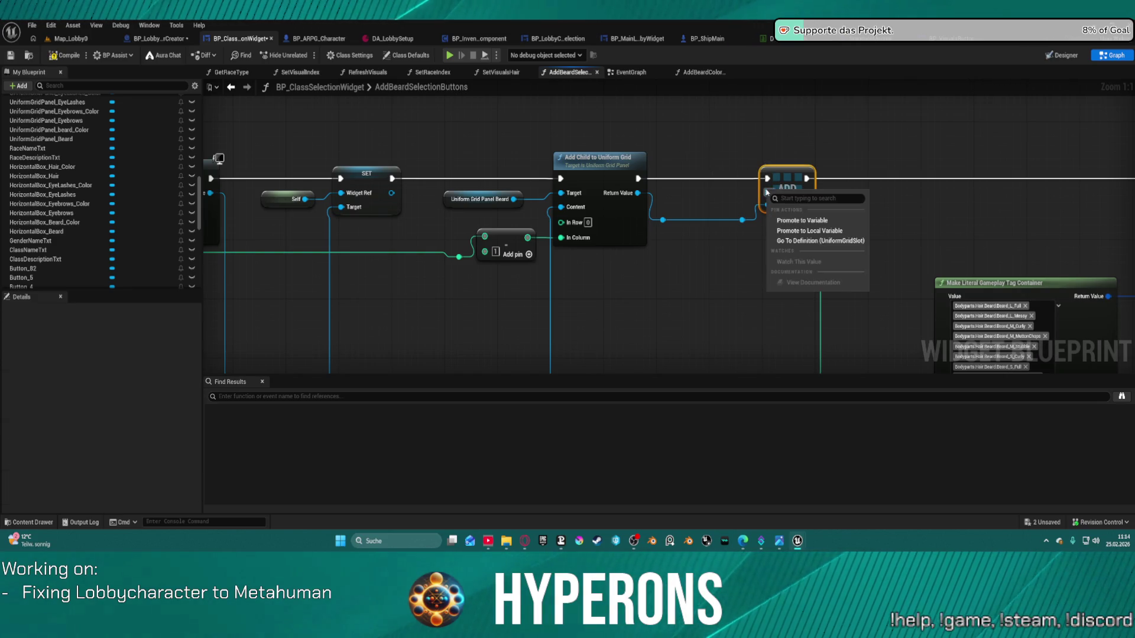
left_click(821, 221)
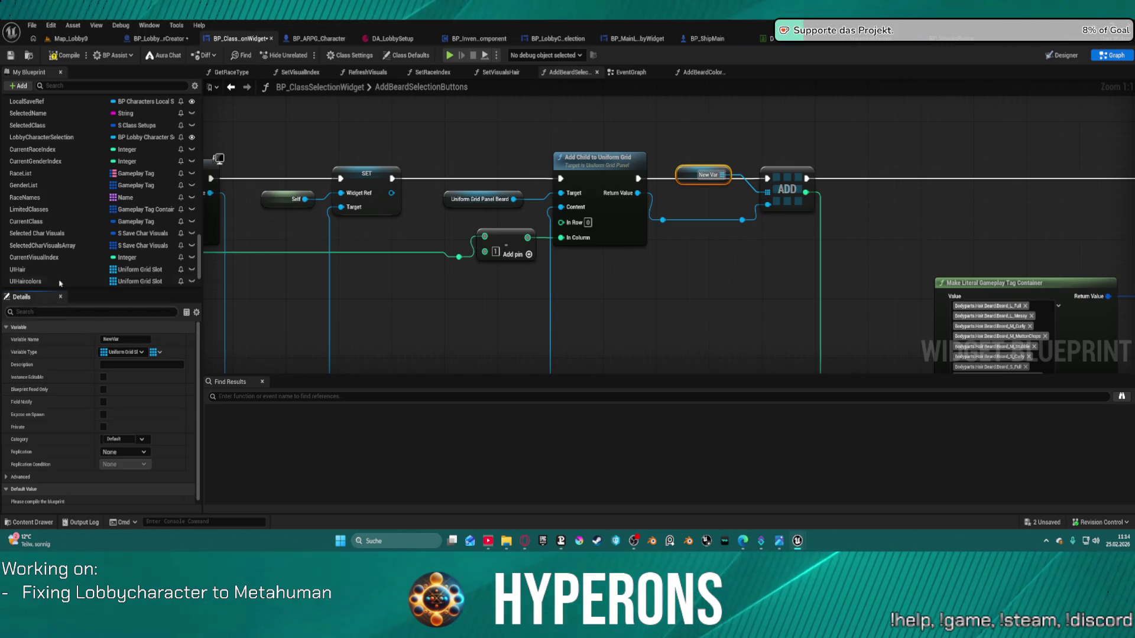
- Name the new array variable UIBeards, then move to the AddBeardColorButtons graph
scroll(101, 237, "down", 3)
double_click(53, 256)
type("UIBeard")
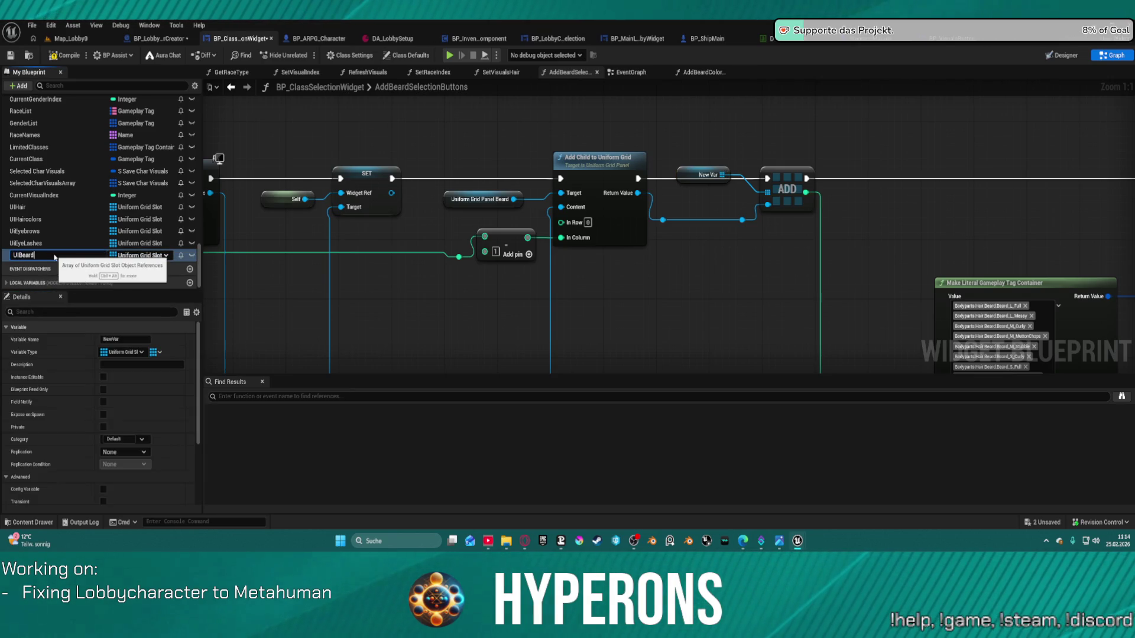
type("s")
key("Return")
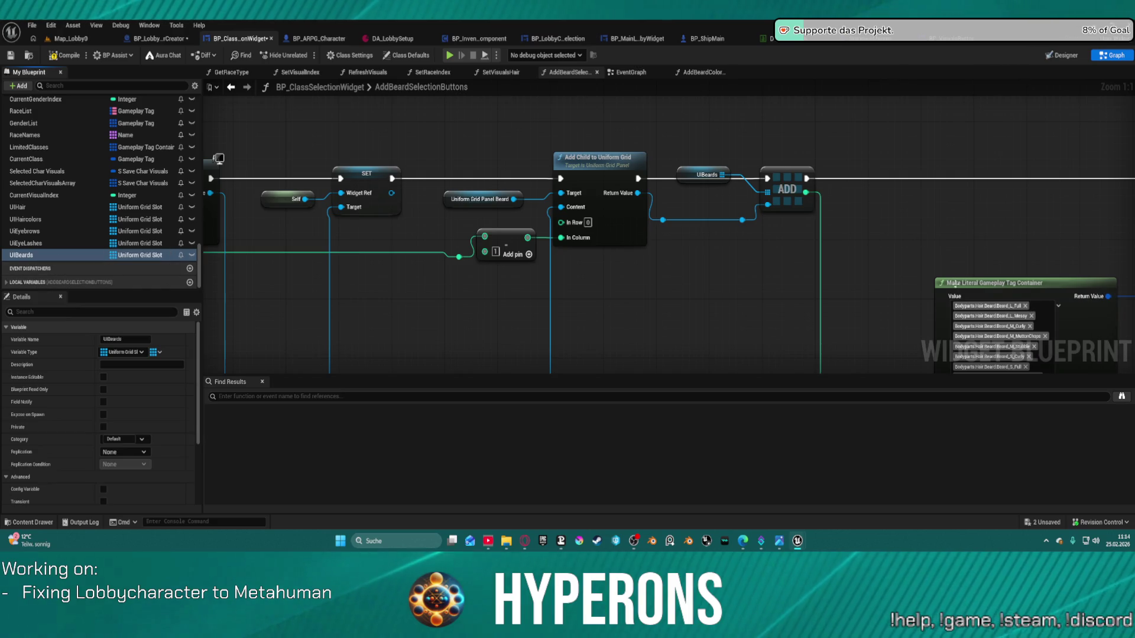
left_click(700, 72)
scroll(525, 189, "up", 1)
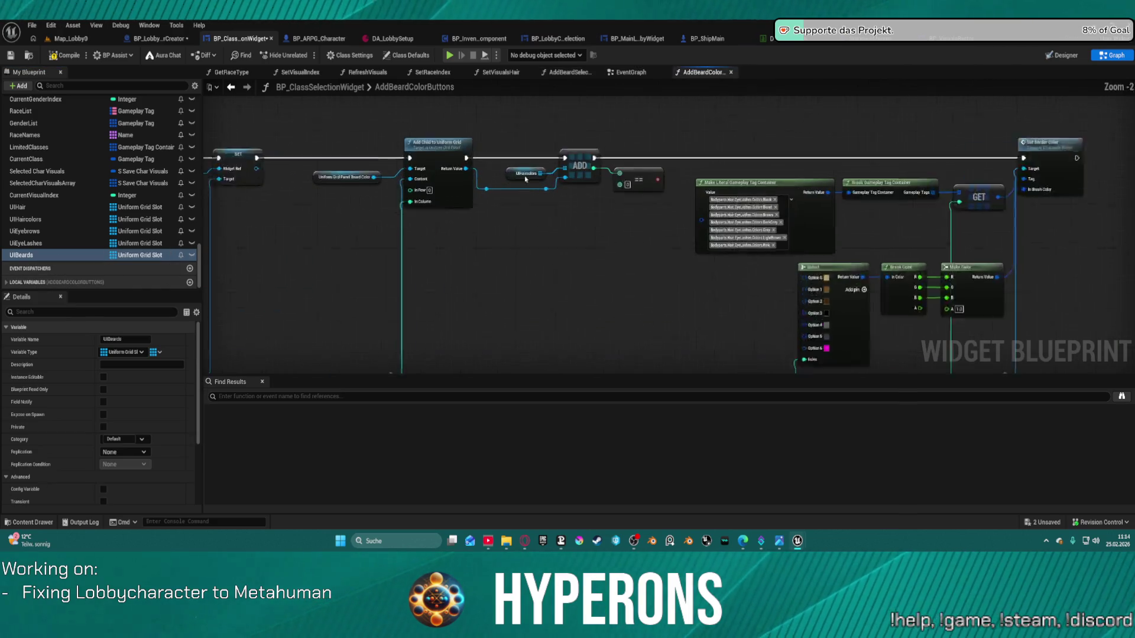
- Delete the UIHaircolors getter node that feeds the ADD node
scroll(524, 189, "up", 3)
double_click(526, 173)
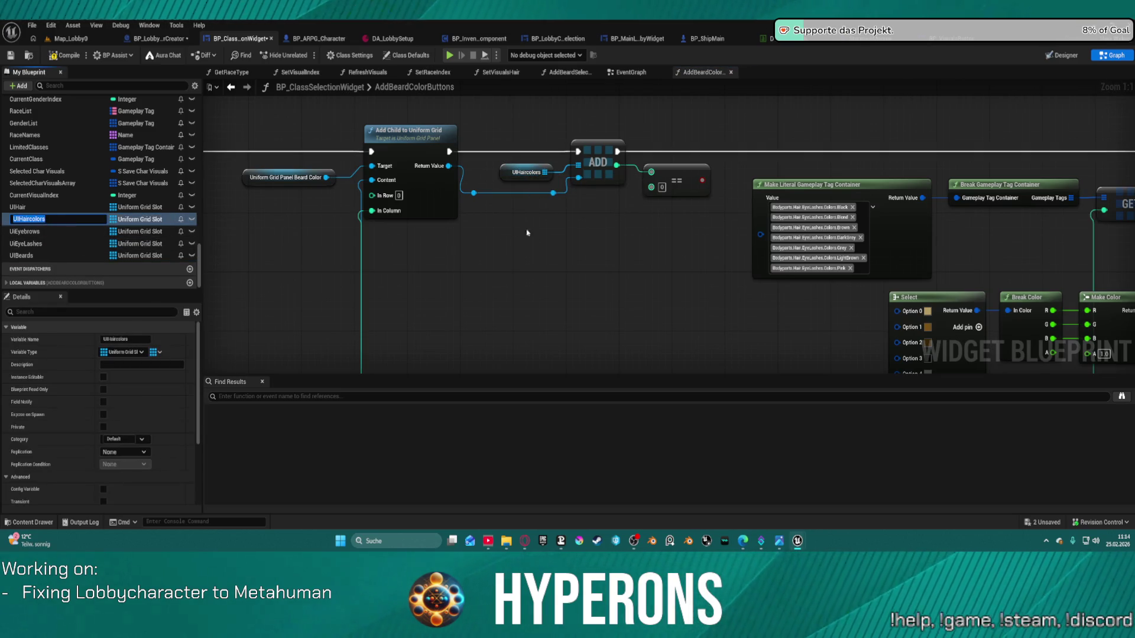
key("Escape")
left_click(521, 197)
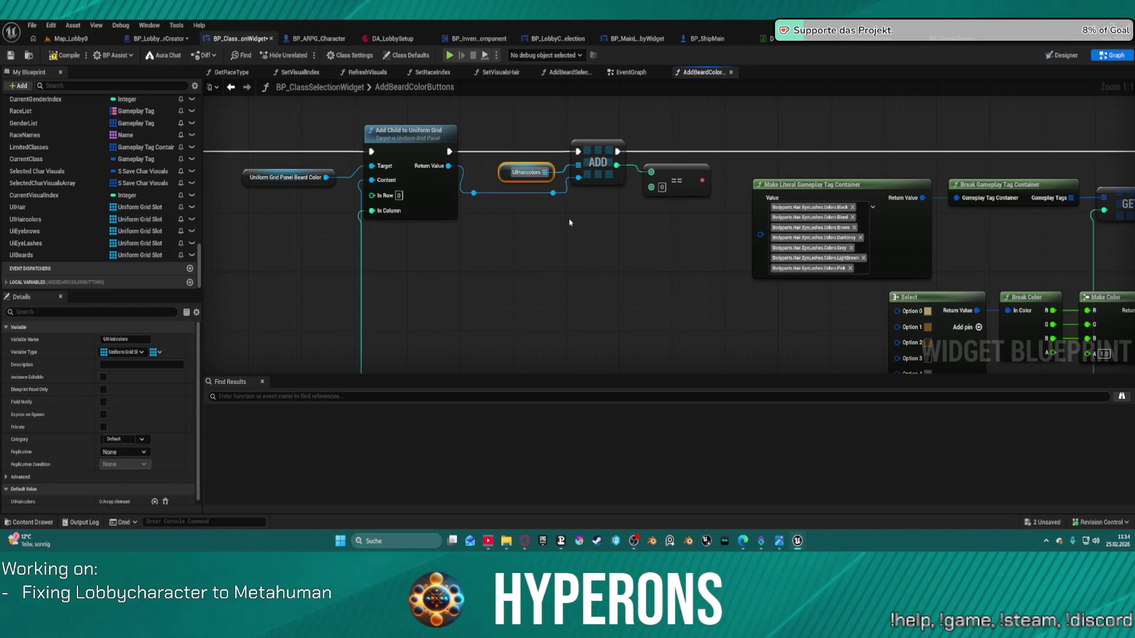
left_click(499, 171)
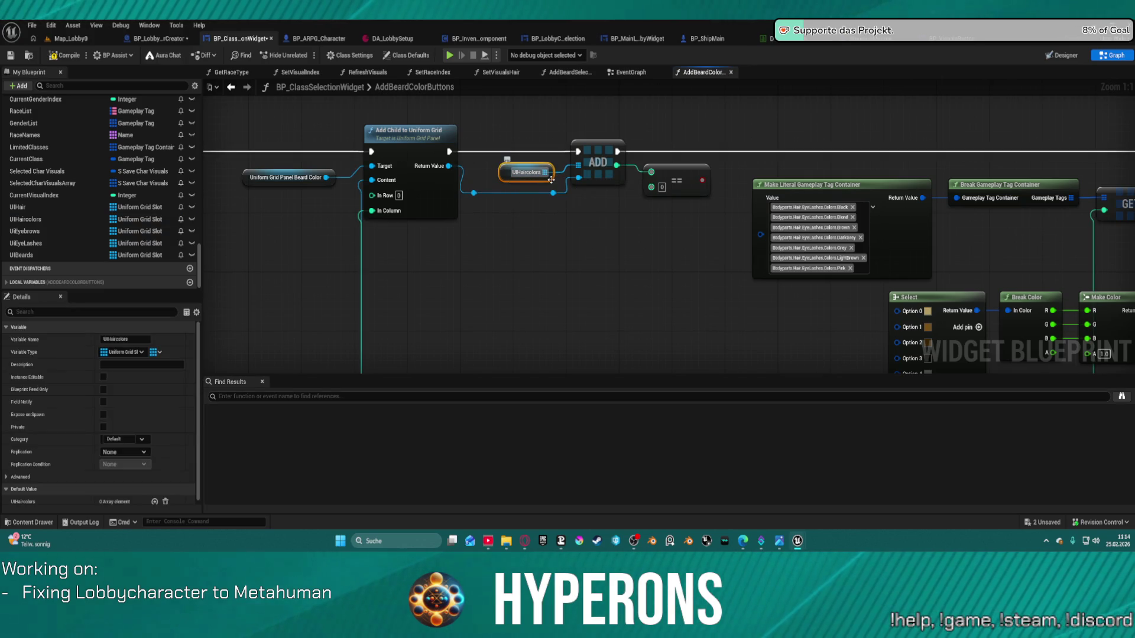
key("Delete")
- Promote ADD's array input to a new UIBeardColor variable, then return to Map_Lobby0
right_click(582, 167)
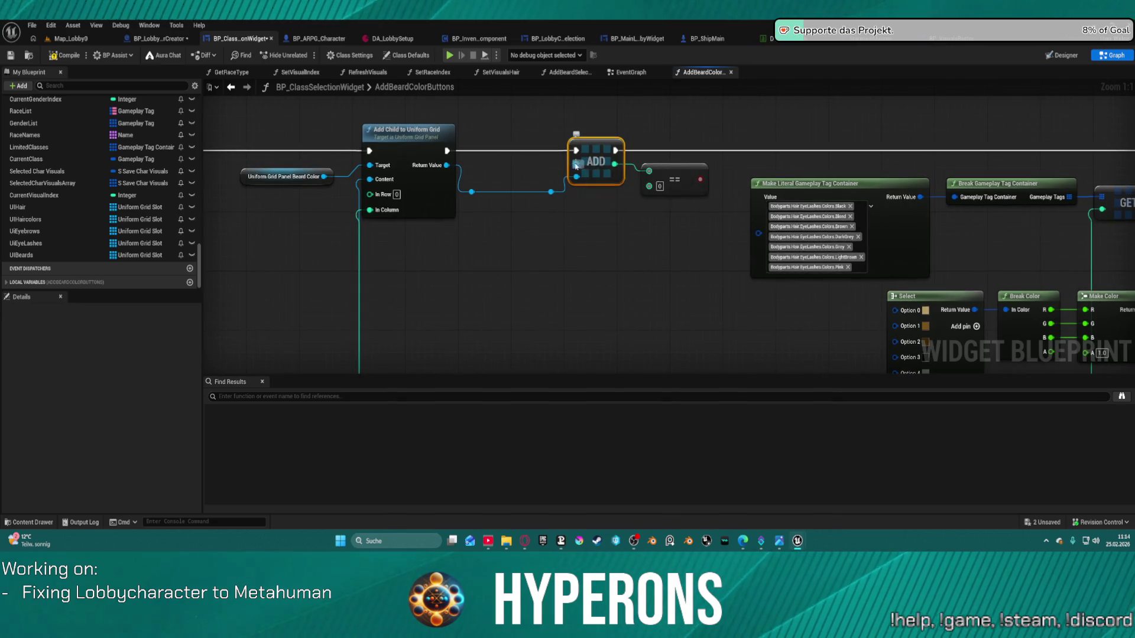
left_click(598, 195)
type("UIBeardColor")
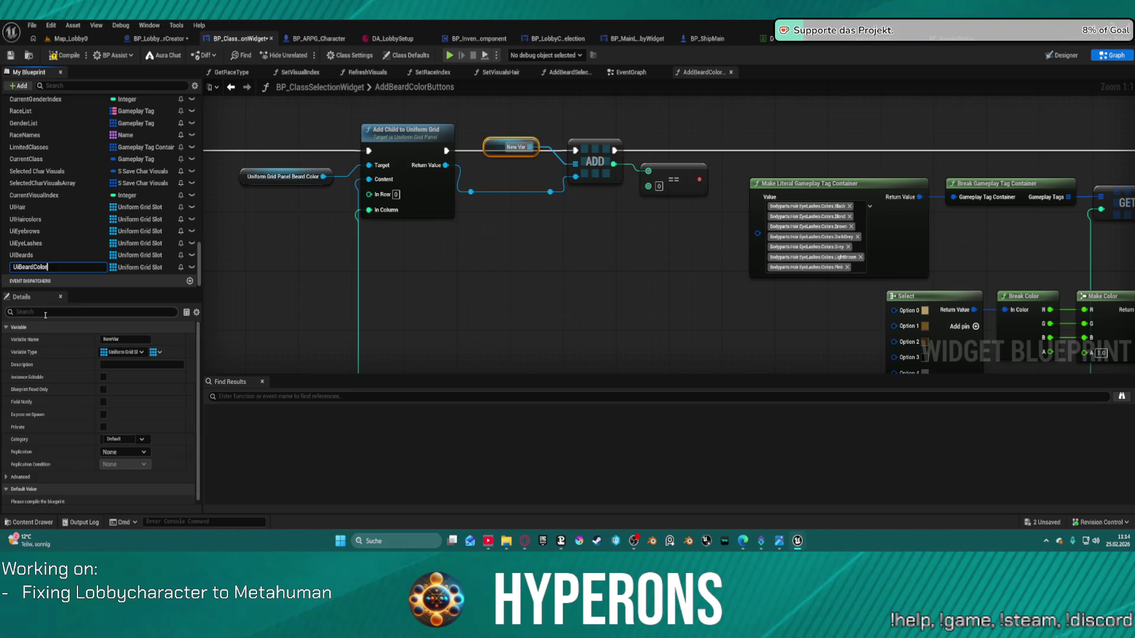
key("Return")
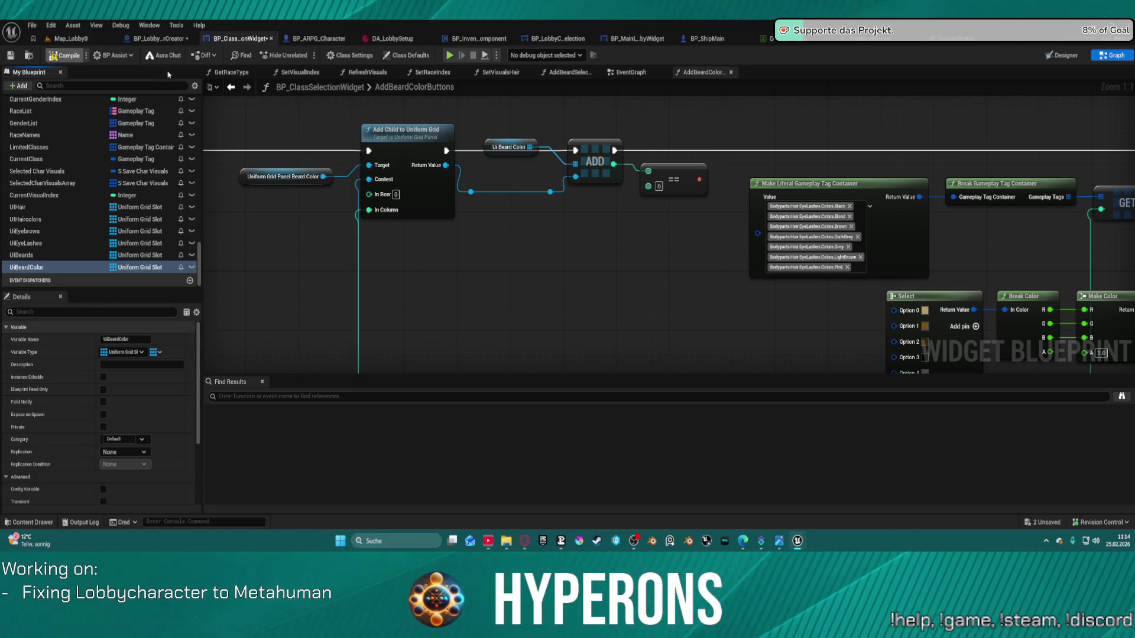
left_click(89, 43)
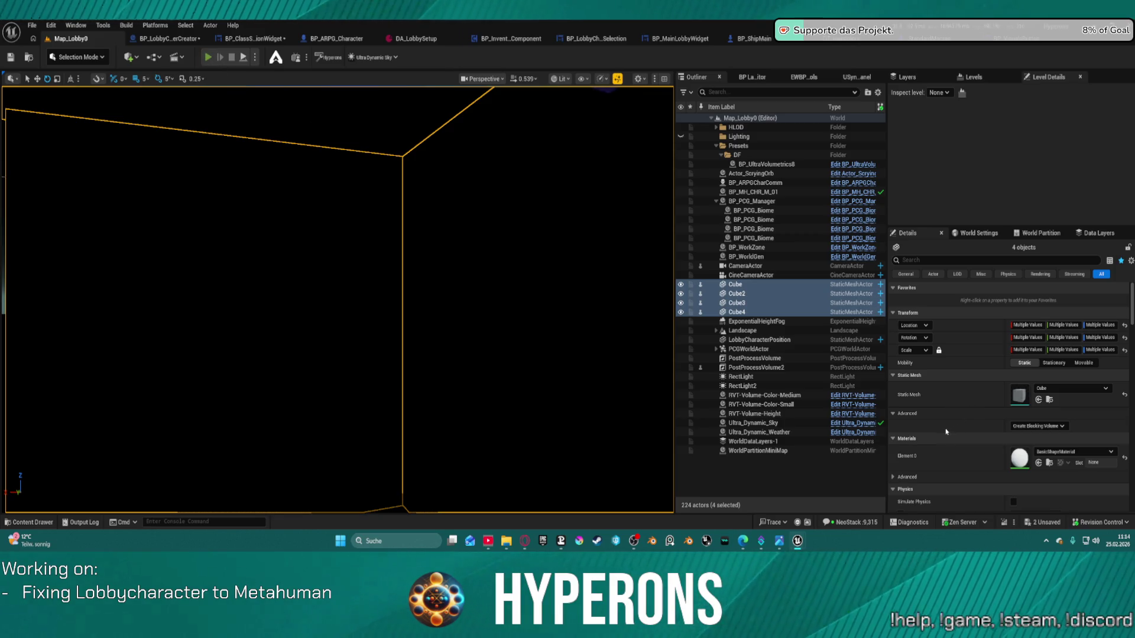
key("alt+p")
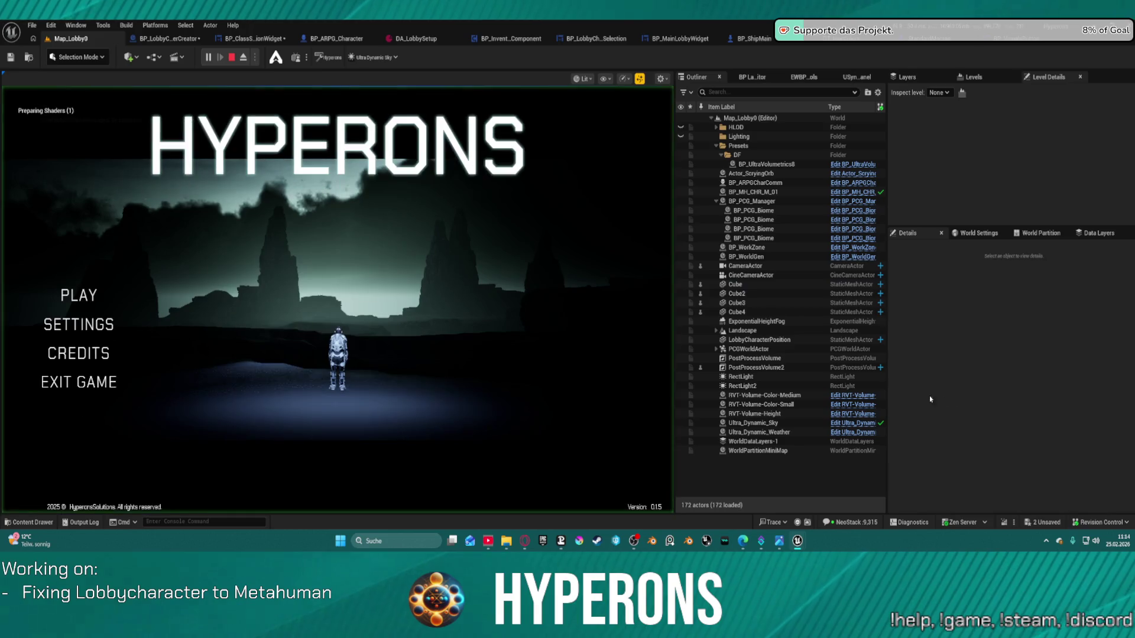
left_click(79, 296)
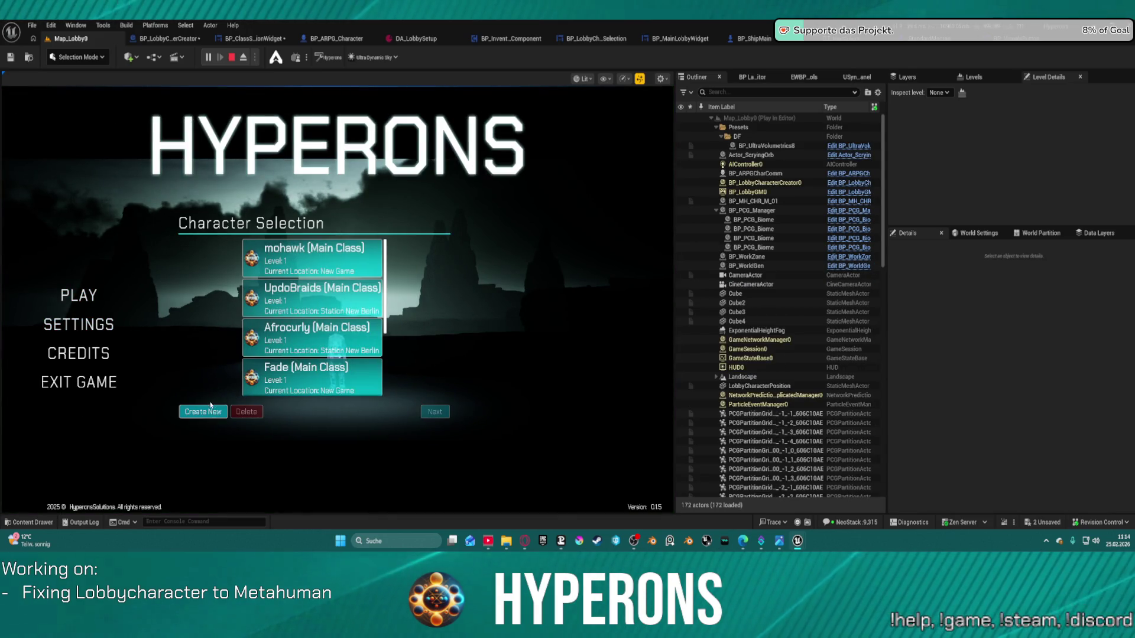
left_click(207, 412)
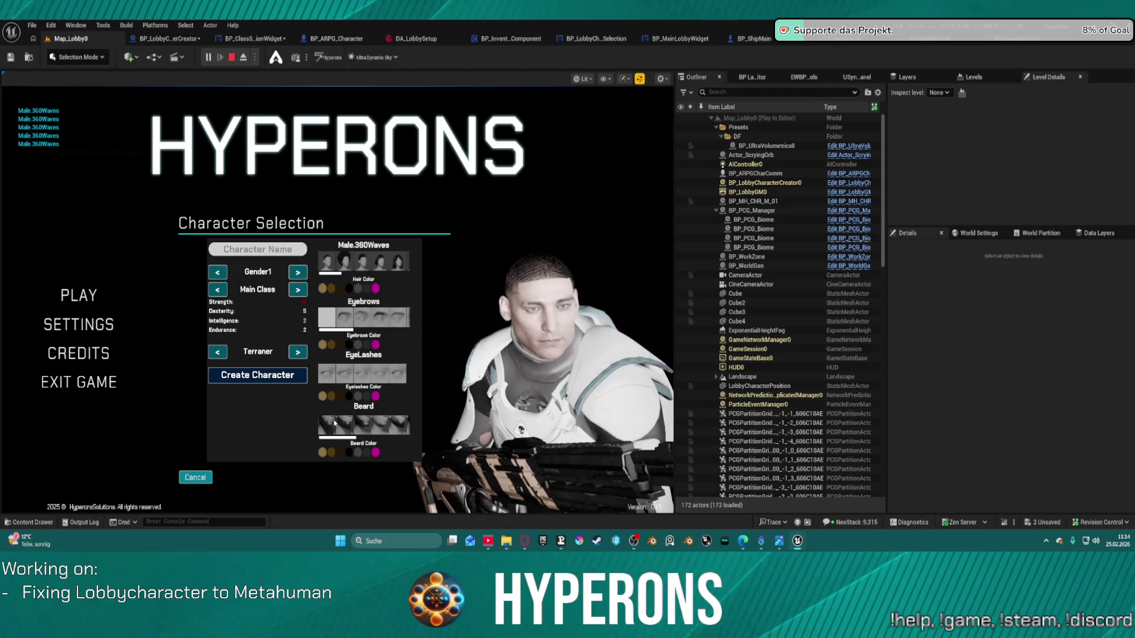
left_click(357, 427)
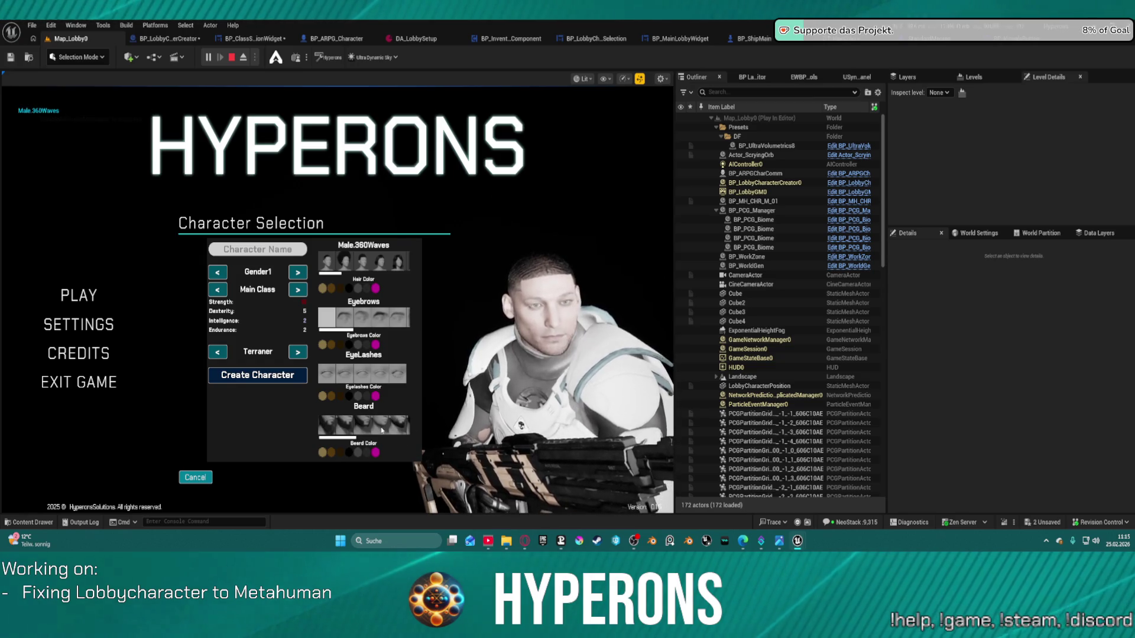
scroll(380, 435, "down", 2)
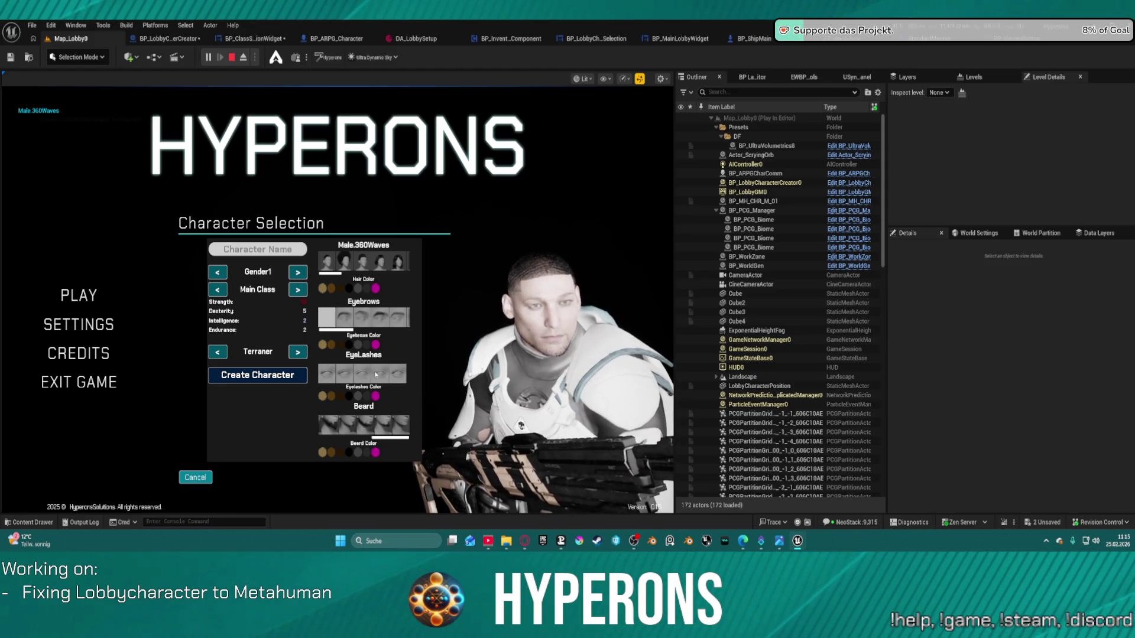
left_click(382, 260)
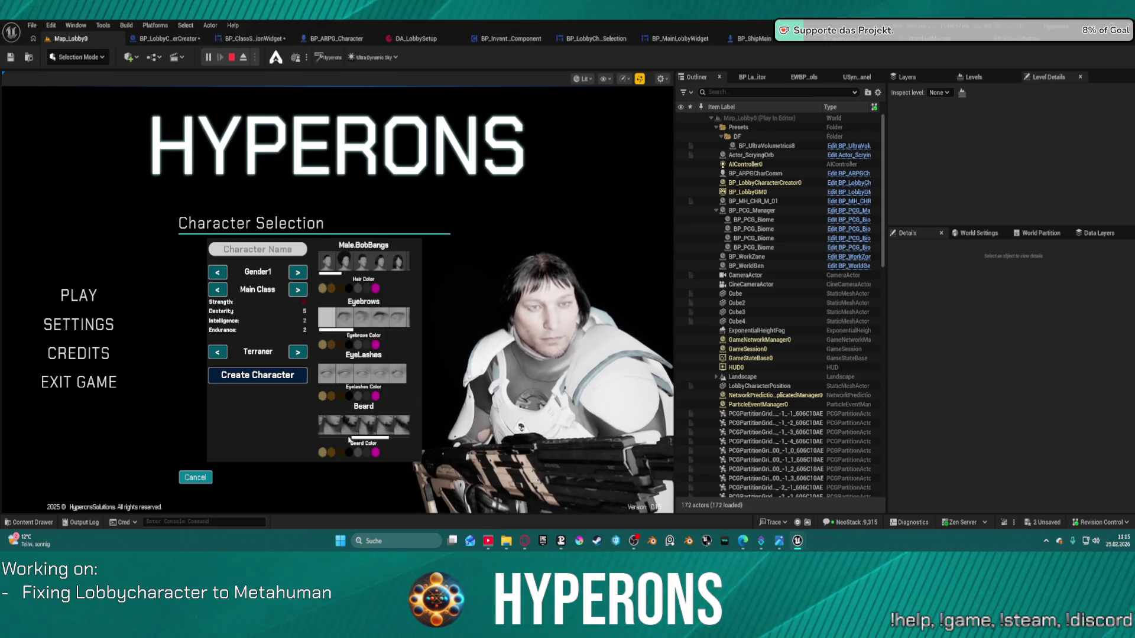
left_click_drag(350, 438, 318, 442)
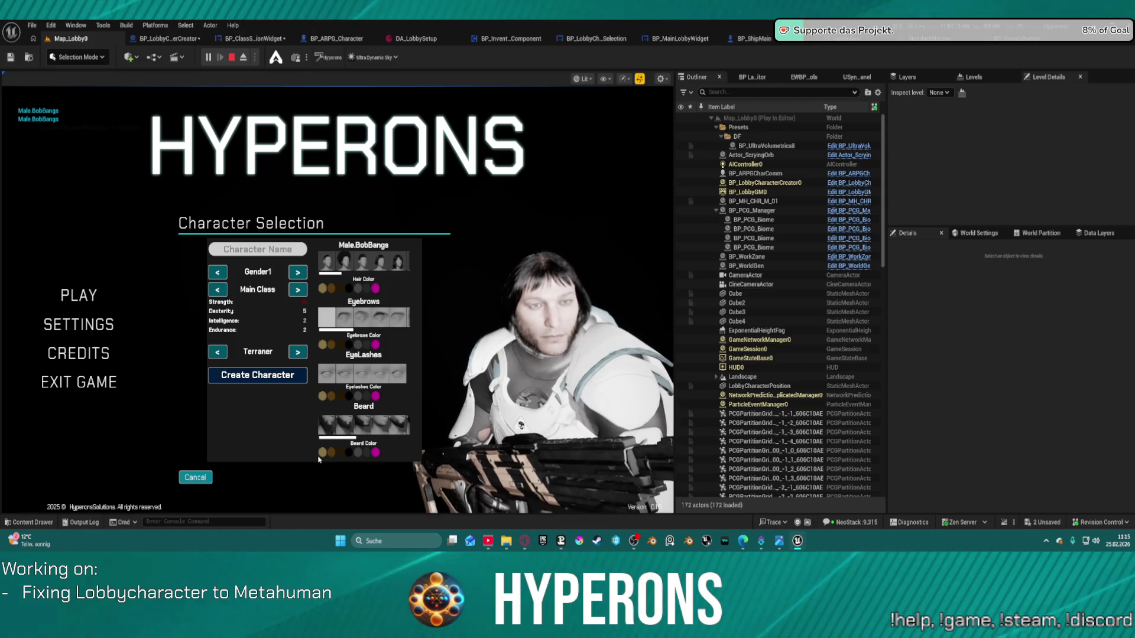
key("Escape")
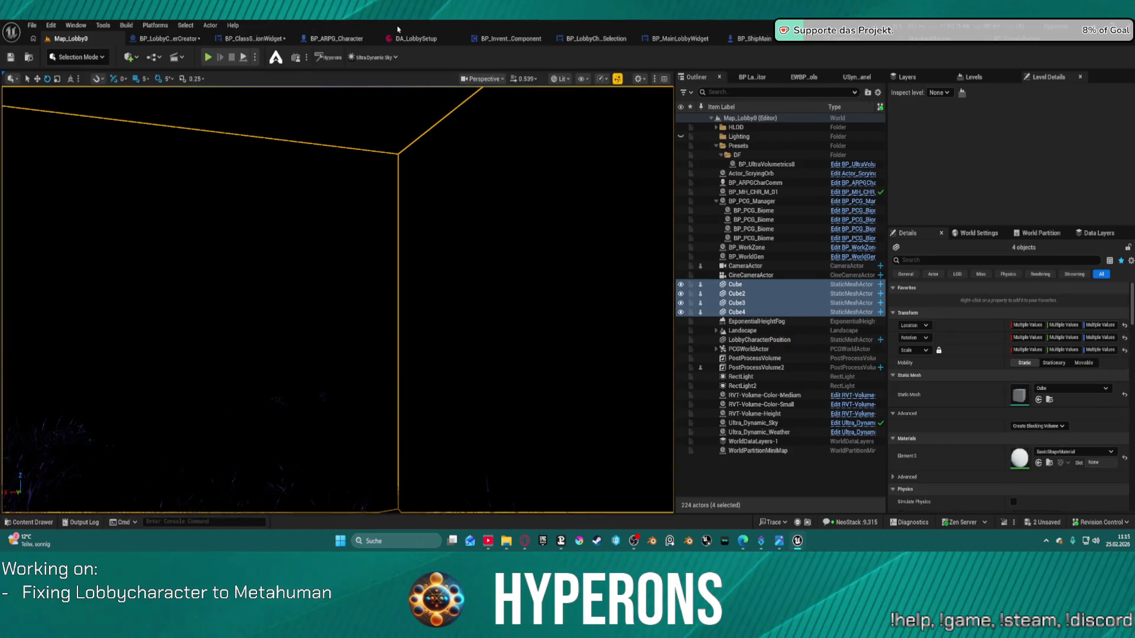
- Review AddBeardColorButtons' widget creation, loop, Add Child and colour nodes, then switch to BP_LobbyCharacterCreator
left_click(509, 38)
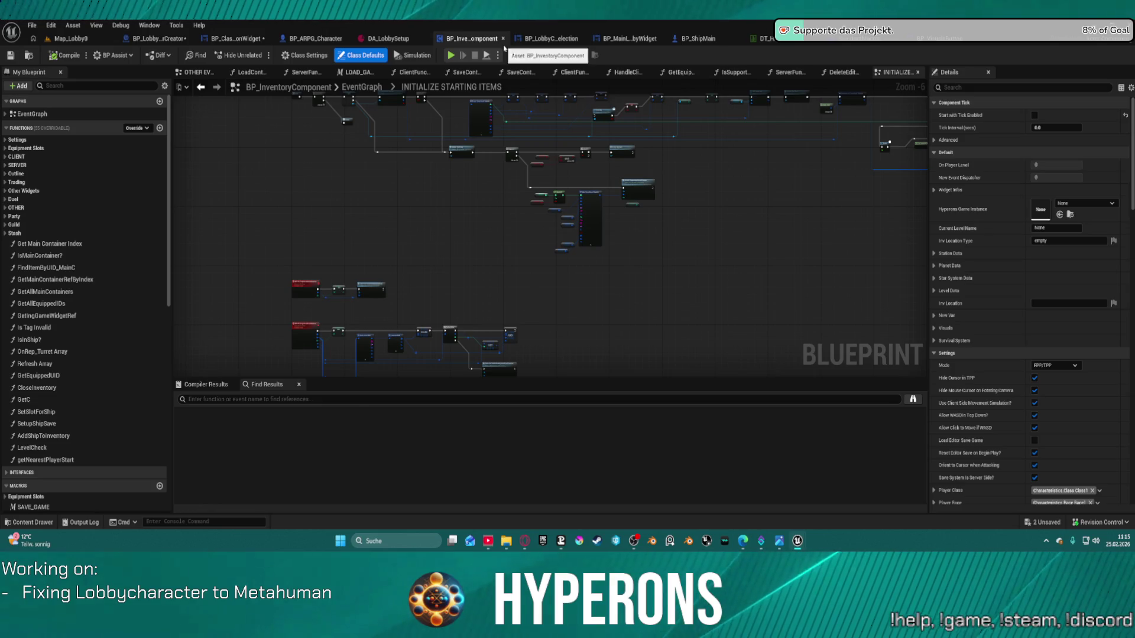
left_click(234, 38)
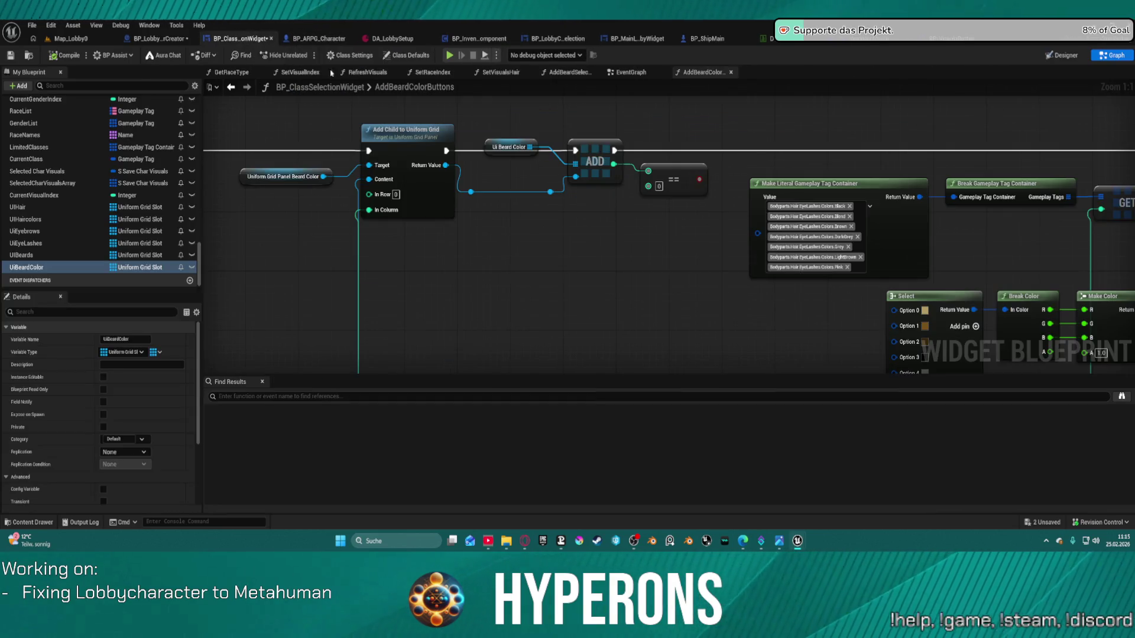
mouse_move(706, 323)
left_mouse_down()
mouse_move(489, 318)
mouse_move(820, 413)
mouse_move(1123, 310)
left_mouse_up()
left_click_drag(591, 237, 952, 267)
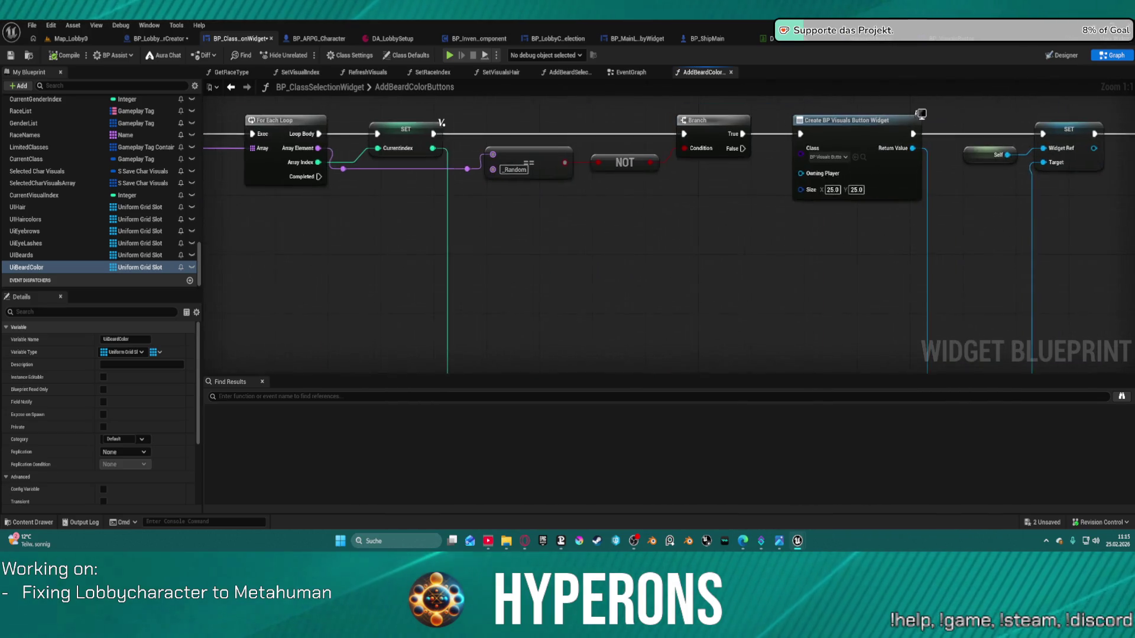
left_click_drag(591, 266, 381, 242)
mouse_move(1123, 260)
left_mouse_down()
mouse_move(861, 299)
mouse_move(495, 302)
mouse_move(374, 286)
mouse_move(299, 323)
mouse_move(339, 337)
left_mouse_up()
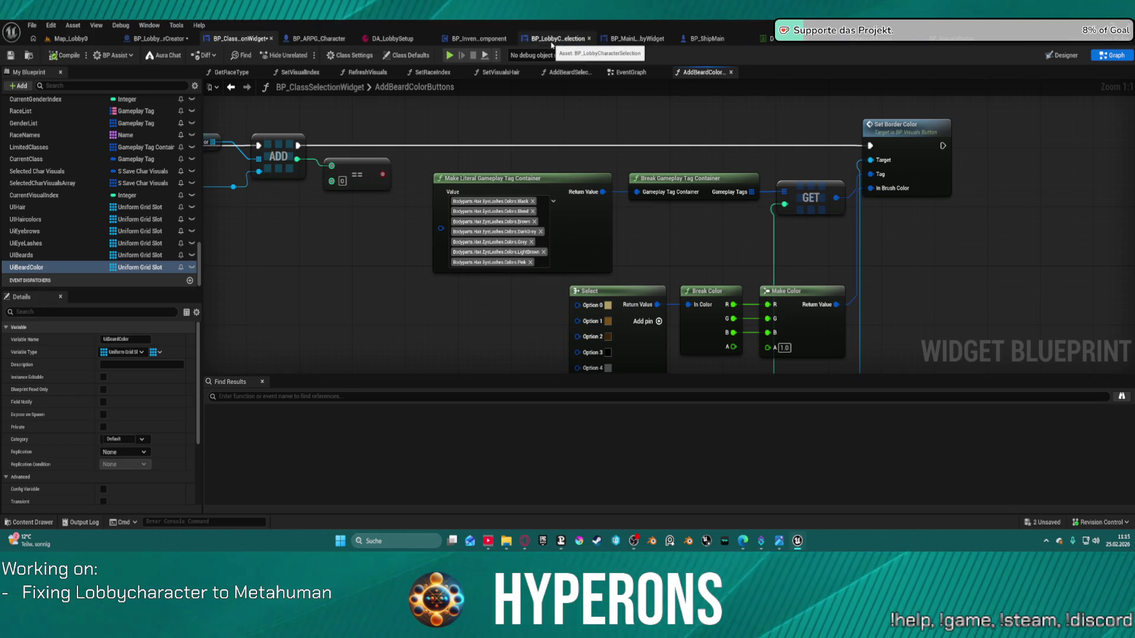
left_click(142, 39)
scroll(420, 211, "down", 3)
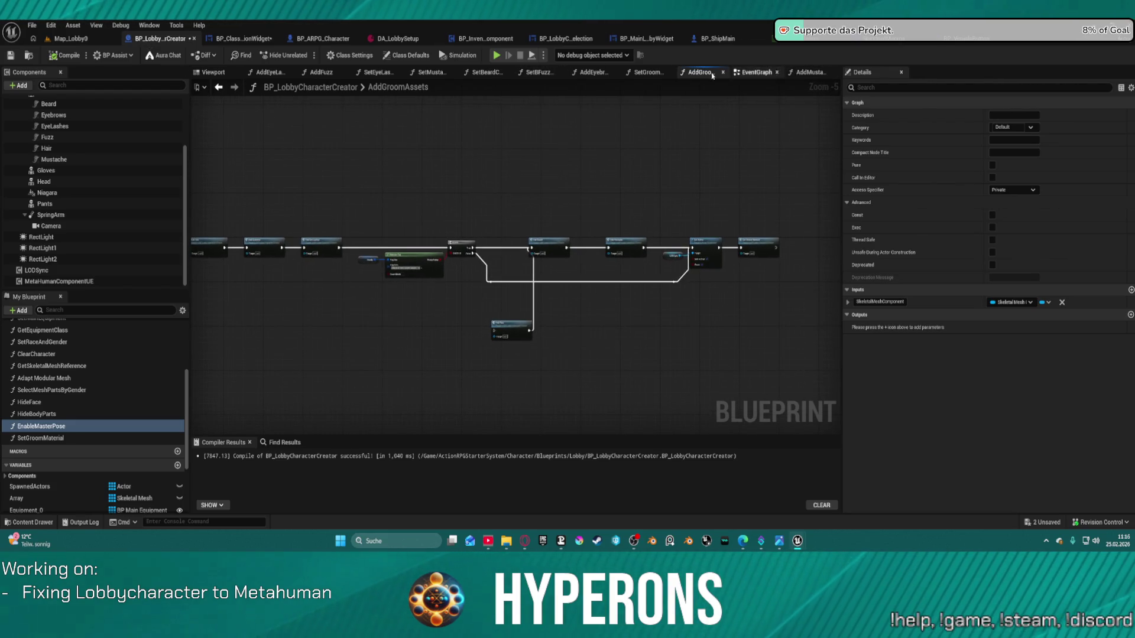
- Look through SetGroomMaterial's hair, eyebrow, eyelash and fuzz colour nodes
left_click(646, 72)
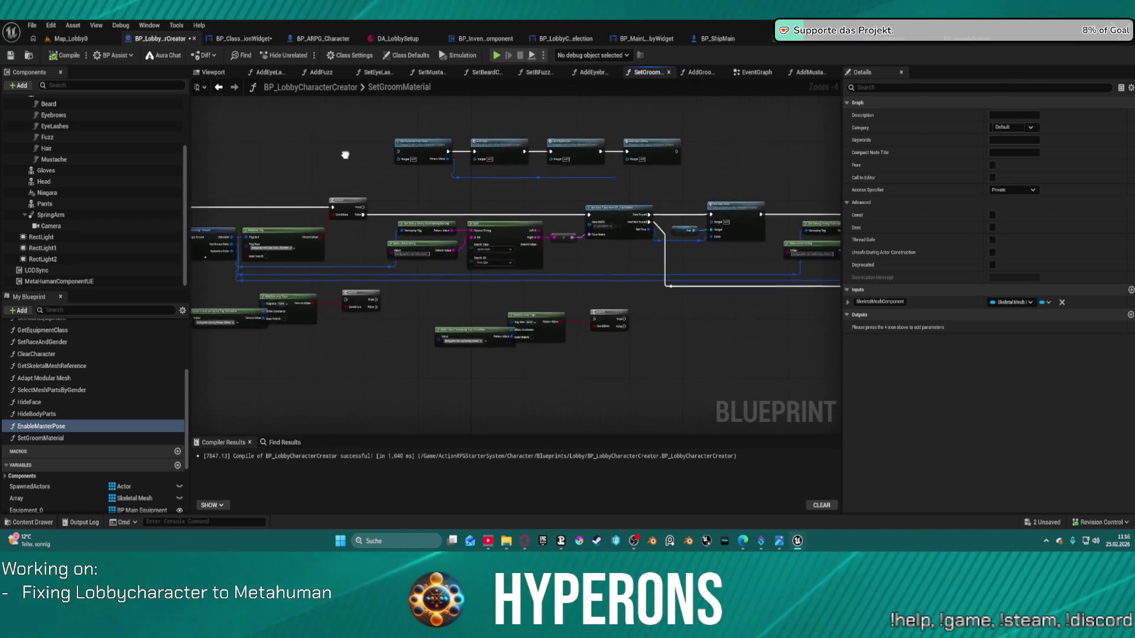
scroll(549, 263, "up", 2)
mouse_move(458, 178)
left_mouse_down()
mouse_move(658, 172)
mouse_move(312, 182)
mouse_move(413, 236)
mouse_move(519, 204)
left_mouse_up()
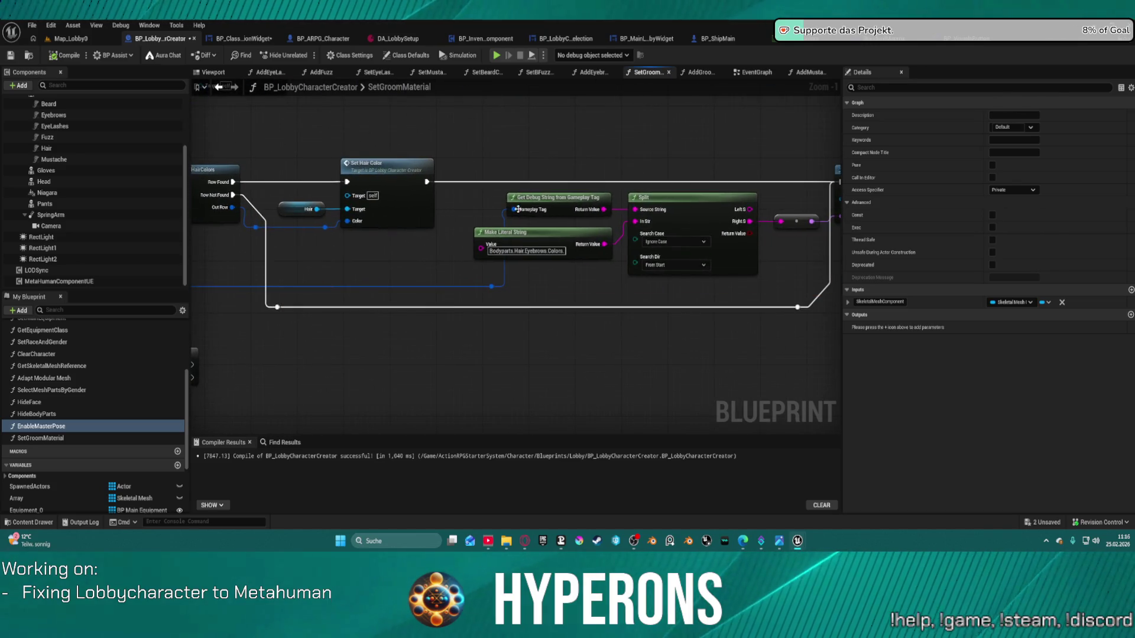
left_click_drag(700, 288, 511, 300)
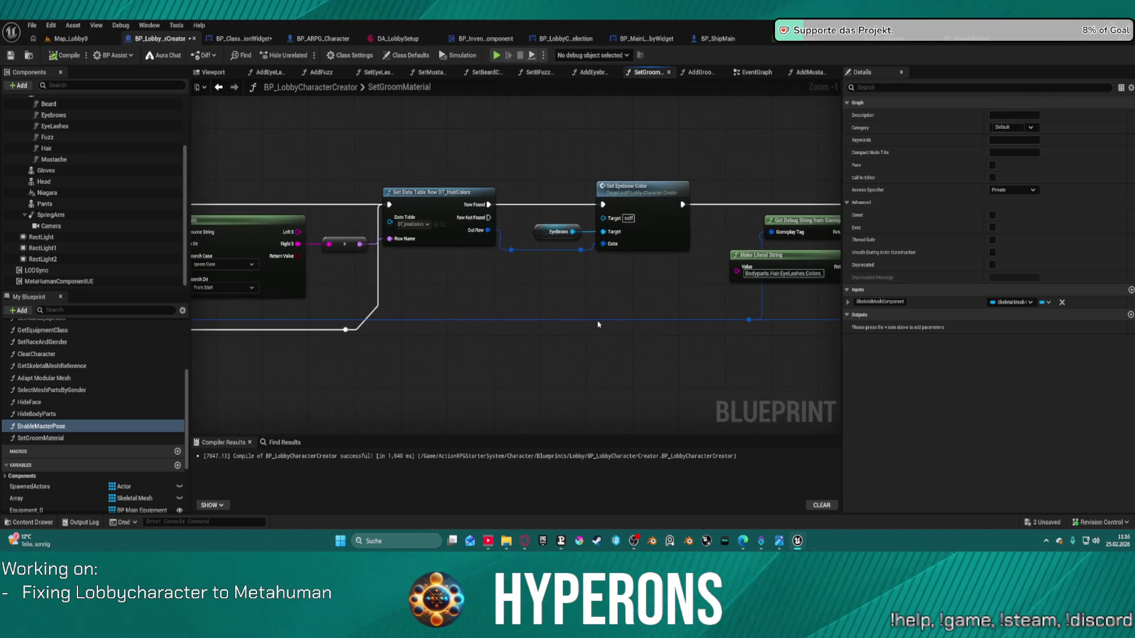
mouse_move(604, 317)
left_mouse_down()
mouse_move(828, 319)
mouse_move(485, 328)
left_mouse_up()
mouse_move(827, 322)
left_mouse_down()
mouse_move(597, 330)
mouse_move(675, 335)
left_mouse_up()
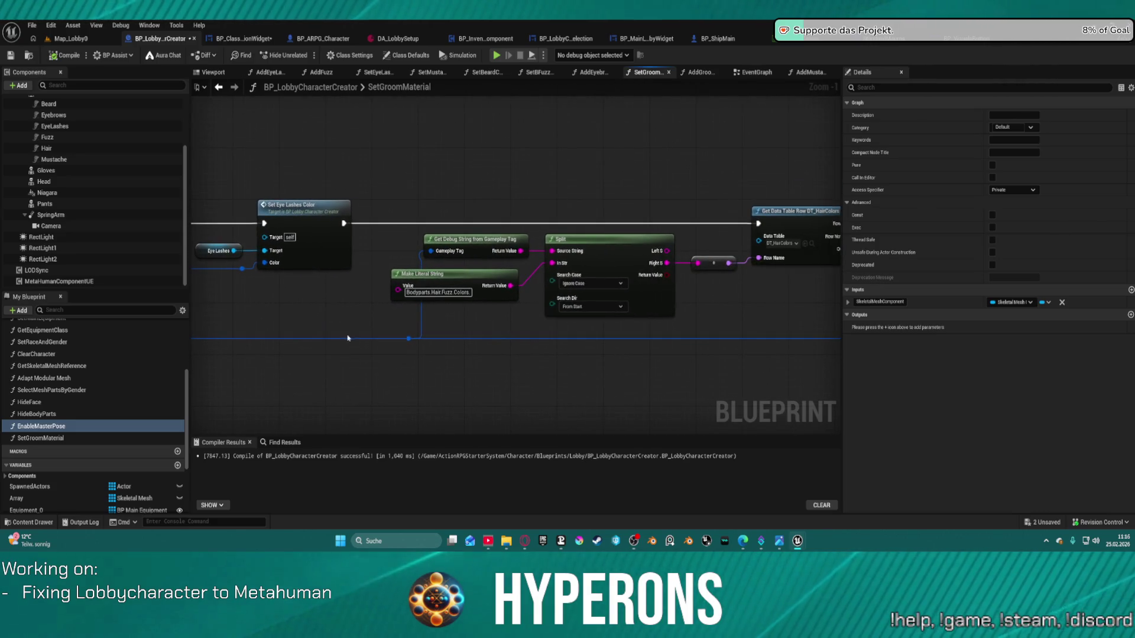
left_click_drag(757, 321, 369, 322)
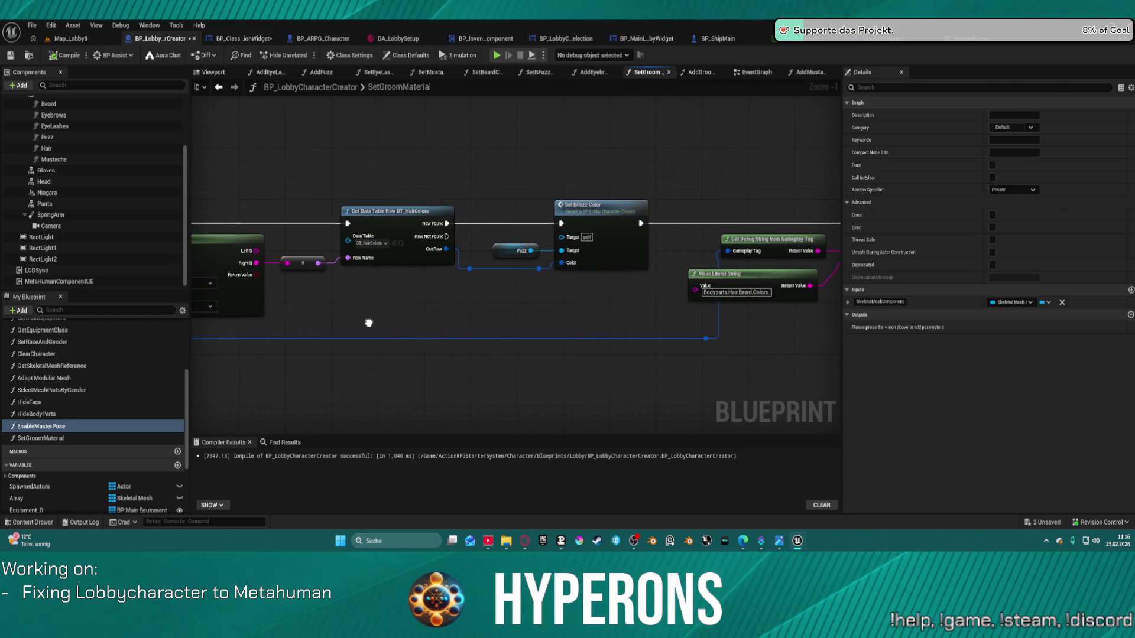
scroll(369, 323, "down", 4)
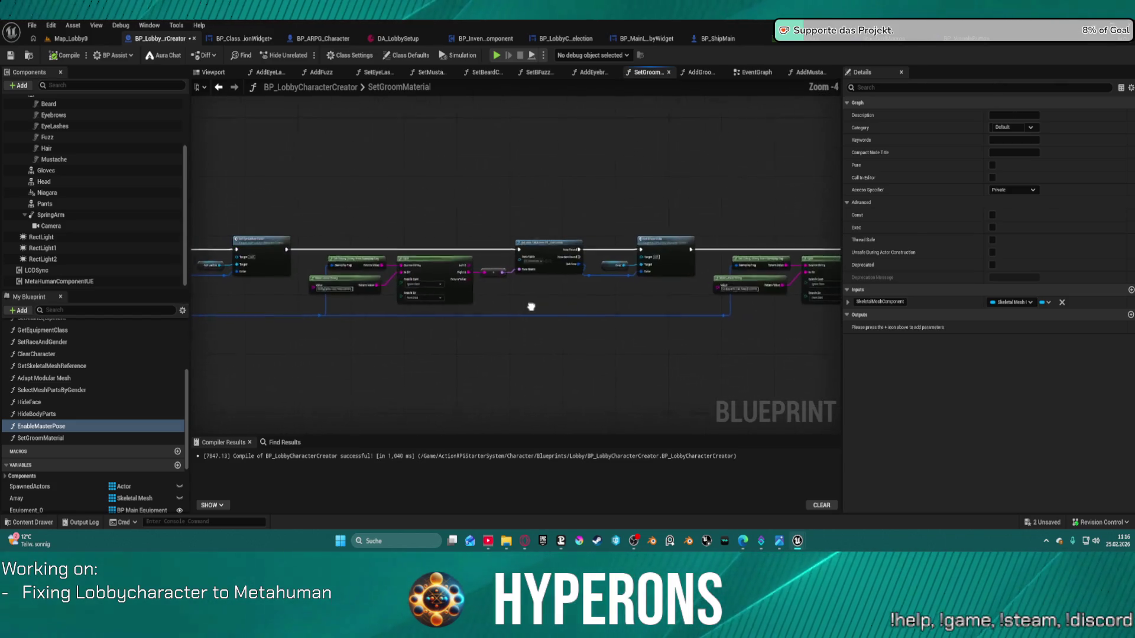
scroll(531, 276, "up", 2)
- Wire the Get Data Table Row execution output into Set Mustache Color
left_click(502, 284)
mouse_move(398, 242)
left_mouse_down()
mouse_move(511, 243)
mouse_move(417, 255)
left_mouse_up()
left_click(457, 238)
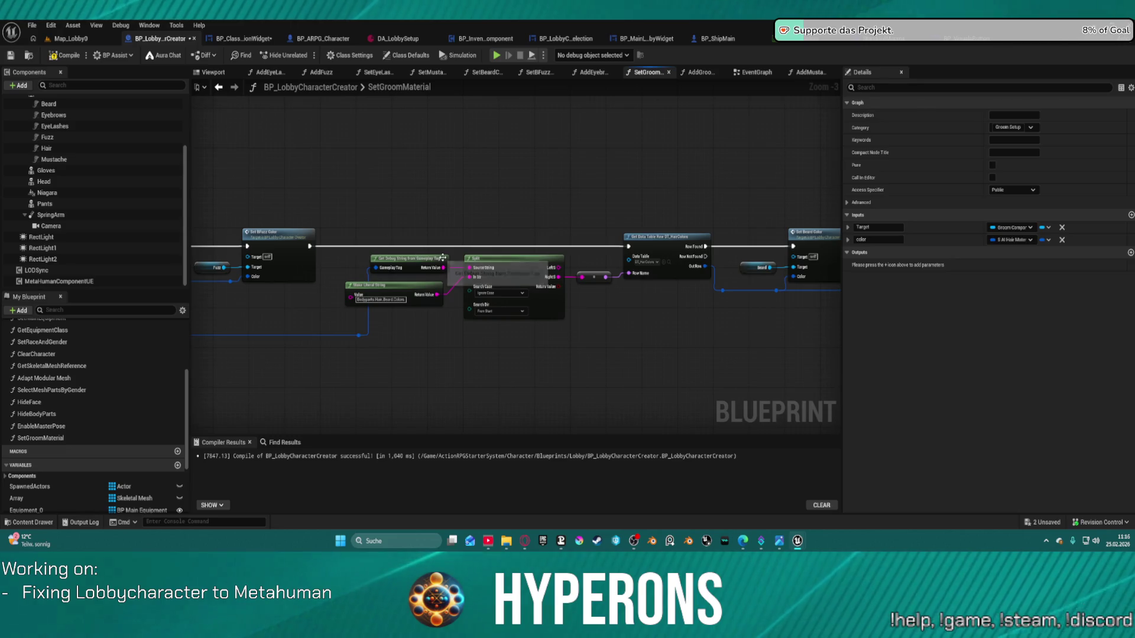
left_click(640, 250)
mouse_move(630, 247)
left_mouse_down()
mouse_move(537, 140)
mouse_move(152, 218)
mouse_move(303, 221)
mouse_move(419, 246)
left_mouse_up()
mouse_move(650, 221)
left_mouse_down()
mouse_move(362, 185)
mouse_move(390, 199)
mouse_move(367, 225)
mouse_move(822, 180)
left_mouse_up()
left_click_drag(819, 235, 820, 225)
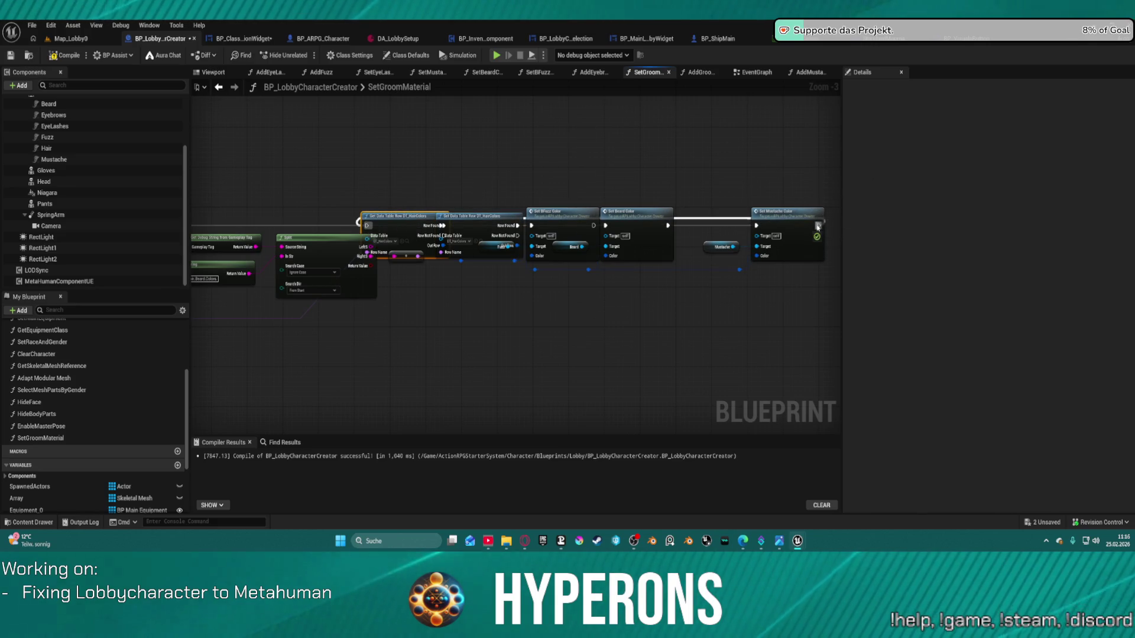
scroll(654, 284, "down", 3)
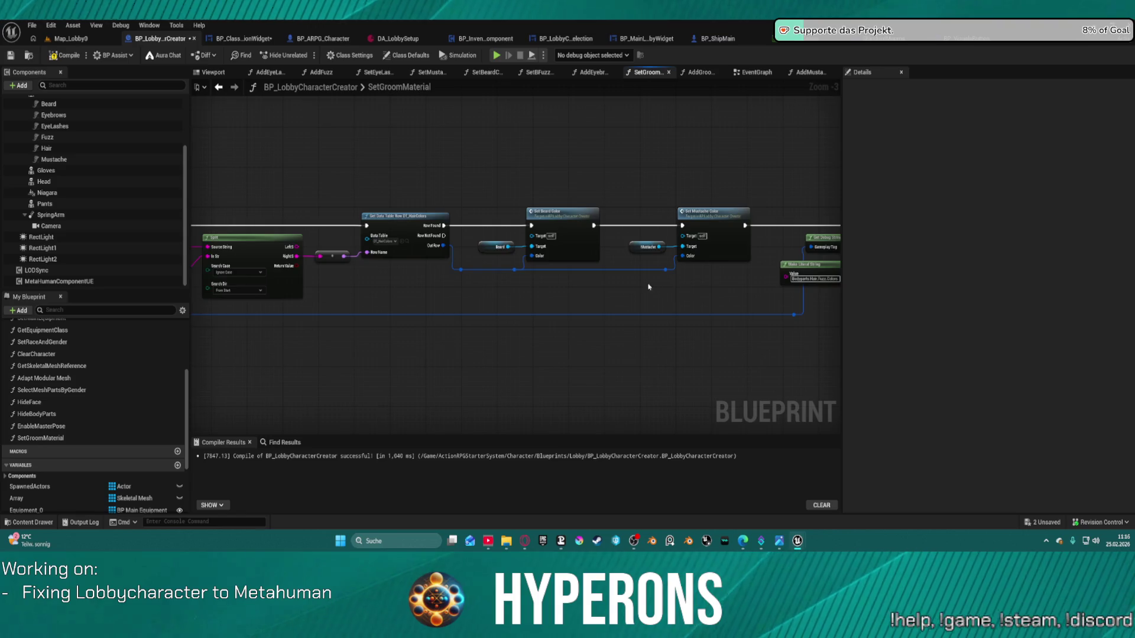
left_click_drag(369, 283, 661, 248)
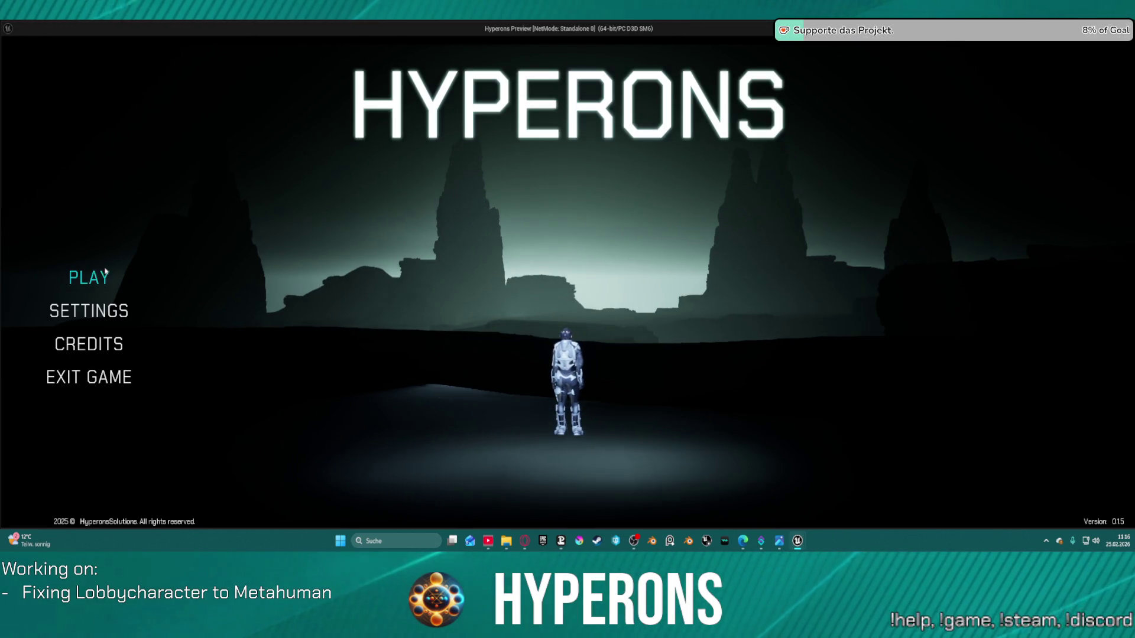
- Create a new character, give it a full beard and try two dark beard colours
left_click(107, 273)
left_click(417, 411)
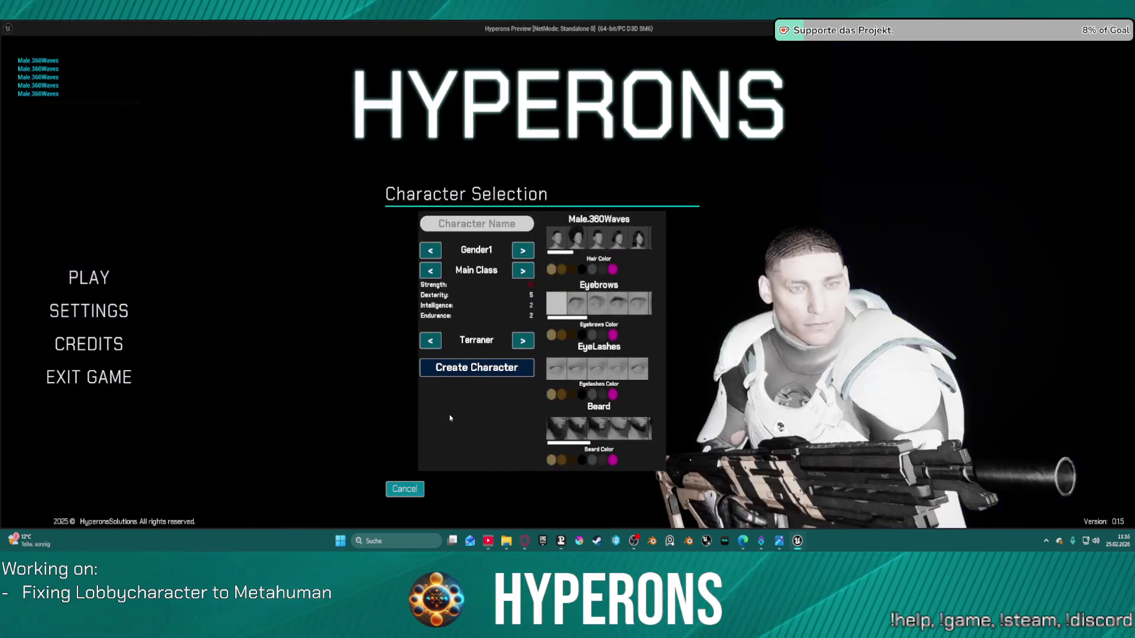
left_click(593, 455)
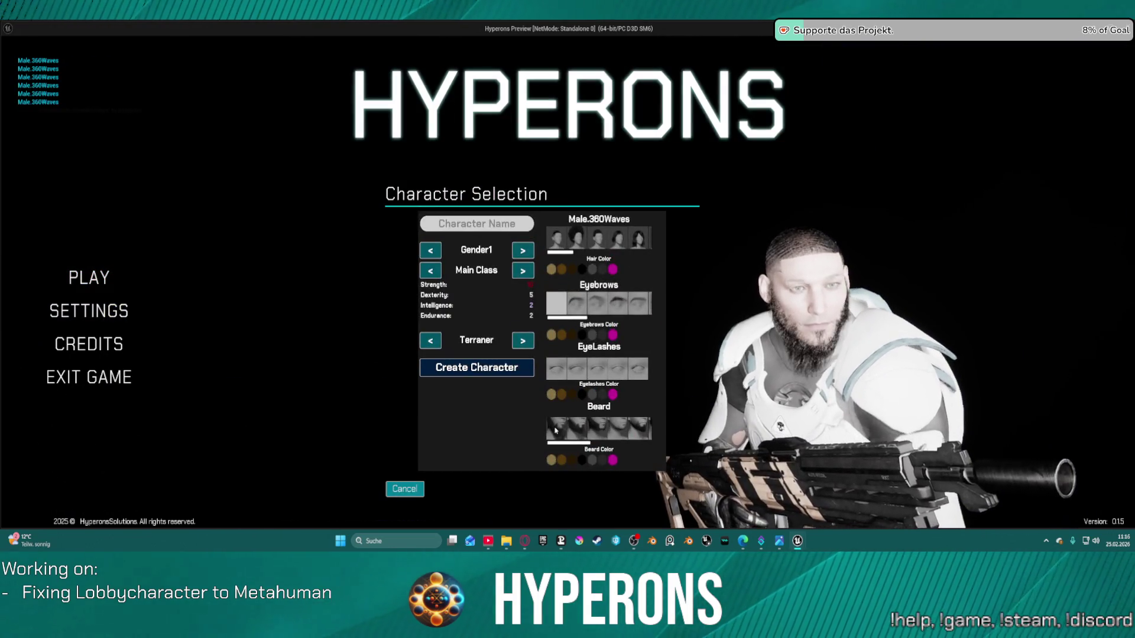
left_click(591, 458)
left_click(584, 461)
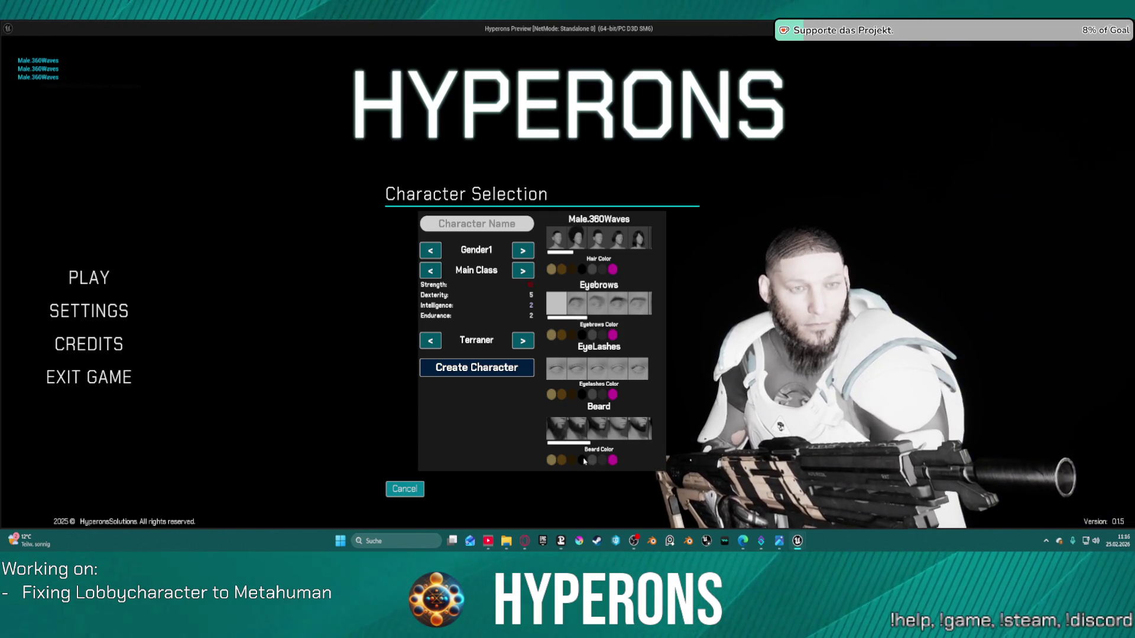
key("Escape")
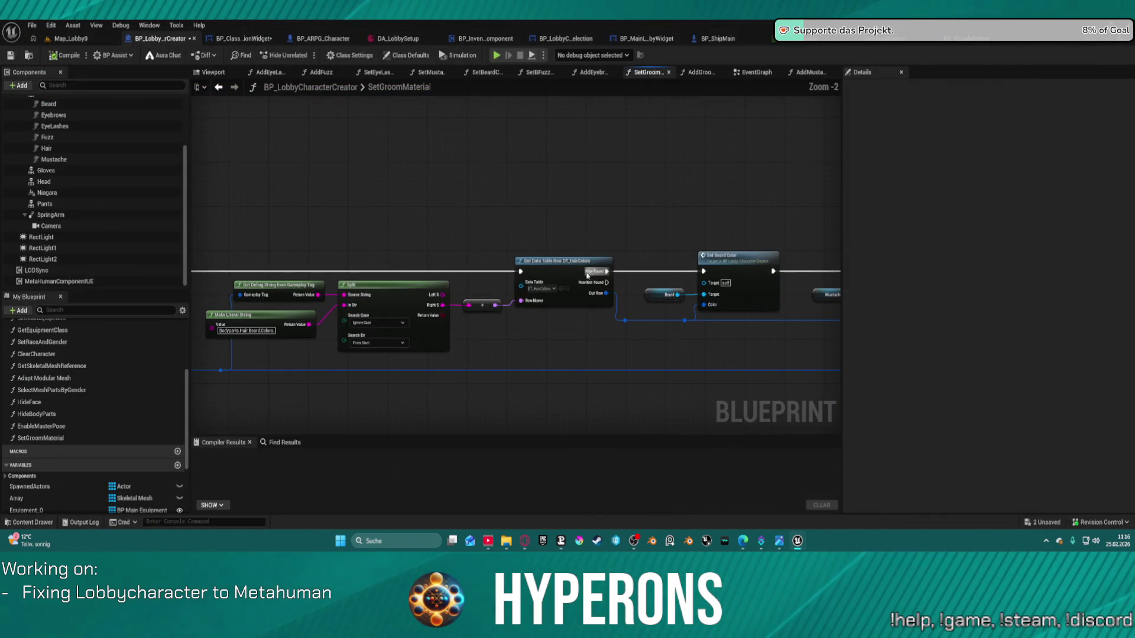
- Add a breakpoint on the Get Data Table Row node and resume the game
right_click(568, 272)
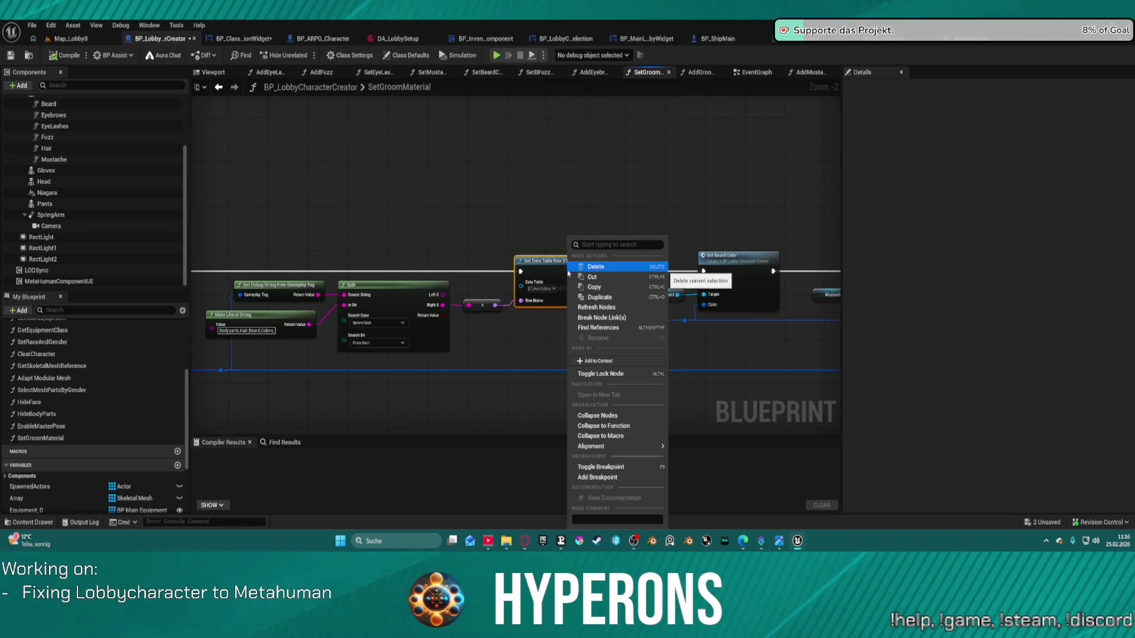
left_click(600, 477)
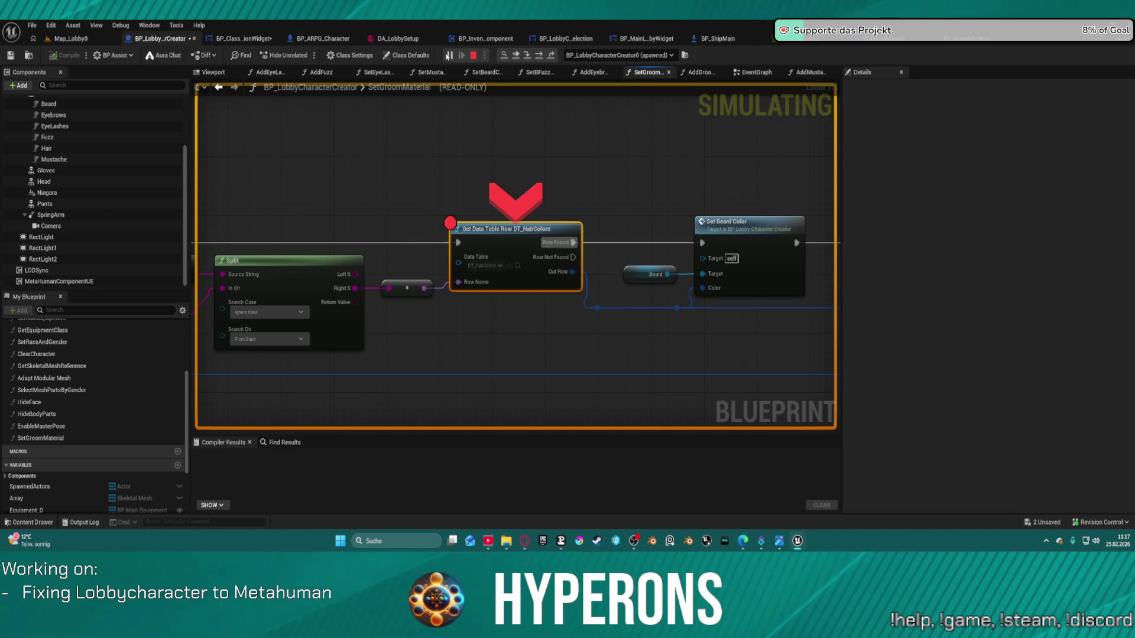
left_click(447, 56)
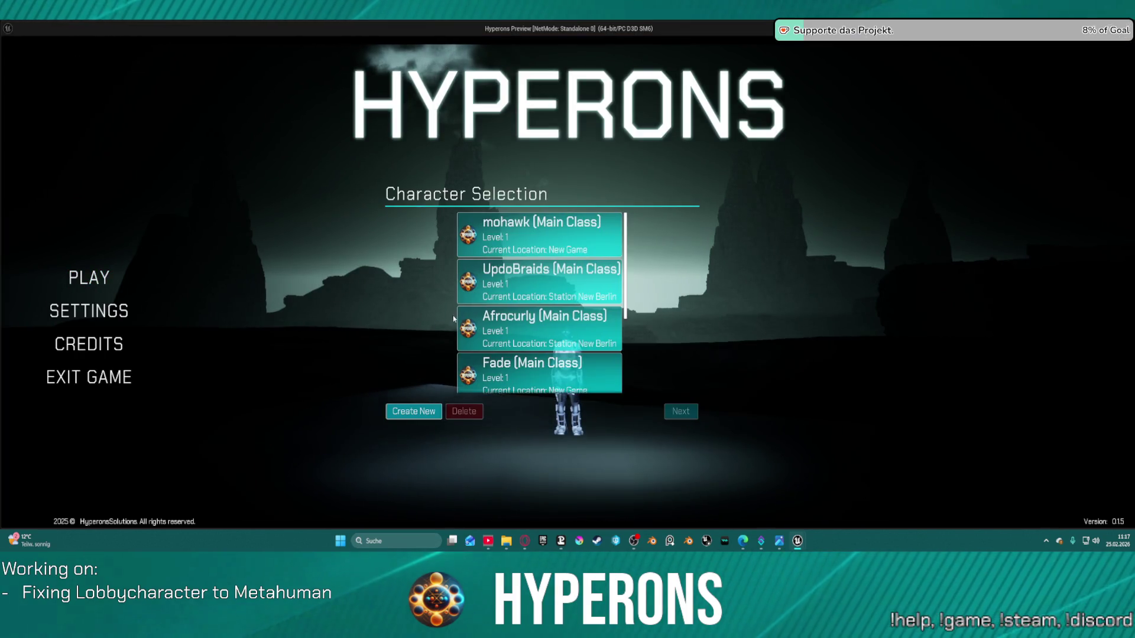
- Create a new character, apply the magenta beard colour, and close the game
left_click(413, 411)
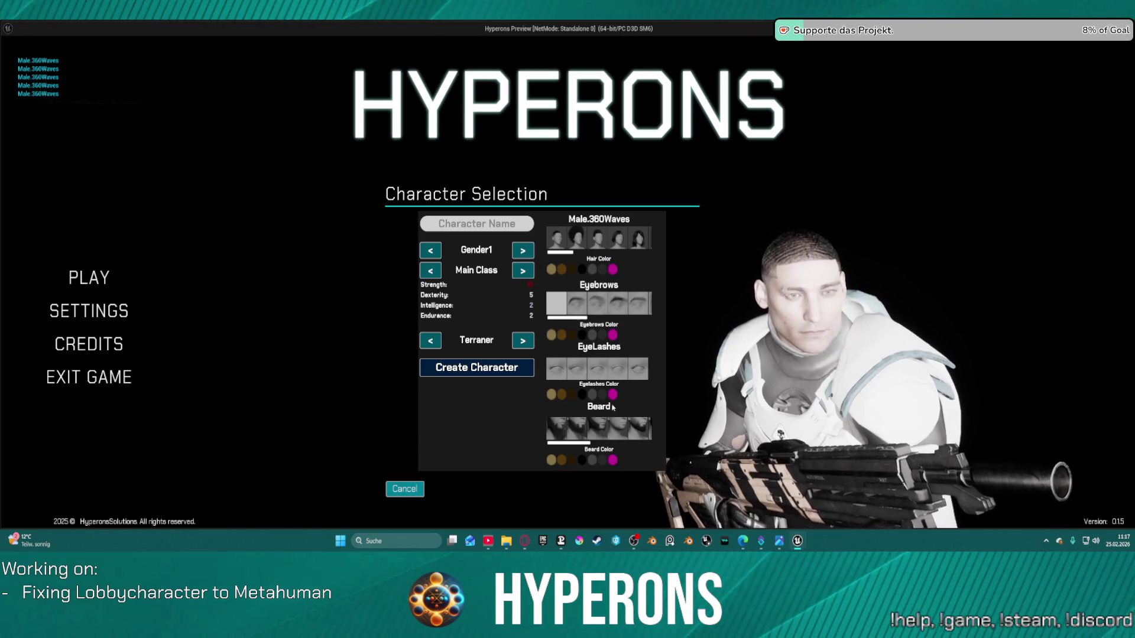
left_click(612, 462)
left_click(614, 464)
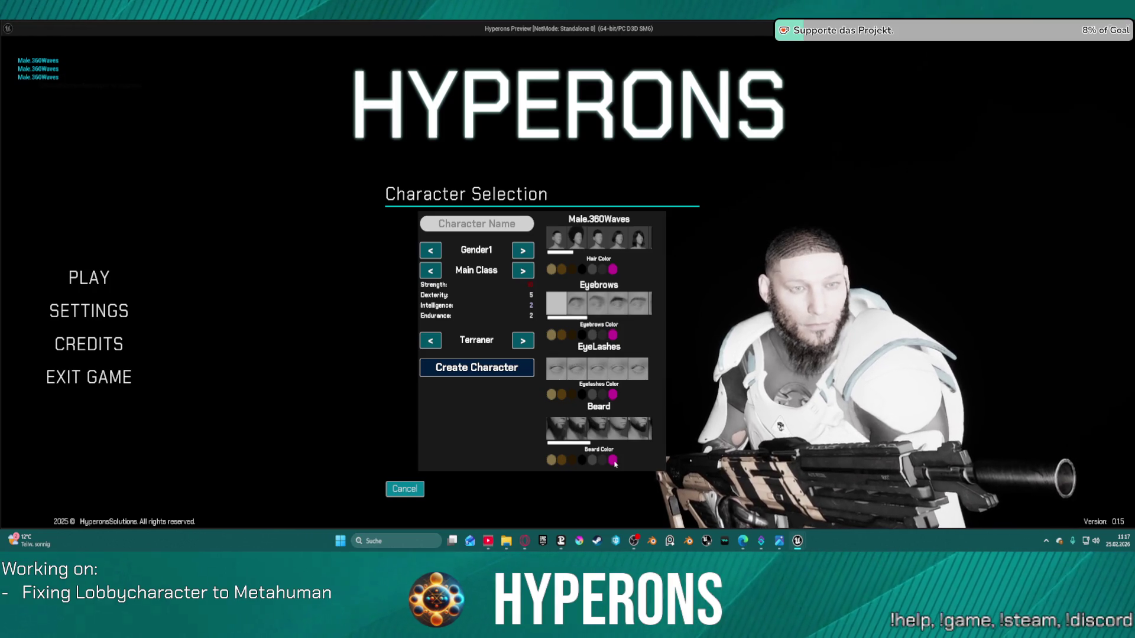
key("Escape")
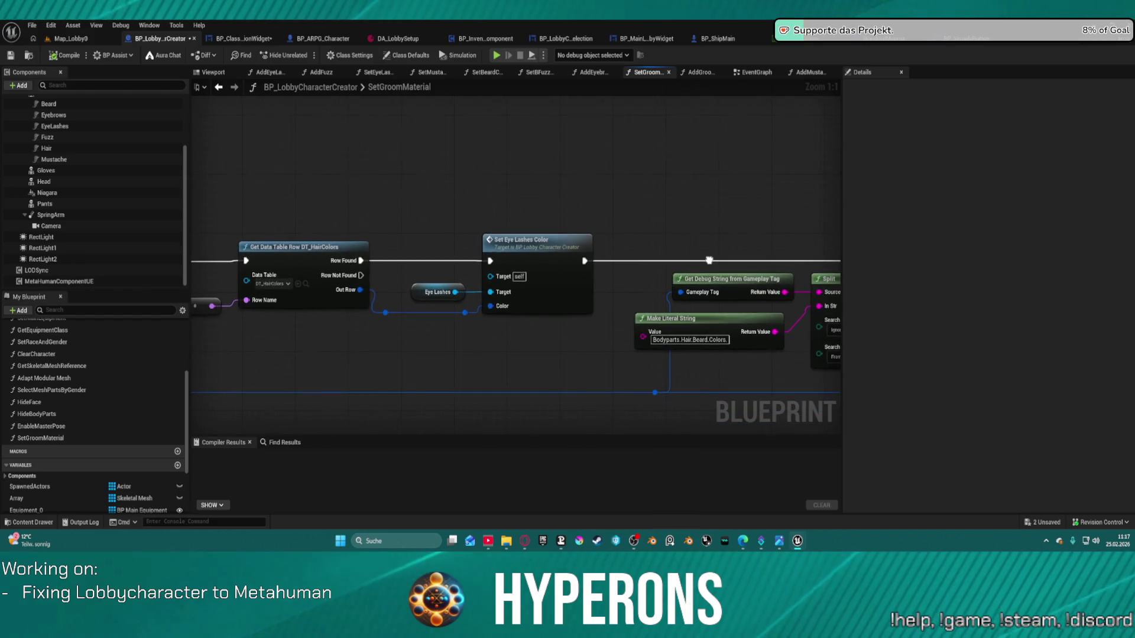
- Connect the execution chain into the DT_HairColors Get Data Table Row node before Set Beard Color
left_click_drag(419, 298, 564, 285)
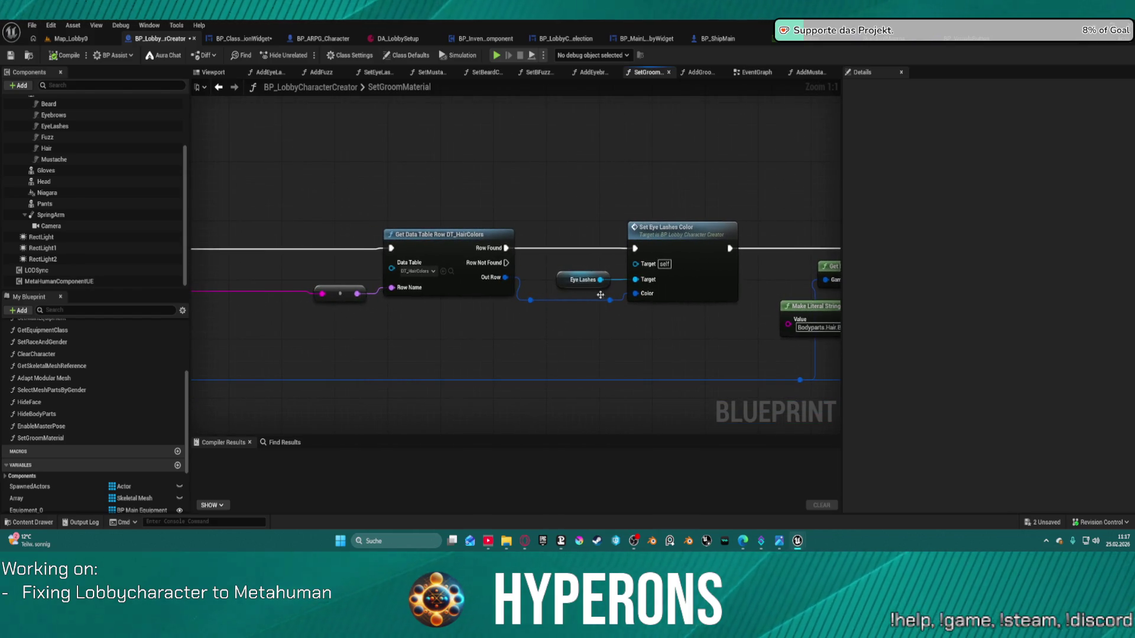
scroll(696, 214, "down", 5)
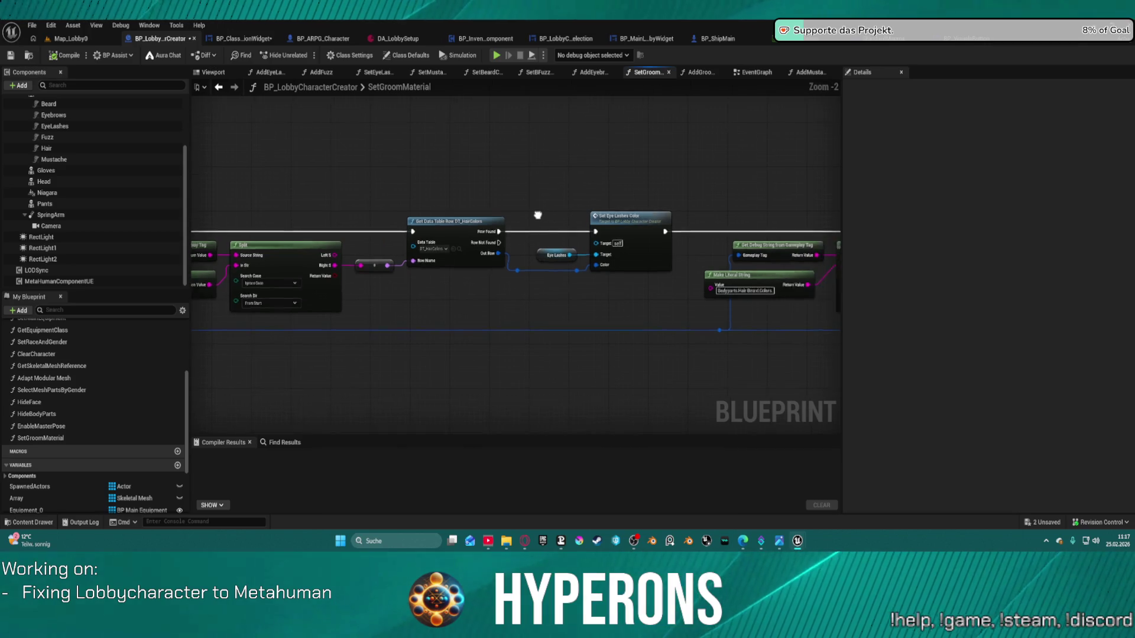
left_click_drag(824, 197, 657, 200)
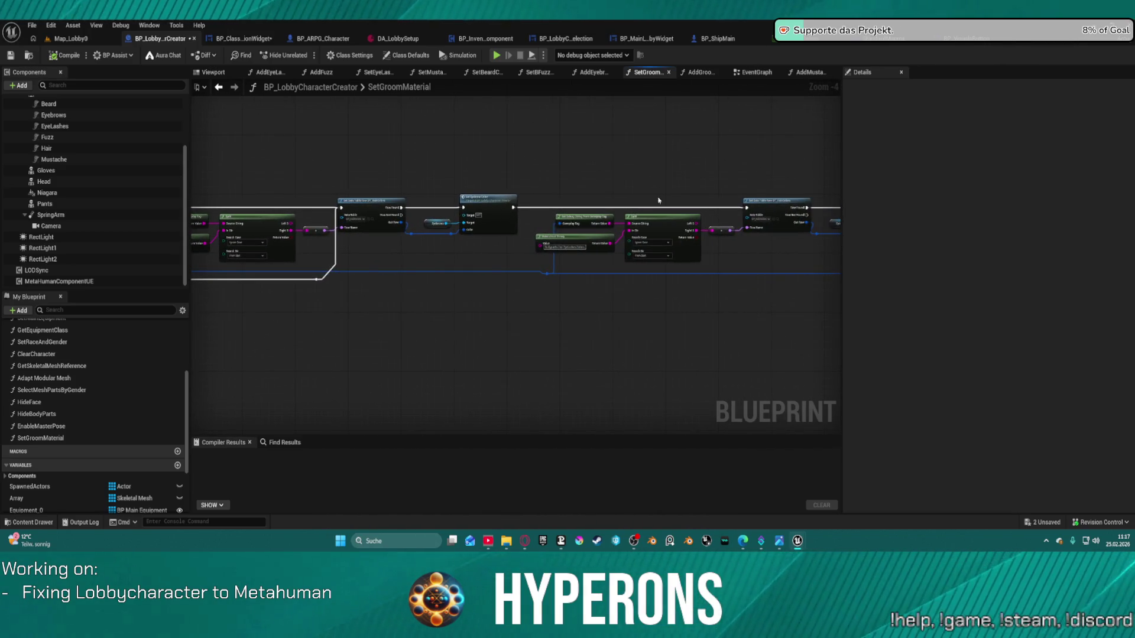
left_click(400, 217)
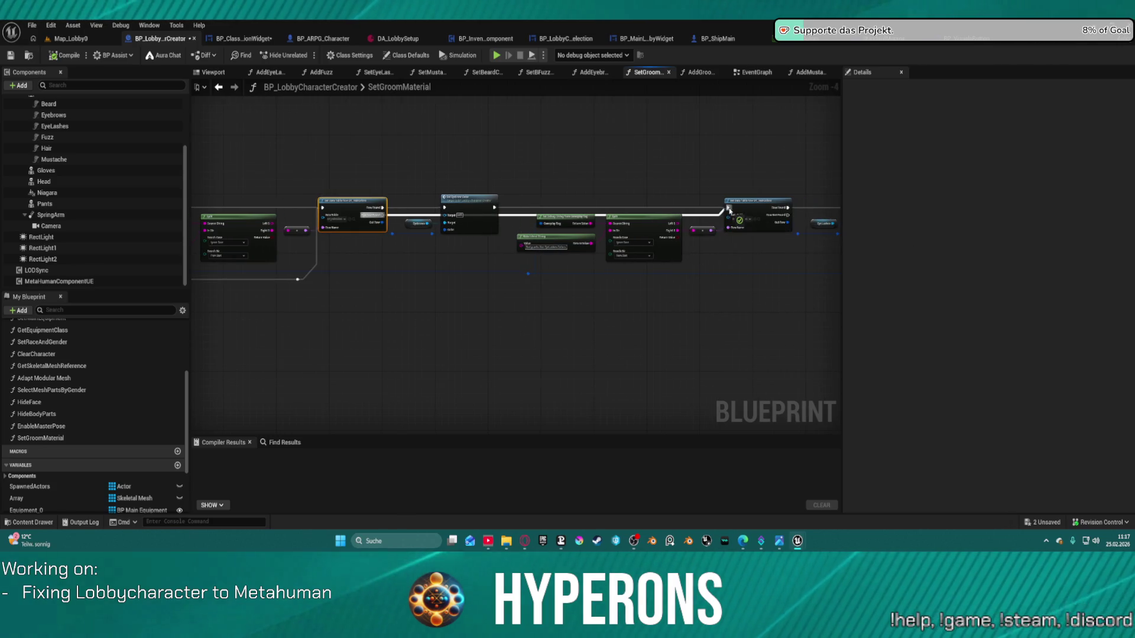
mouse_move(739, 225)
left_mouse_down()
mouse_move(513, 225)
mouse_move(424, 175)
mouse_move(443, 187)
mouse_move(768, 173)
mouse_move(434, 168)
left_mouse_up()
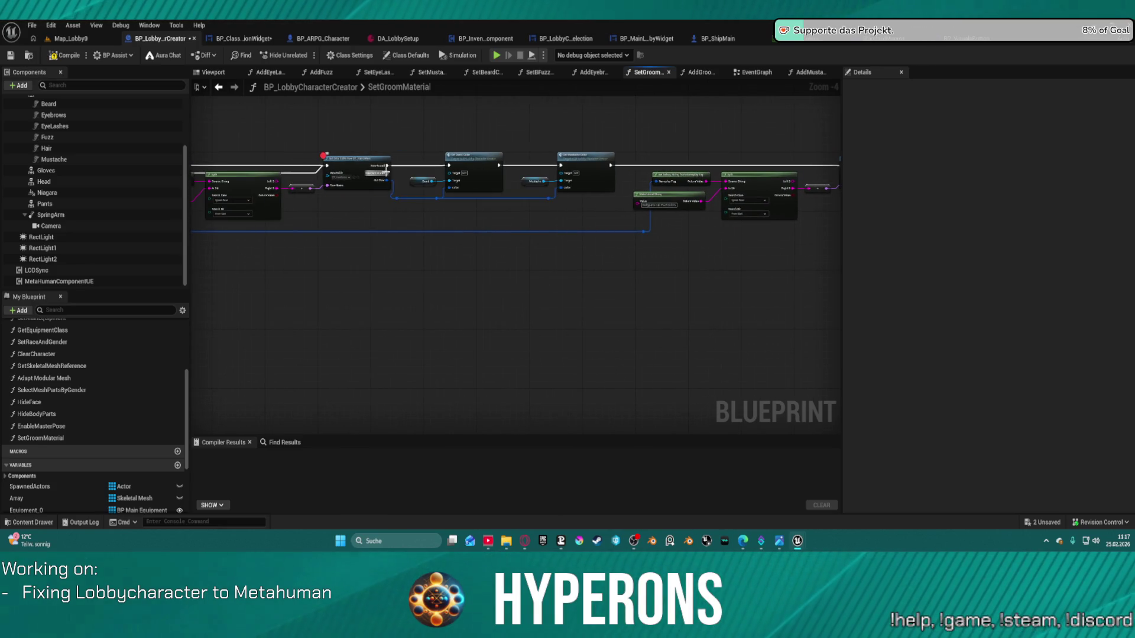
left_click_drag(836, 178, 783, 163)
mouse_move(708, 175)
left_mouse_down()
mouse_move(526, 144)
mouse_move(579, 118)
left_mouse_up()
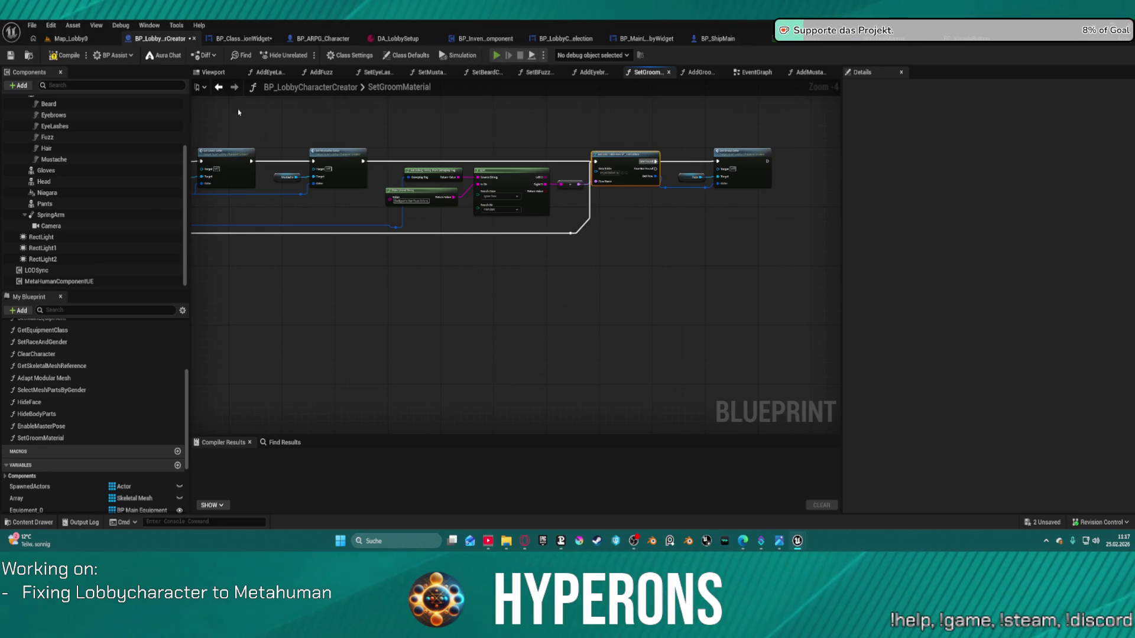
right_click(514, 244)
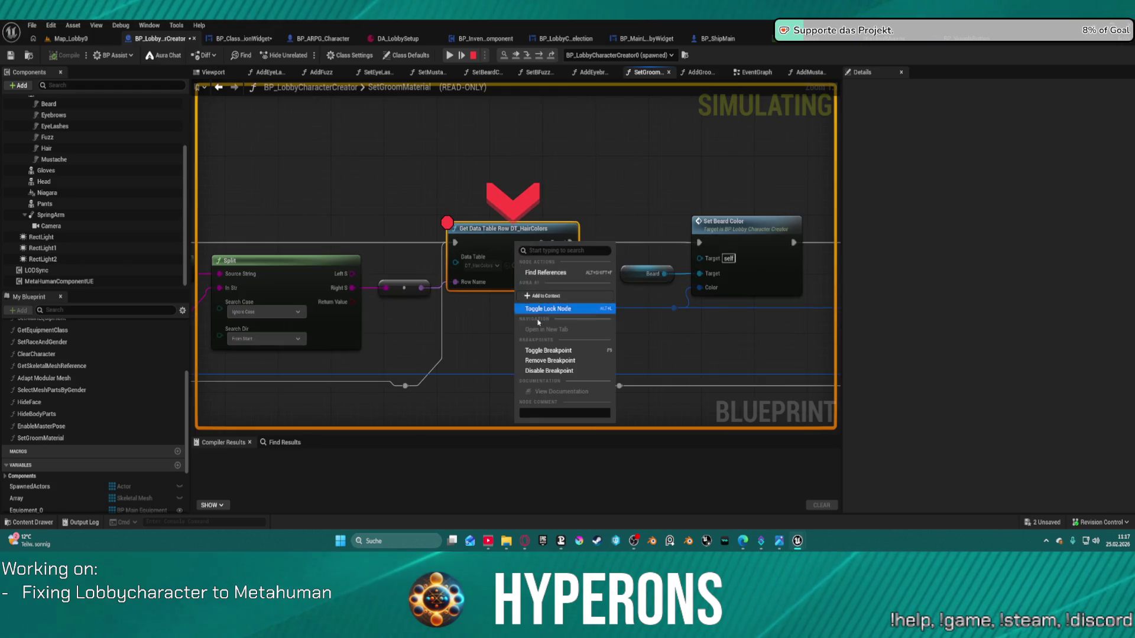
- Remove the lookup's breakpoint, resume, and retest picking a beard on a new character
left_click(543, 361)
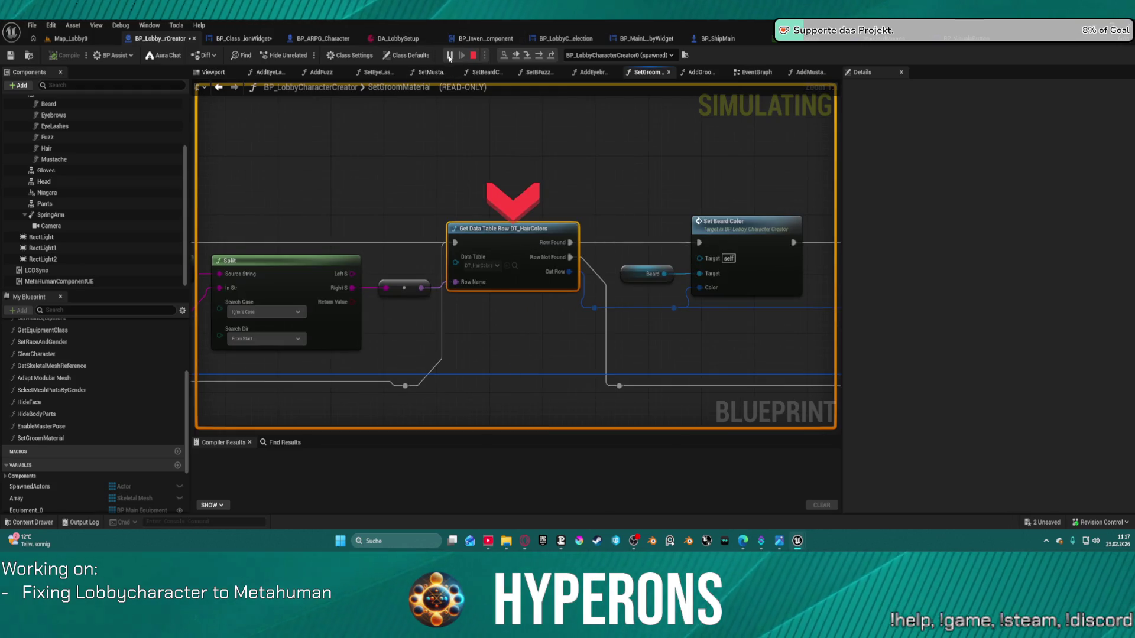
left_click(450, 55)
left_click(93, 282)
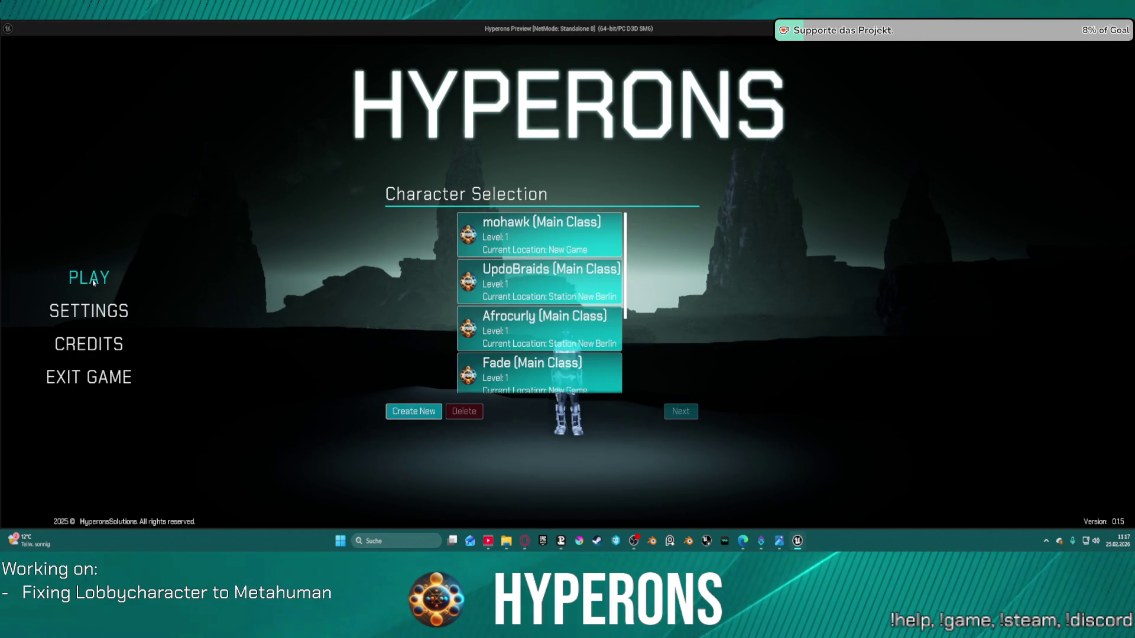
left_click(413, 412)
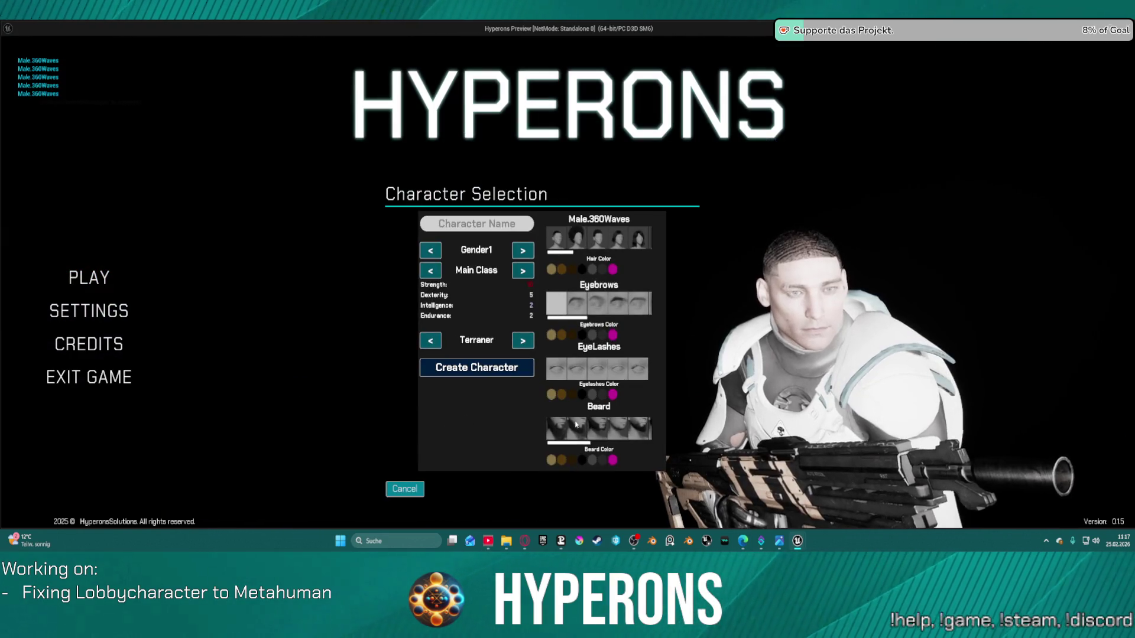
left_click(576, 423)
key("Escape")
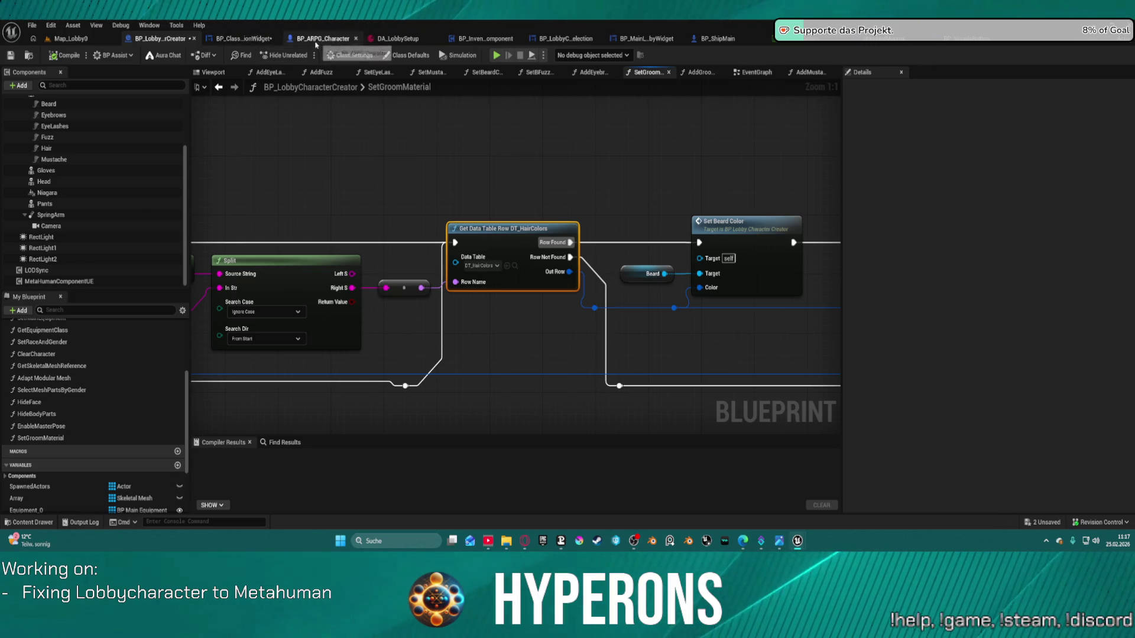
left_click(259, 39)
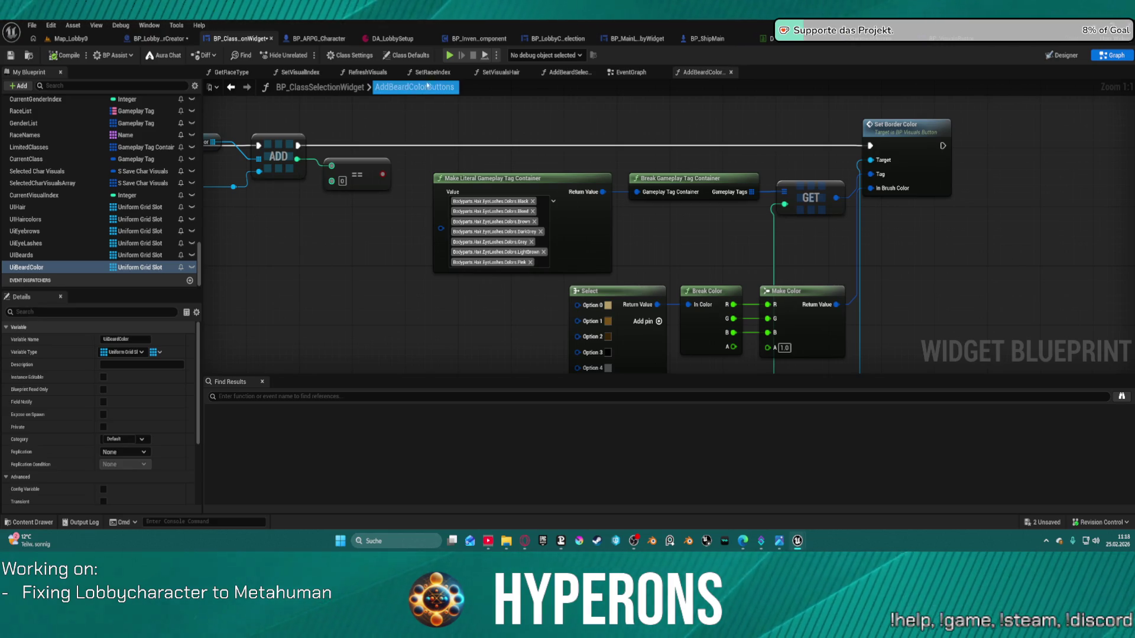
- Inspect the AddBeardColorButtons graph, including its Set Border Color and colour conversion nodes
left_click(630, 72)
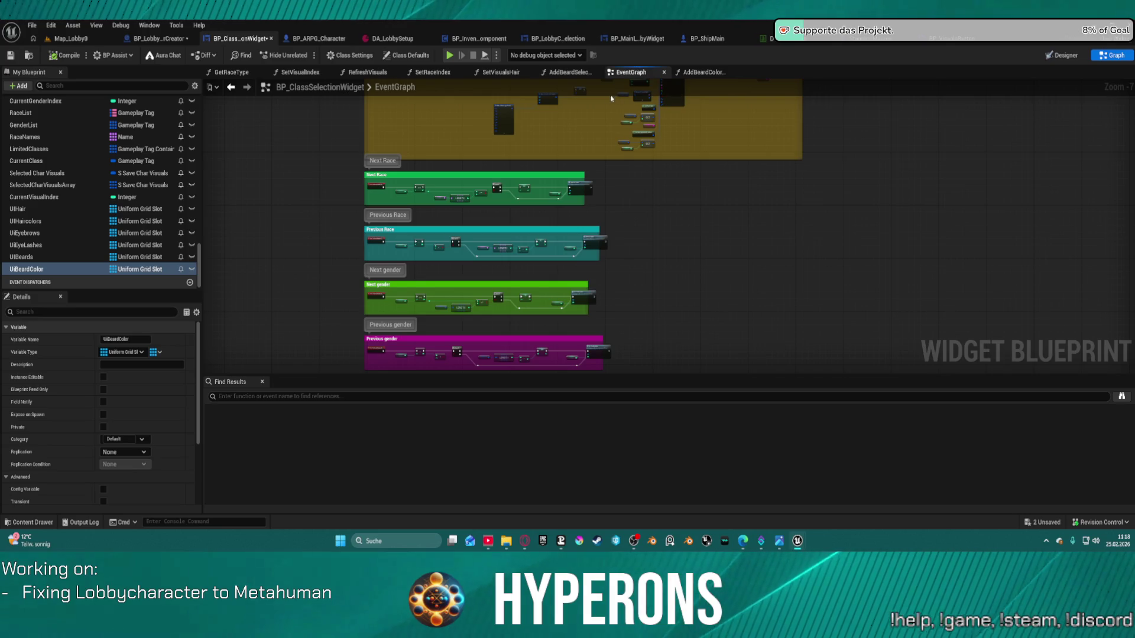
left_click_drag(588, 218, 589, 414)
scroll(743, 205, "up", 4)
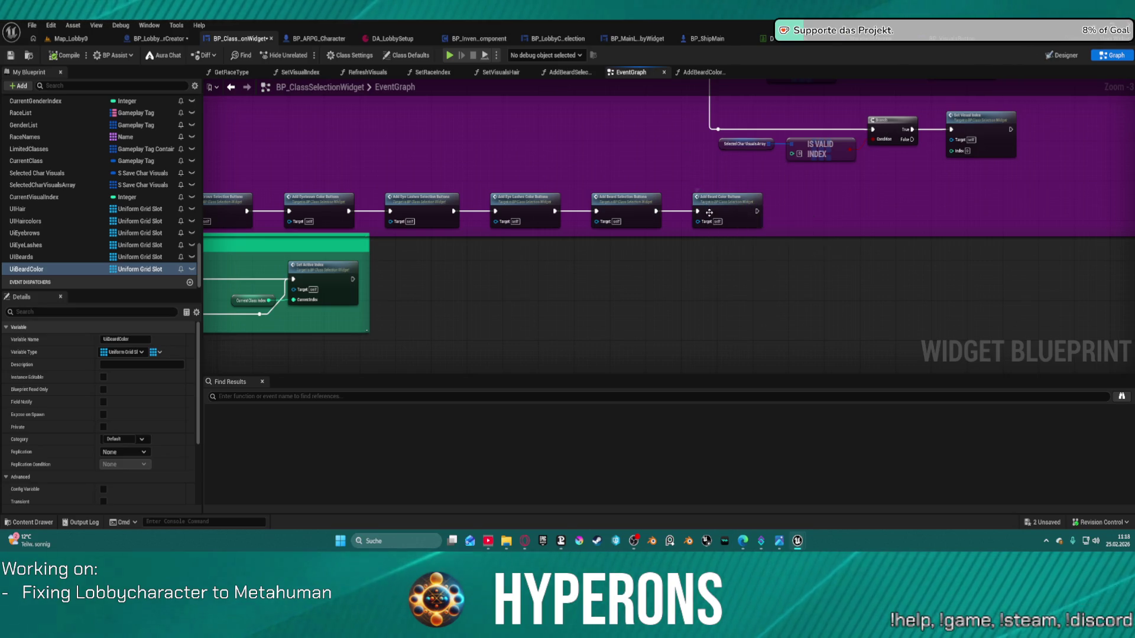
double_click(709, 212)
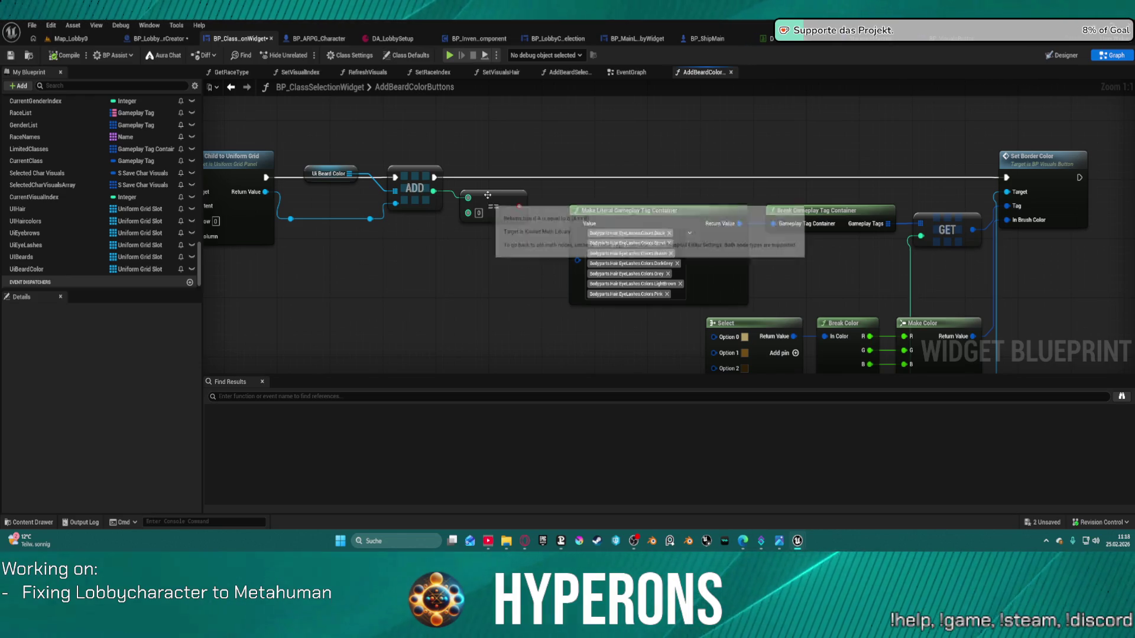
mouse_move(397, 183)
left_mouse_down()
mouse_move(762, 182)
mouse_move(883, 210)
mouse_move(1005, 101)
mouse_move(913, 179)
mouse_move(1008, 173)
mouse_move(752, 141)
mouse_move(1123, 148)
left_mouse_up()
mouse_move(928, 149)
left_mouse_down()
mouse_move(1123, 150)
mouse_move(738, 215)
left_mouse_up()
right_click(677, 191)
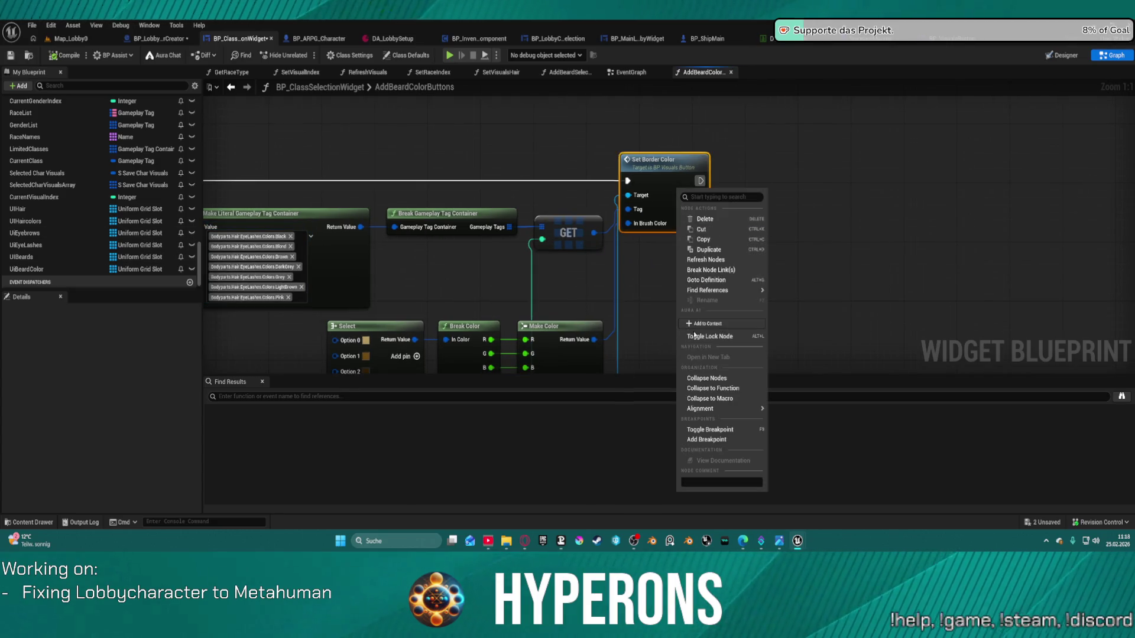
left_click_drag(525, 142, 643, 142)
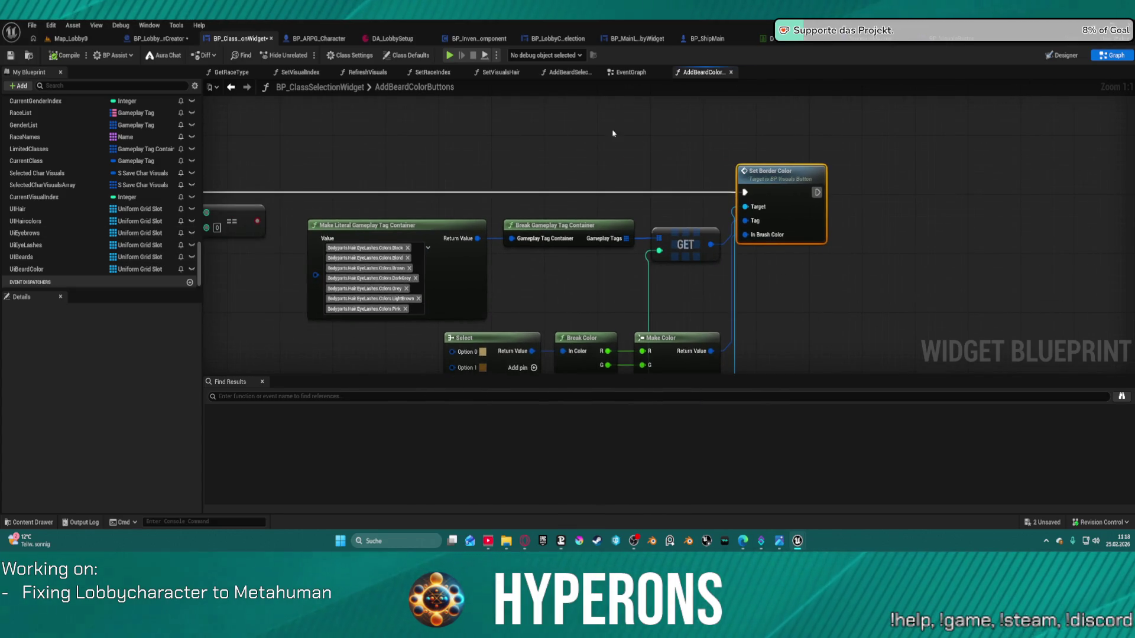
double_click(437, 87)
key("Escape")
mouse_move(508, 304)
left_mouse_down()
mouse_move(533, 170)
mouse_move(580, 101)
mouse_move(709, 138)
mouse_move(637, 247)
mouse_move(615, 246)
mouse_move(1123, 281)
mouse_move(863, 274)
left_mouse_up()
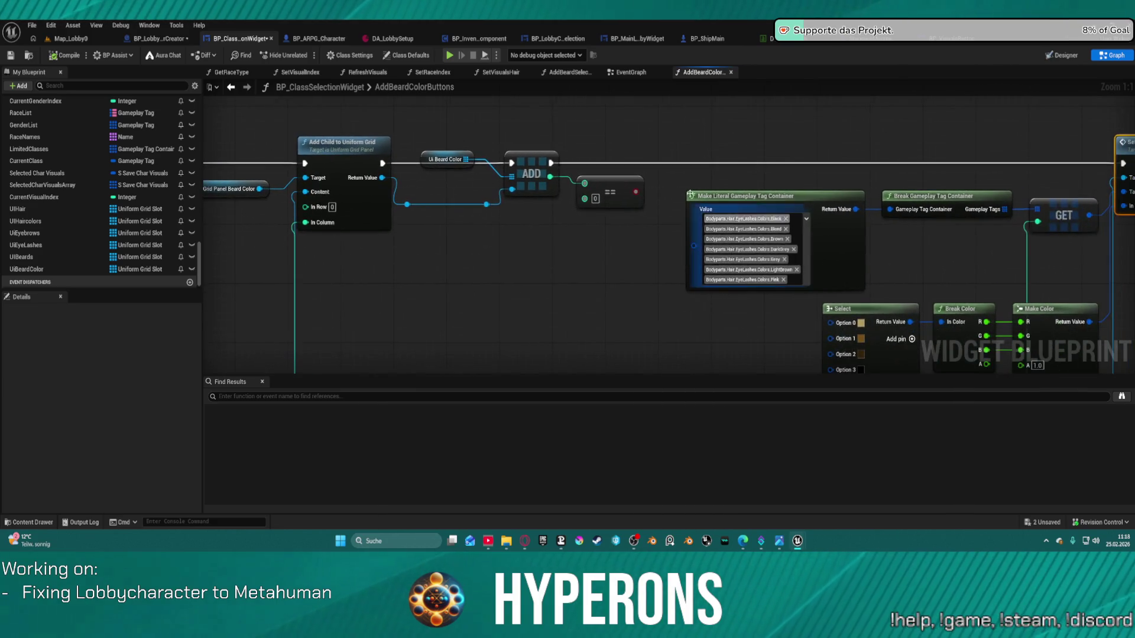
- Check AddBeardSelectionButtons' groom image nodes, then centre RefreshVisuals on Make S AI Assign Groom
left_click(561, 72)
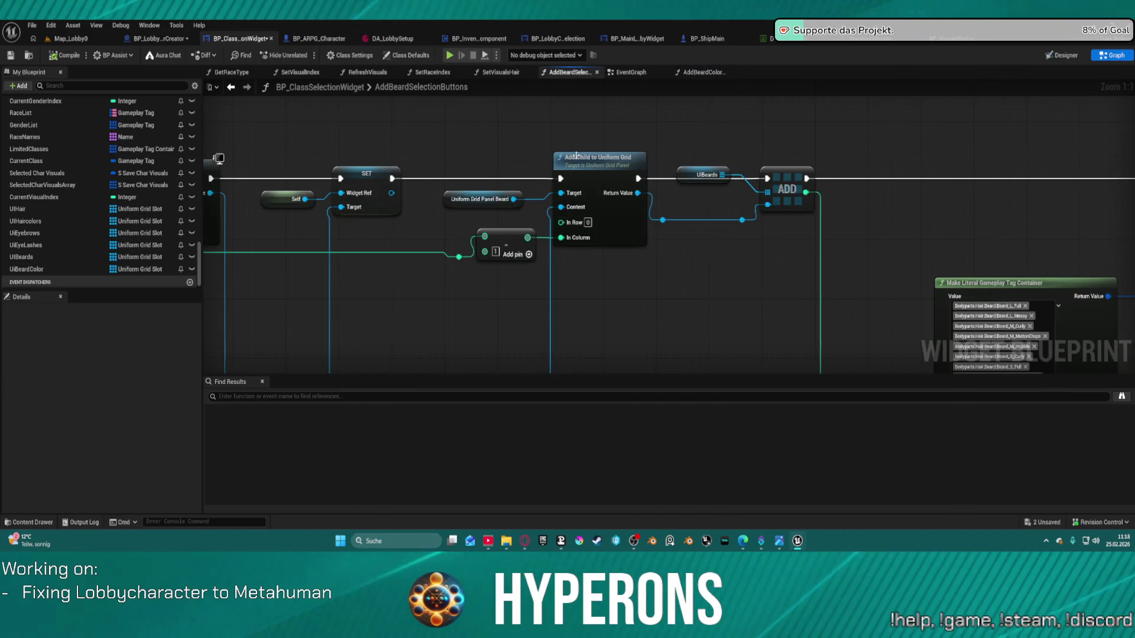
left_click_drag(918, 182, 455, 163)
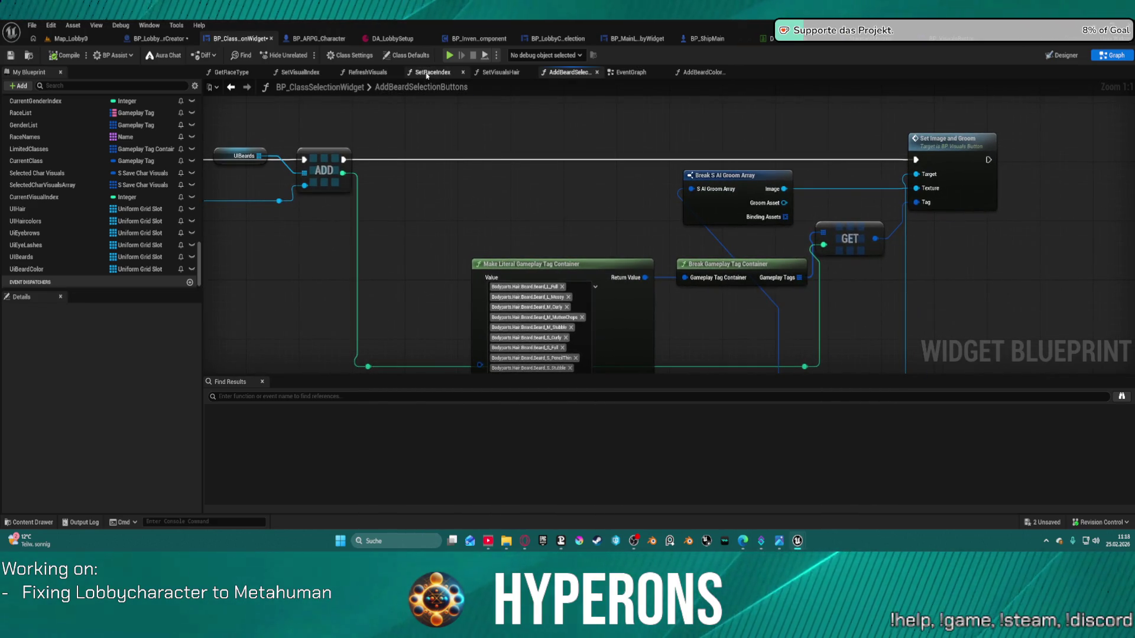
left_click(361, 72)
left_click_drag(329, 271, 514, 254)
scroll(523, 254, "up", 2)
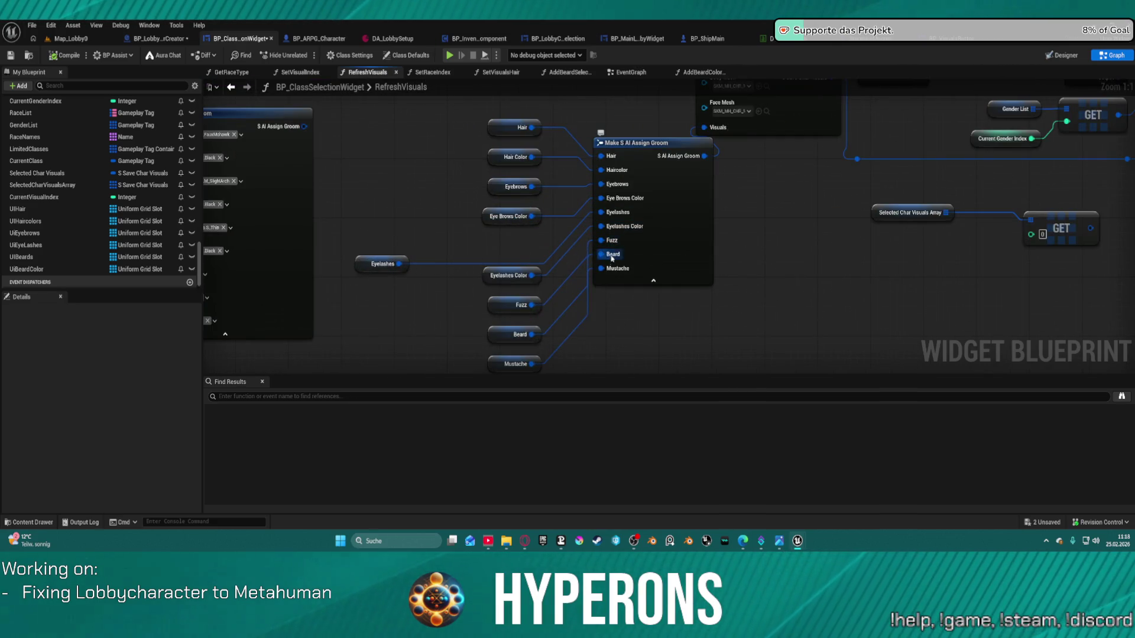
- Move the Eyelashes and Beard getters up beside Make S AI Assign Groom's other inputs
mouse_move(355, 258)
left_mouse_down()
mouse_move(352, 212)
mouse_move(385, 176)
mouse_move(408, 181)
left_mouse_up()
mouse_move(501, 279)
left_mouse_down()
mouse_move(448, 208)
mouse_move(474, 179)
left_mouse_up()
left_click_drag(560, 221, 591, 272)
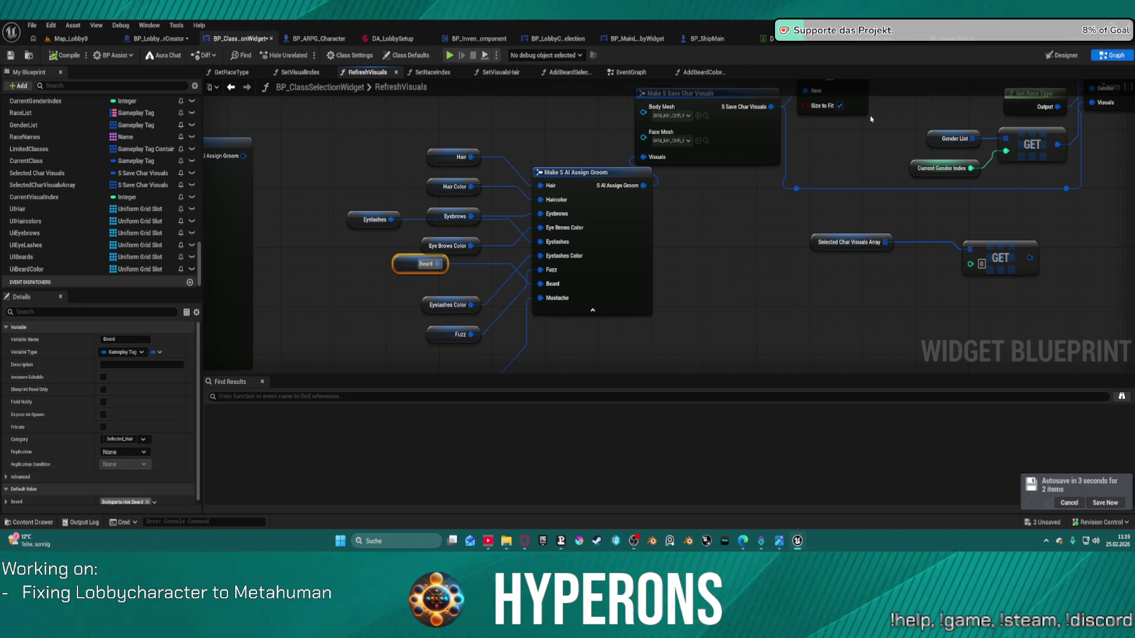
scroll(747, 284, "down", 2)
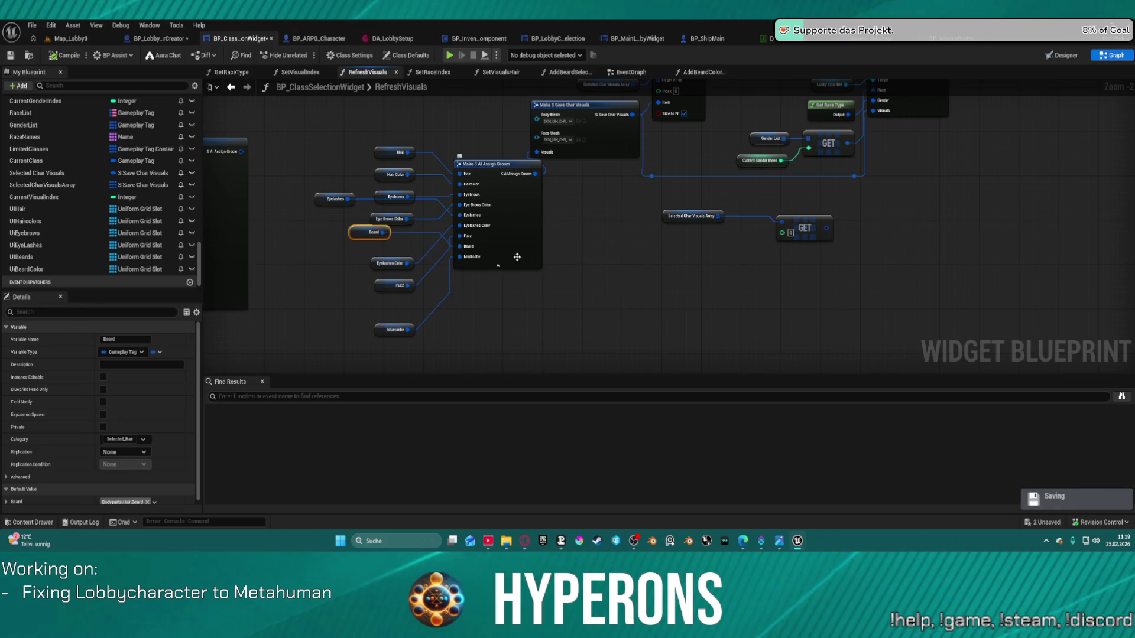
left_click(504, 225)
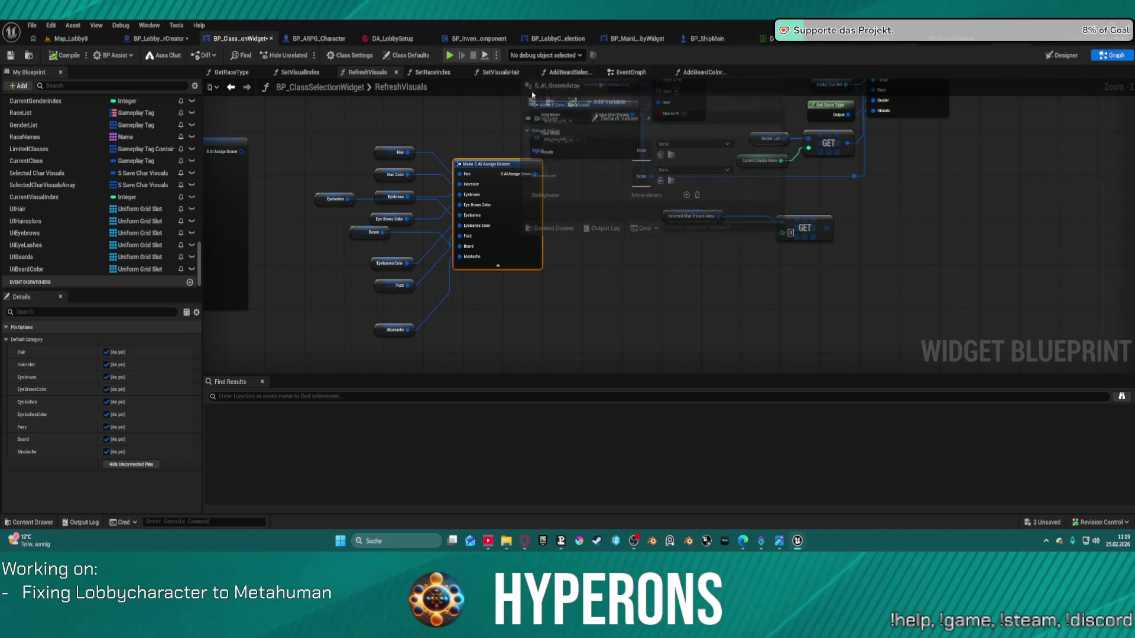
- Inspect the S_AI_GroomArray struct's members, including BindingAssets, then close it
double_click(485, 163)
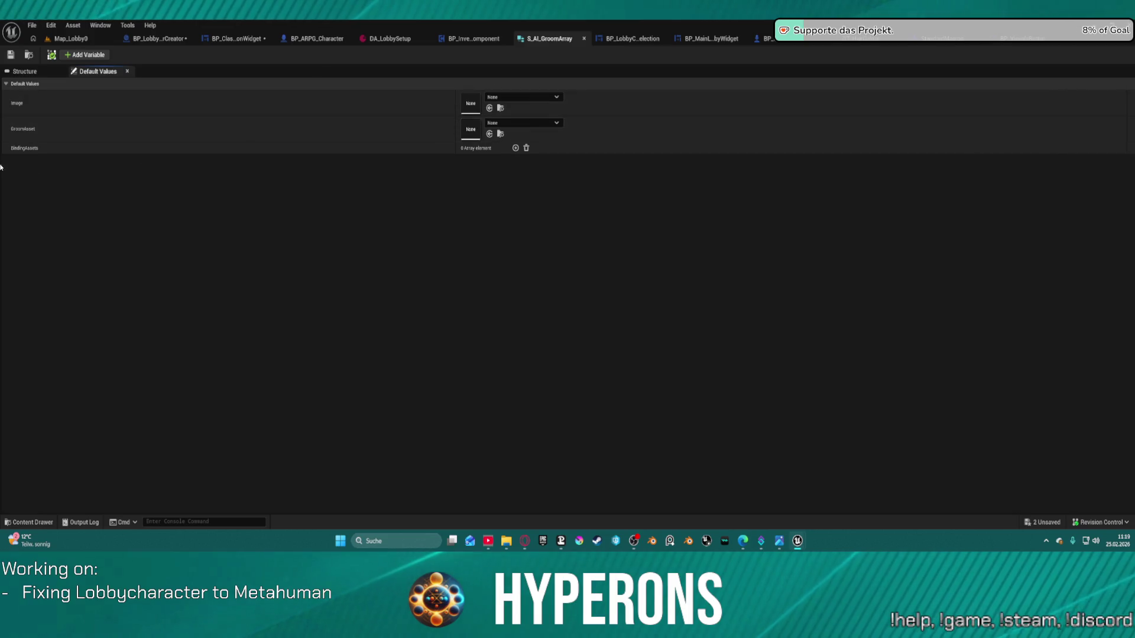
left_click(30, 74)
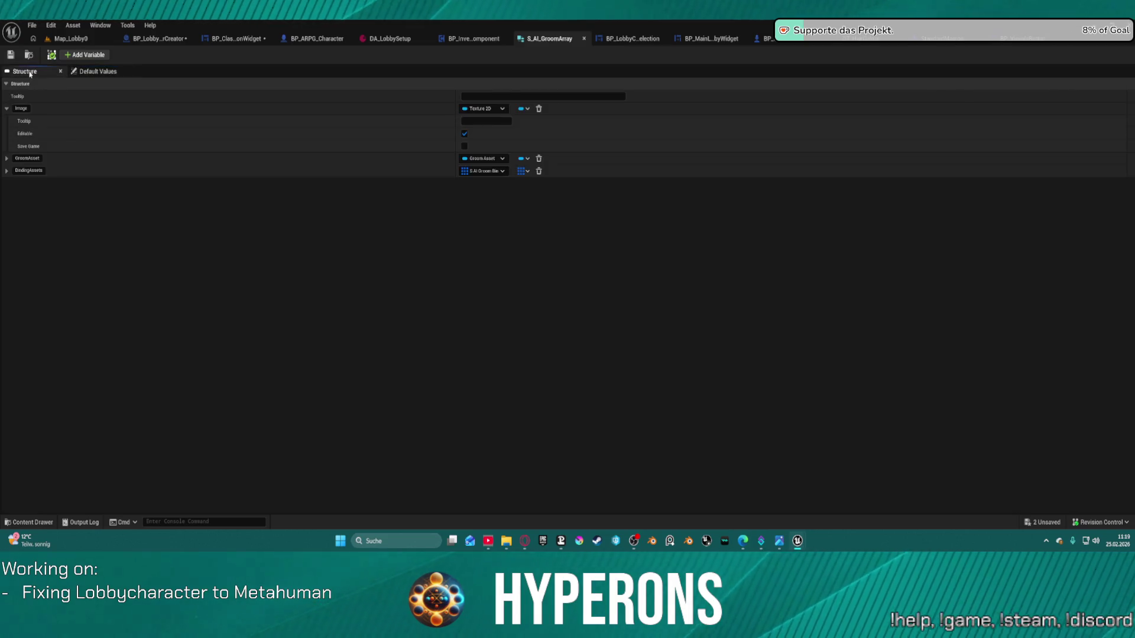
left_click(6, 170)
left_click(7, 170)
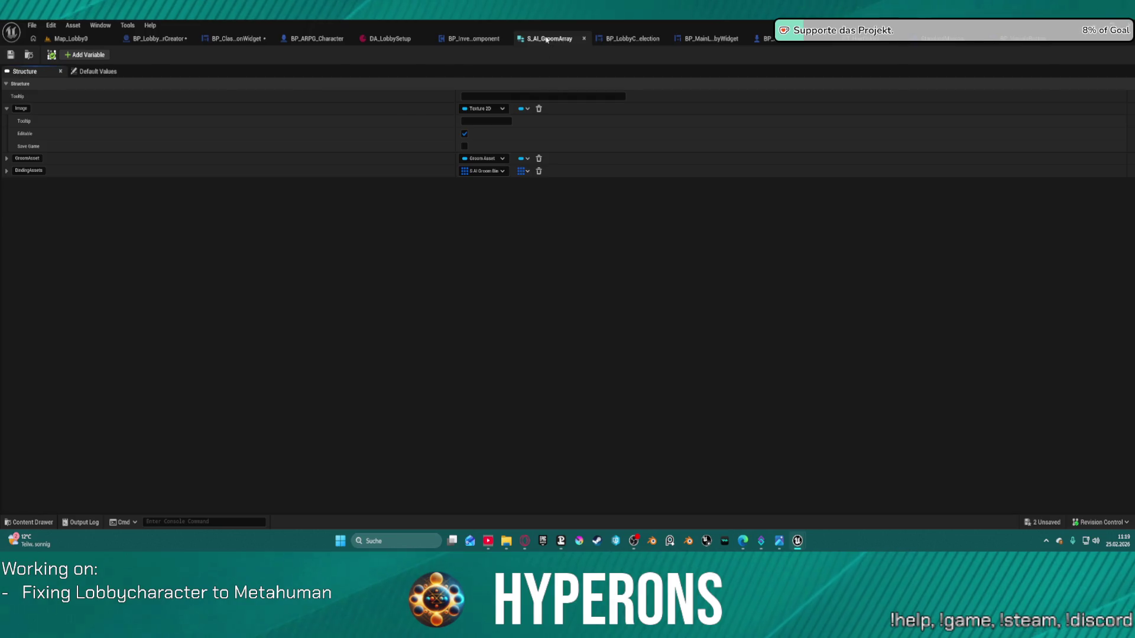
left_click(584, 38)
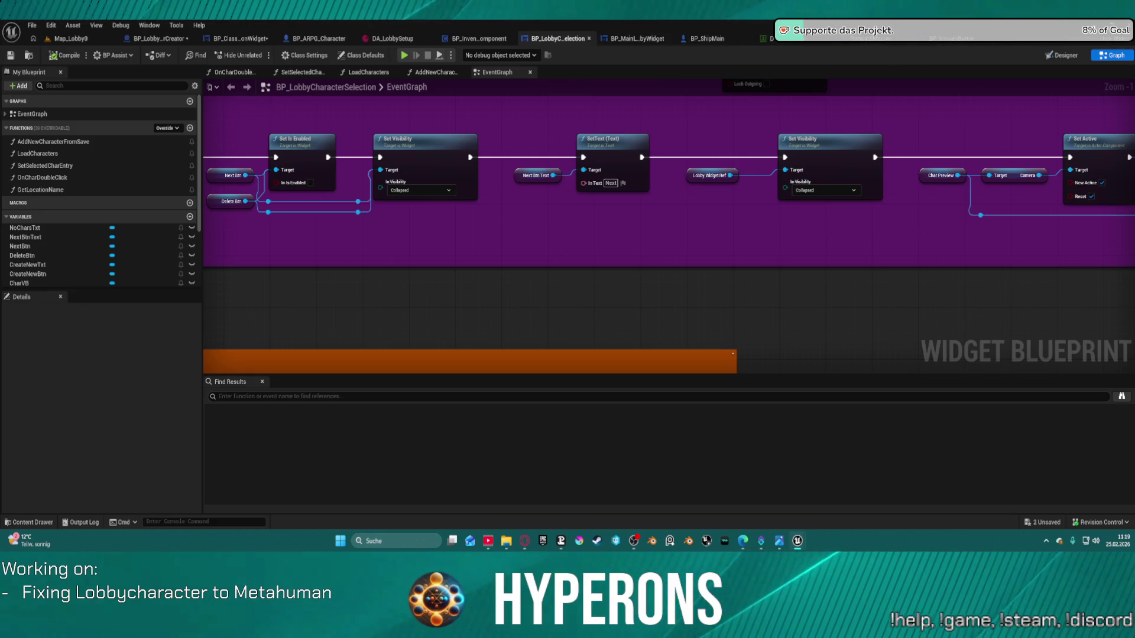
- Open S_AI_Visuals and then S_AI_AssignGroom from the AI_UE5 Data folder
key("ctrl+space")
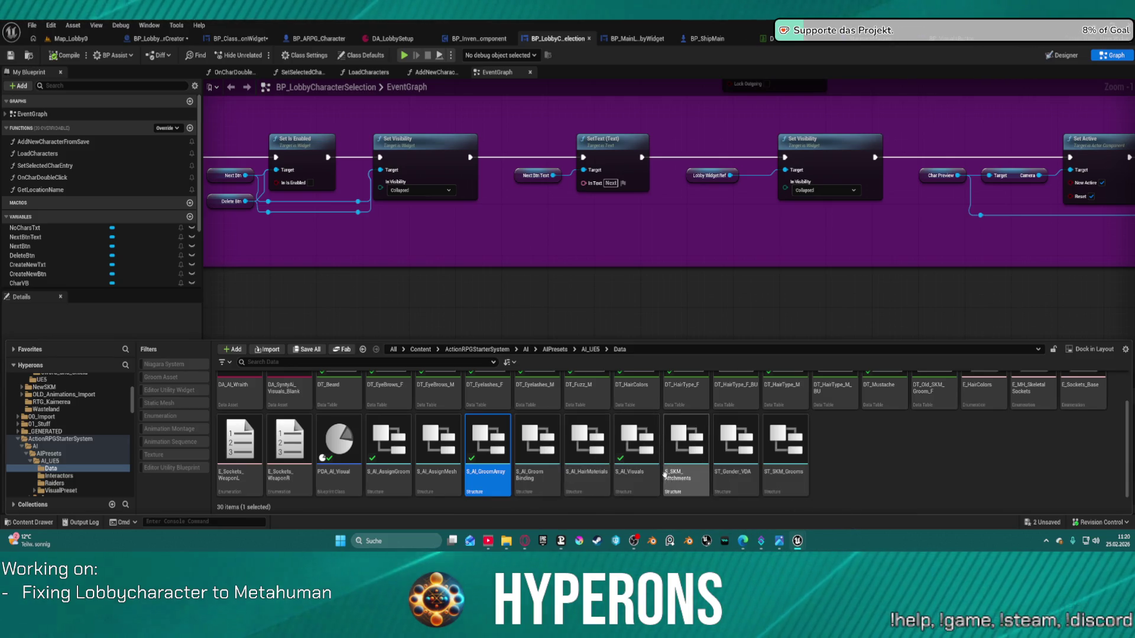
left_click(634, 438)
double_click(635, 443)
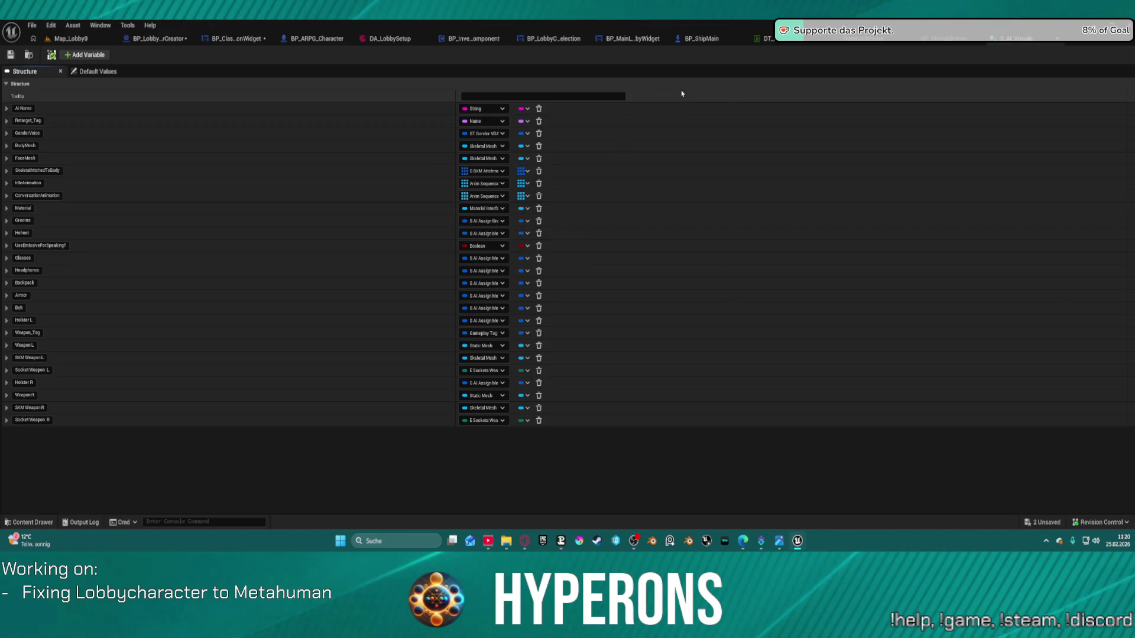
key("ctrl+space")
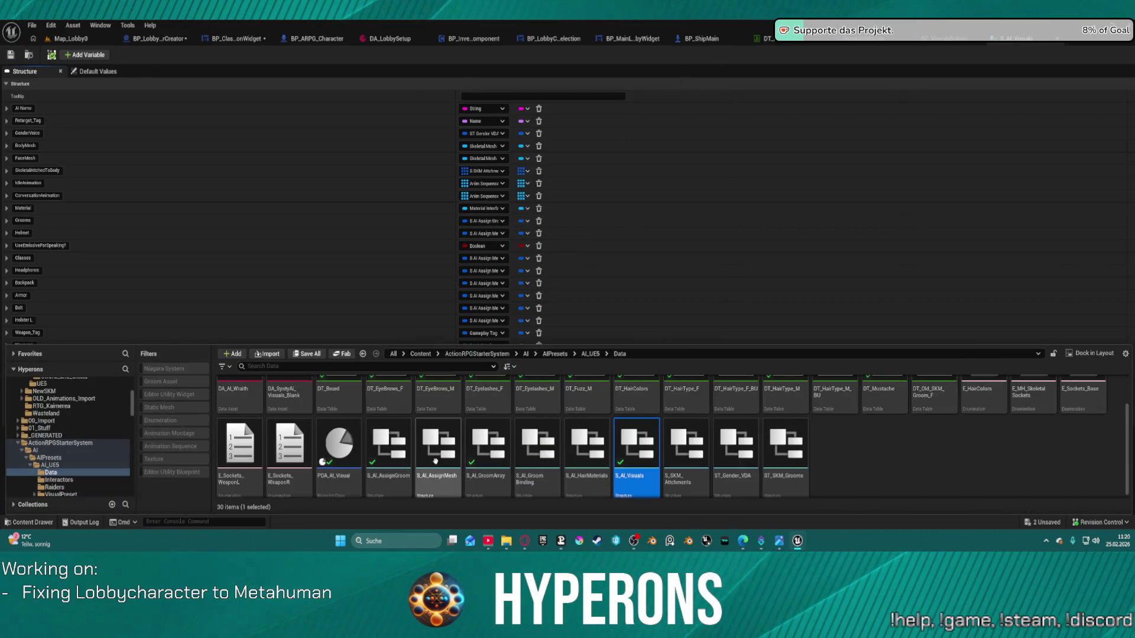
left_click(400, 441)
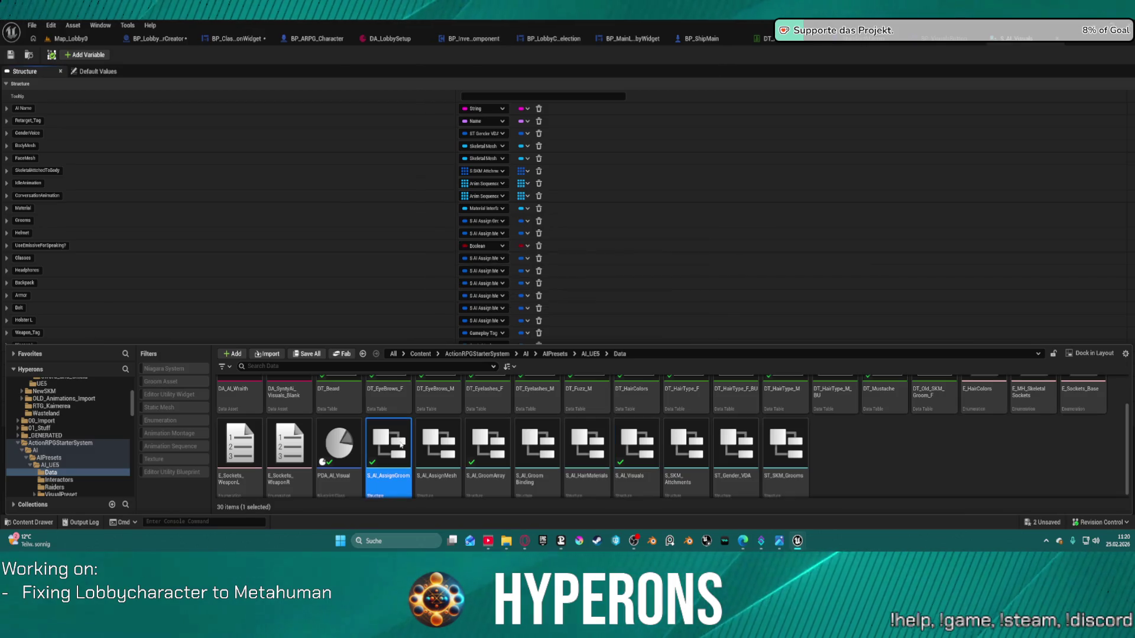
double_click(401, 441)
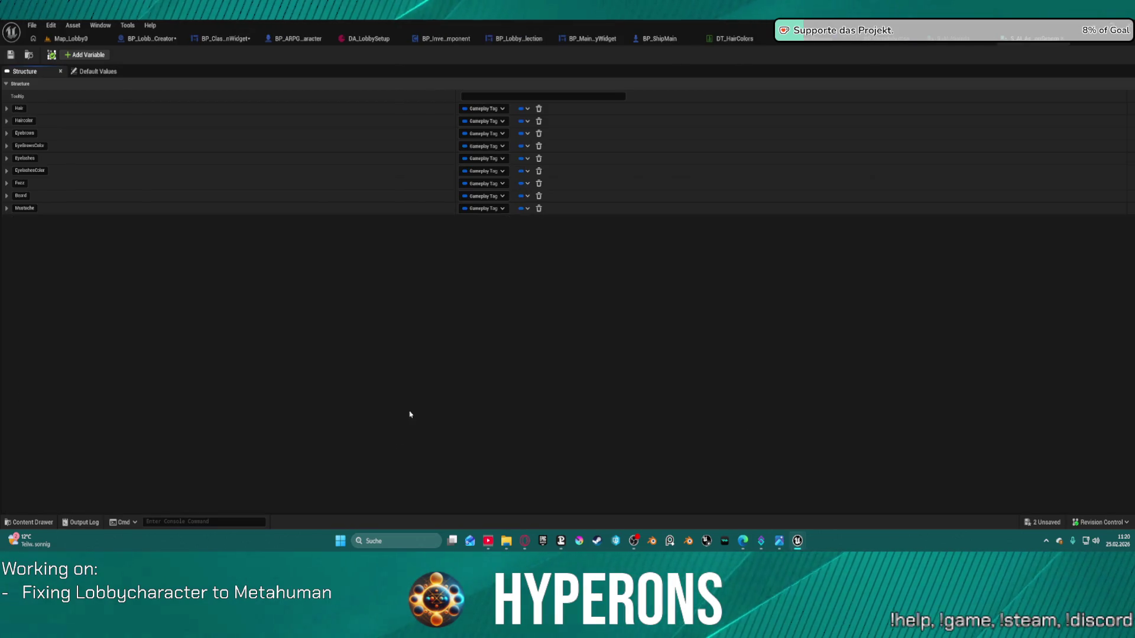
- Add a Gameplay Tag member named BeardColor to the S_AI_AssignGroom structure
left_click(81, 57)
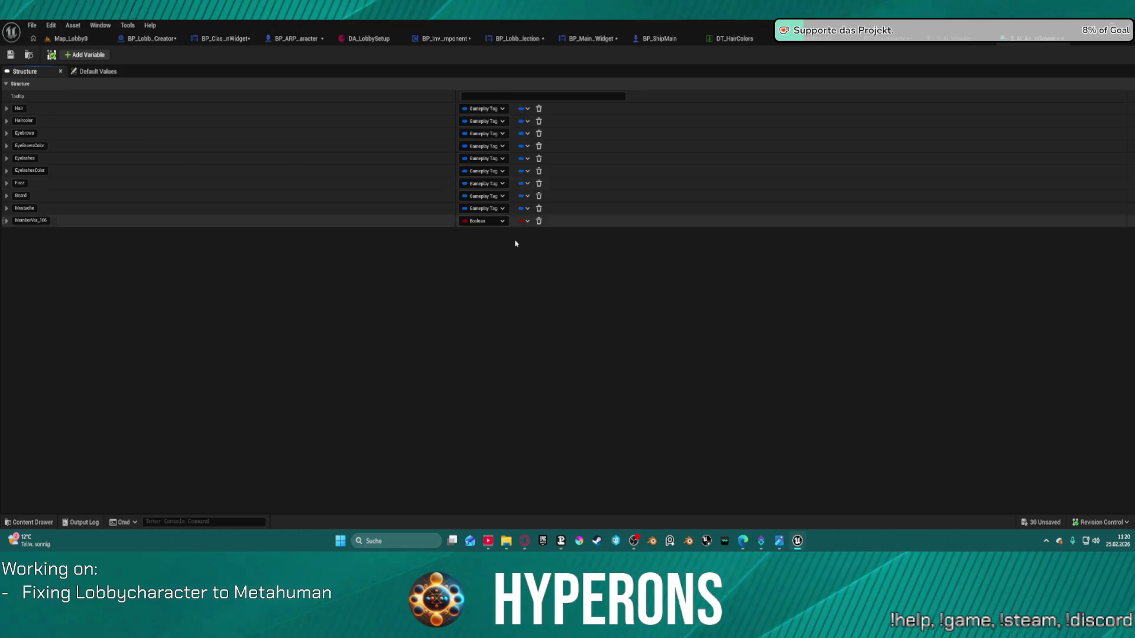
left_click(489, 223)
type("gameplay")
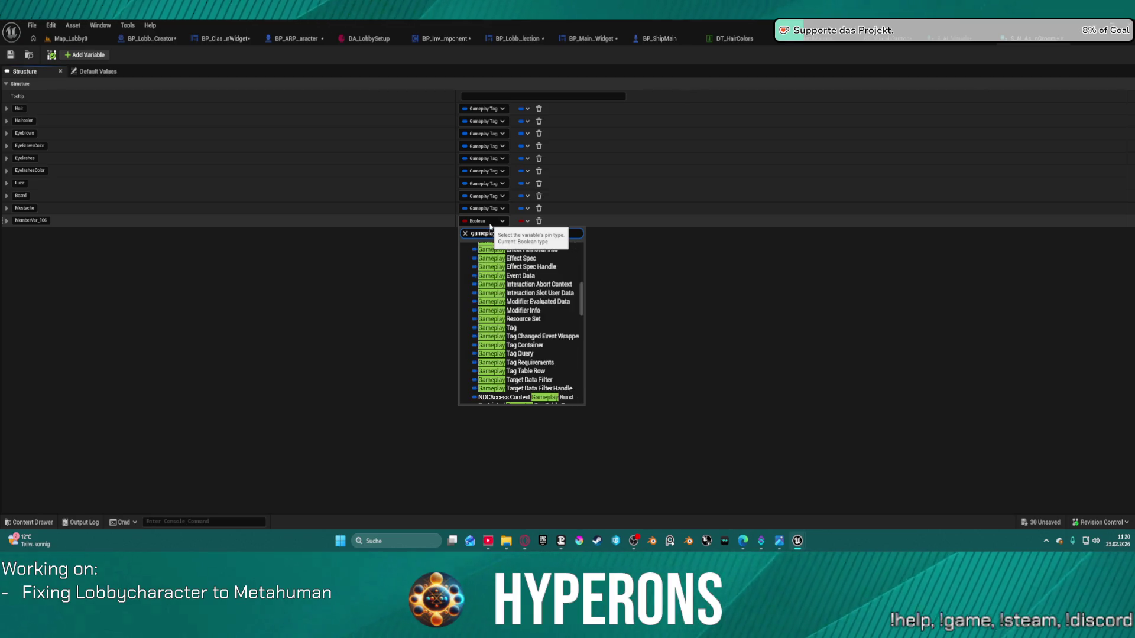
left_click(523, 333)
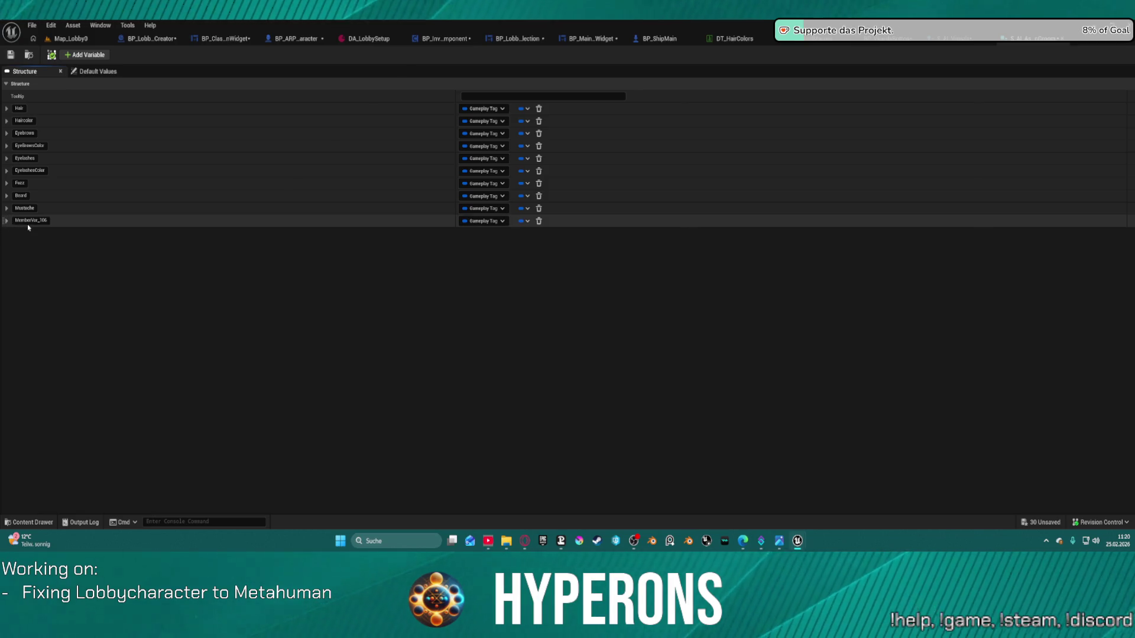
type("BeardColor")
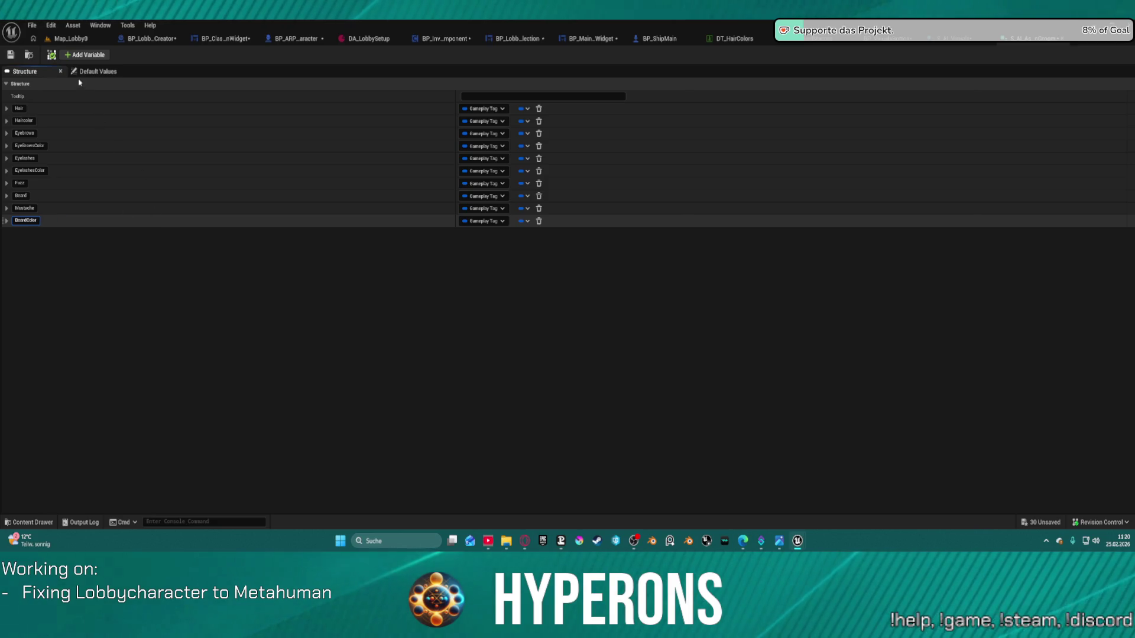
- Save all modified assets and return to the S_AI_Visuals structure
left_click(10, 56)
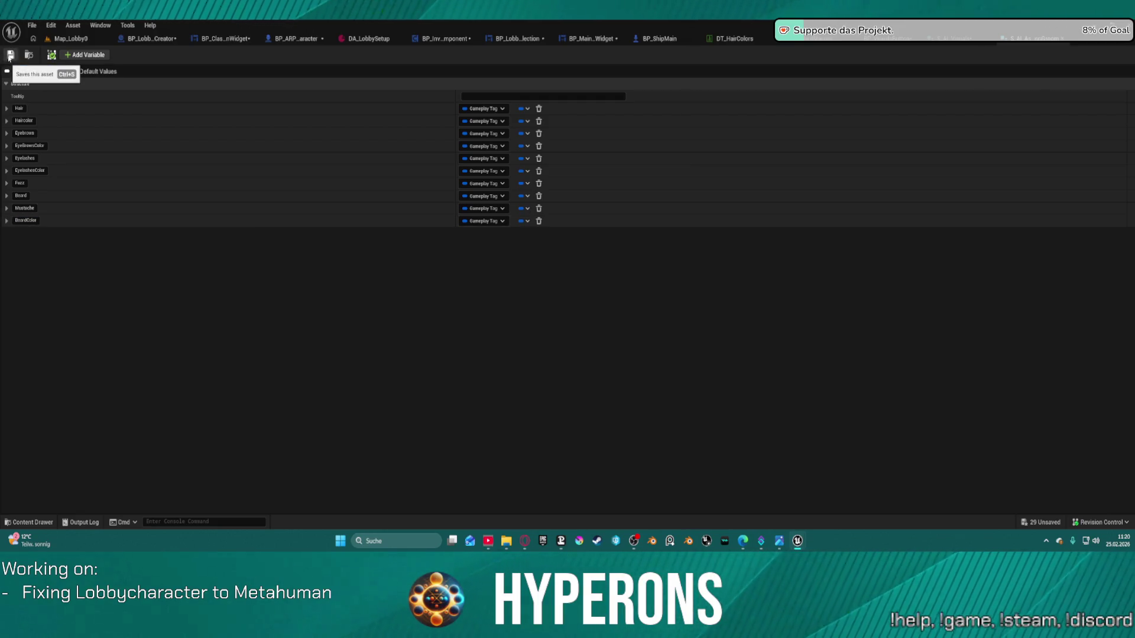
left_click(10, 56)
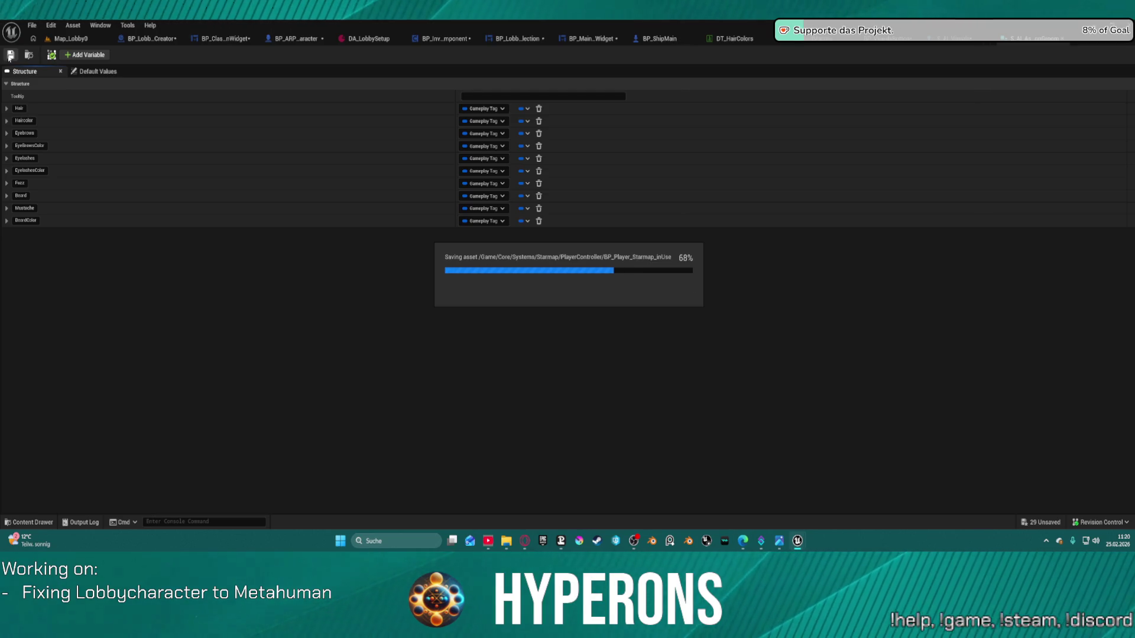
left_click(10, 55)
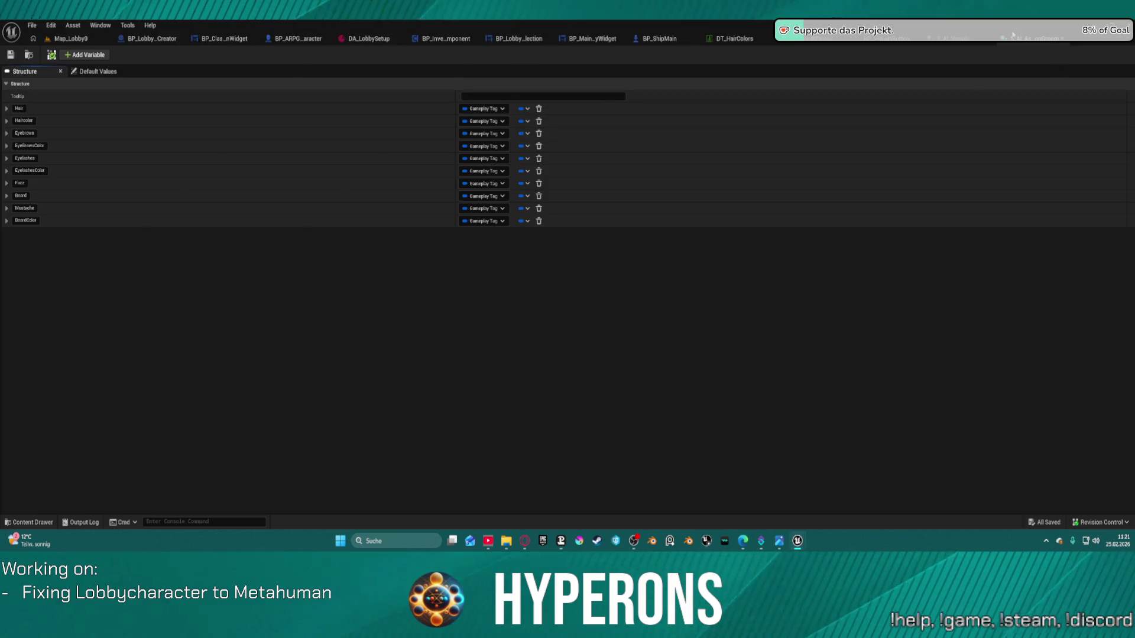
left_click(1028, 38)
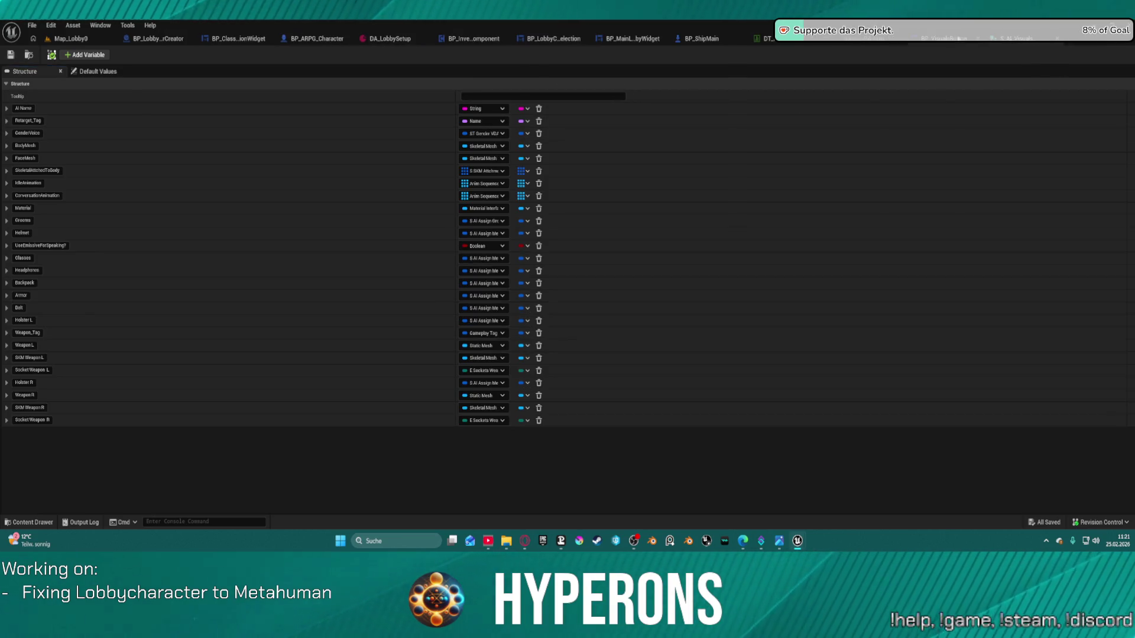
- Go to the BP_VisualsButton graph and then the ForEachLoop macro, which crashes the editor
left_click(966, 37)
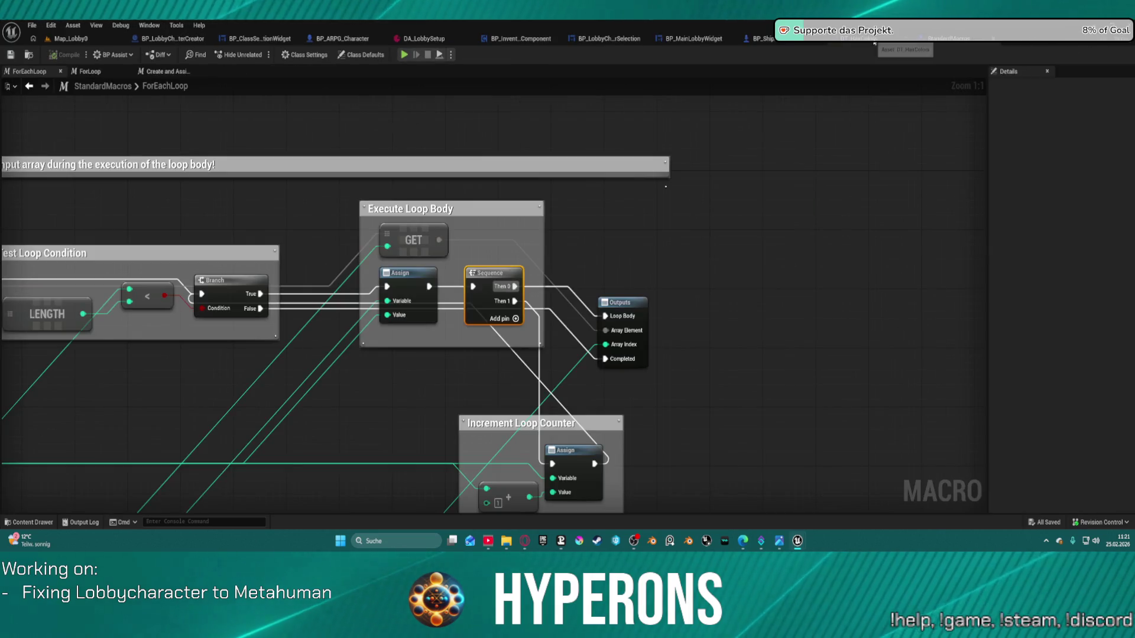
left_click(874, 39)
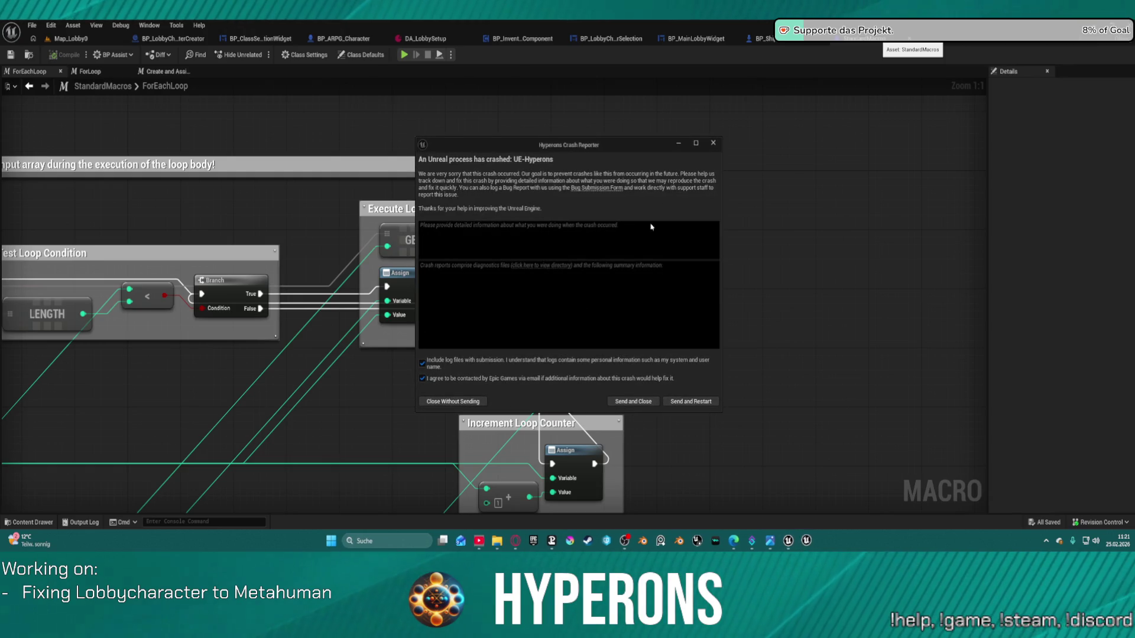
- Send the crash report and restart the editor
left_click(696, 403)
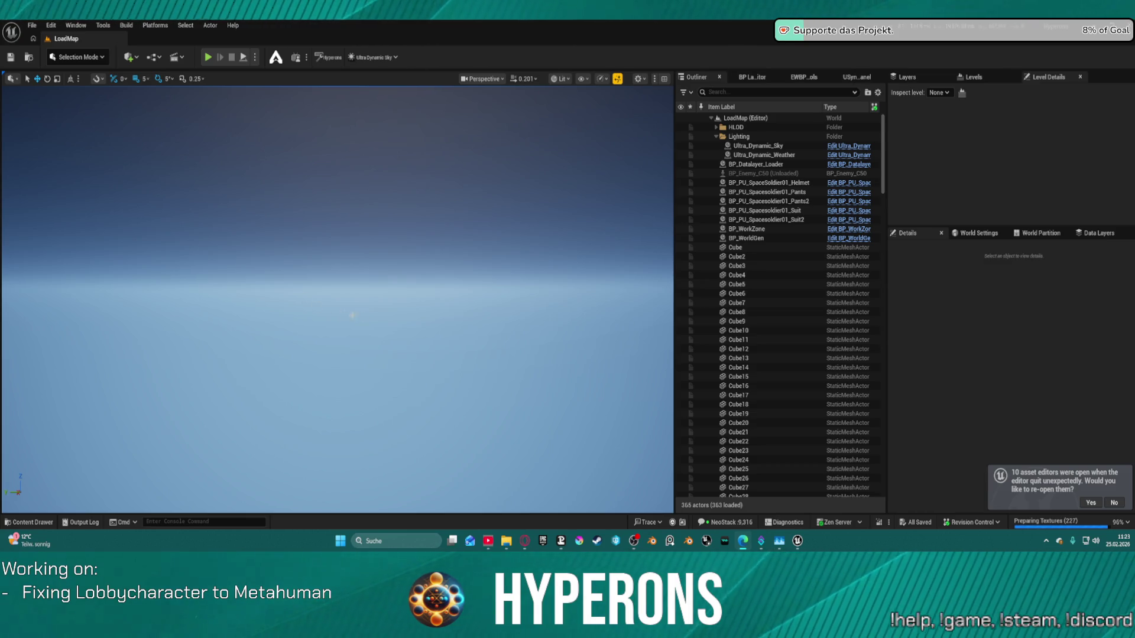
- Accept reopening the 10 asset editors that were open before the crash
left_click(1090, 503)
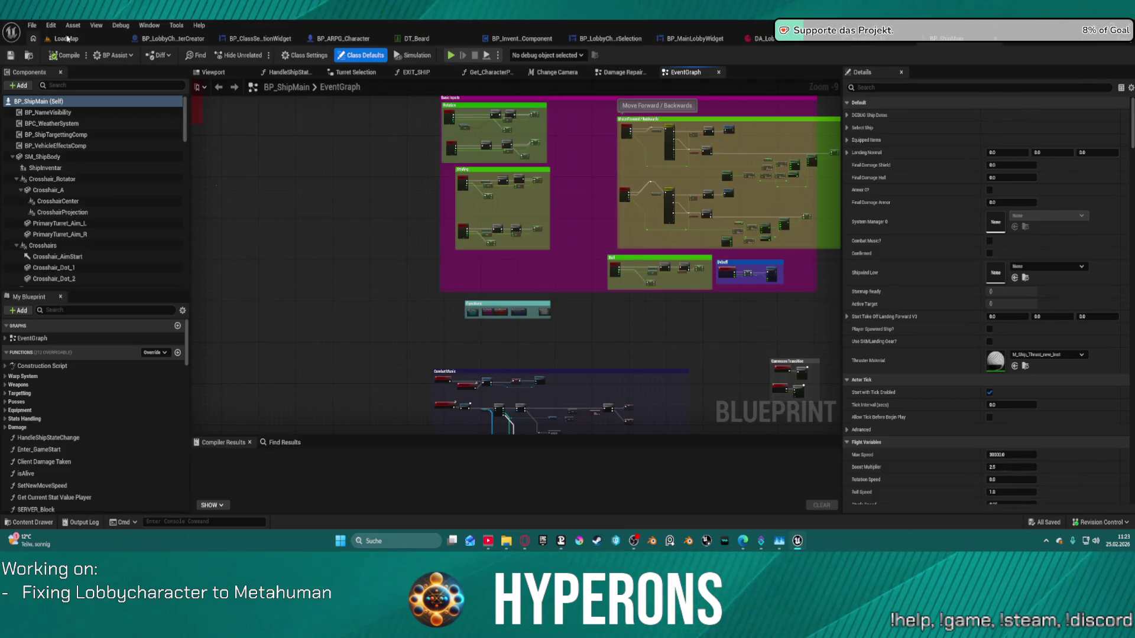
- Load Map_Lobby0 from the recent levels, glance at BP_LobbyCharacterCreator, then return to the level
left_click(53, 37)
left_click(33, 26)
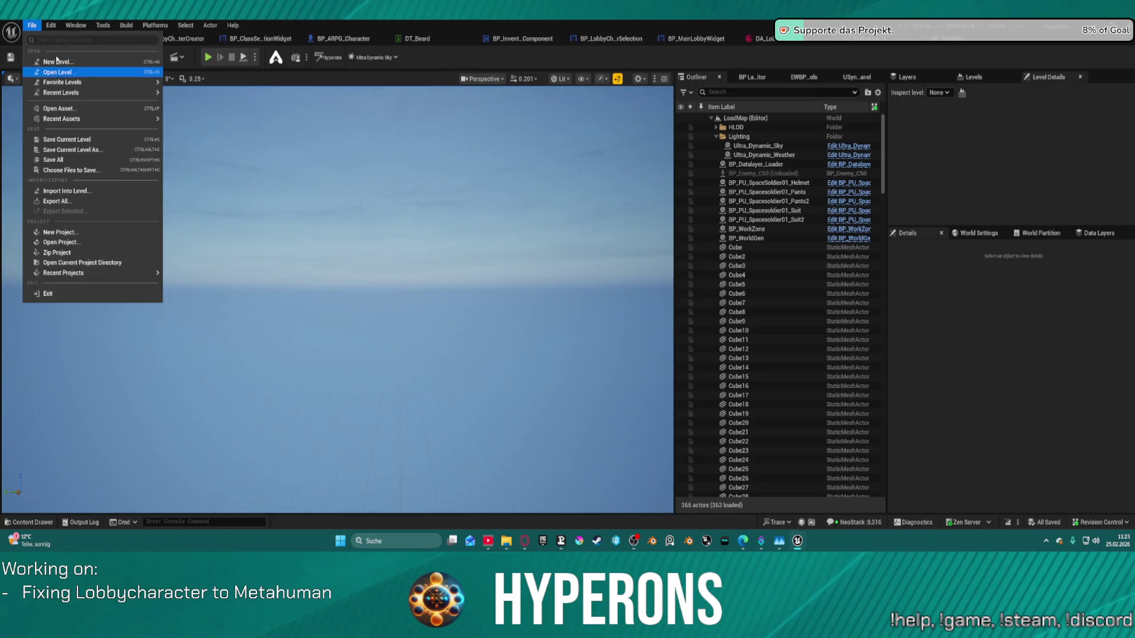
mouse_move(124, 95)
left_click(246, 119)
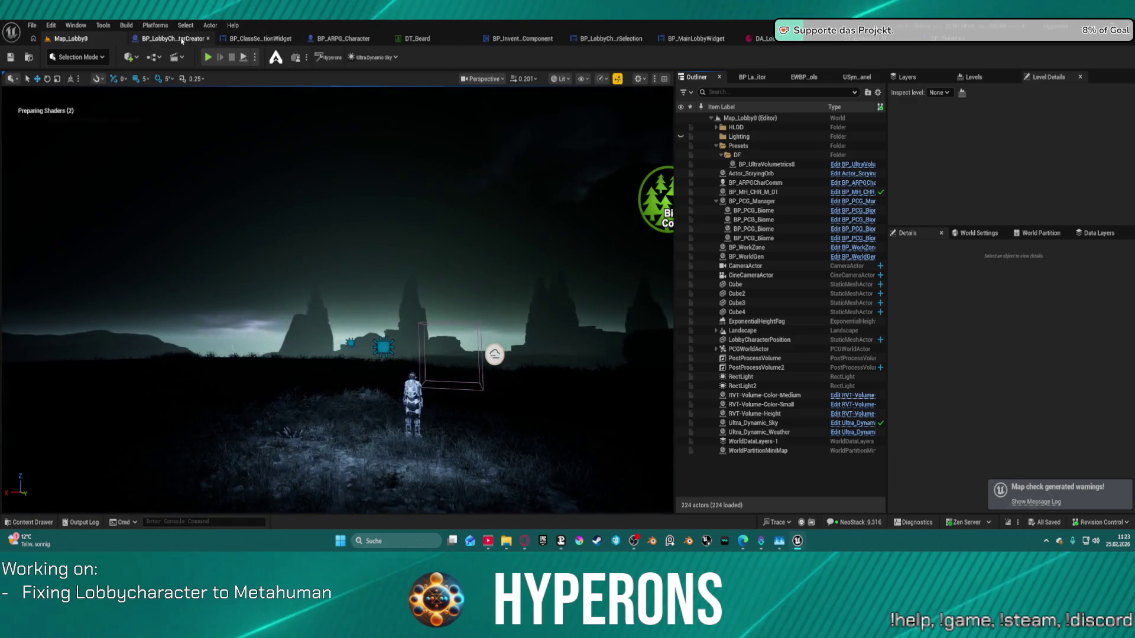
left_click(192, 39)
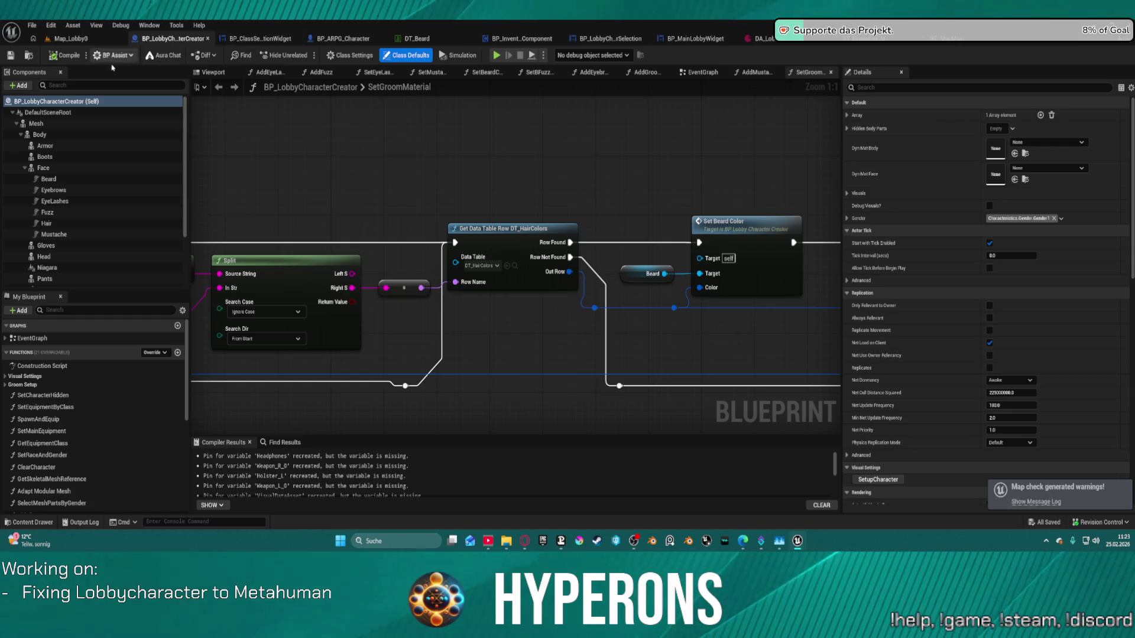
left_click(81, 40)
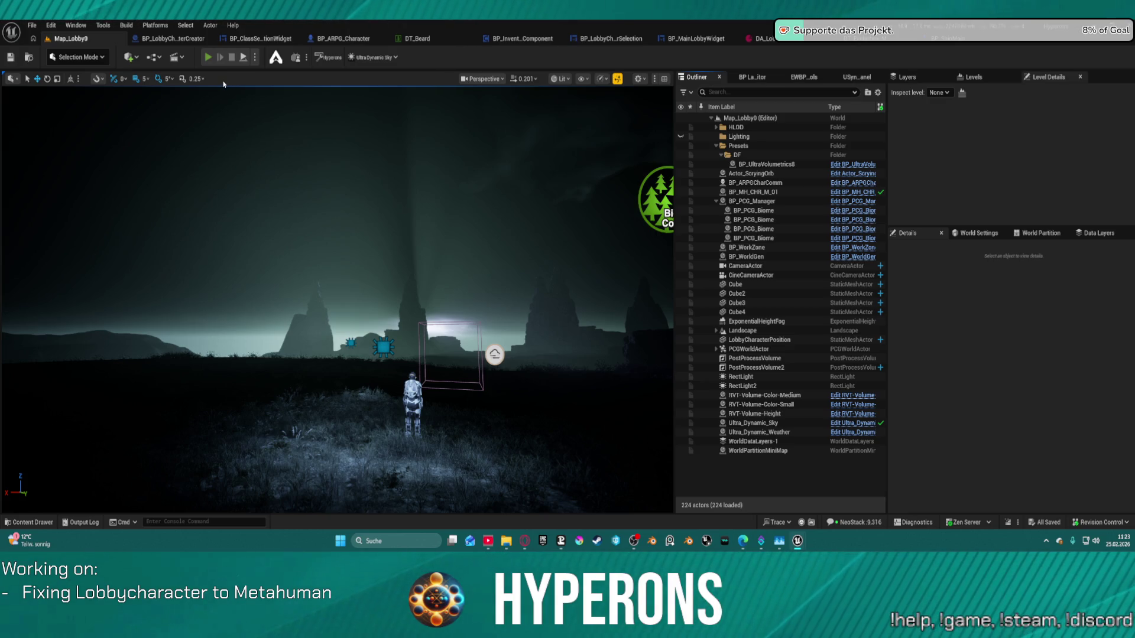
- Play the lobby in the editor, start a new character and run ProfileGPU in the console
left_click(208, 57)
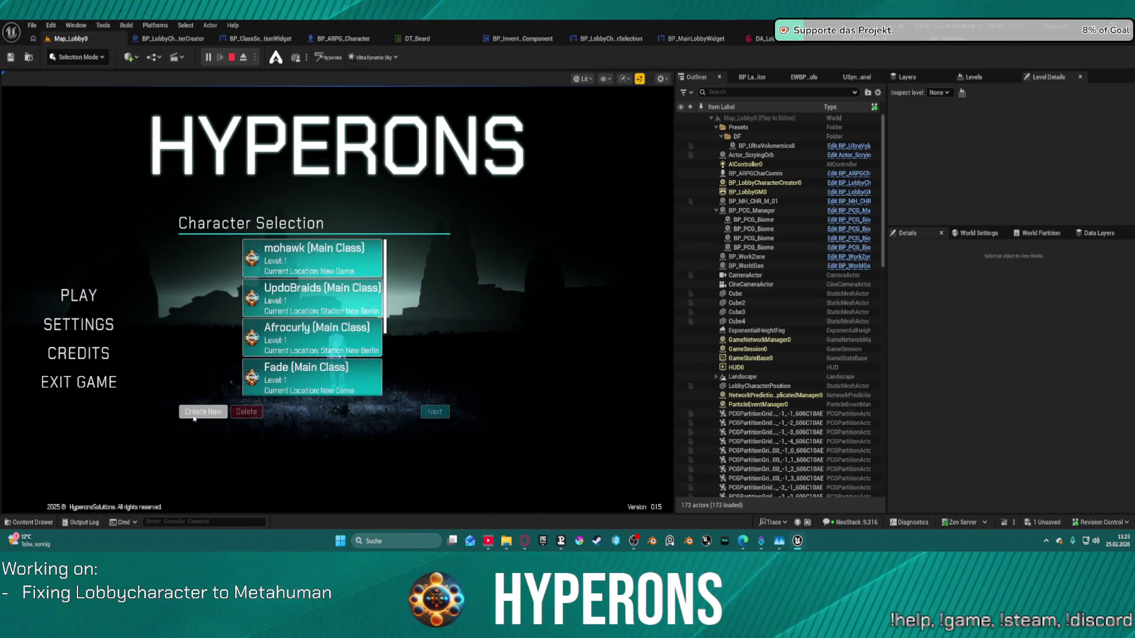
left_click(202, 412)
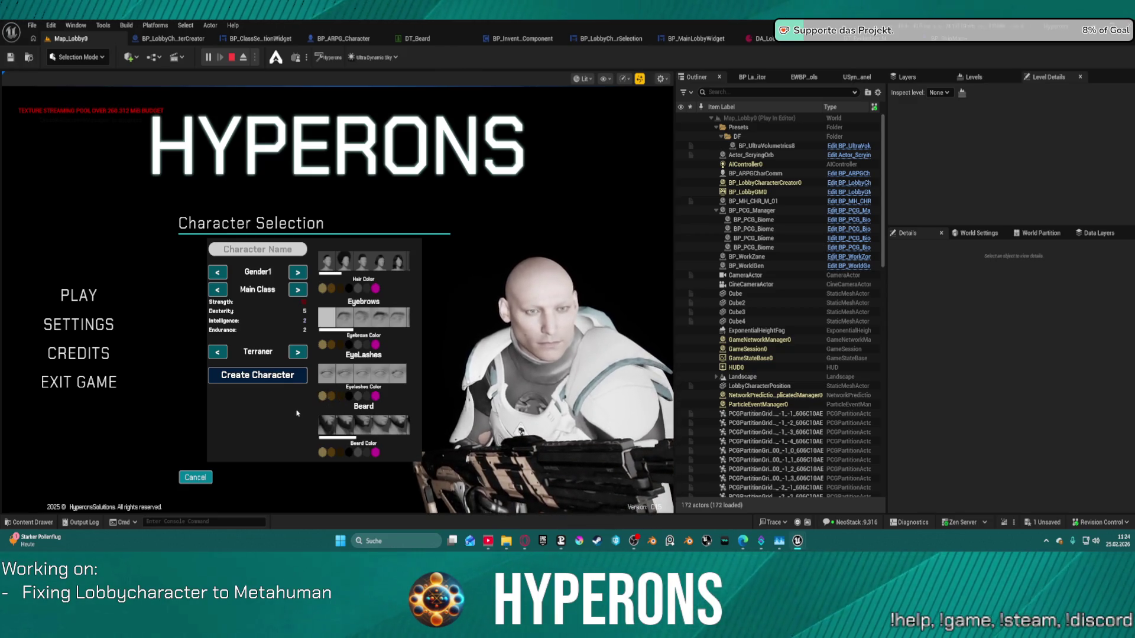
left_click(254, 522)
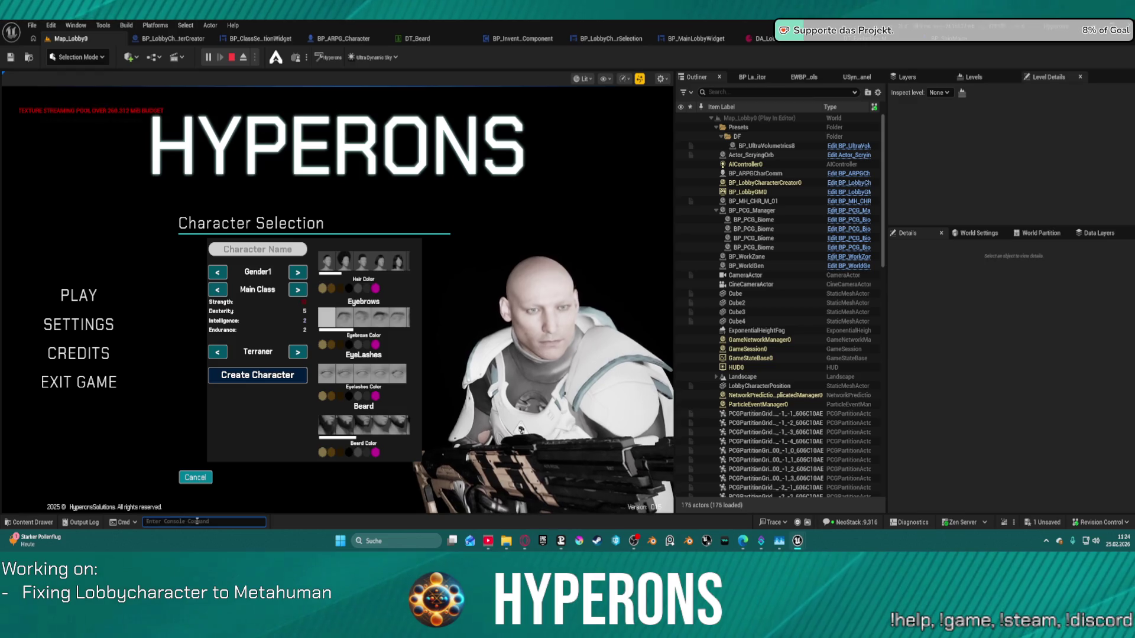
key("Up")
key("Up")
key("Return")
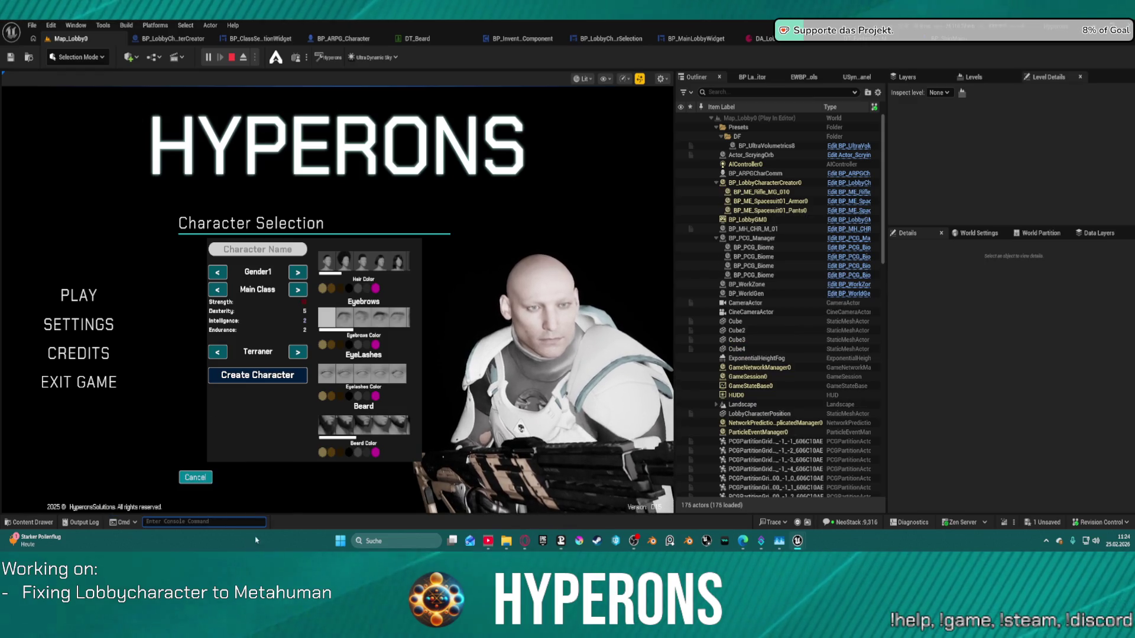
- Give the preview pink AfroCurly hair, magenta eyebrows, then try a full beard and a goatee
left_click(355, 258)
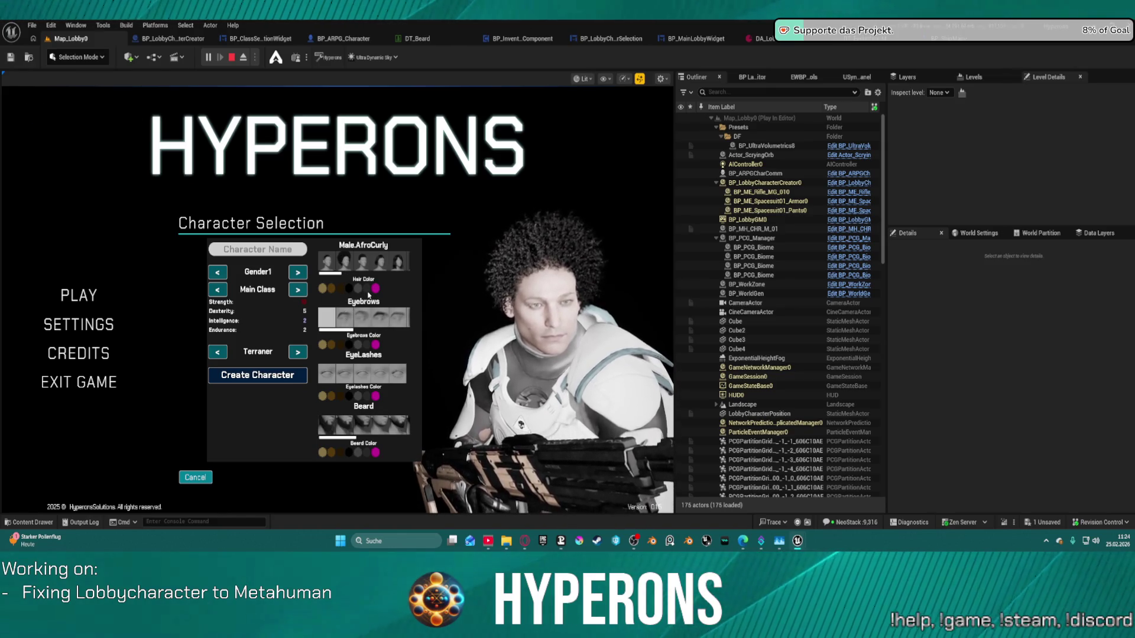
left_click(376, 289)
left_click(396, 319)
left_click(376, 344)
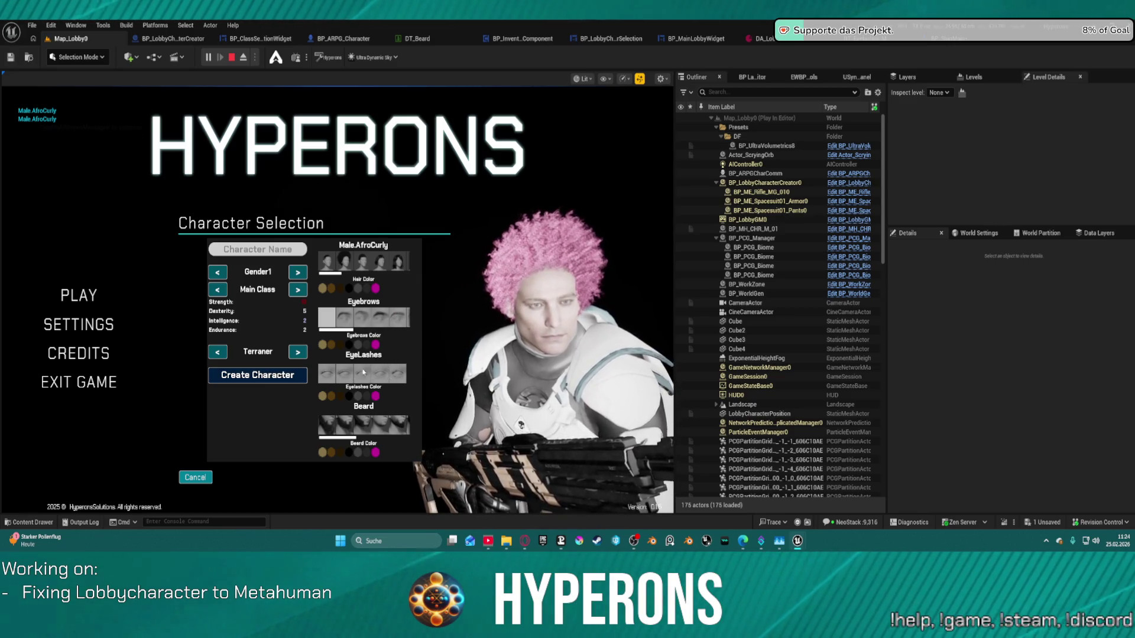
left_click(361, 427)
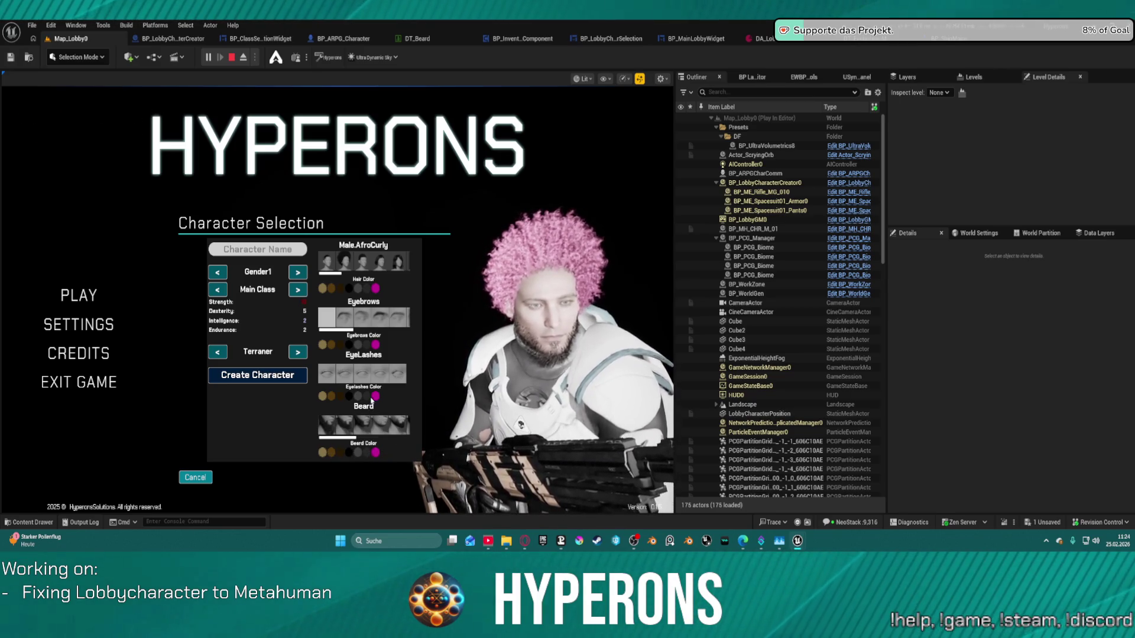
left_click(376, 421)
scroll(390, 425, "down", 3)
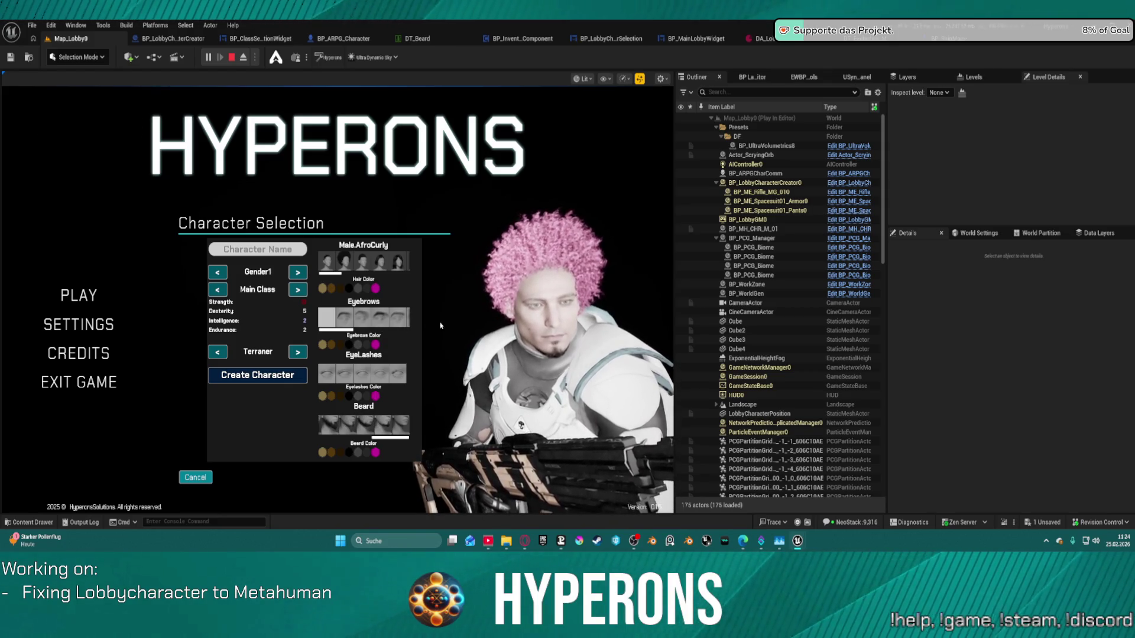
key("F8")
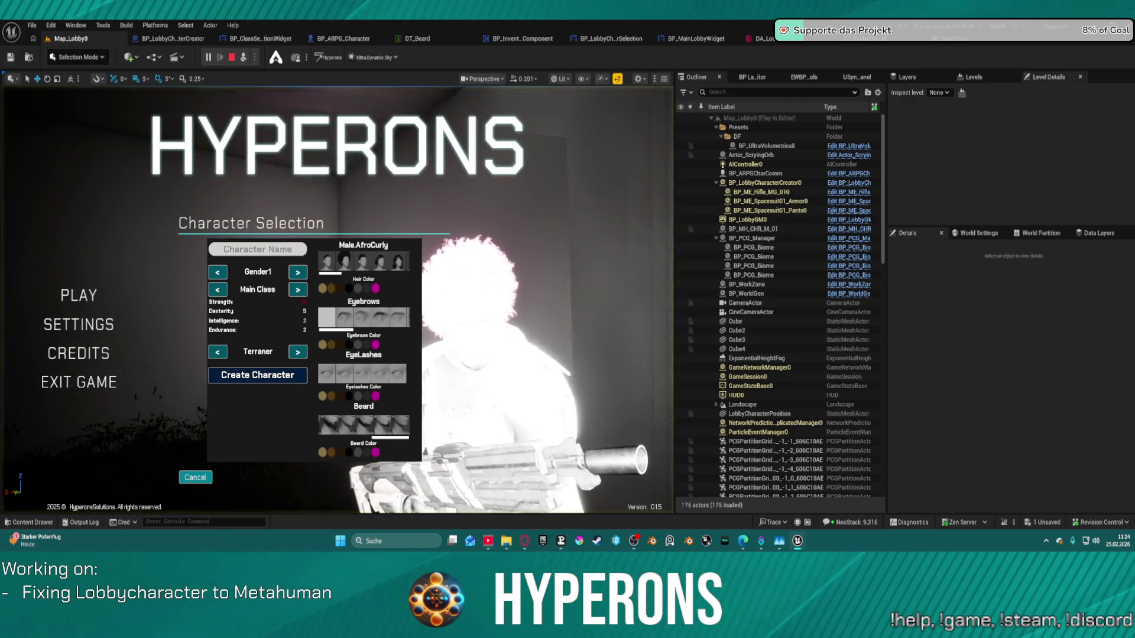
key("w")
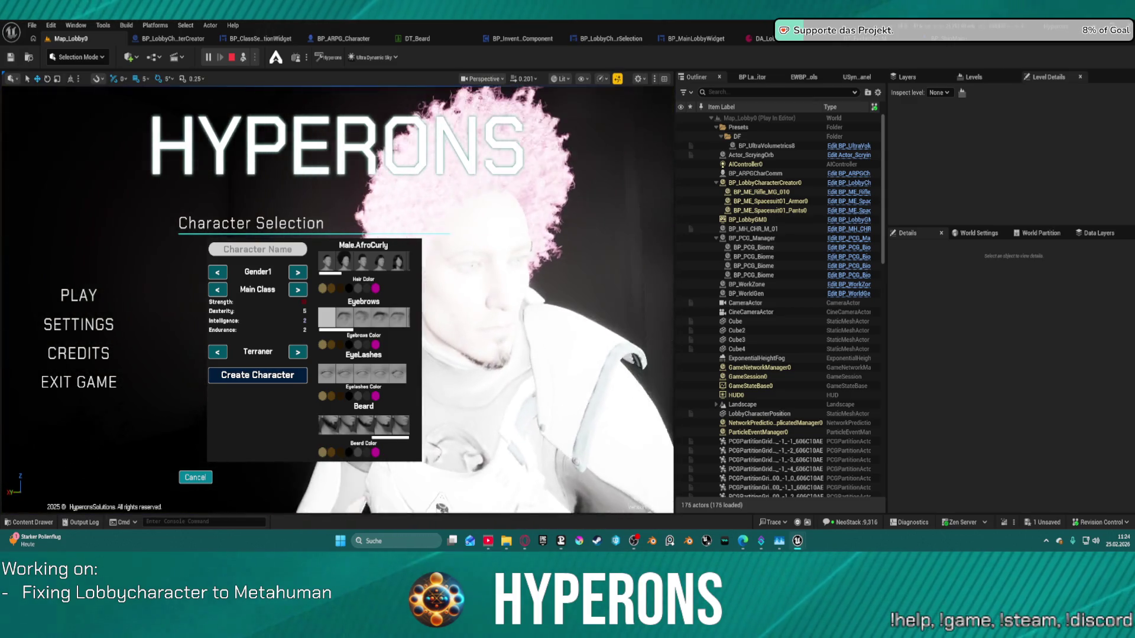
key("w")
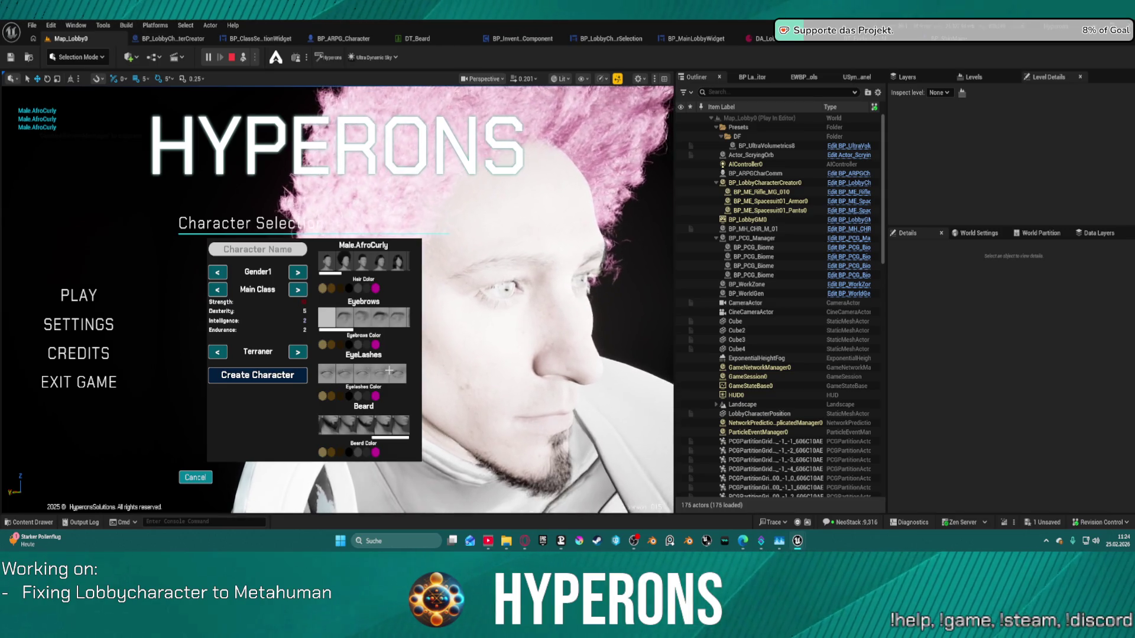
key("s")
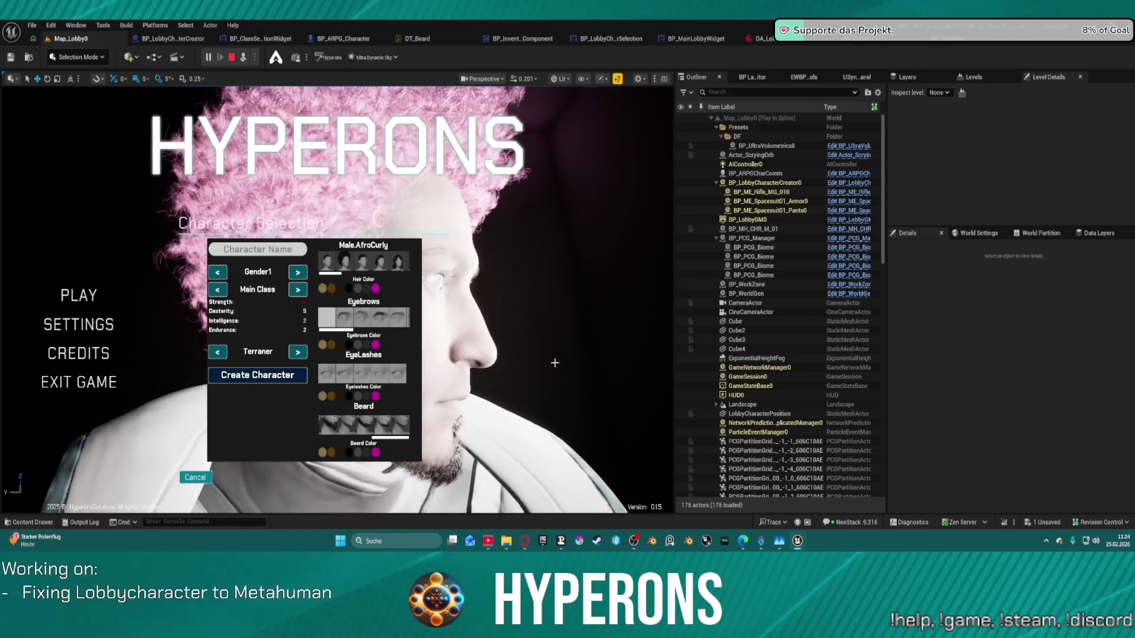
left_click(532, 428)
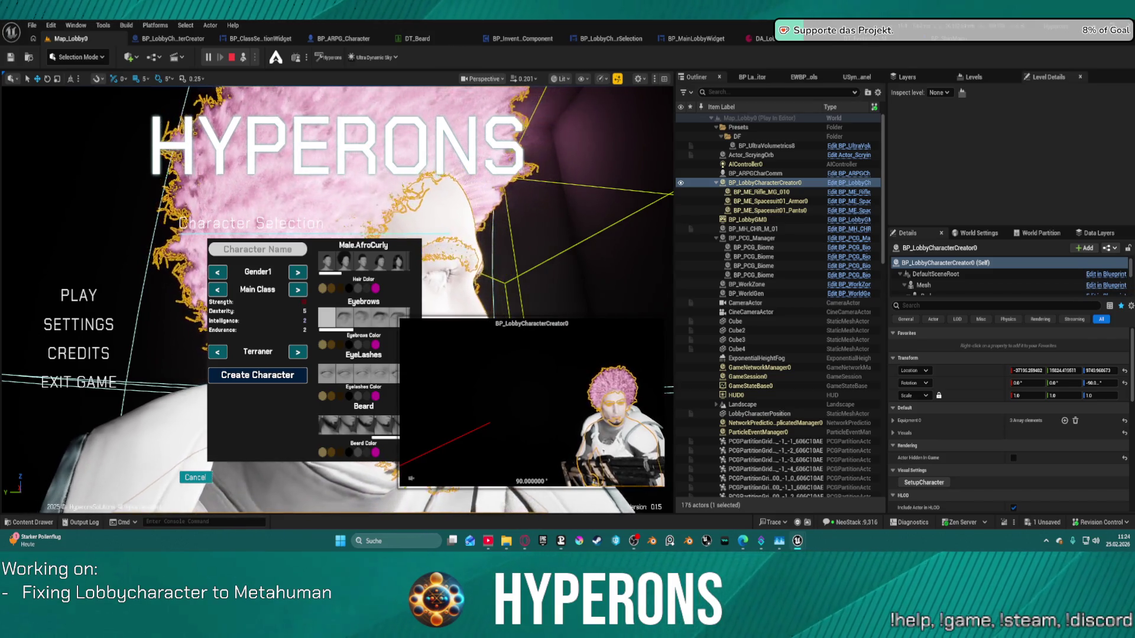
left_click(525, 251)
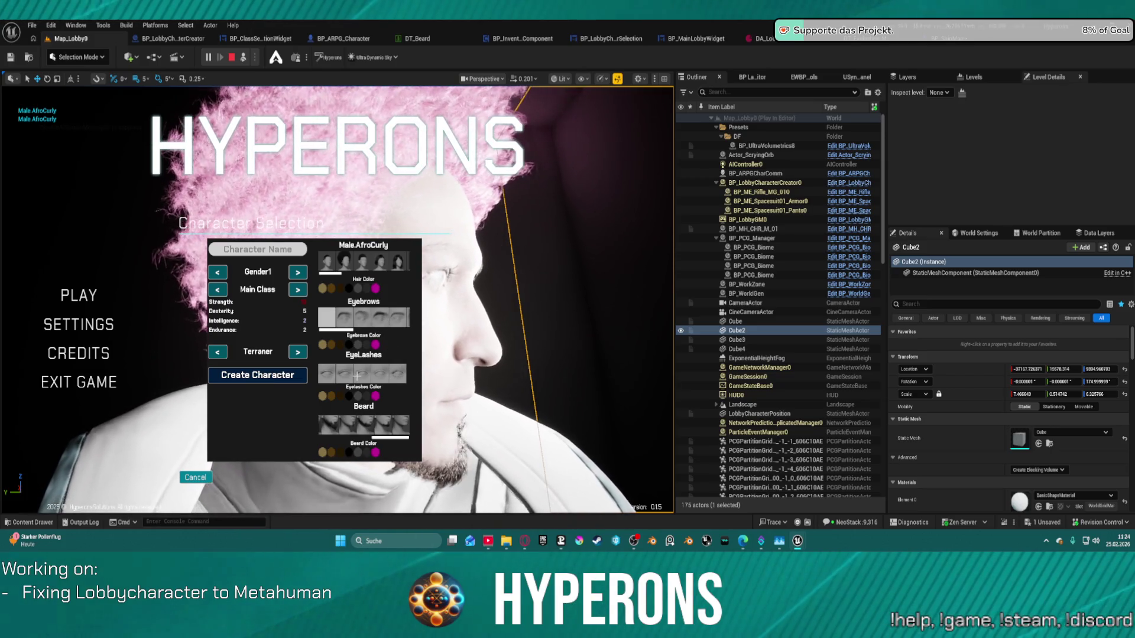
left_click(327, 373)
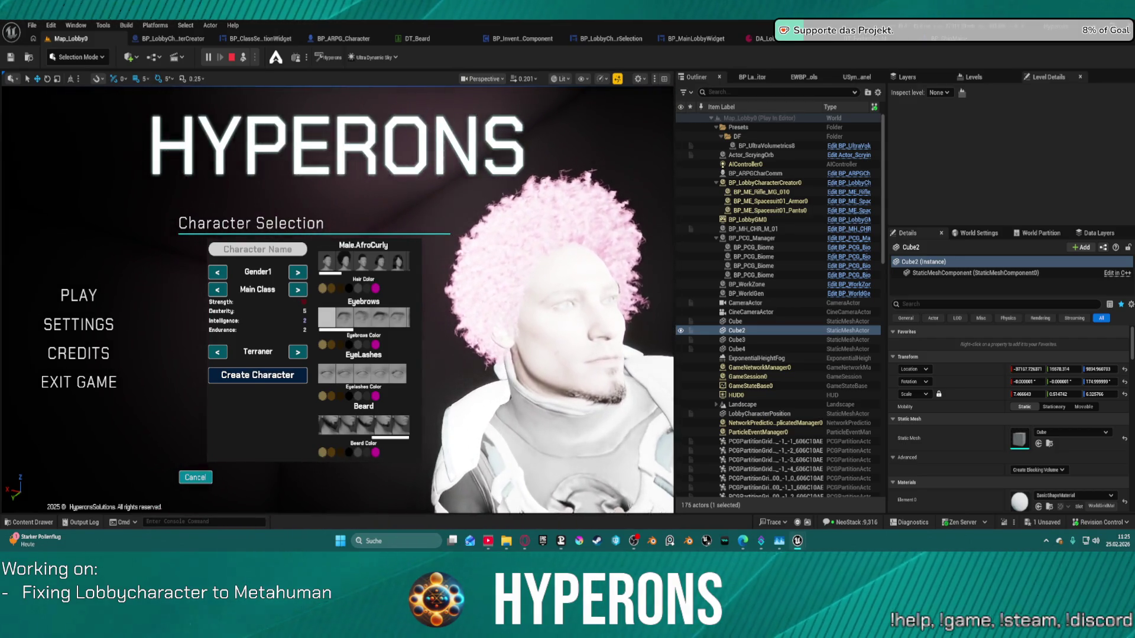
key("Escape")
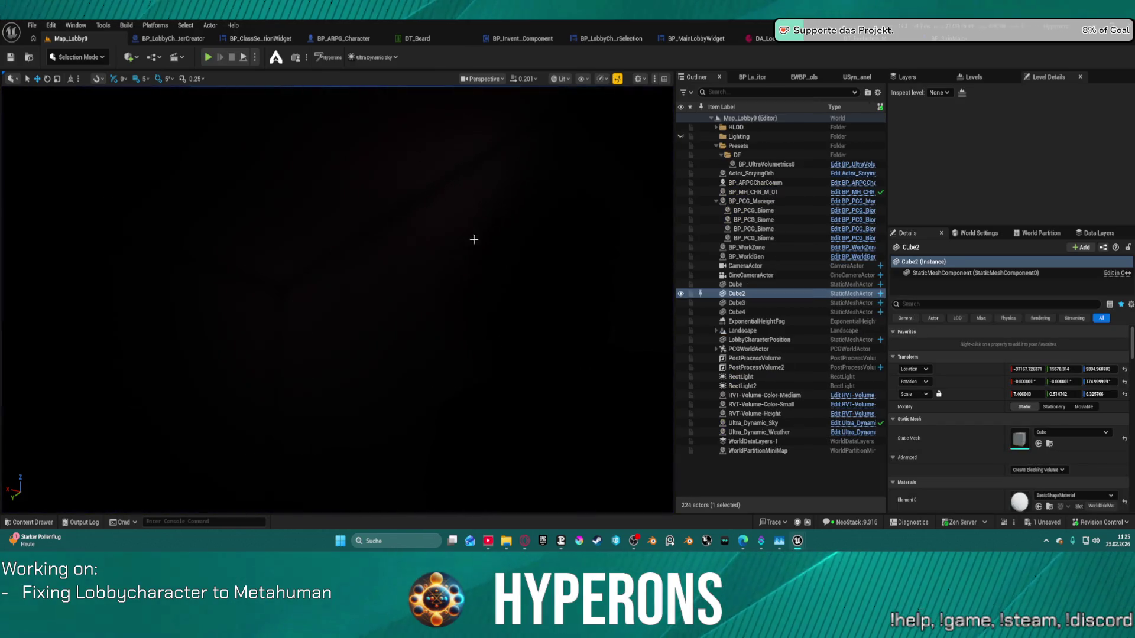
- In BP_LobbyCharacterCreator, add a breakpoint on the first Branch node of SetGroomMaterial
left_click(148, 39)
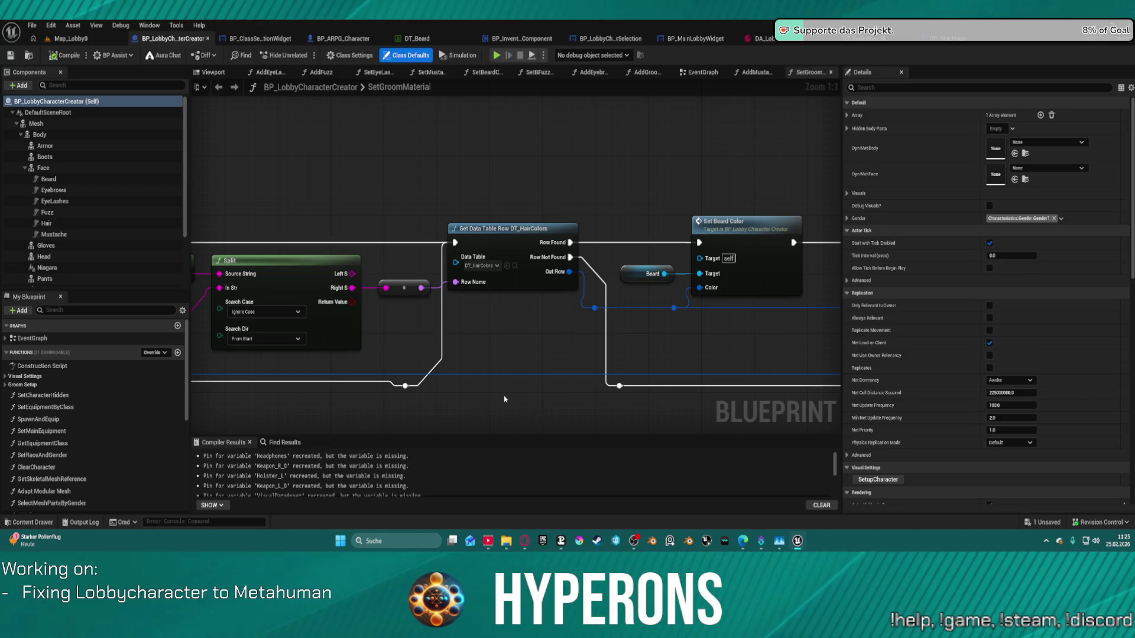
scroll(504, 400, "down", 1)
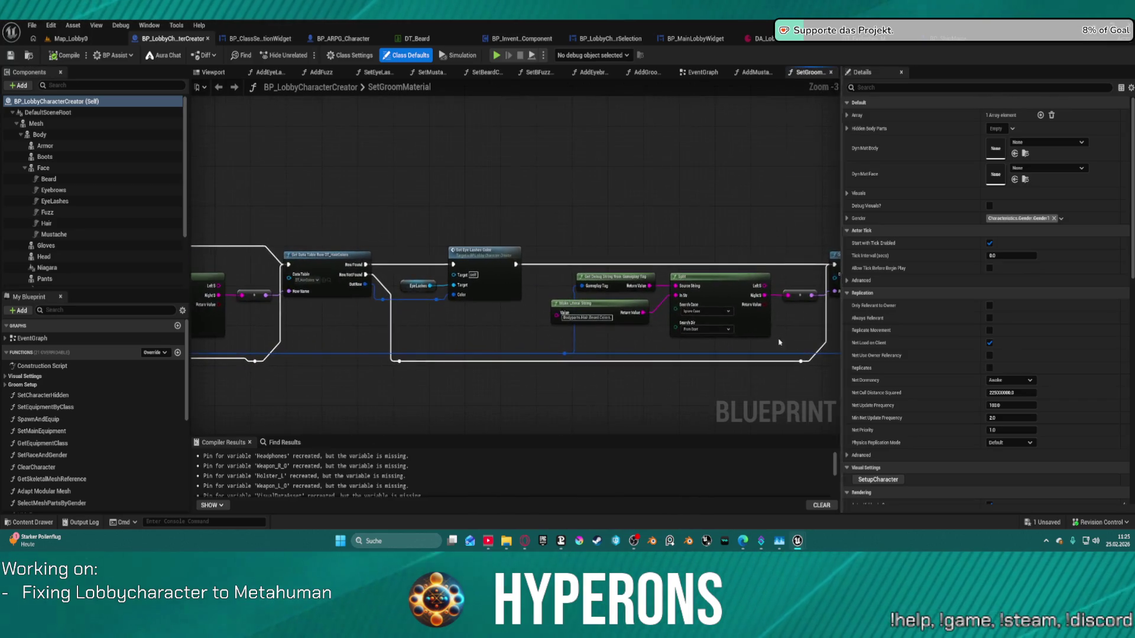
scroll(520, 237, "up", 1)
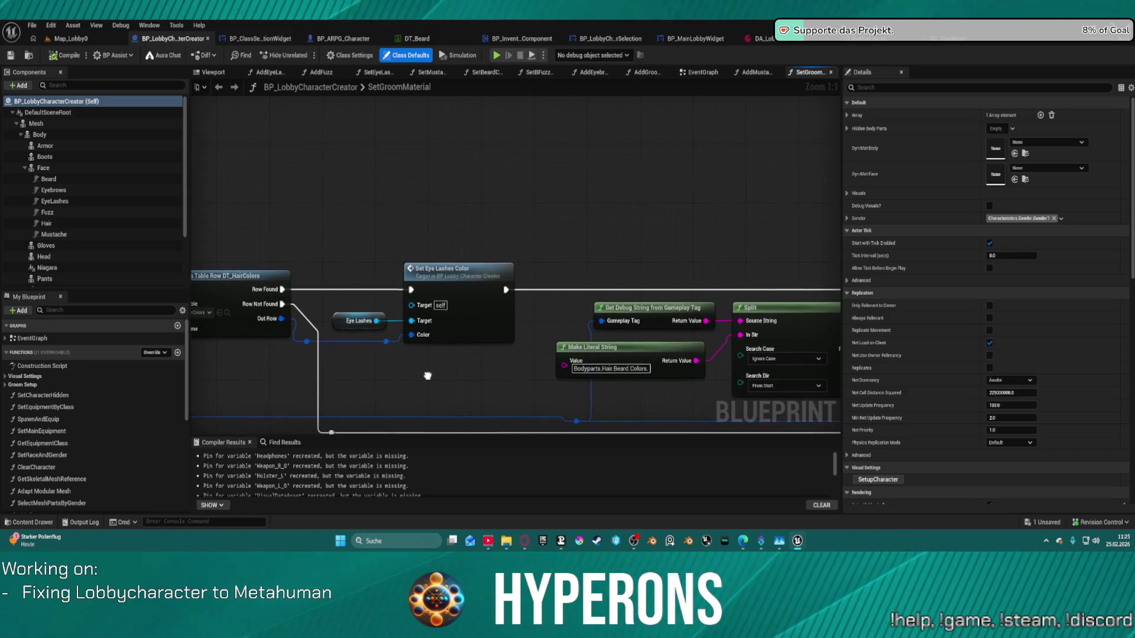
scroll(427, 374, "down", 1)
mouse_move(514, 266)
left_mouse_down()
mouse_move(629, 341)
mouse_move(736, 201)
left_mouse_up()
left_click_drag(286, 133, 395, 173)
left_click_drag(786, 158, 413, 179)
right_click(413, 179)
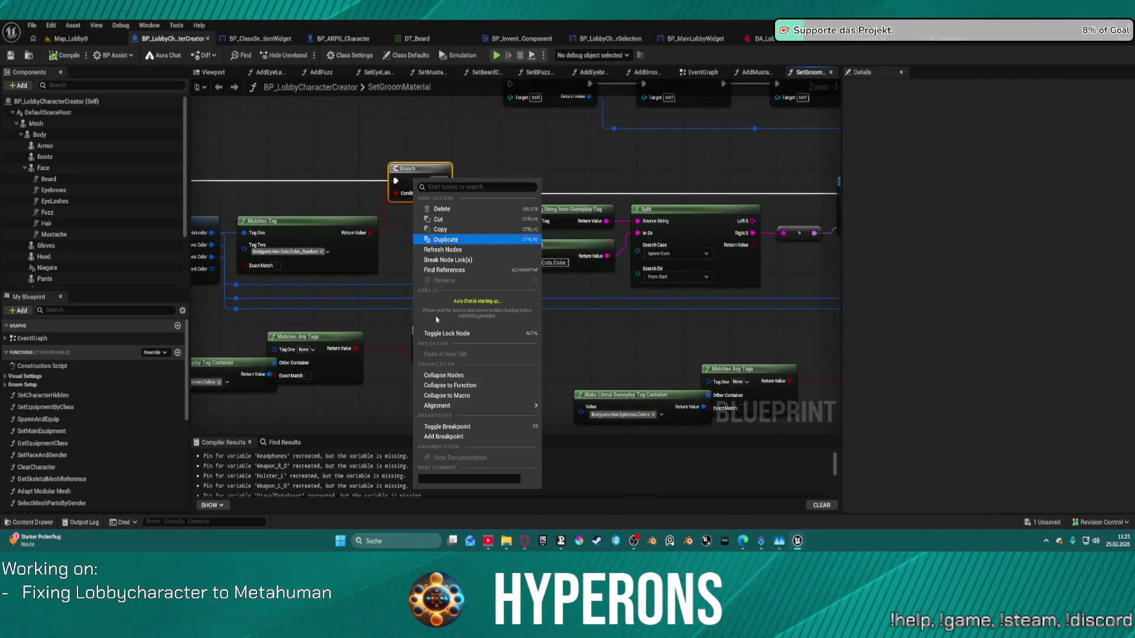
left_click(478, 438)
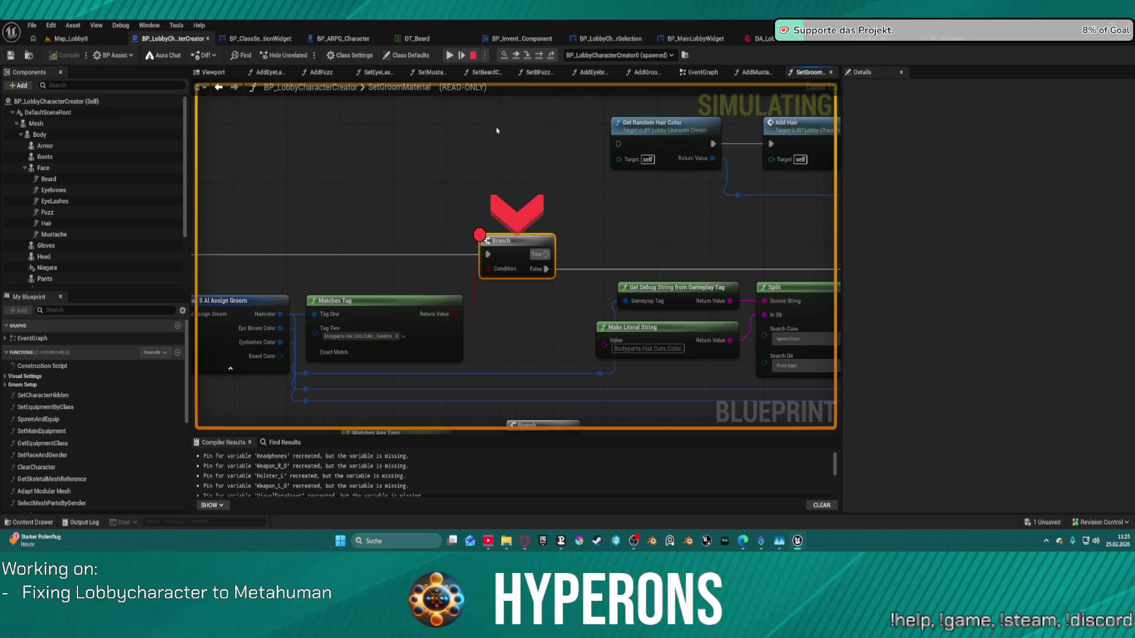
left_click(453, 59)
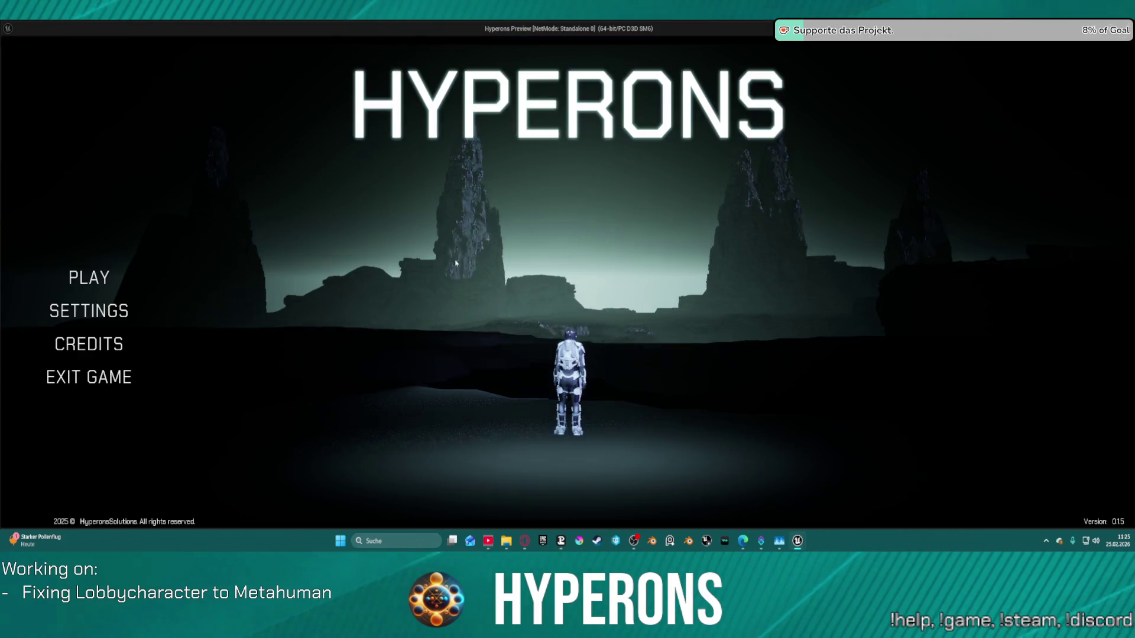
left_click(73, 275)
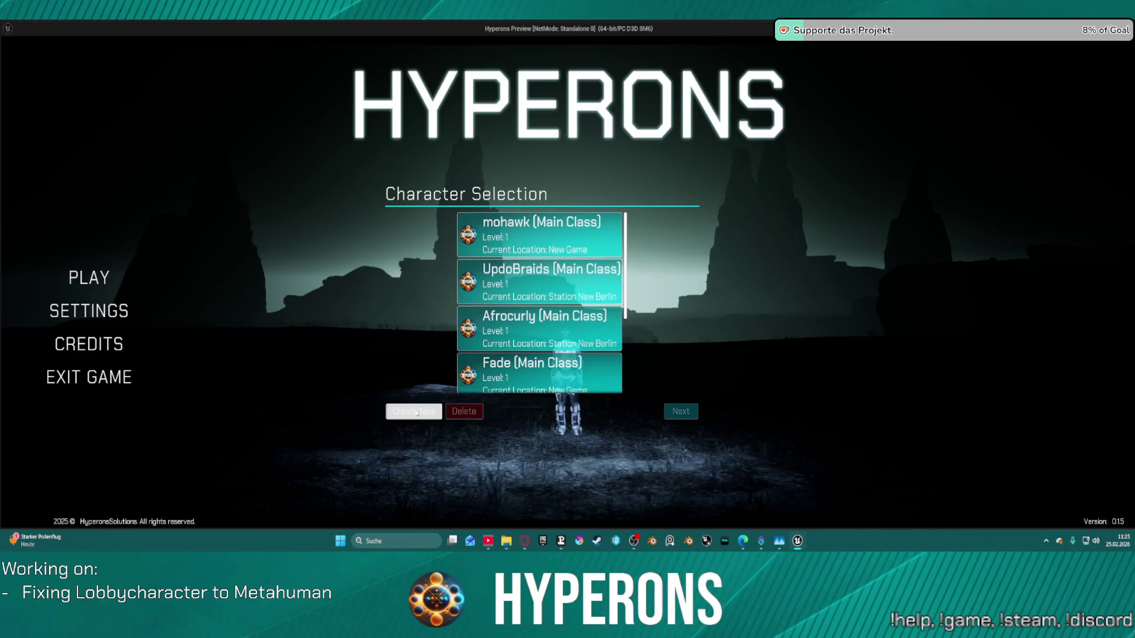
left_click(438, 417)
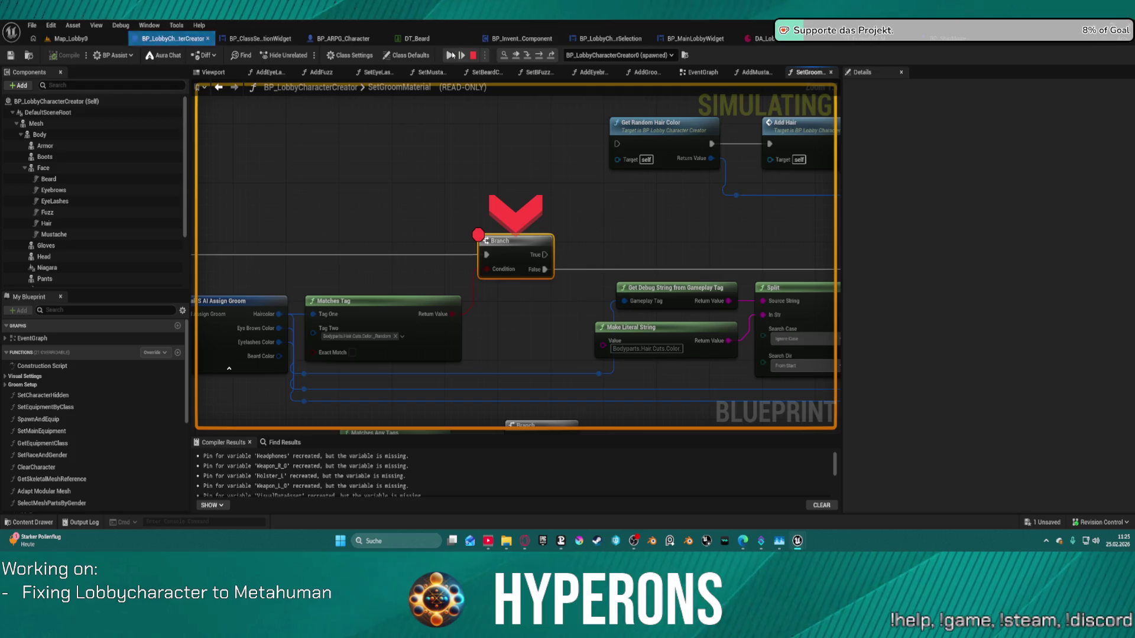
left_click(453, 55)
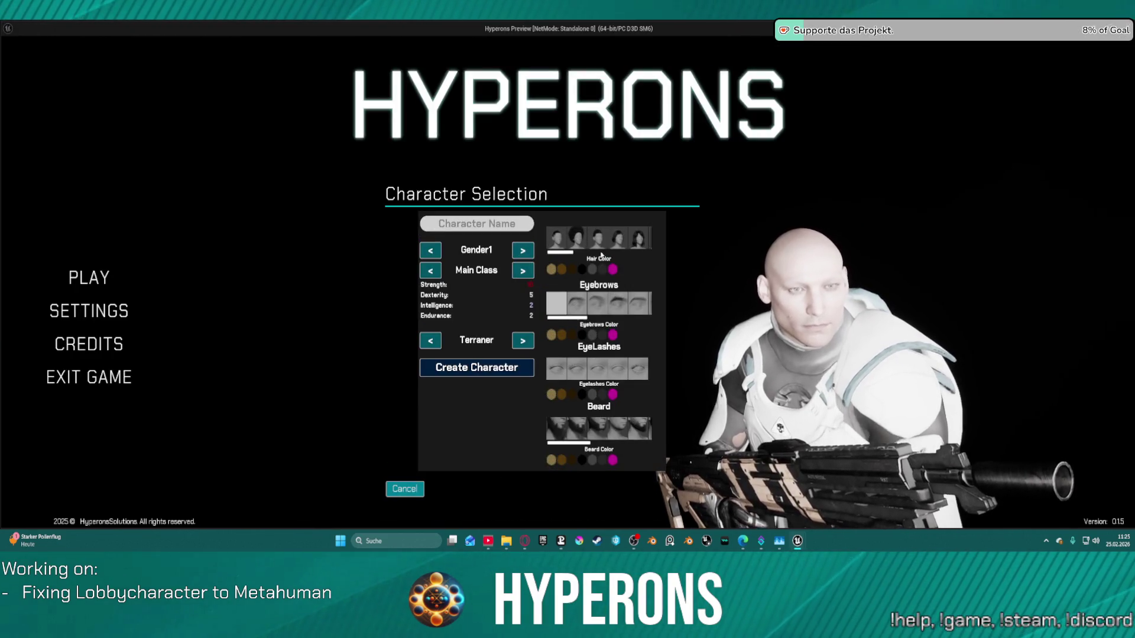
left_click(563, 430)
left_click(449, 58)
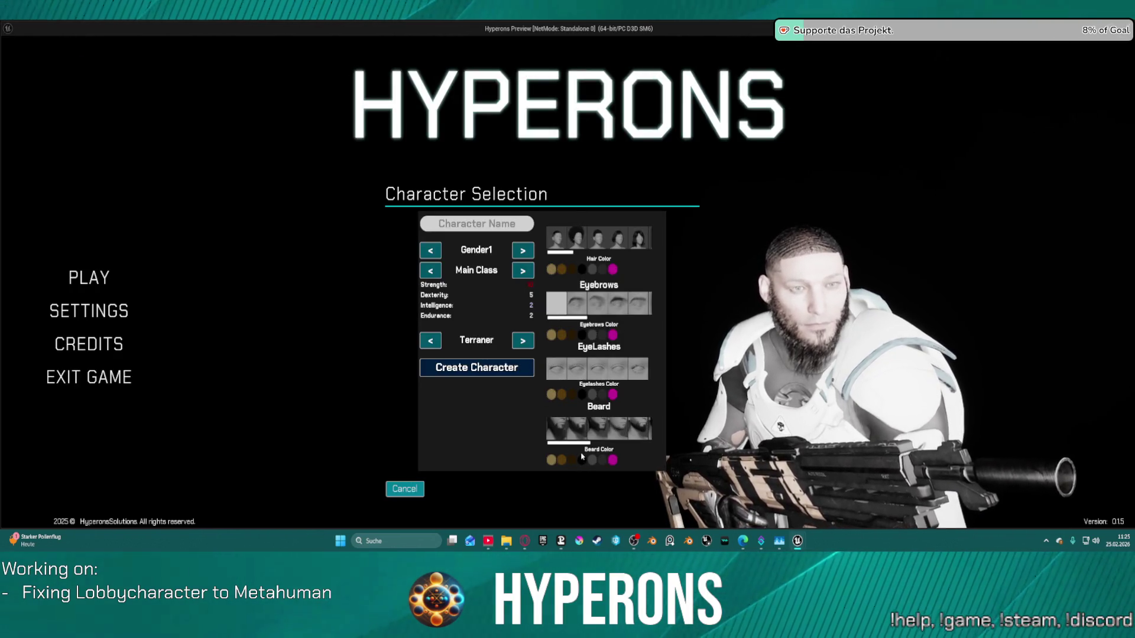
left_click(582, 458)
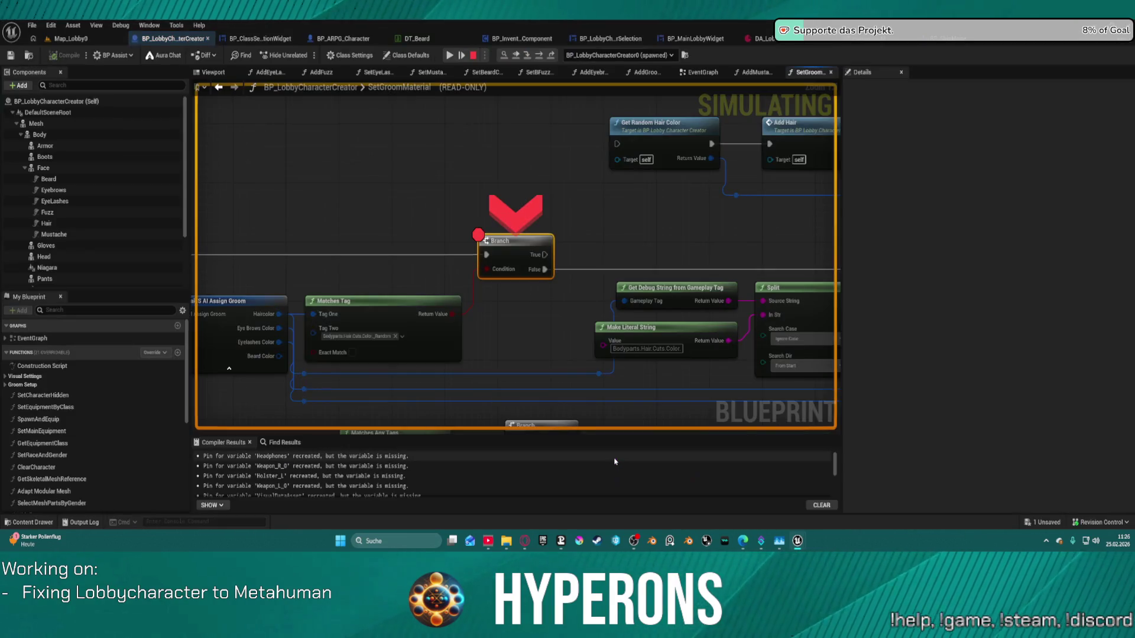
mouse_move(370, 281)
left_mouse_down()
mouse_move(601, 261)
mouse_move(608, 215)
mouse_move(362, 151)
left_mouse_up()
left_click_drag(461, 182, 350, 176)
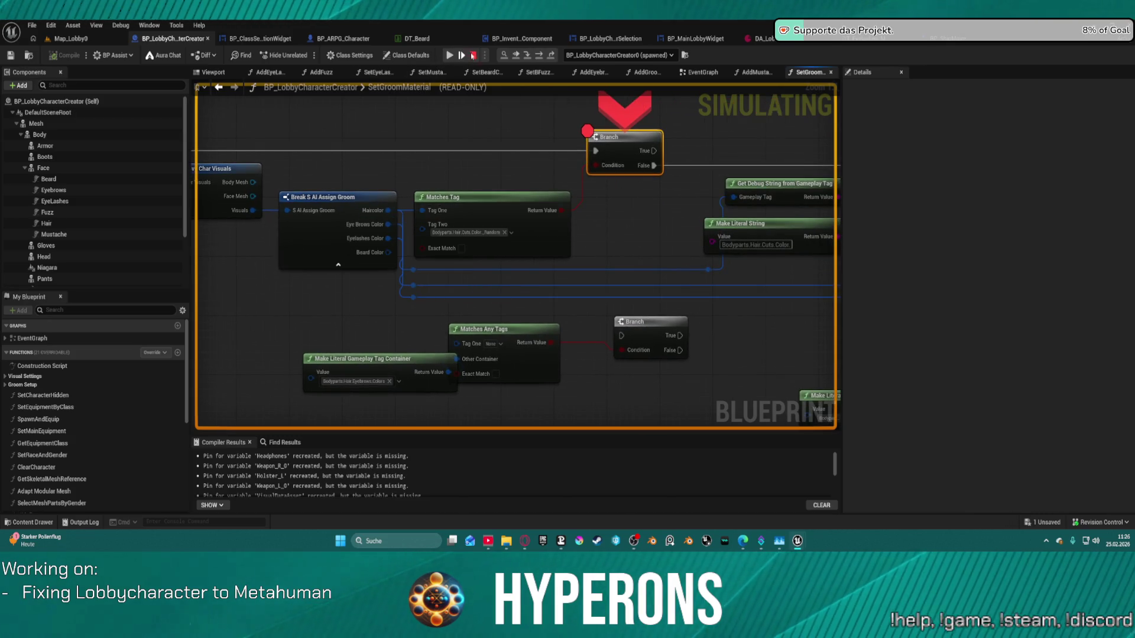
left_click(473, 55)
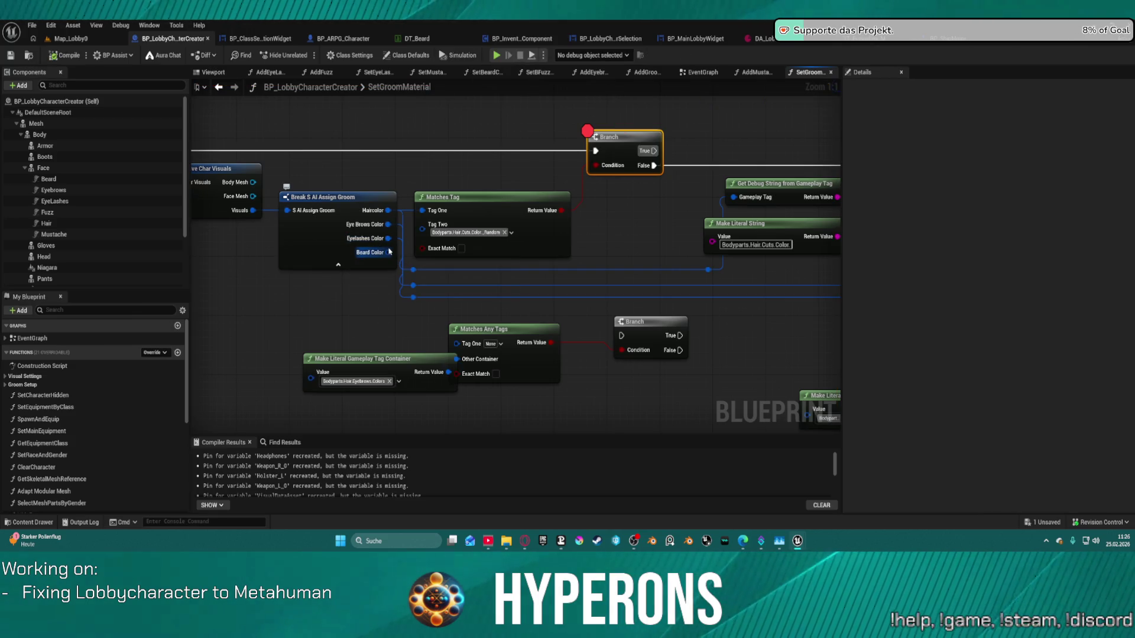
mouse_move(389, 254)
left_mouse_down()
mouse_move(1039, 292)
mouse_move(1015, 267)
mouse_move(473, 271)
left_mouse_up()
mouse_move(579, 271)
left_mouse_down()
mouse_move(937, 233)
mouse_move(544, 295)
mouse_move(514, 322)
mouse_move(537, 297)
mouse_move(455, 308)
mouse_move(663, 307)
mouse_move(376, 332)
left_mouse_up()
scroll(537, 298, "down", 2)
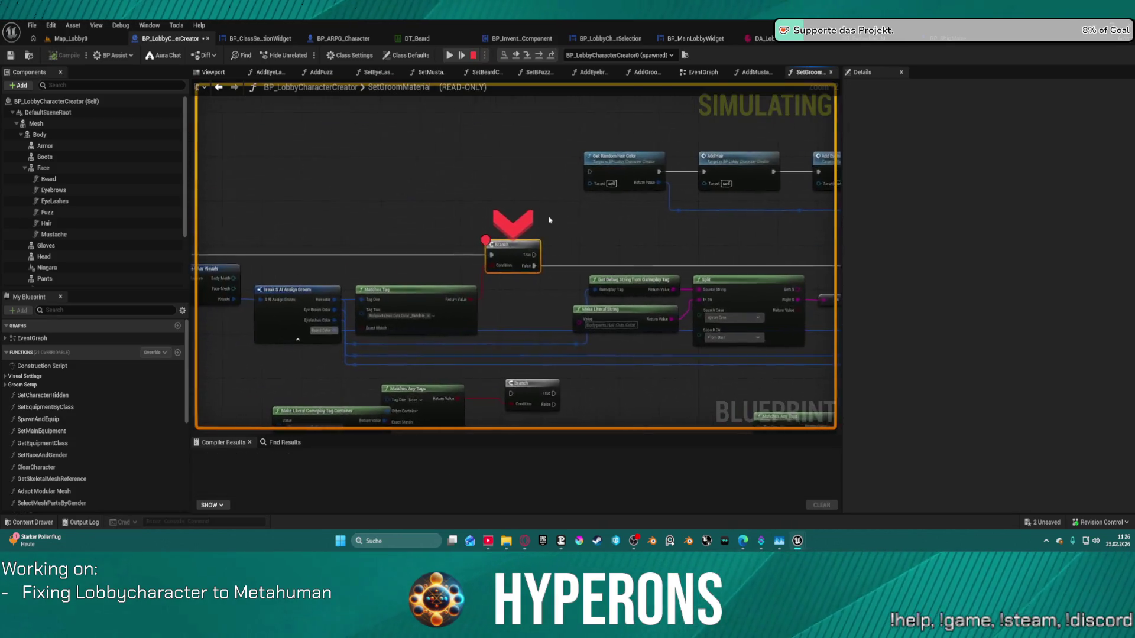
right_click(498, 253)
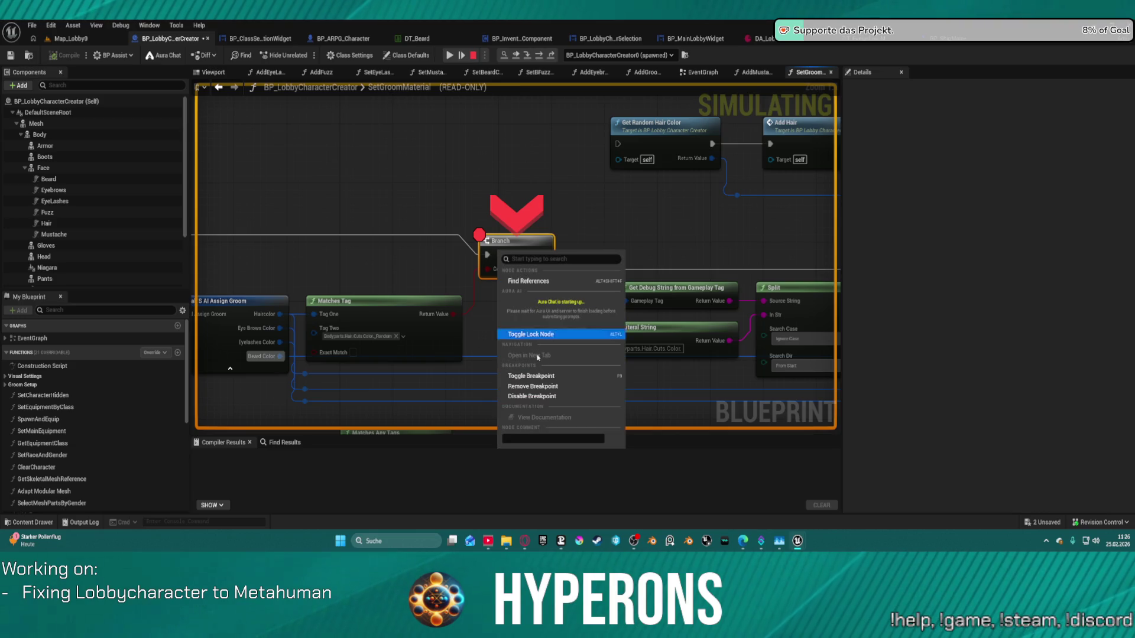
left_click(520, 388)
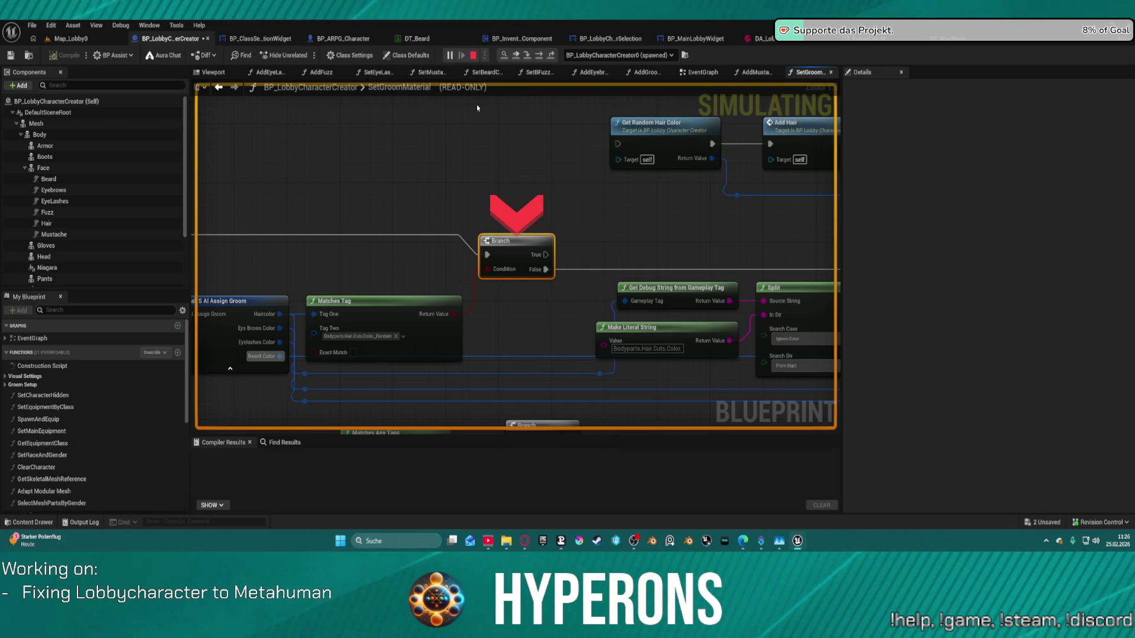
key("F5")
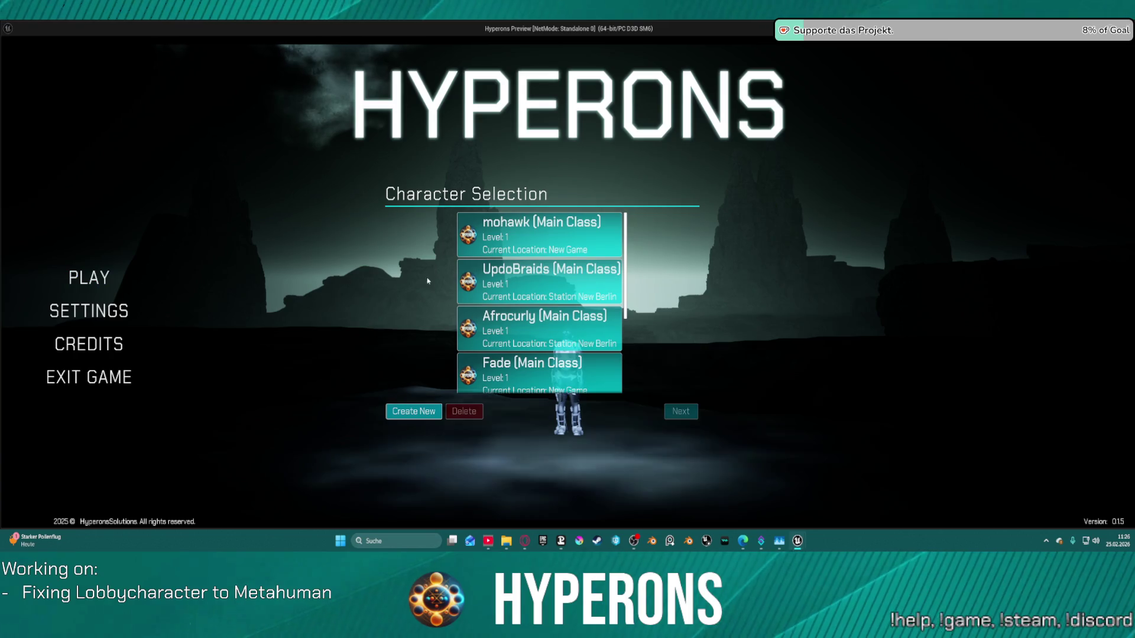
left_click(414, 411)
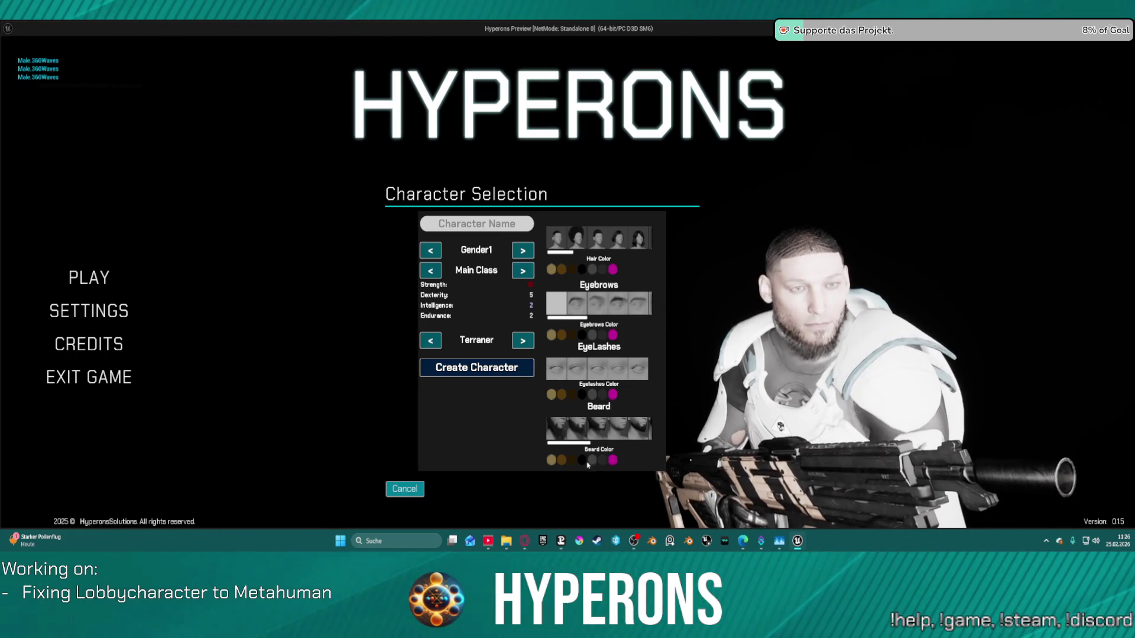
left_click(404, 489)
key("Escape")
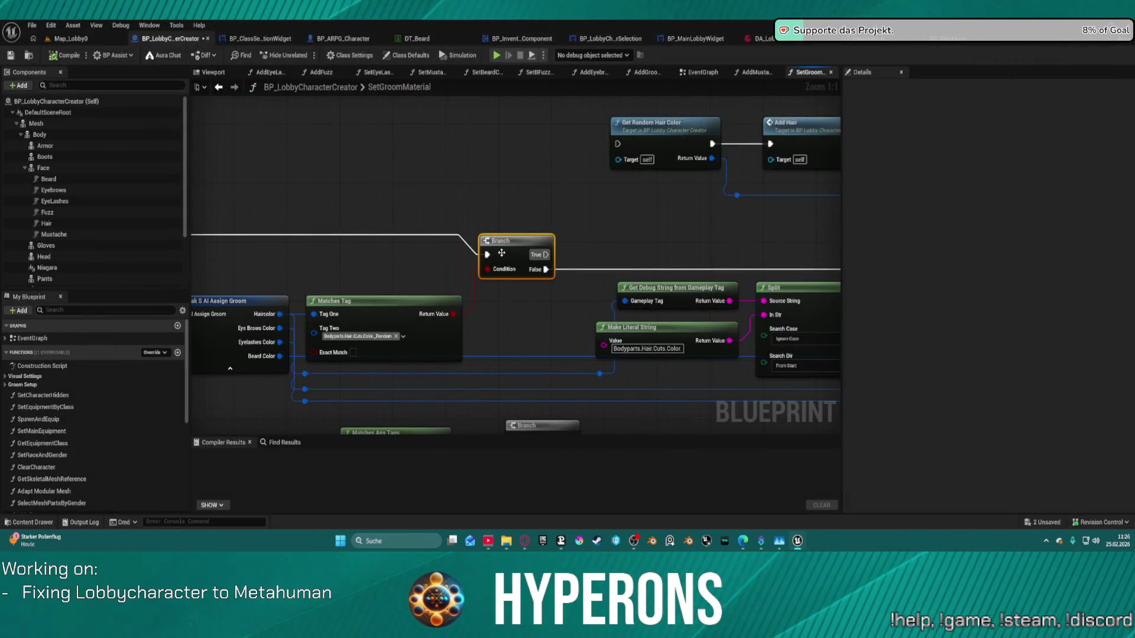
right_click(522, 254)
left_click(563, 470)
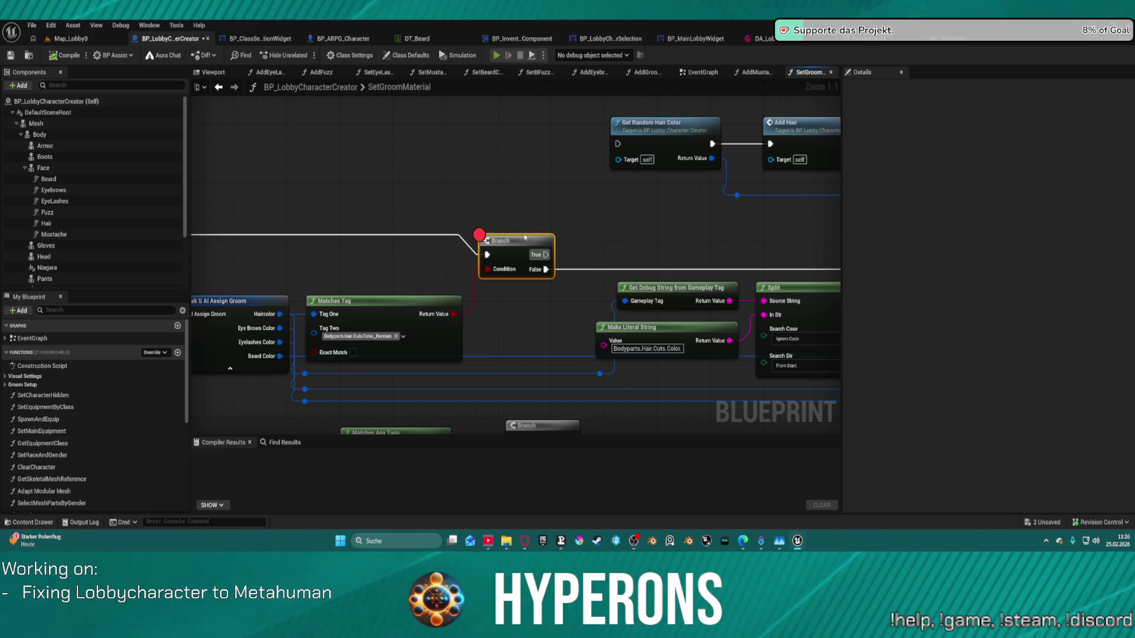
key("alt+s")
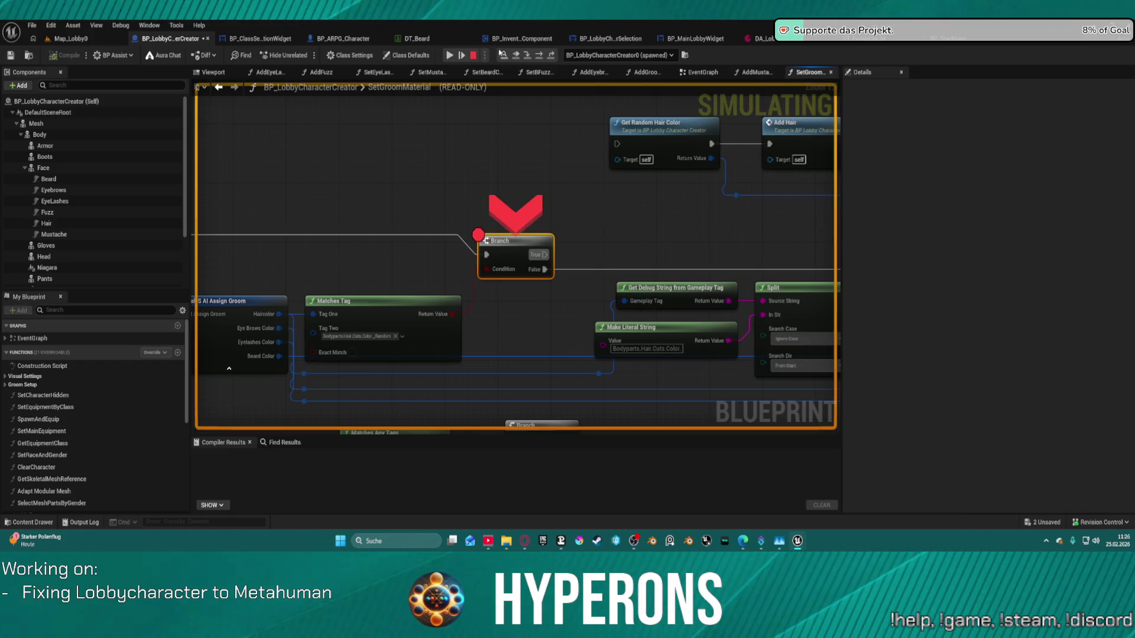